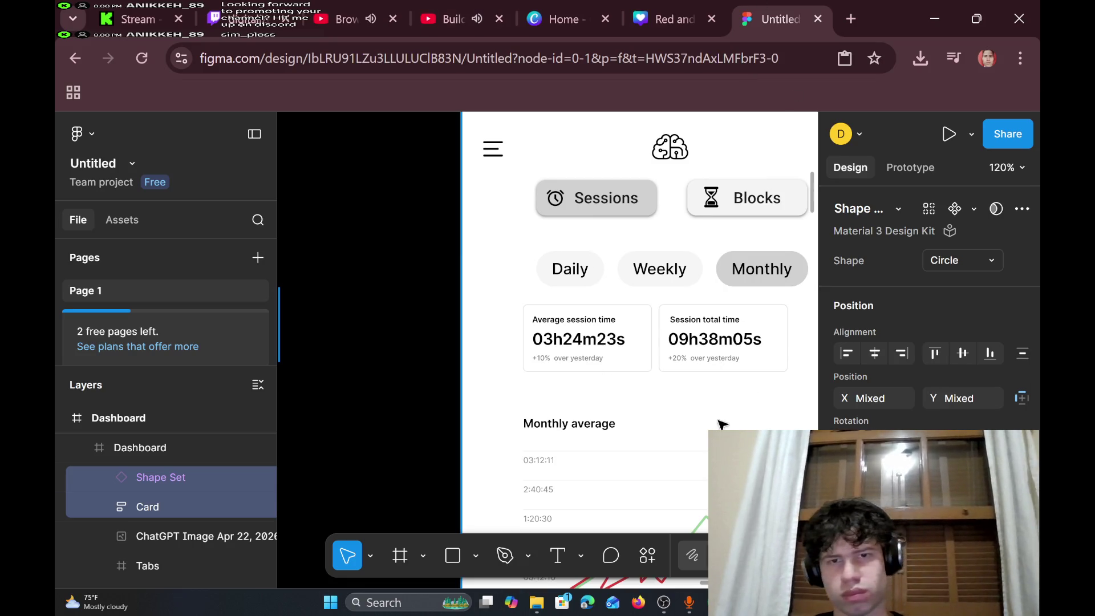
- Pan around the canvas to survey the dashboard's stat cards
scroll(711, 403, right, 5)
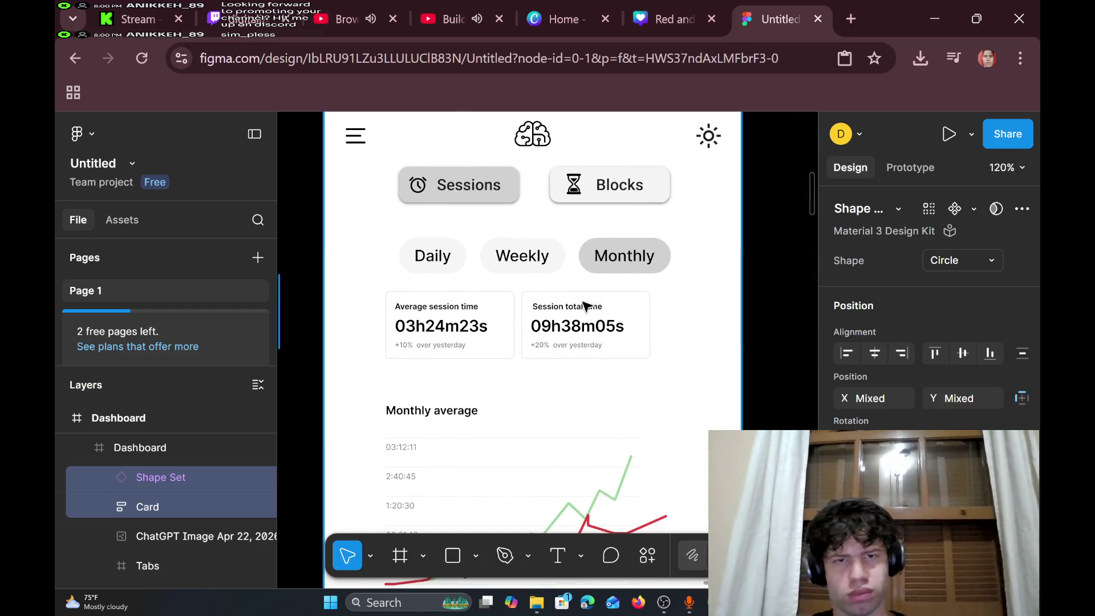
scroll(584, 308, up, 3)
scroll(565, 319, down, 5)
scroll(558, 345, down, 2)
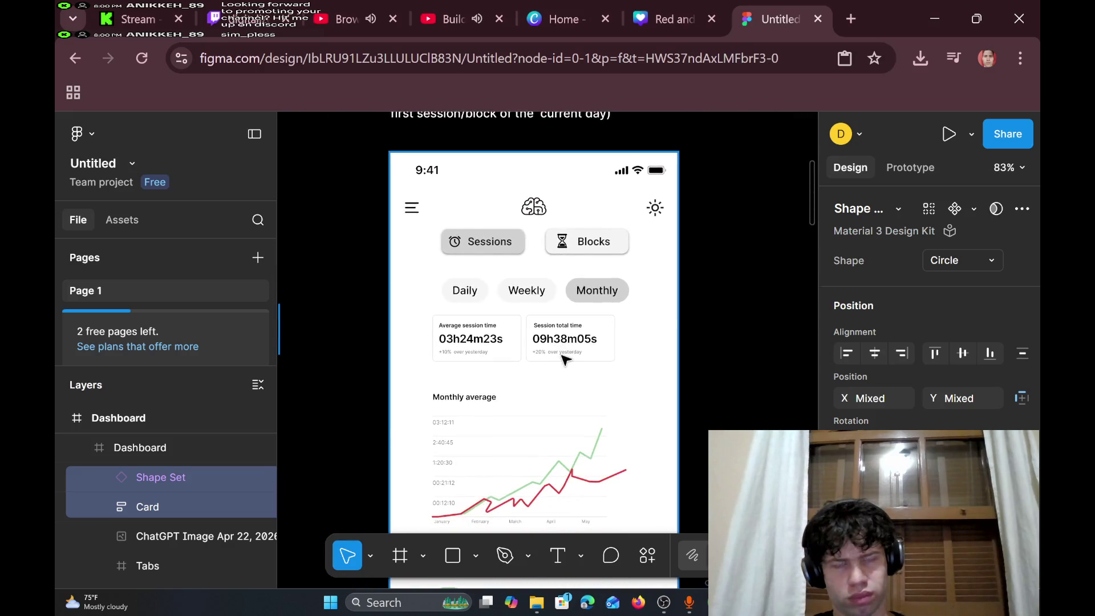
scroll(565, 359, down, 3)
scroll(565, 359, up, 3)
scroll(566, 397, left, 1)
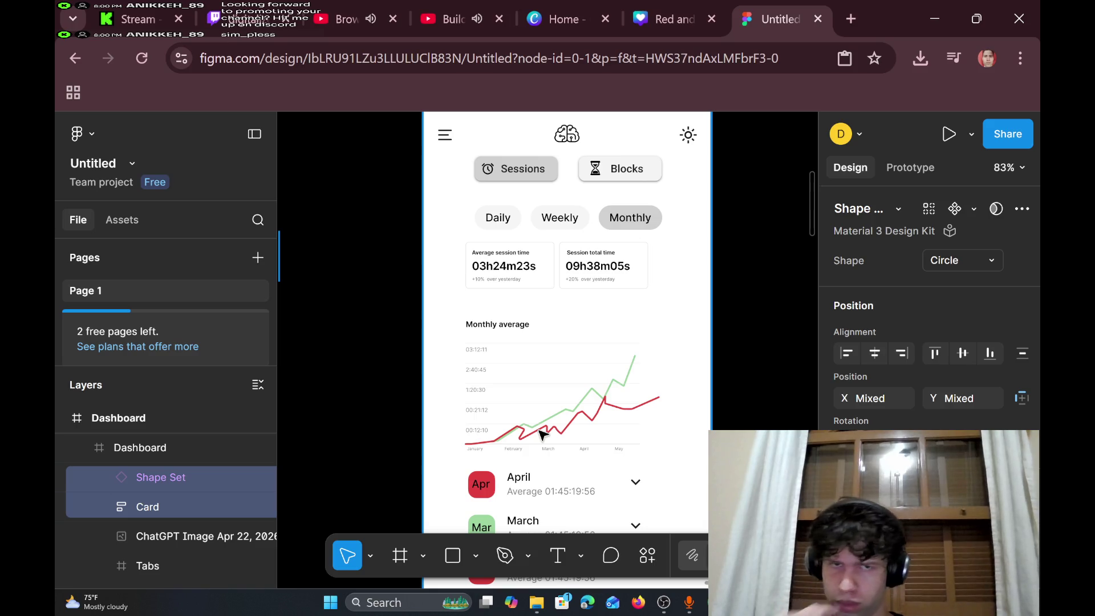
scroll(541, 435, down, 10)
scroll(513, 342, up, 5)
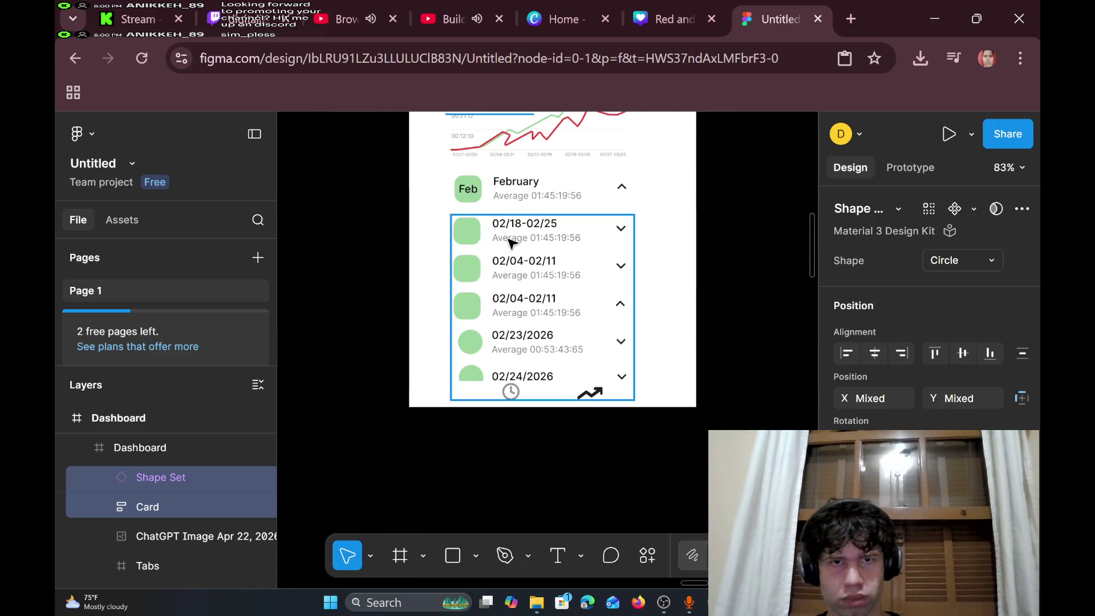
scroll(512, 242, up, 5)
ctrl+scroll(511, 242, down, 4)
scroll(510, 241, down, 10)
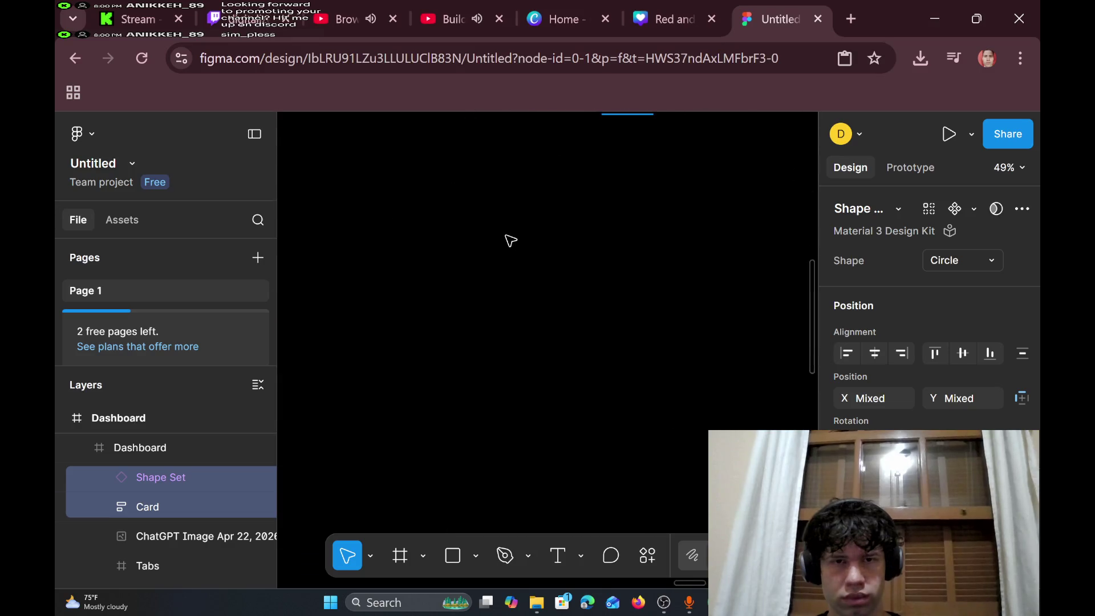
scroll(510, 241, up, 8)
scroll(510, 239, down, 4)
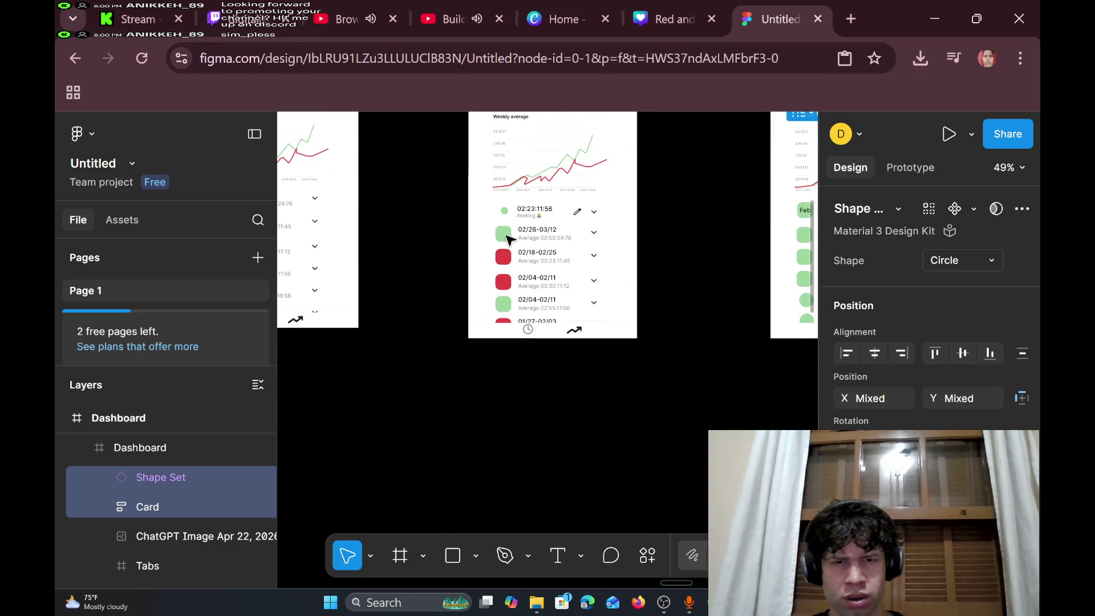
scroll(509, 239, left, 5)
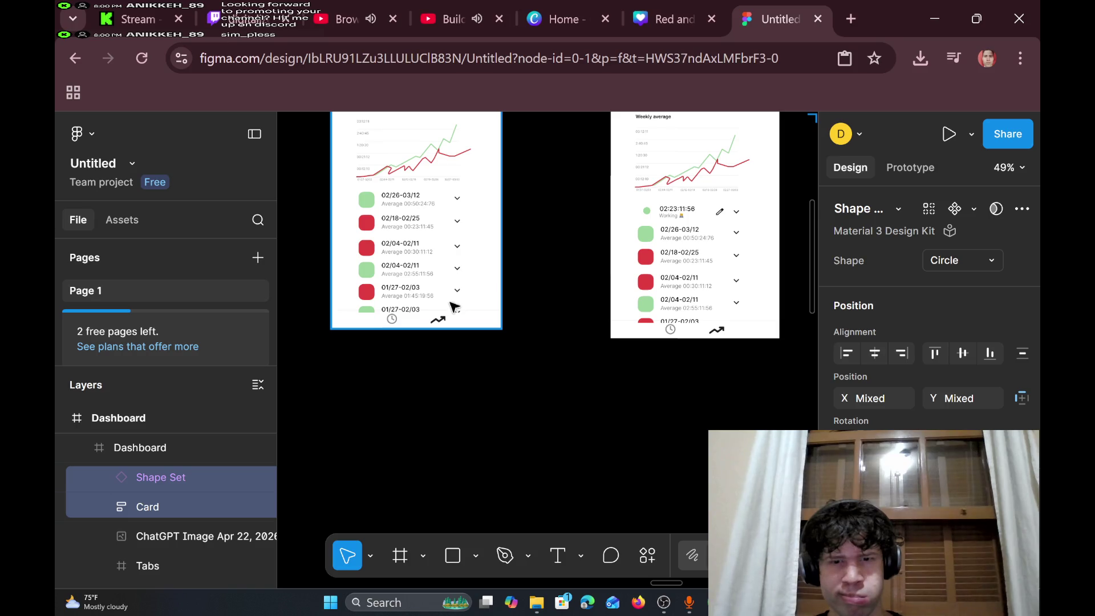
scroll(494, 388, up, 6)
scroll(493, 388, left, 3)
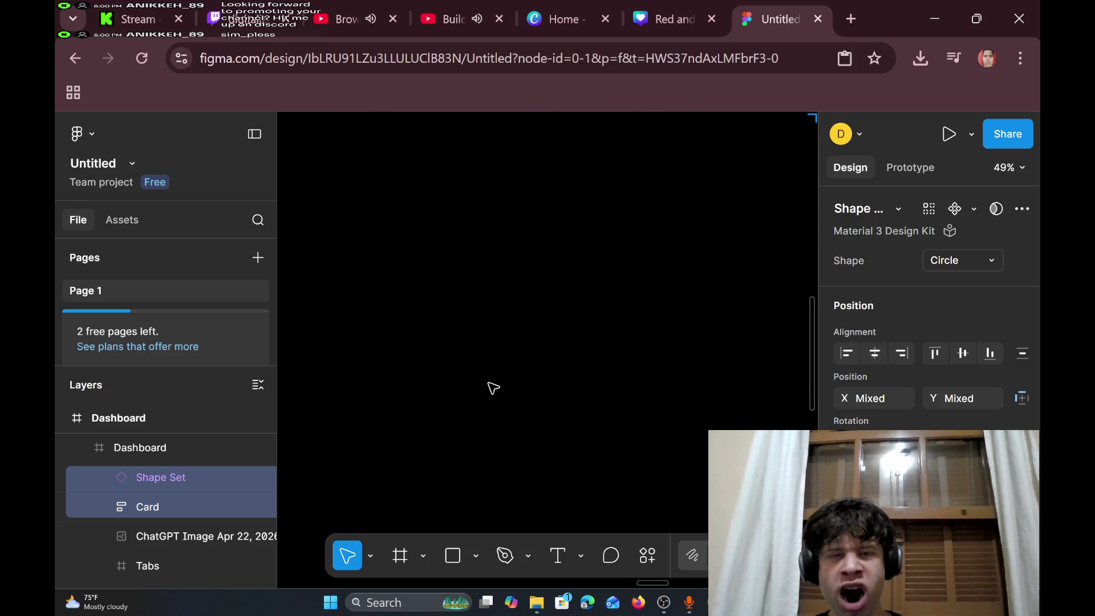
scroll(491, 387, down, 5)
scroll(493, 387, down, 10)
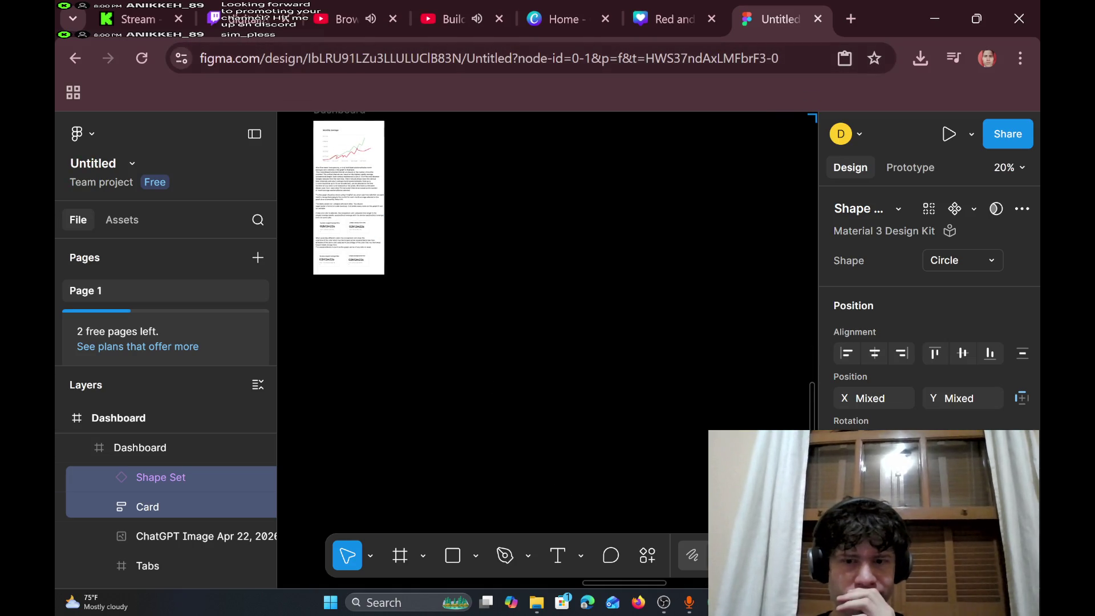
- Check the live chat, the YouTube live page and the Kick stream dashboard, then return to Figma
mouse_move(712, 602)
click(670, 541)
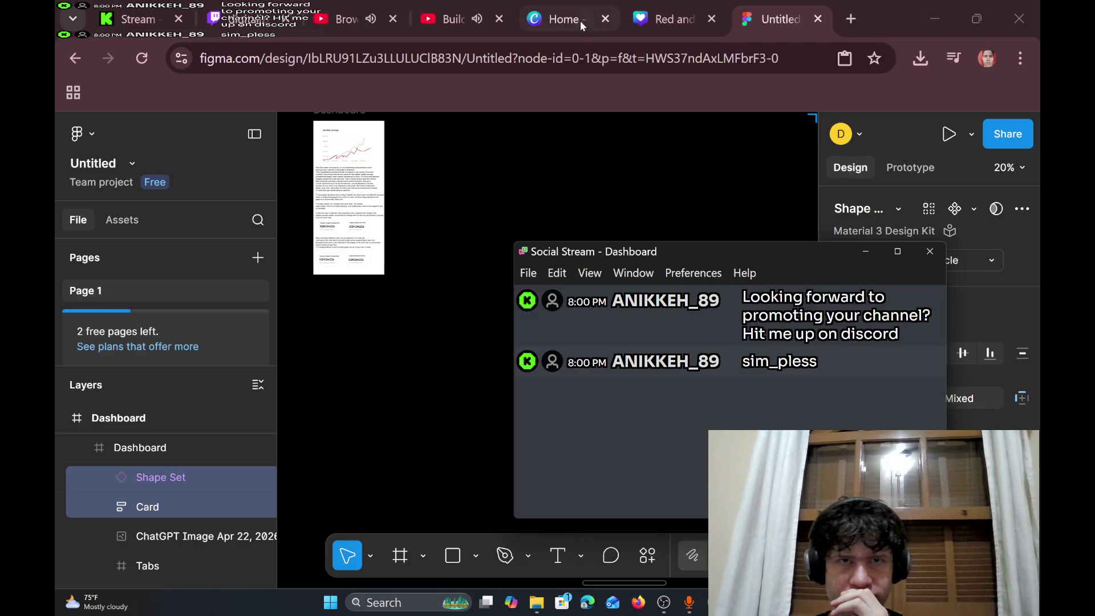
click(413, 15)
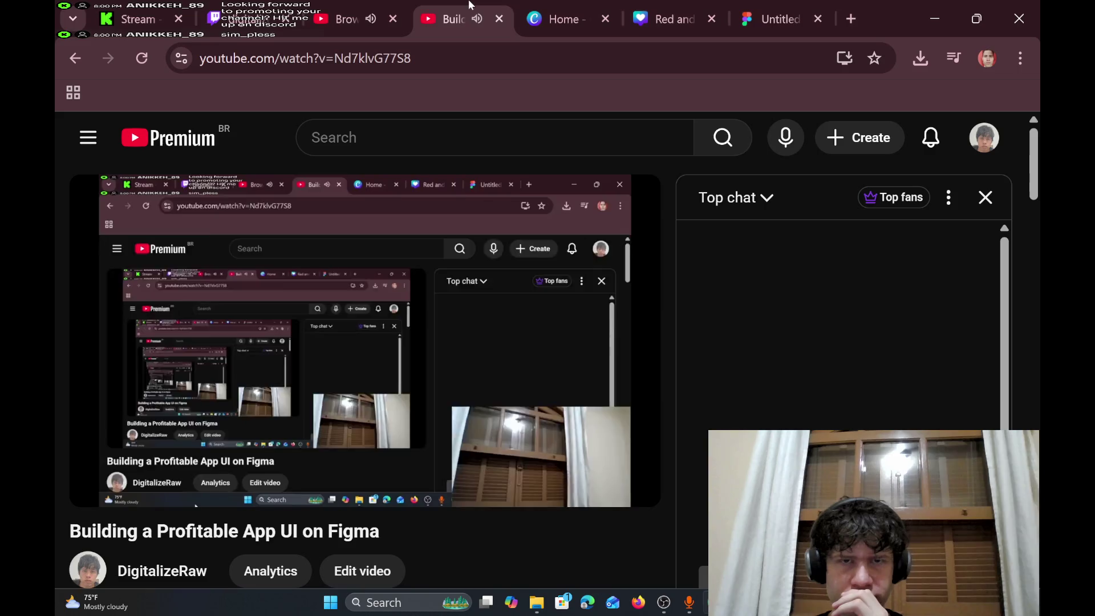
click(162, 7)
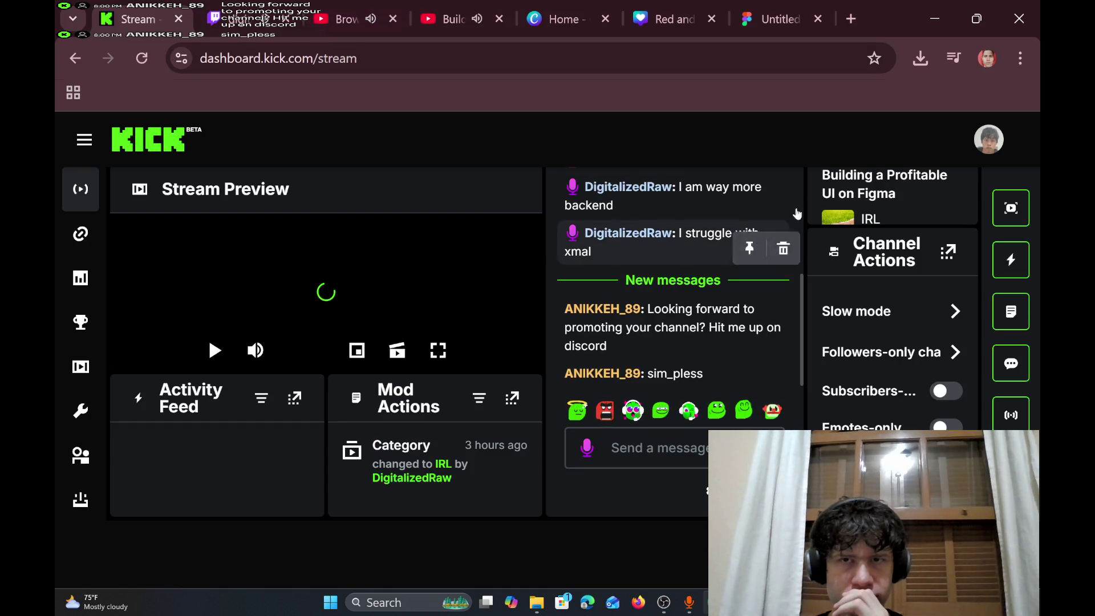
click(764, 6)
- Navigate to the stat cards and select the Longest average active time card
scroll(538, 264, right, 5)
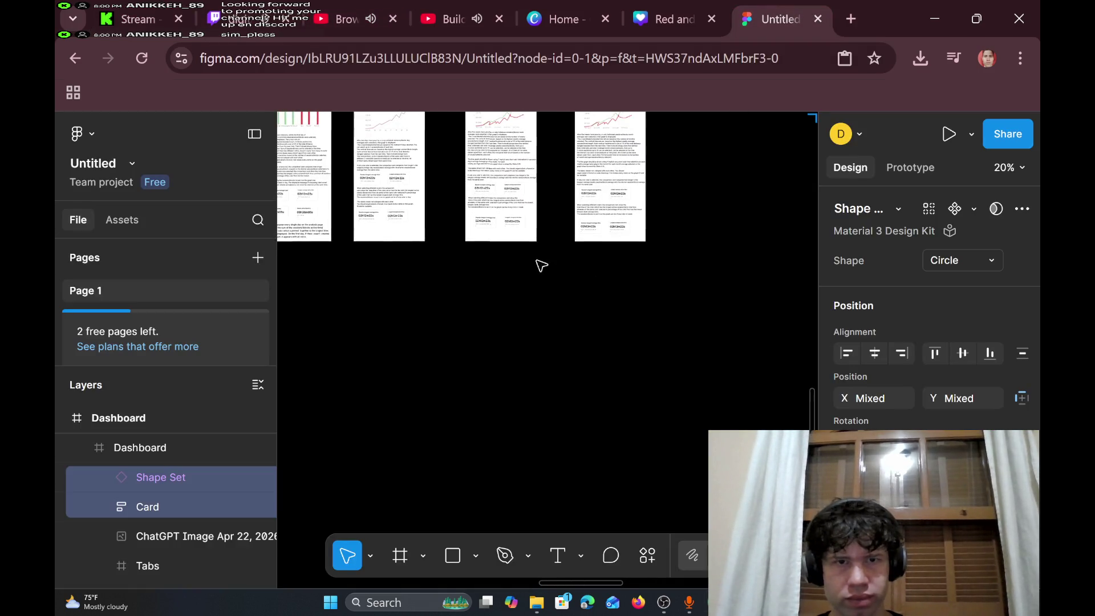
scroll(621, 251, up, 5)
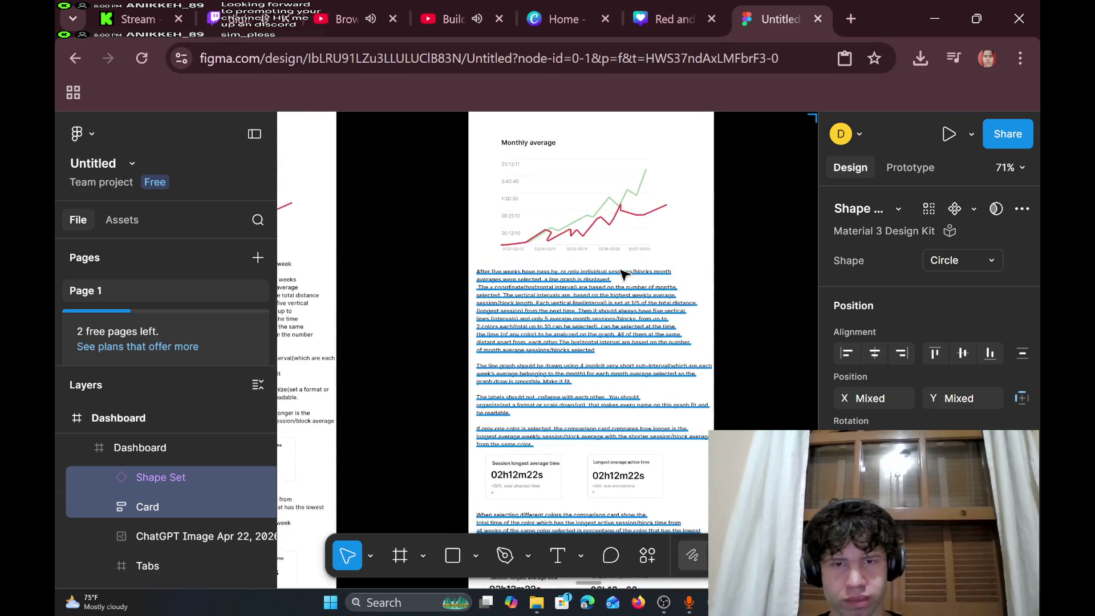
scroll(623, 269, down, 5)
scroll(623, 269, up, 4)
scroll(623, 274, up, 4)
scroll(623, 276, down, 1)
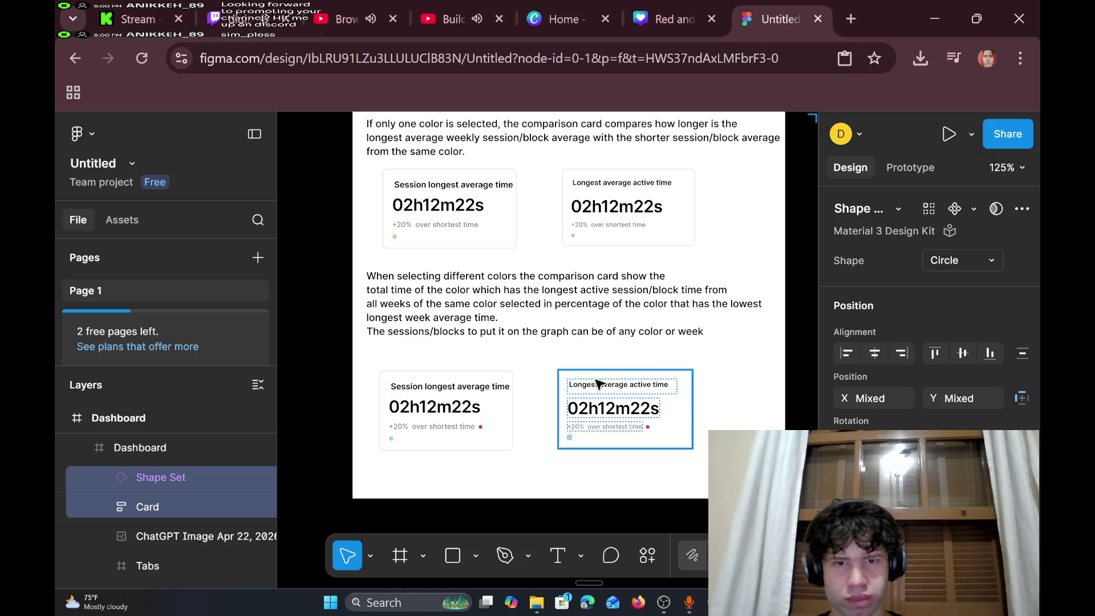
scroll(732, 329, up, 4)
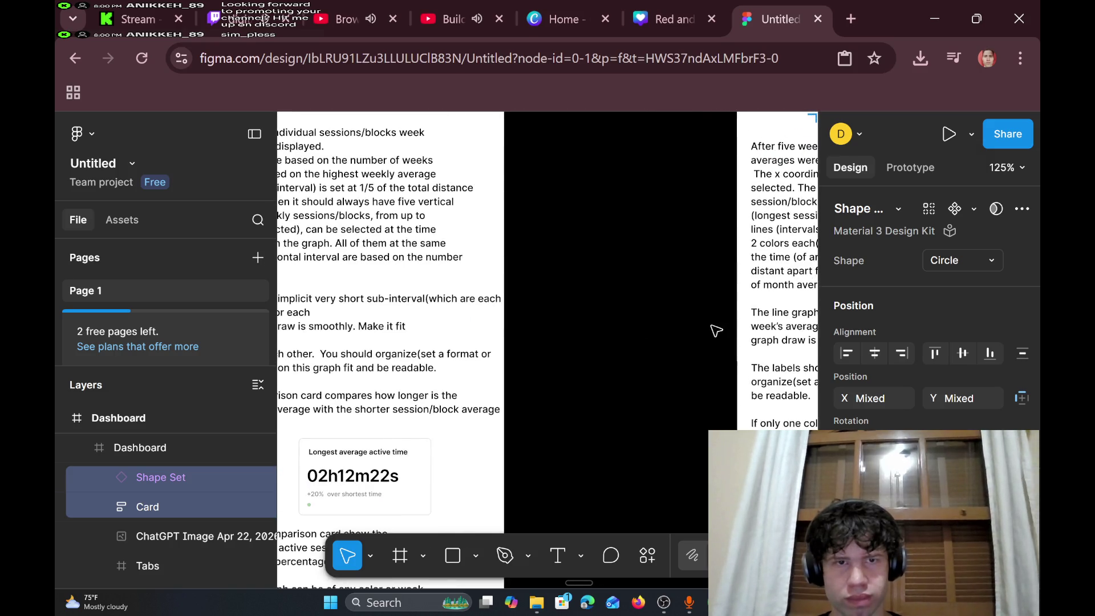
scroll(718, 329, left, 2)
scroll(713, 329, up, 10)
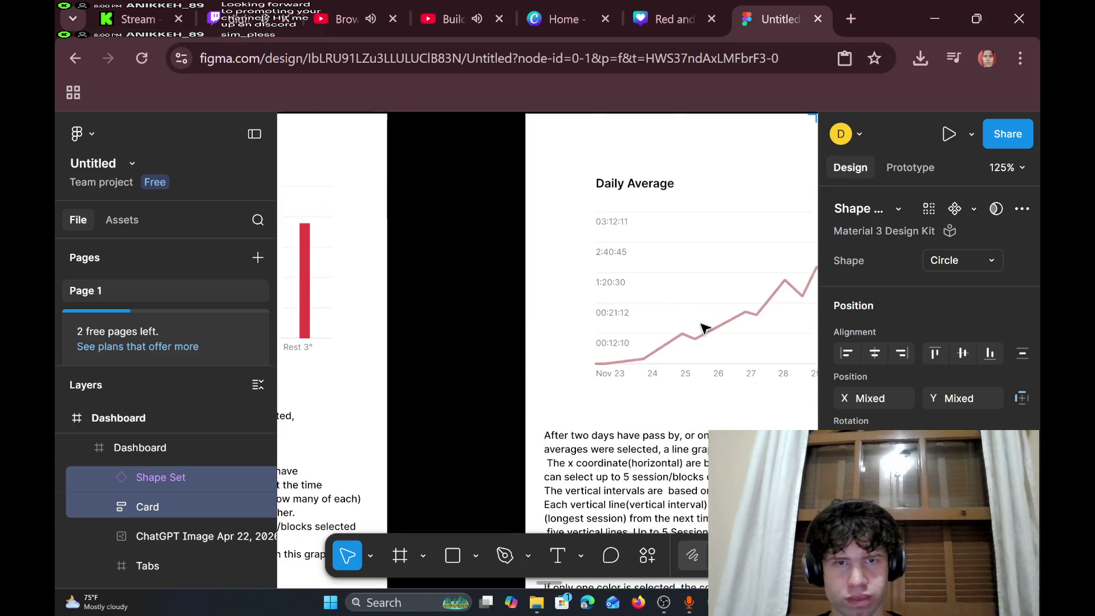
scroll(705, 328, down, 5)
scroll(701, 325, up, 3)
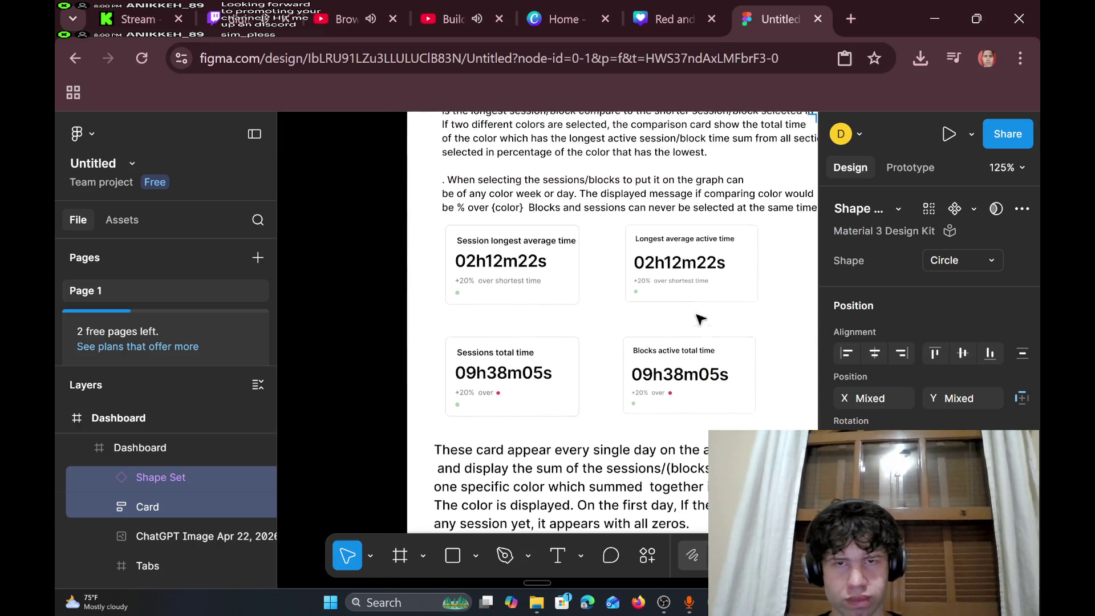
click(684, 290)
- Nudge the Blocks active total time card slightly down
scroll(683, 291, up, 8)
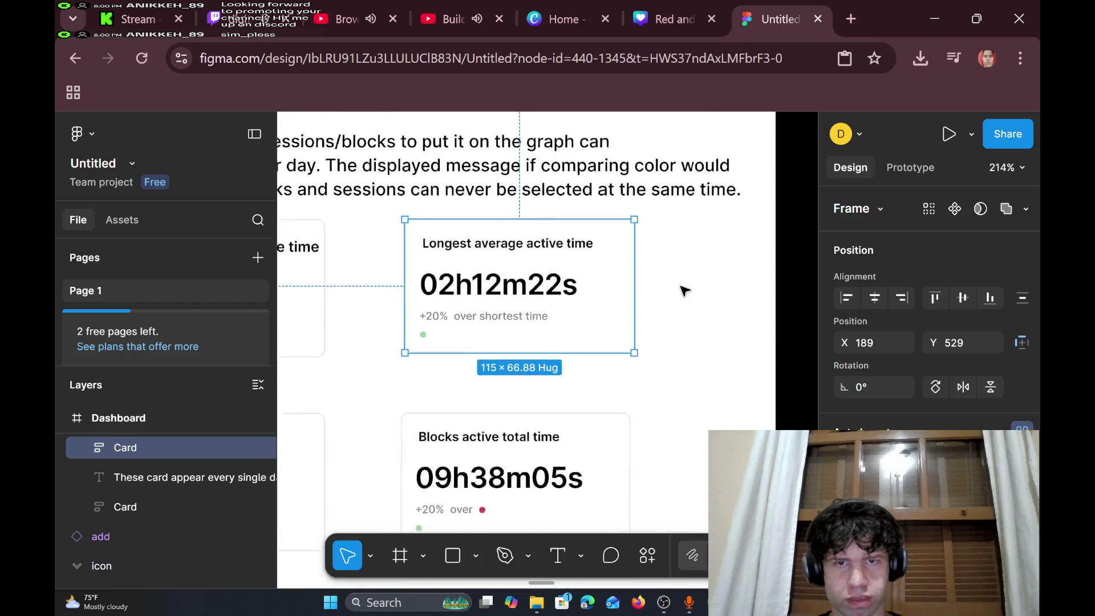
scroll(680, 292, down, 3)
scroll(675, 294, down, 8)
scroll(675, 296, up, 5)
scroll(671, 297, right, 2)
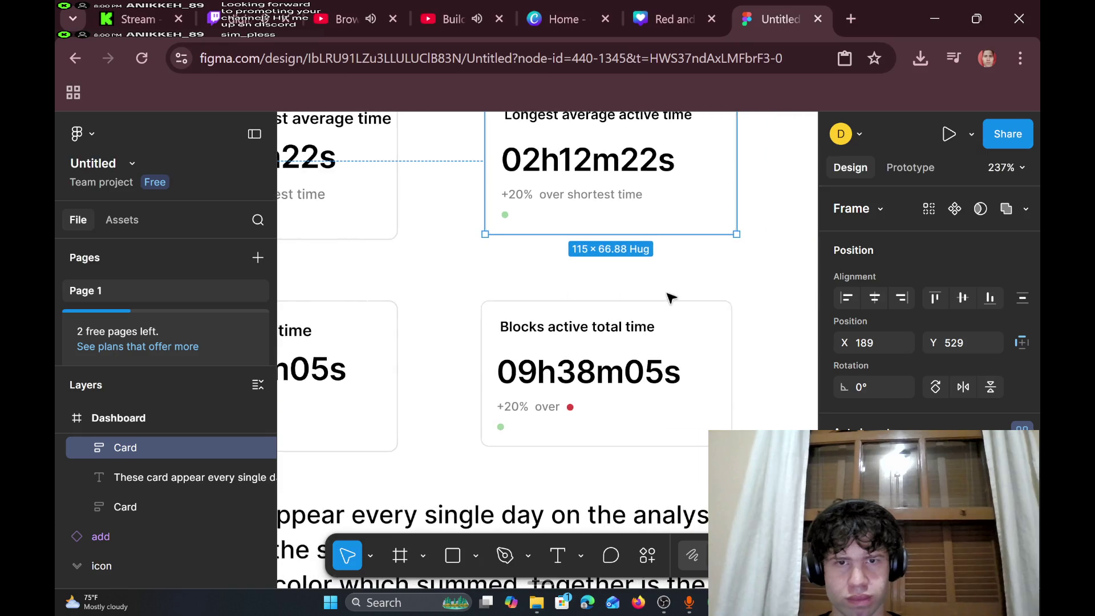
mouse_move(611, 358)
mouse_down()
mouse_move(678, 345)
mouse_move(684, 361)
mouse_move(716, 331)
mouse_move(716, 305)
mouse_move(669, 317)
mouse_up()
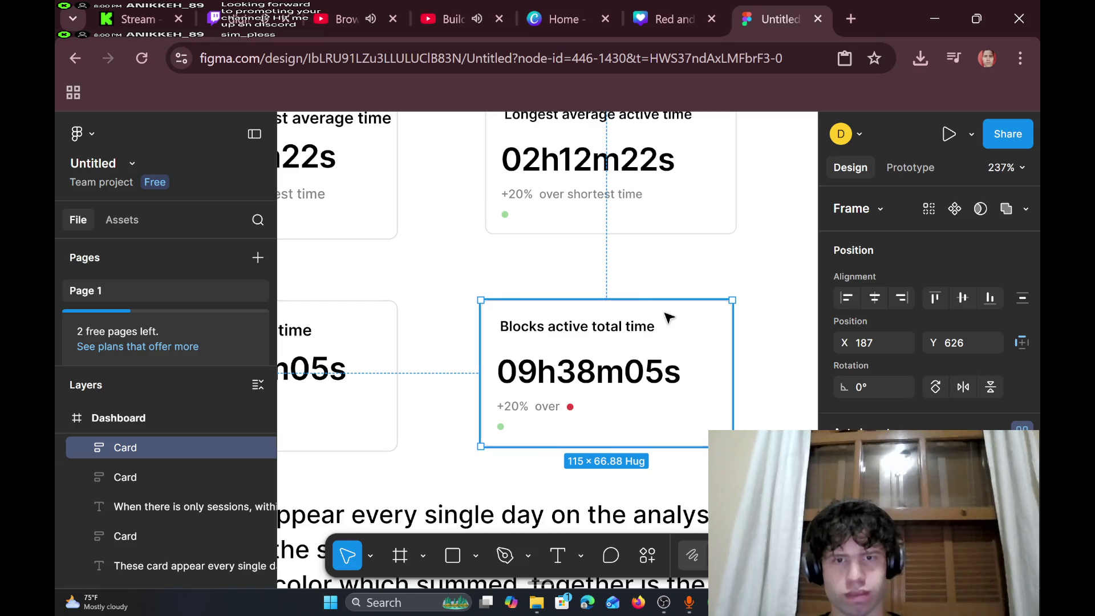
- Move the description text block to sit under the Sessions and Blocks total time cards
scroll(666, 322, down, 3)
scroll(665, 325, left, 2)
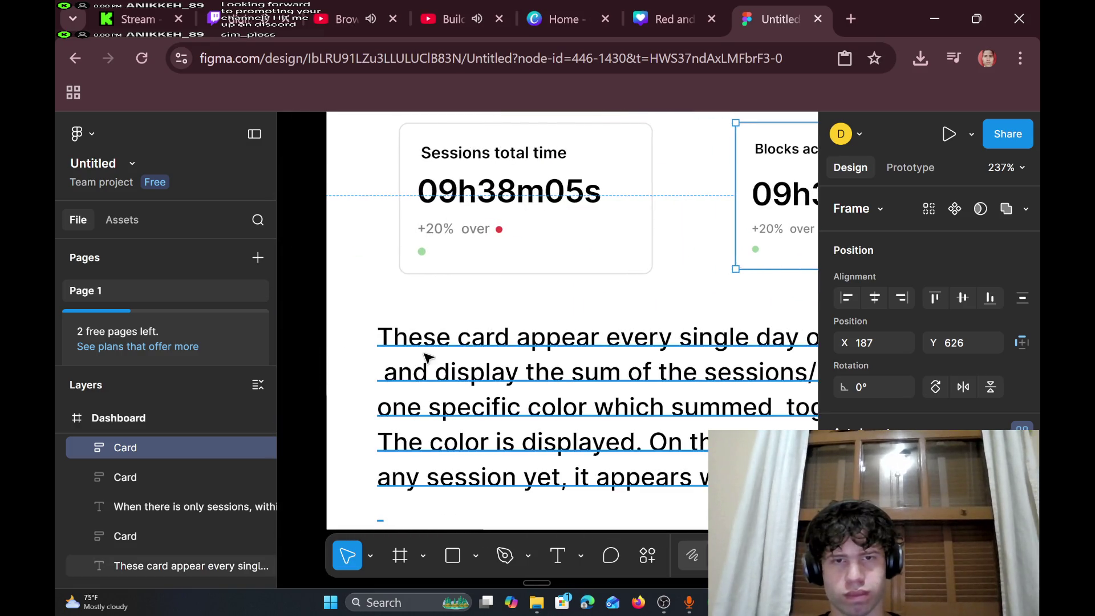
scroll(428, 355, right, 5)
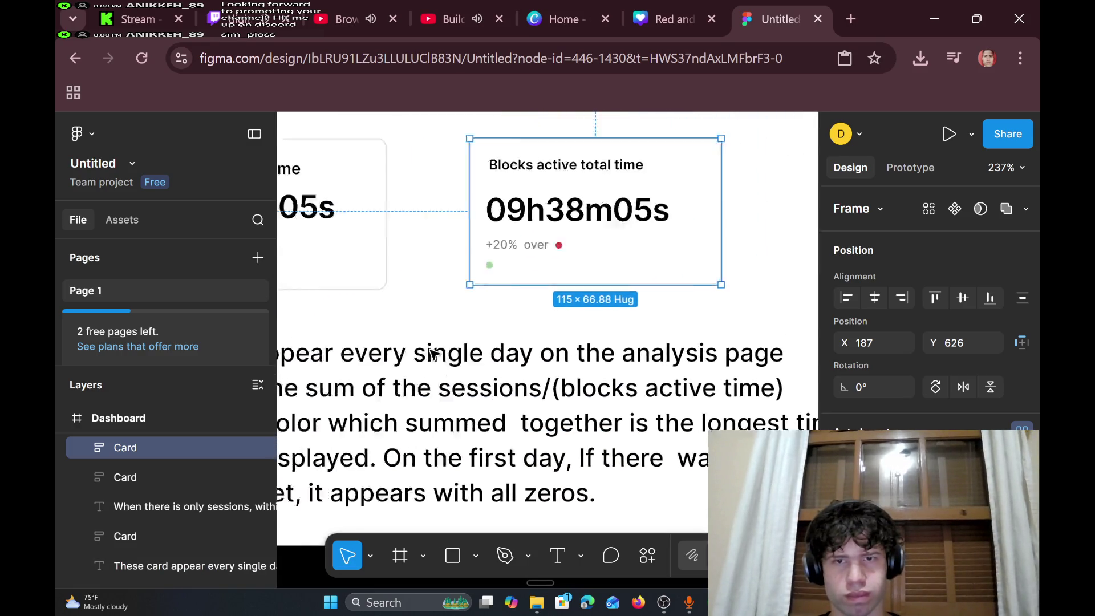
scroll(431, 352, left, 5)
scroll(445, 348, right, 6)
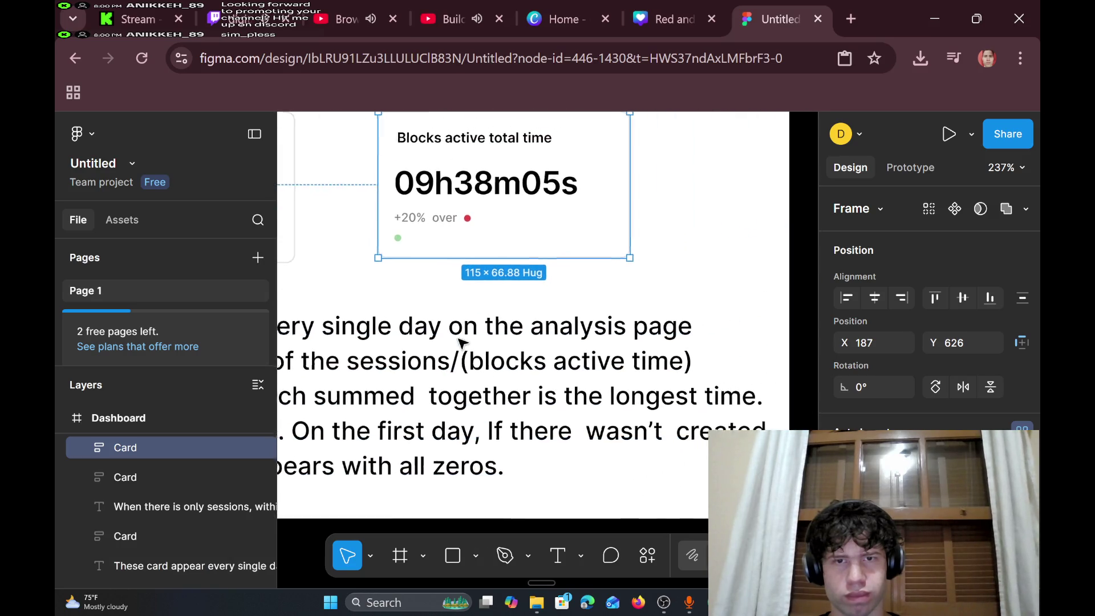
scroll(459, 342, left, 6)
scroll(459, 342, down, 1)
scroll(459, 342, right, 3)
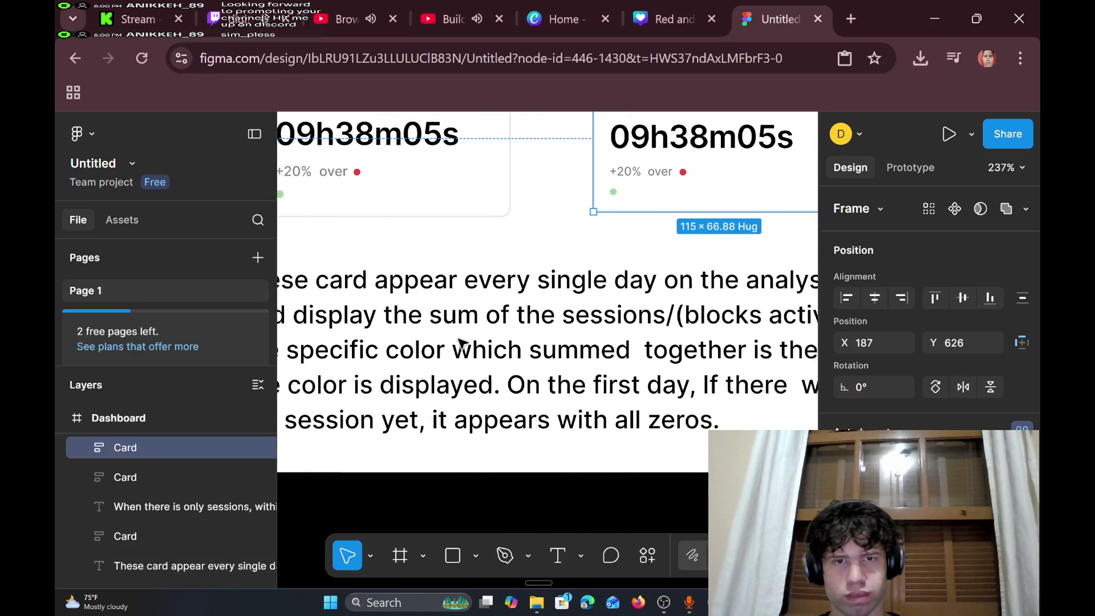
scroll(459, 343, right, 3)
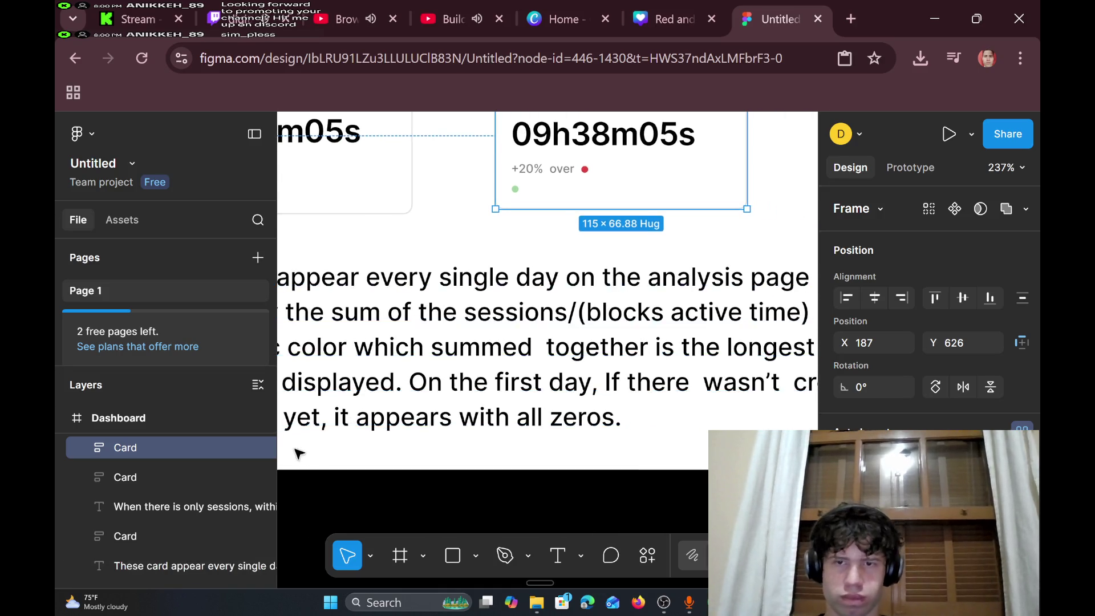
scroll(533, 328, right, 5)
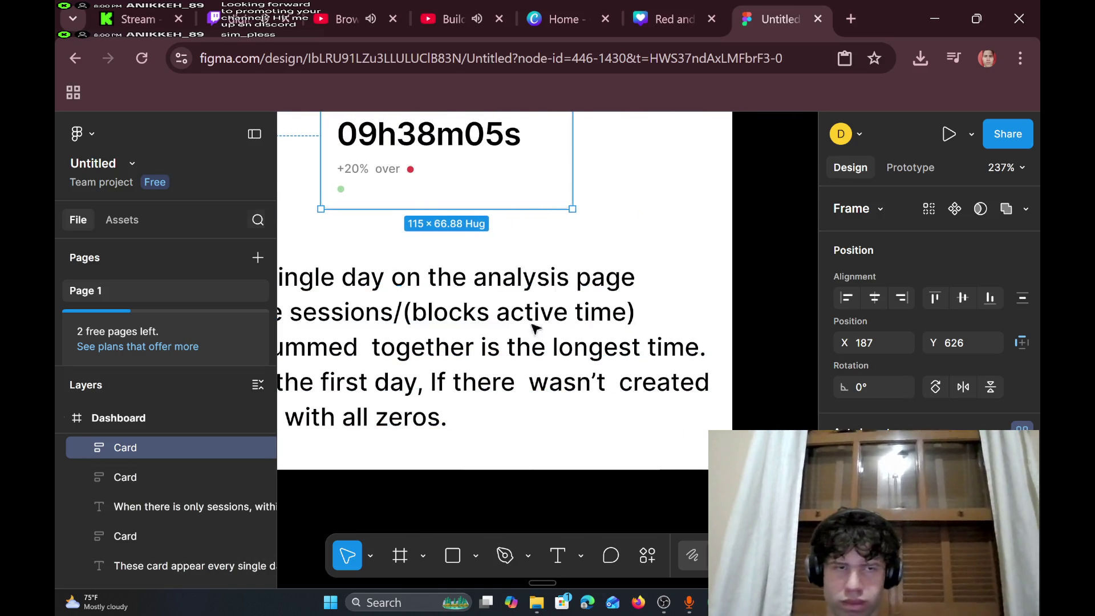
scroll(447, 382, left, 10)
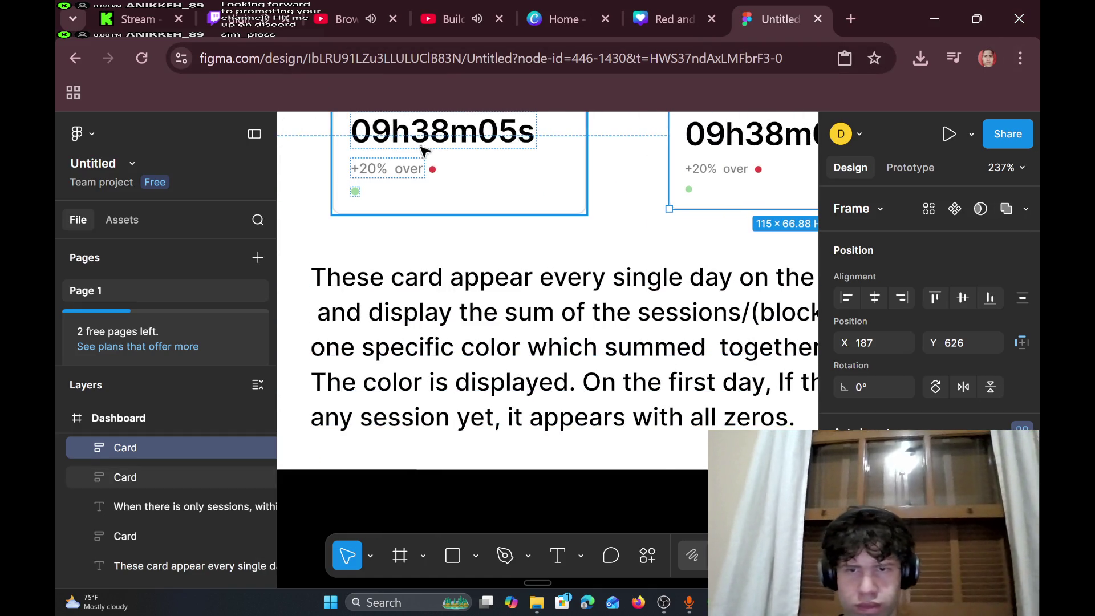
scroll(506, 313, right, 12)
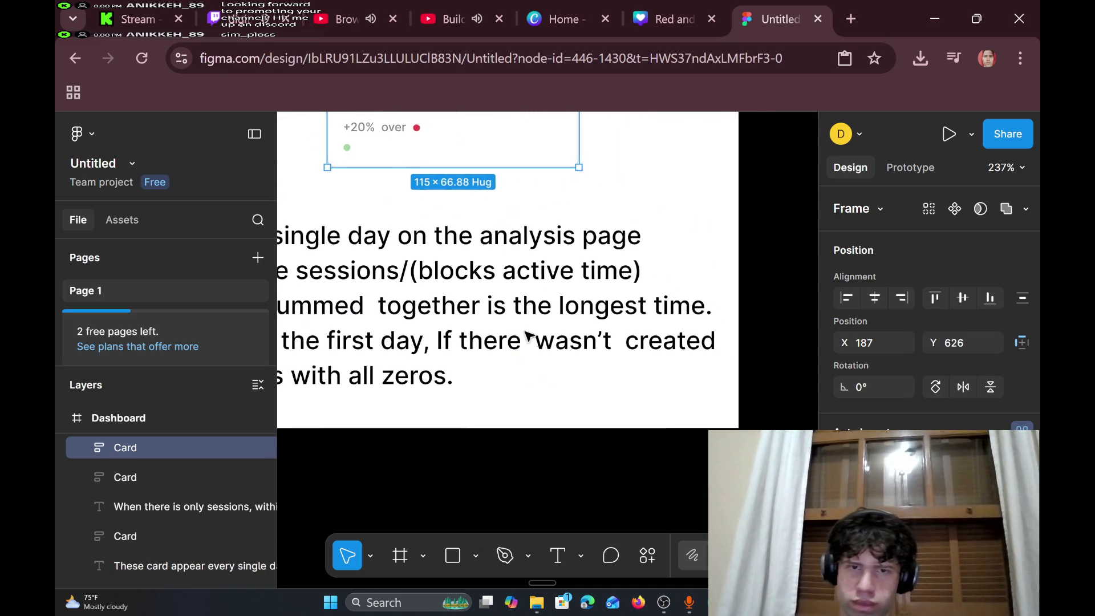
scroll(525, 351, left, 10)
scroll(525, 351, down, 3)
scroll(523, 367, right, 2)
scroll(519, 342, up, 10)
scroll(509, 273, left, 1)
scroll(510, 288, left, 2)
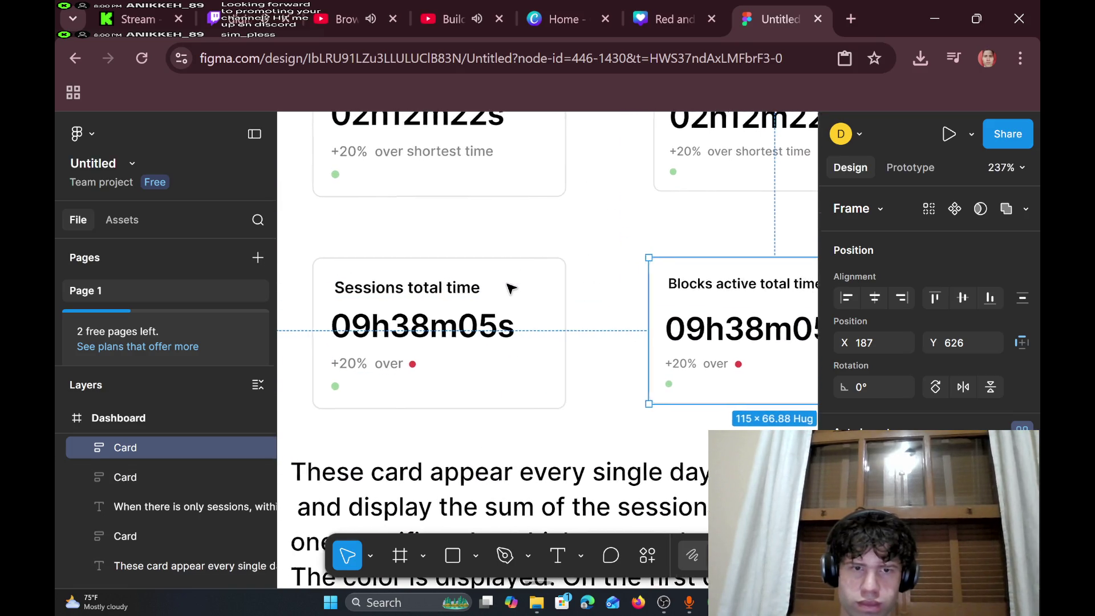
scroll(511, 288, right, 8)
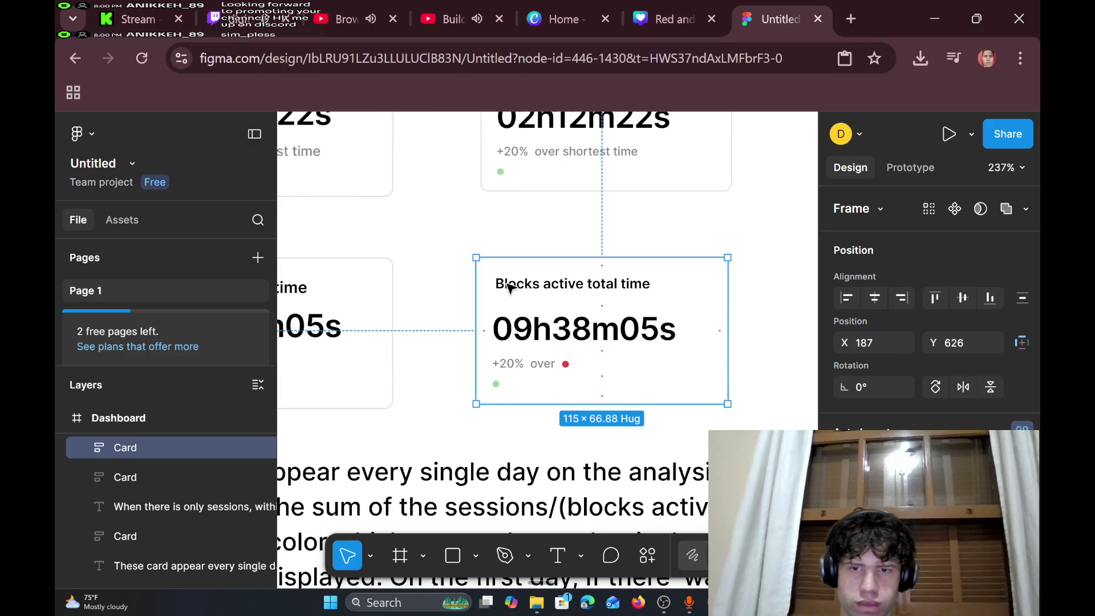
scroll(509, 288, left, 9)
scroll(504, 296, down, 5)
scroll(504, 298, down, 1)
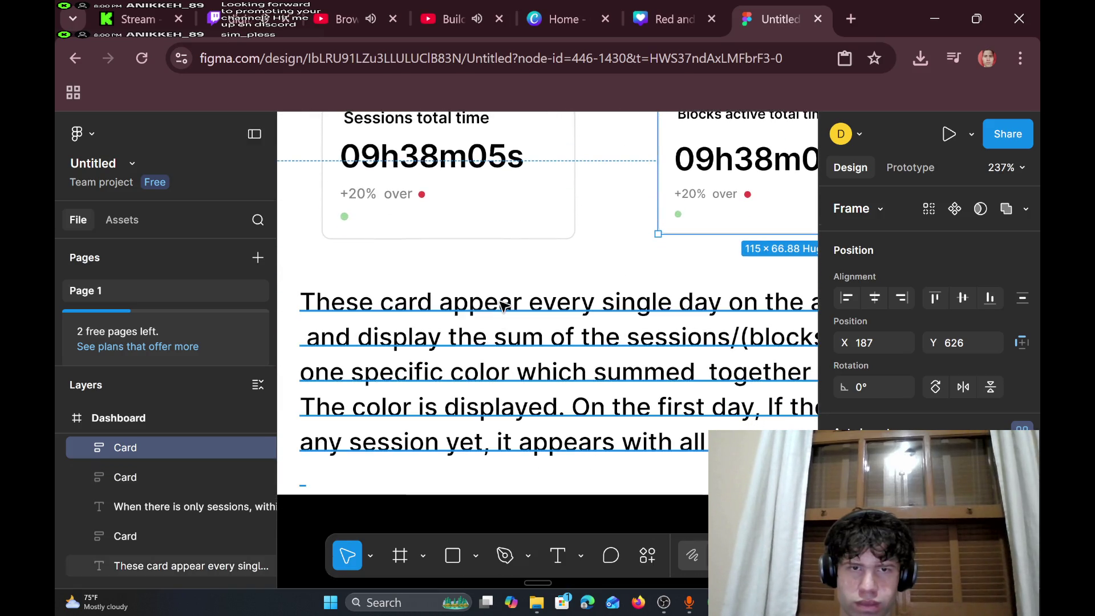
drag(498, 311, 495, 314)
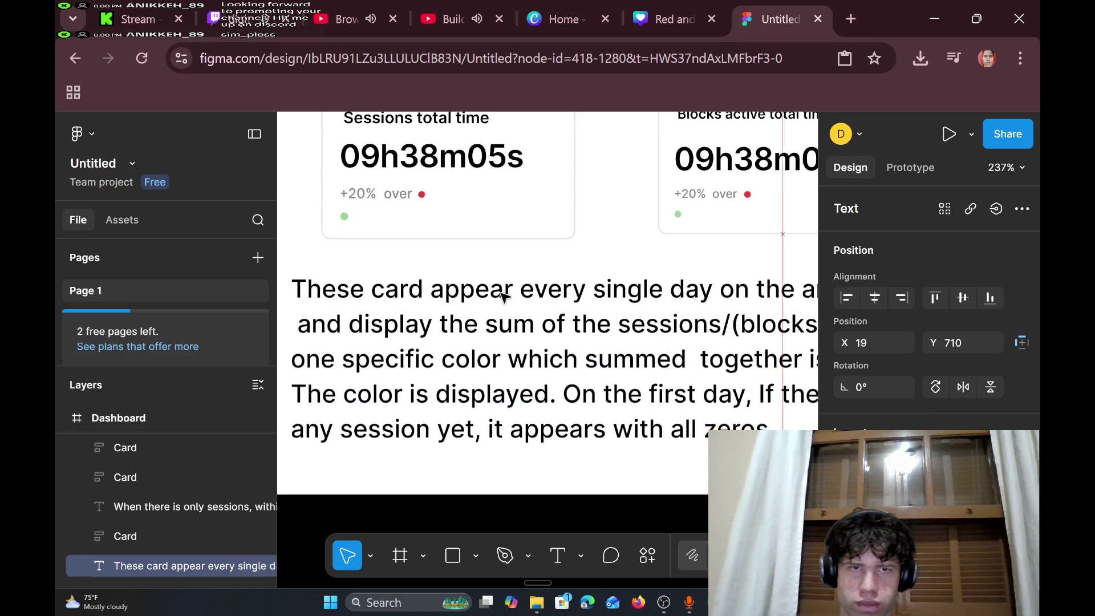
- Place the 345 × 96 description paragraph at X 15, Y 710 beneath the cards
drag(505, 316, 496, 295)
scroll(498, 289, up, 6)
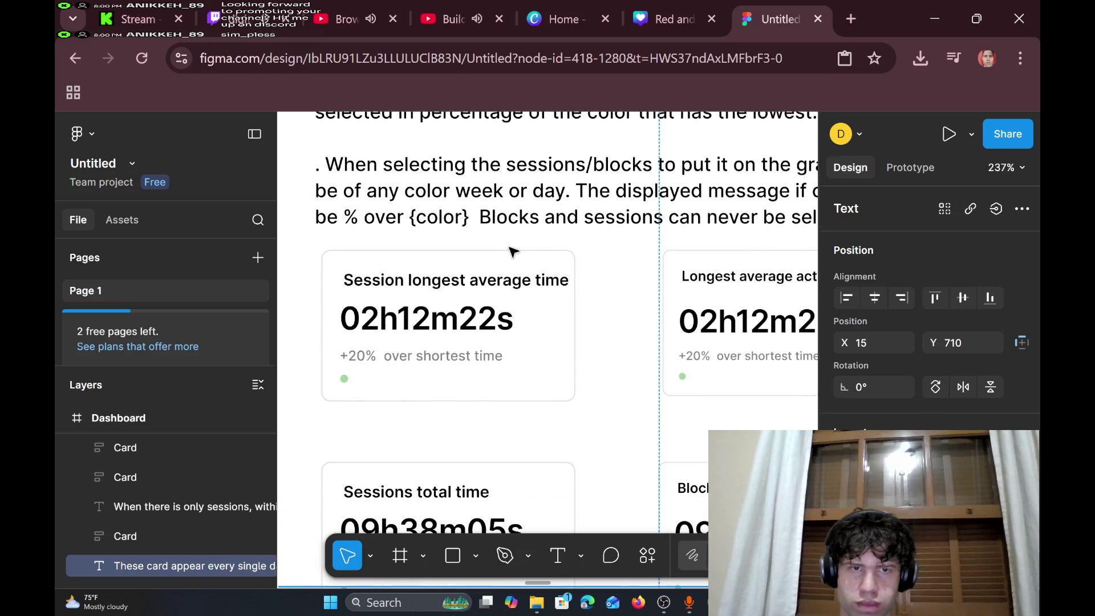
scroll(484, 300, down, 5)
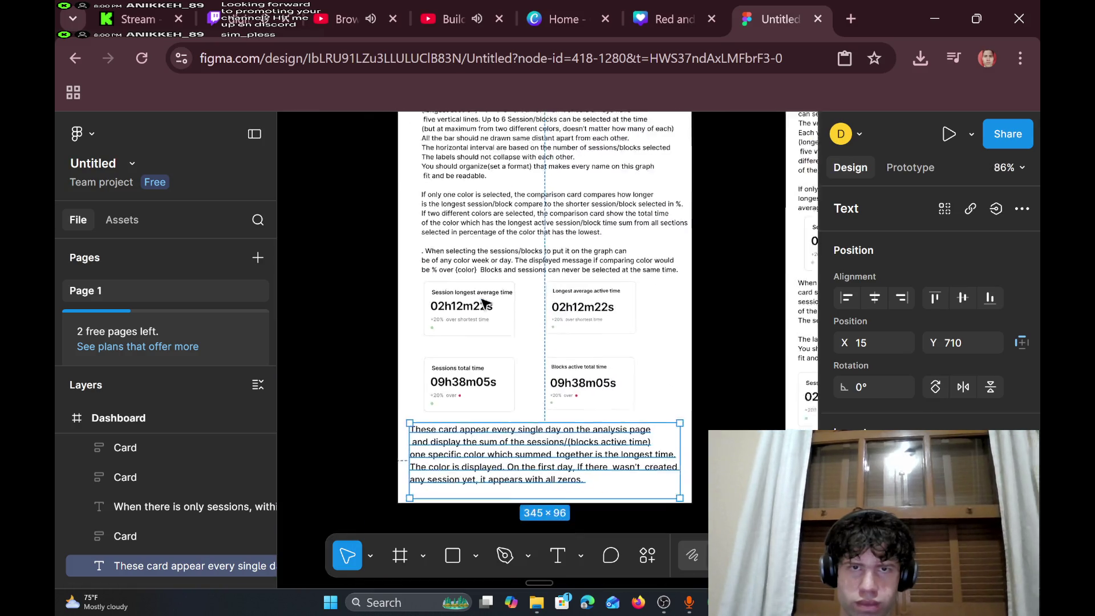
scroll(479, 322, up, 3)
scroll(480, 320, down, 5)
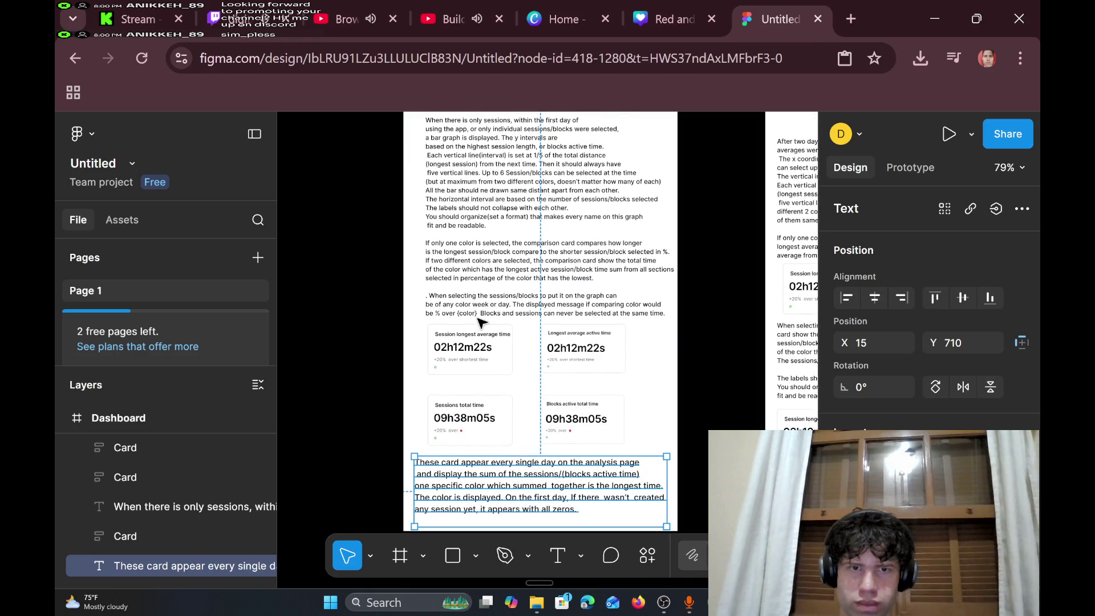
scroll(532, 371, down, 3)
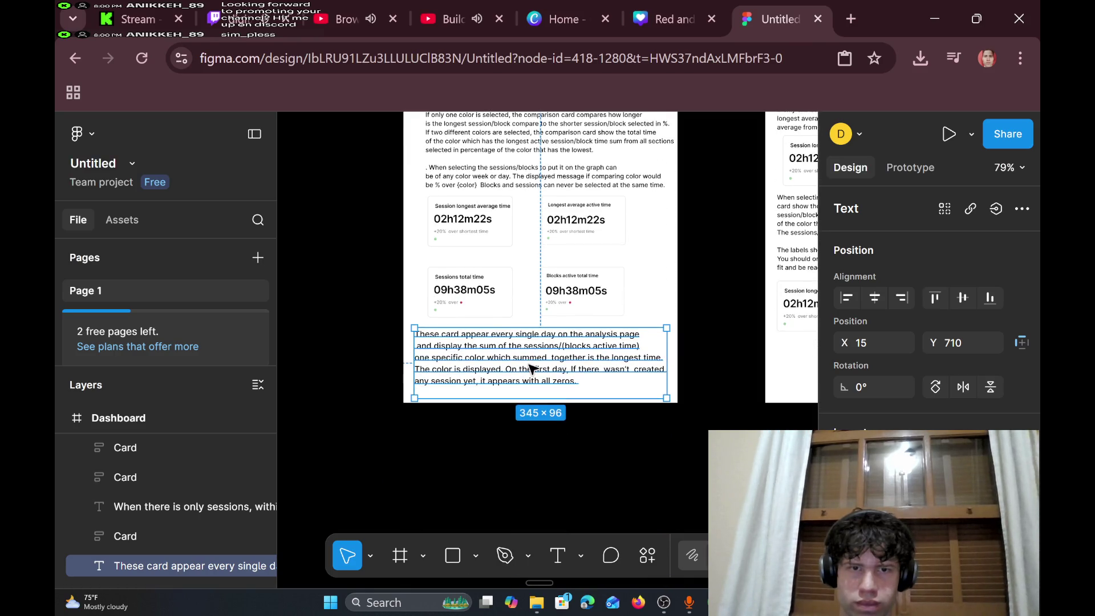
scroll(528, 369, up, 5)
scroll(523, 365, up, 2)
scroll(522, 364, down, 1)
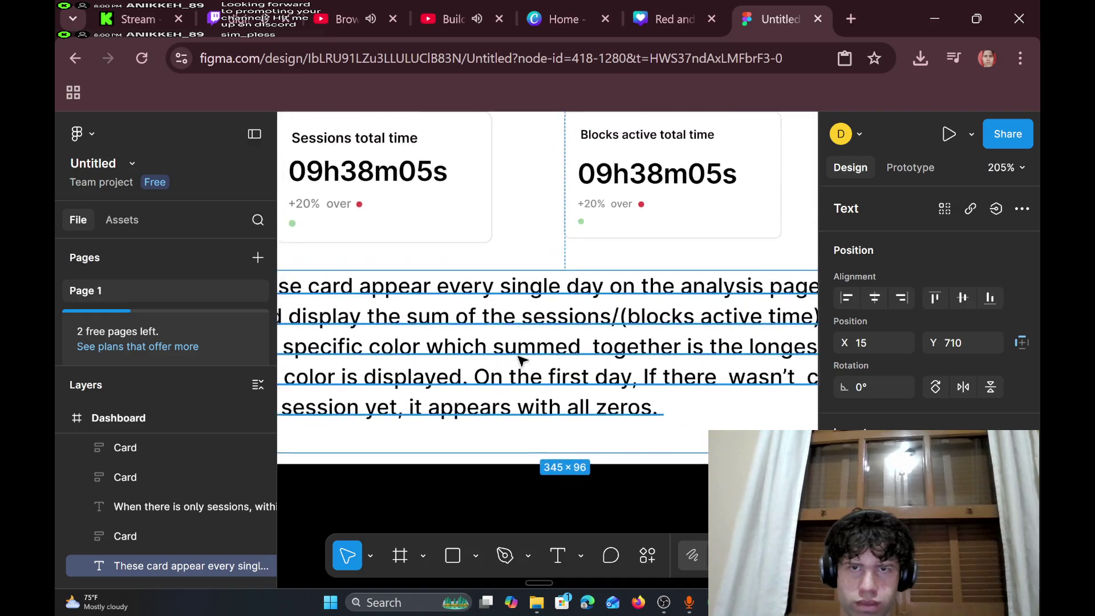
scroll(520, 361, up, 5)
scroll(520, 359, right, 2)
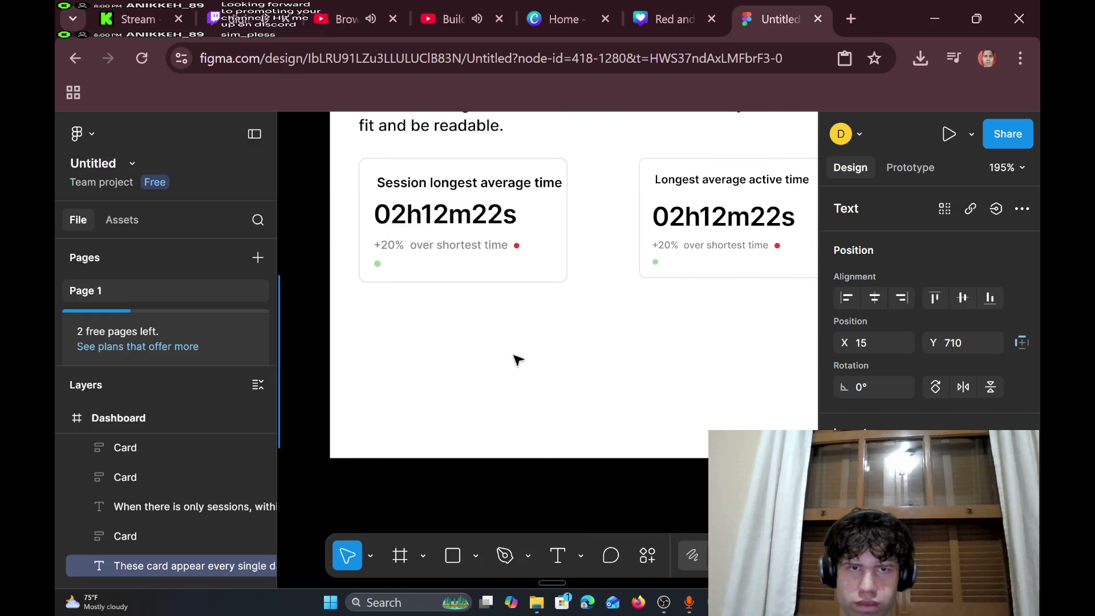
scroll(516, 359, up, 5)
scroll(479, 319, left, 3)
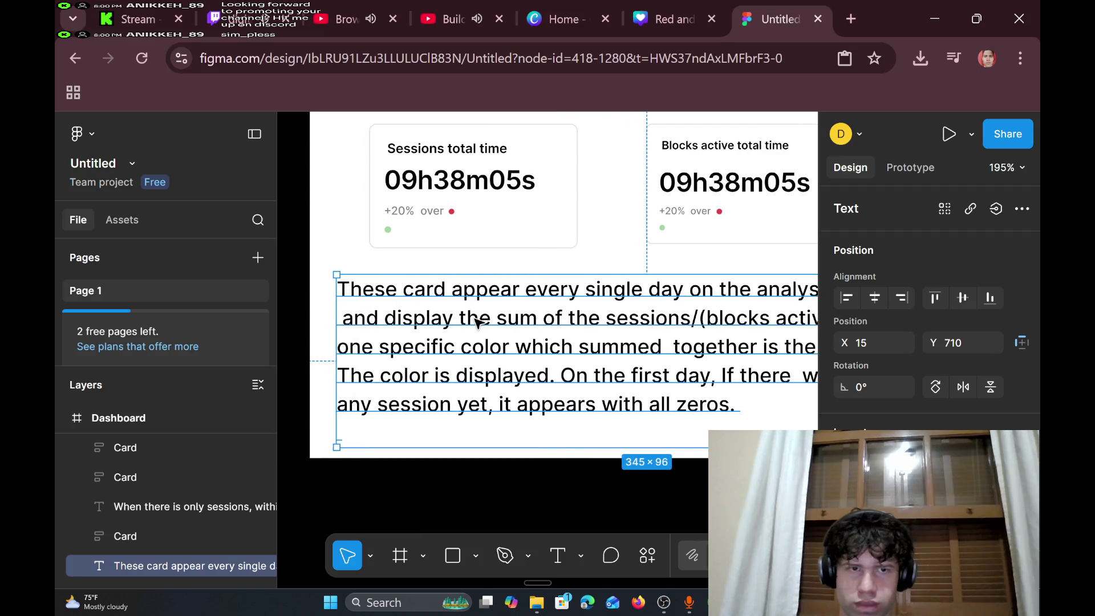
scroll(557, 303, right, 2)
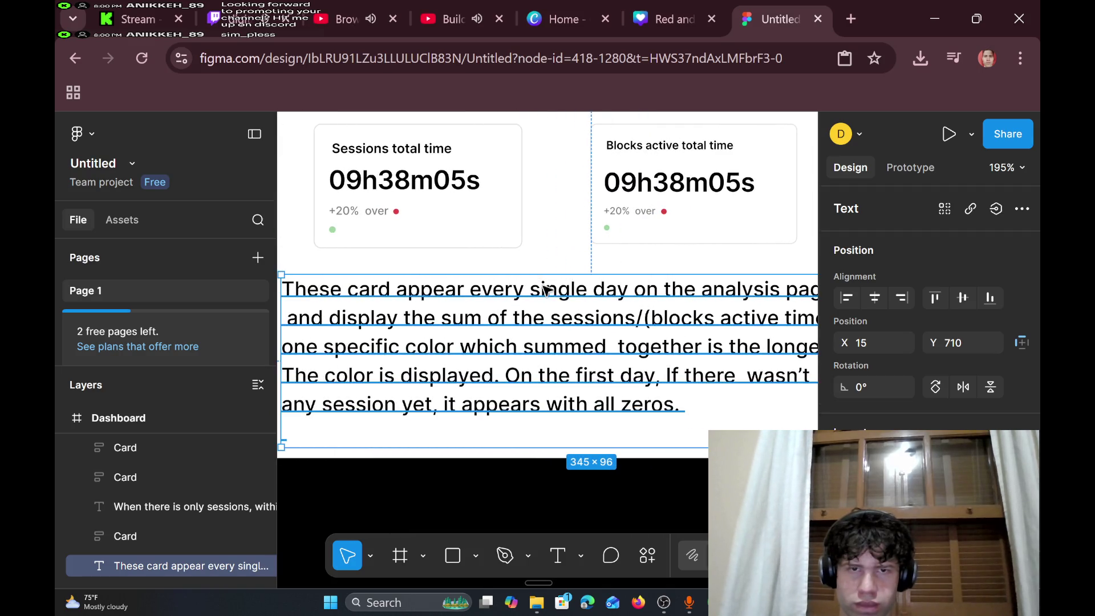
double_click(593, 292)
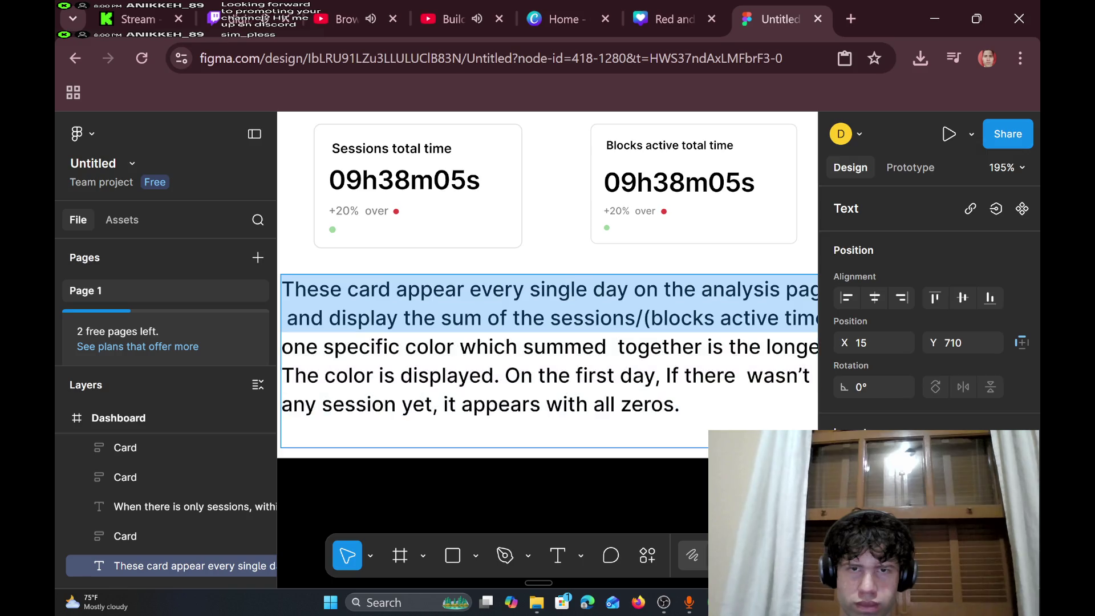
- Rewrite the note's opening to say the cards appear when you select a day color
click(593, 292)
key(BackSpace)
key(BackSpace)
key(BackSpace)
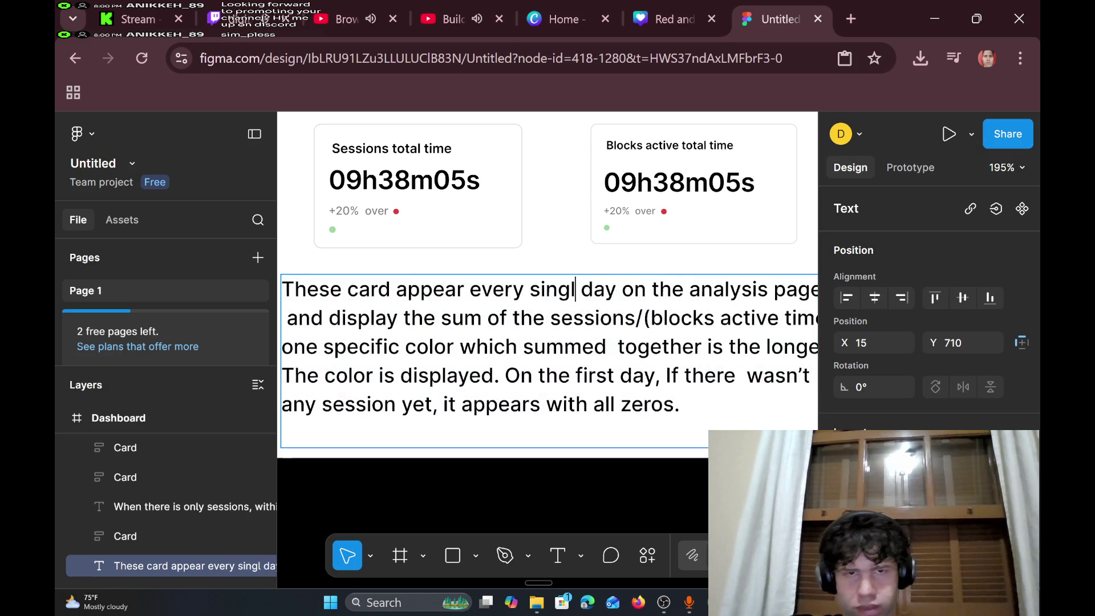
text(time)
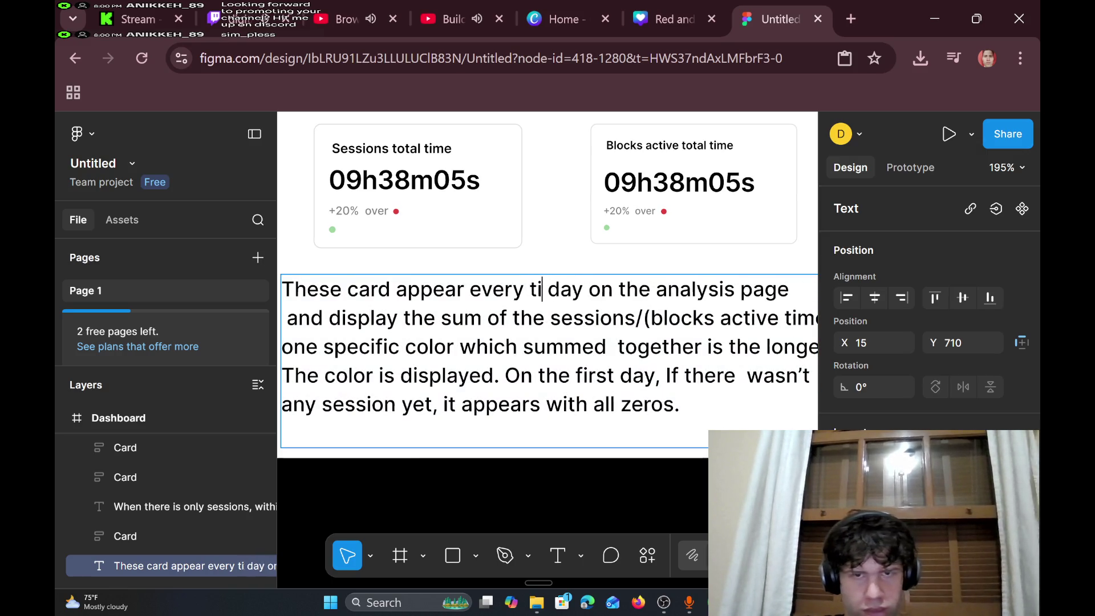
key(BackSpace)
key(BackSpace)
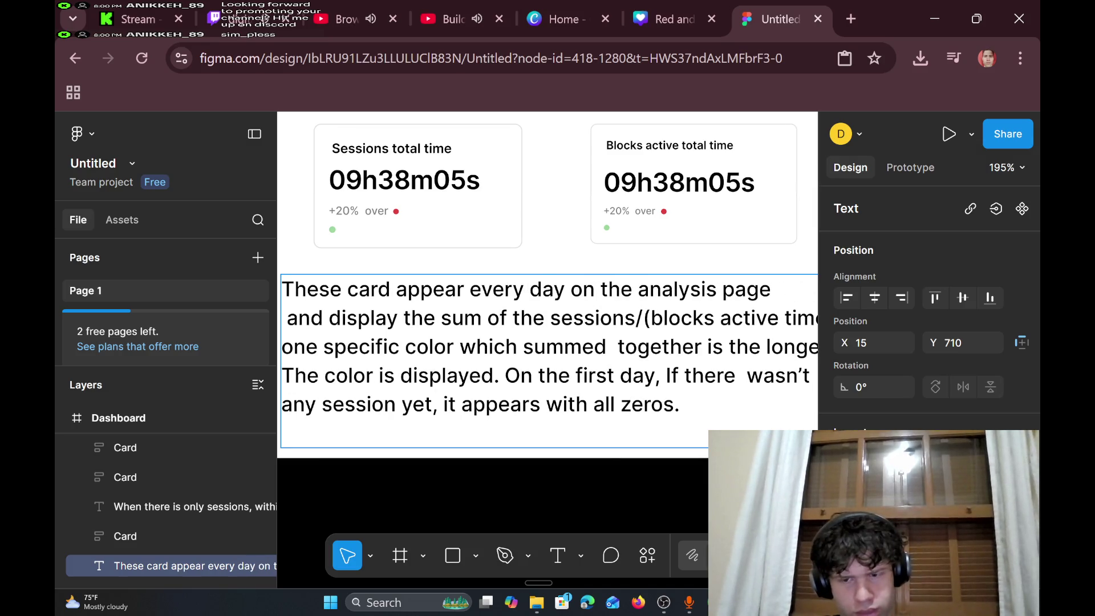
key(Right)
key(Right)
key(Right)
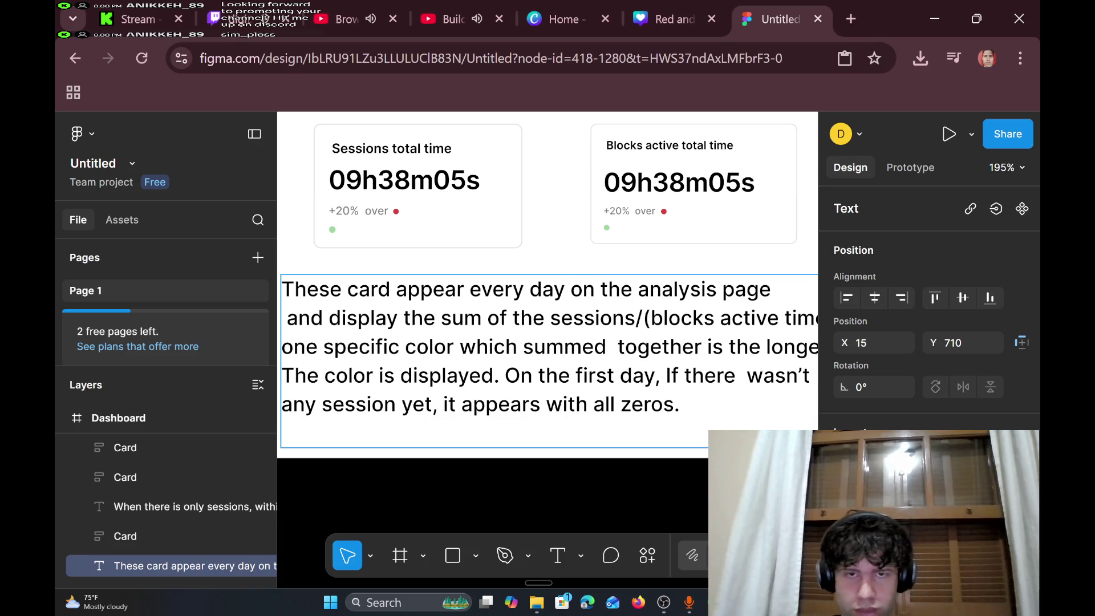
key(Left)
key(Left)
key(Left)
key(Right)
key(Right)
key(BackSpace)
key(BackSpace)
key(BackSpace)
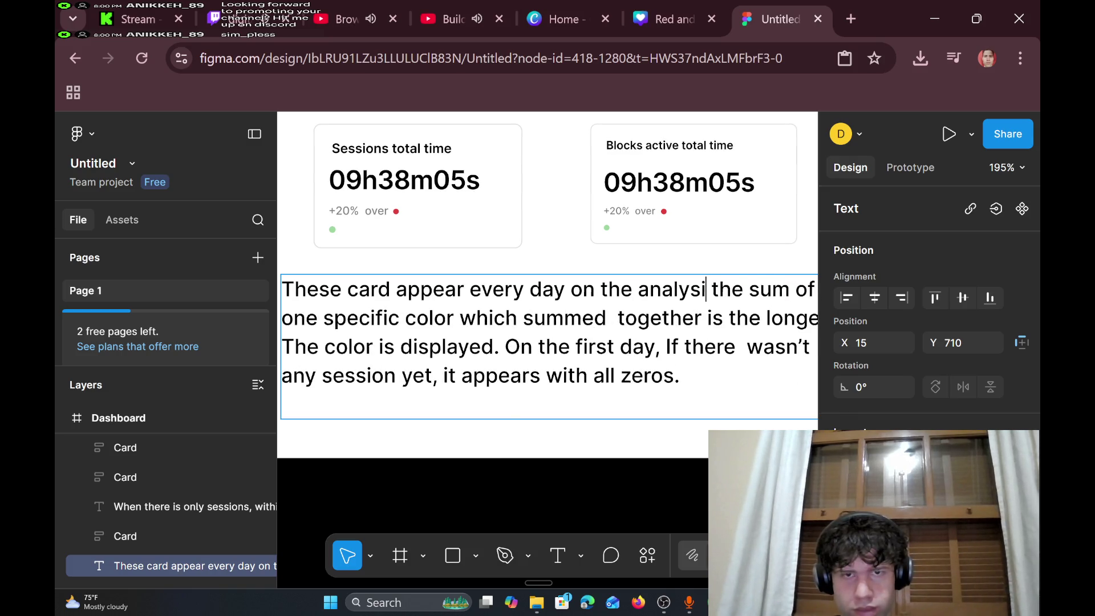
key(BackSpace)
key(BackSpace)
key(BackSpace)
text(when you s)
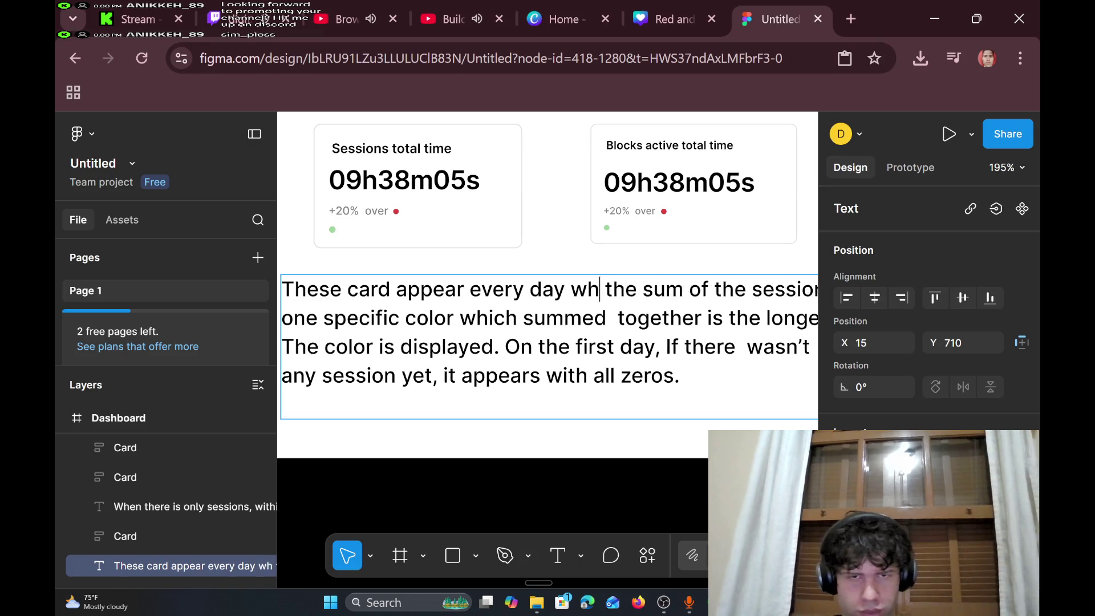
text(elect a da)
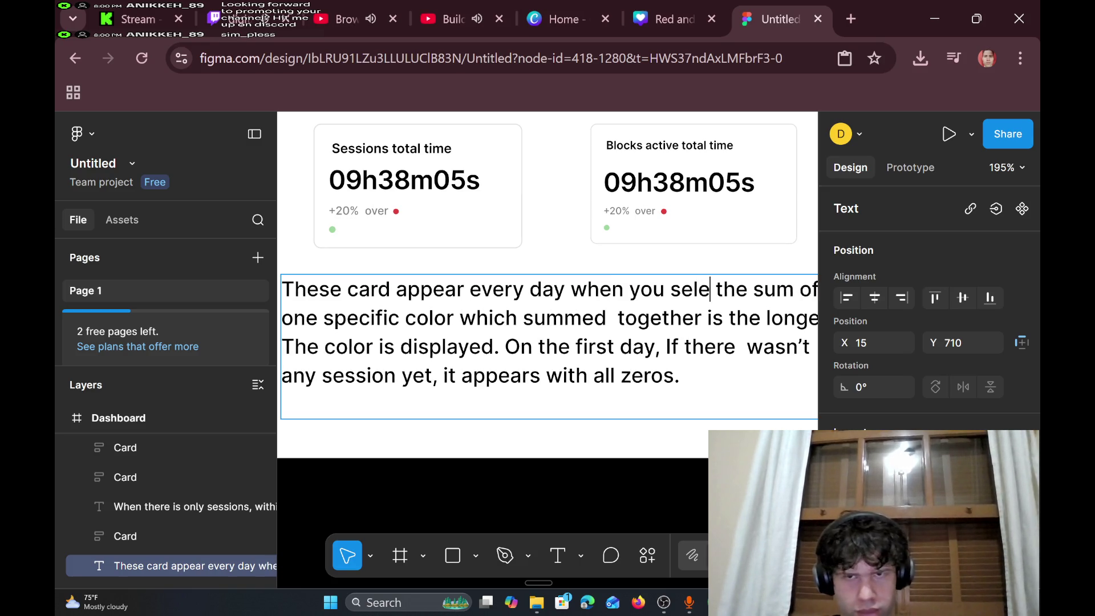
text(y)
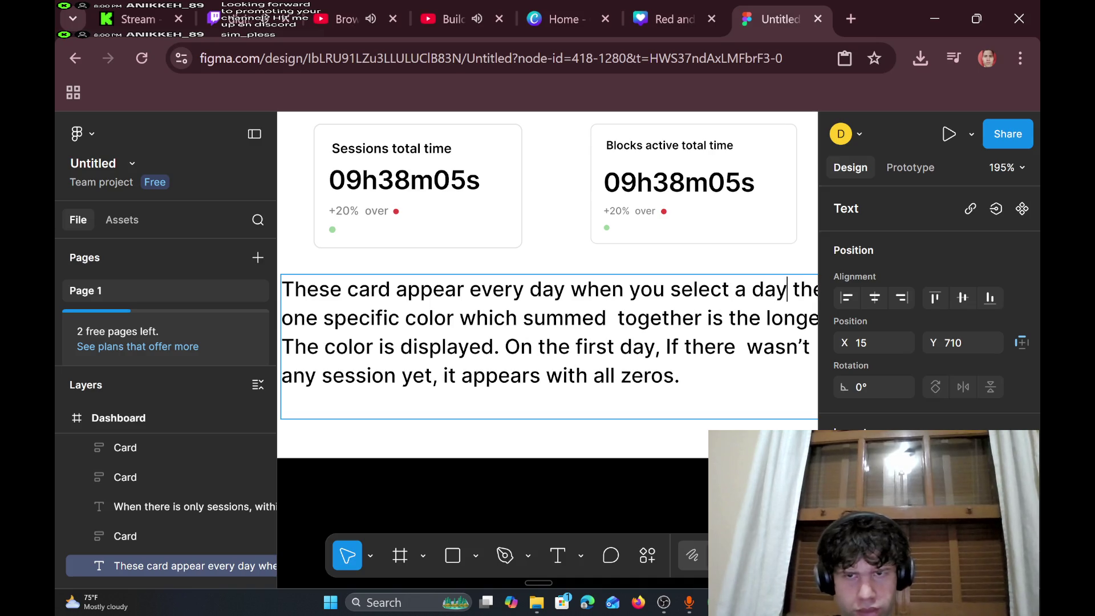
scroll(547, 285, right, 3)
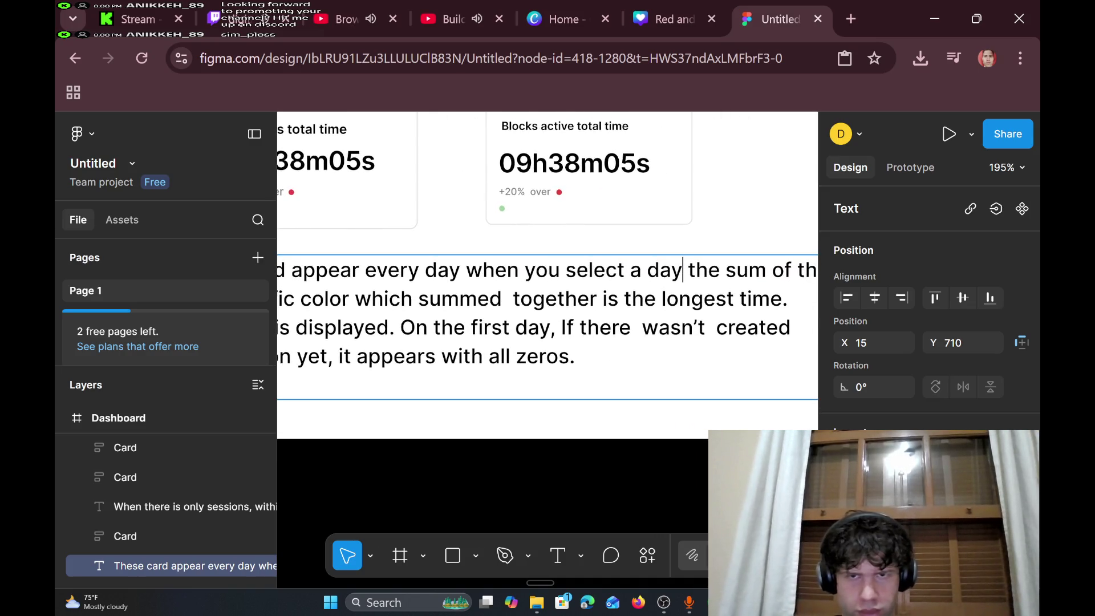
text(color)
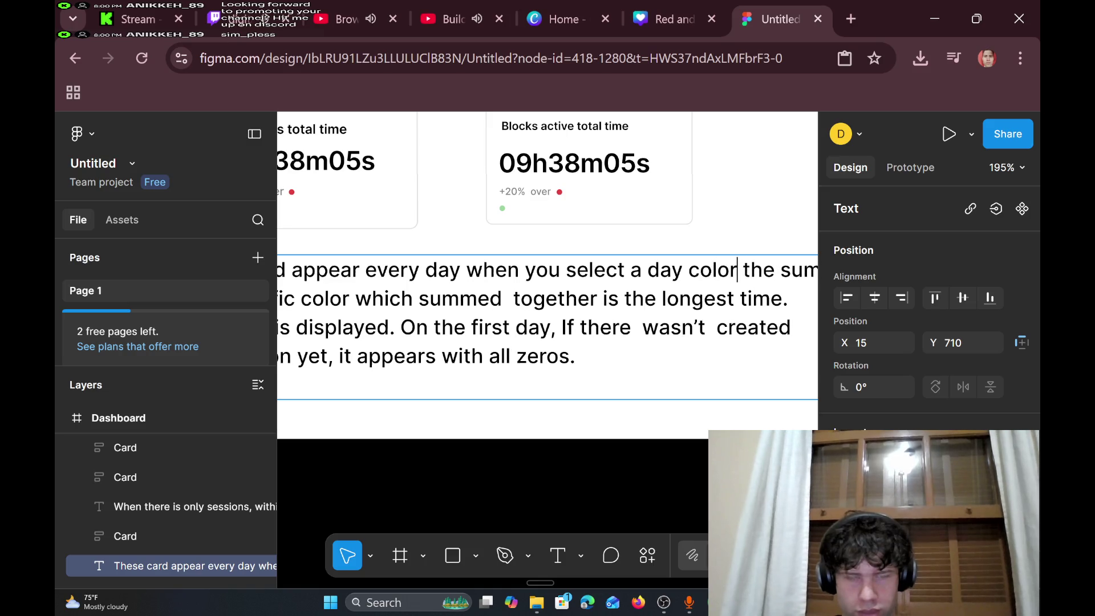
scroll(547, 274, right, 3)
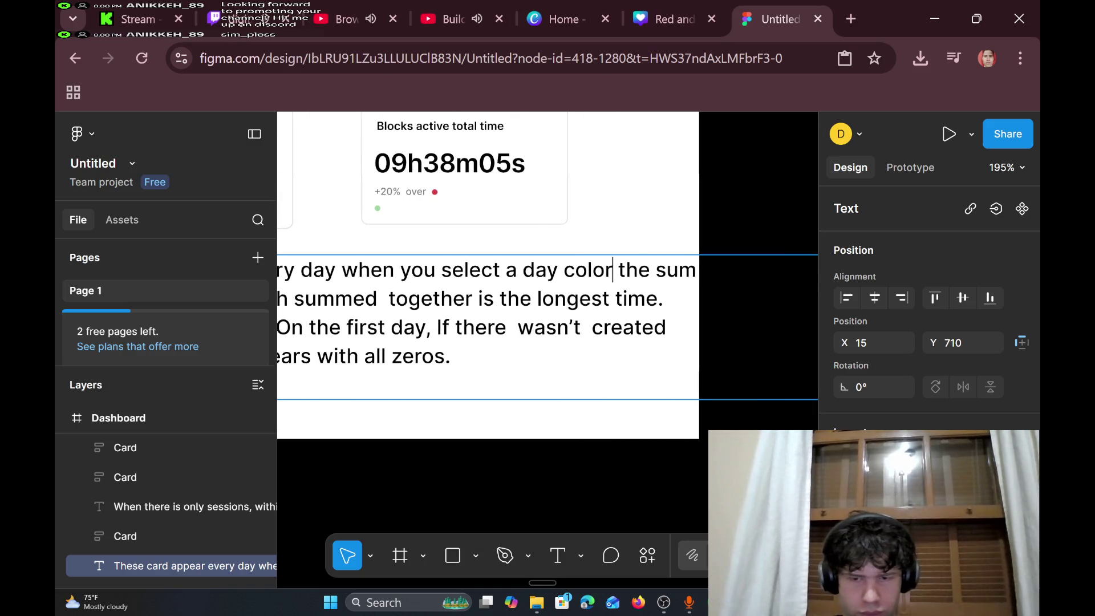
- End the first sentence with a period and start a new line reading 'It represents'
key(Return)
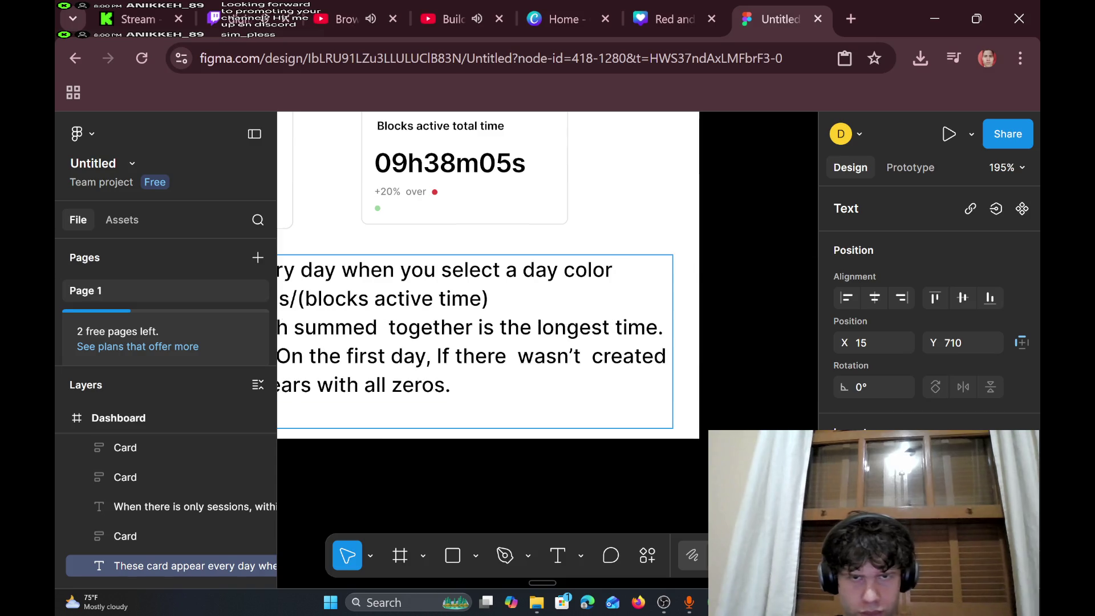
scroll(550, 315, down, 2)
scroll(550, 316, left, 10)
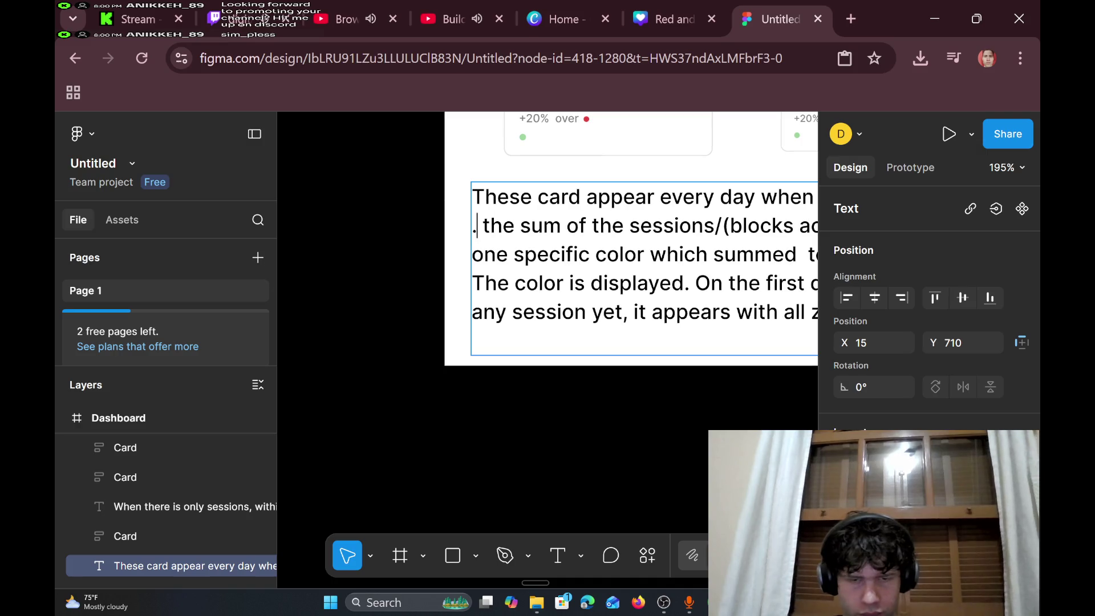
key(BackSpace)
scroll(465, 239, right, 1)
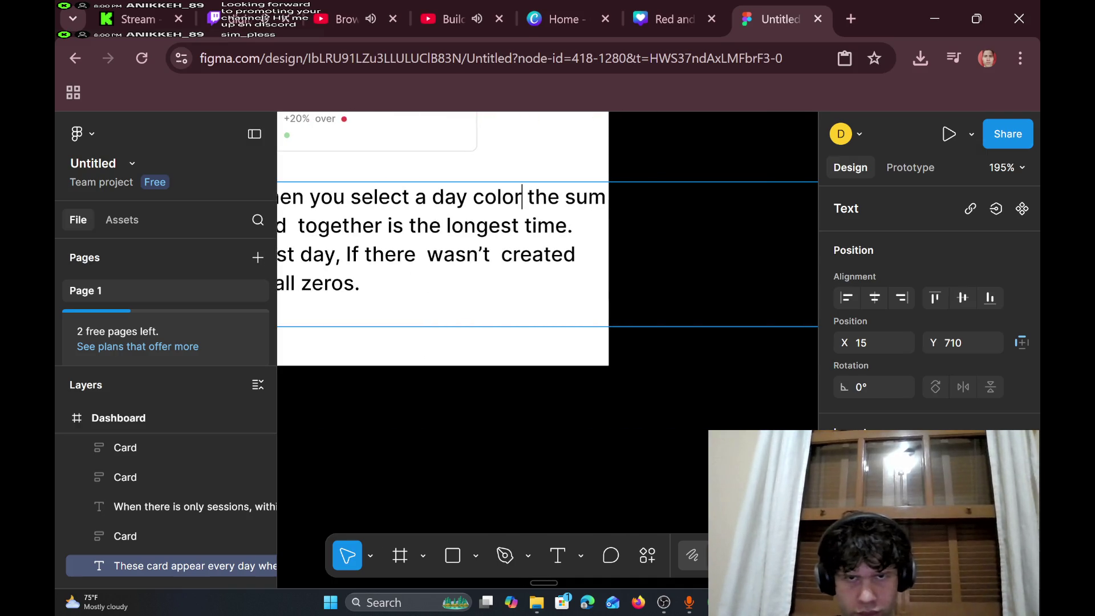
text(.)
key(Return)
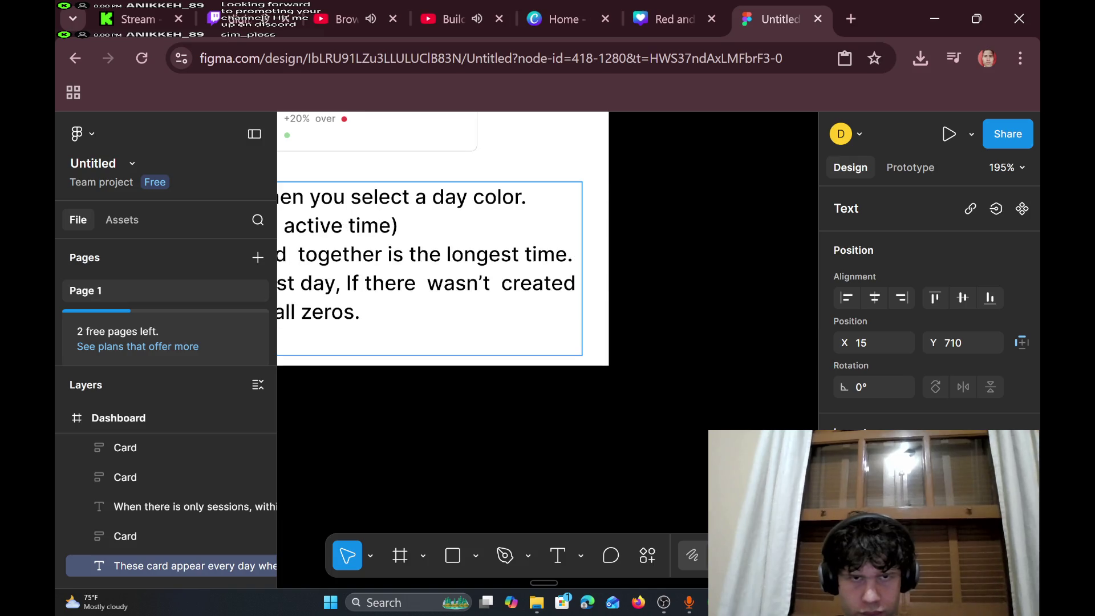
text(It)
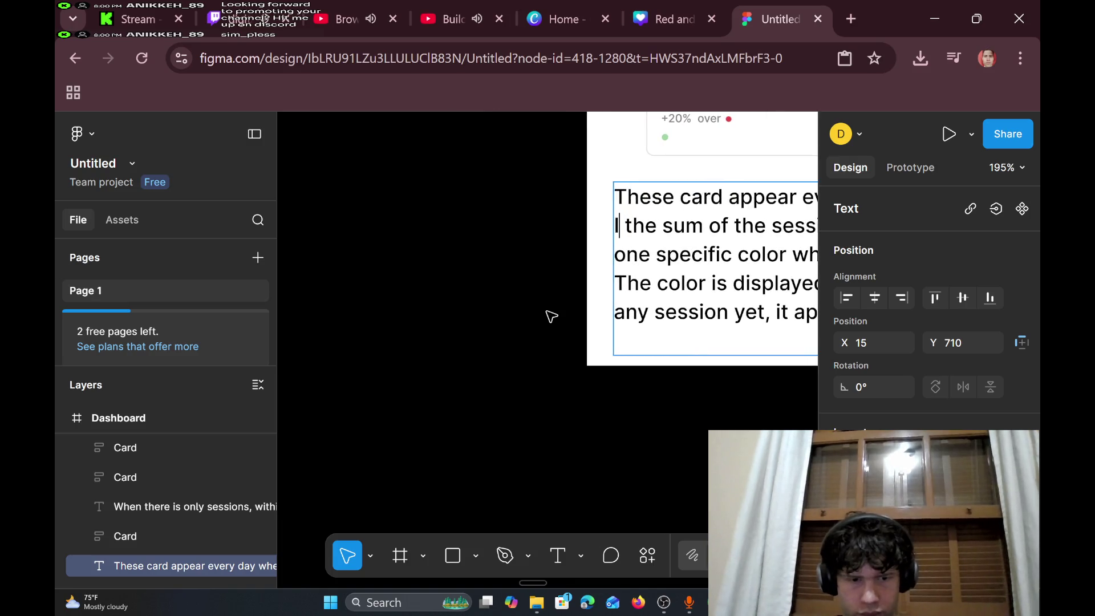
text( repre)
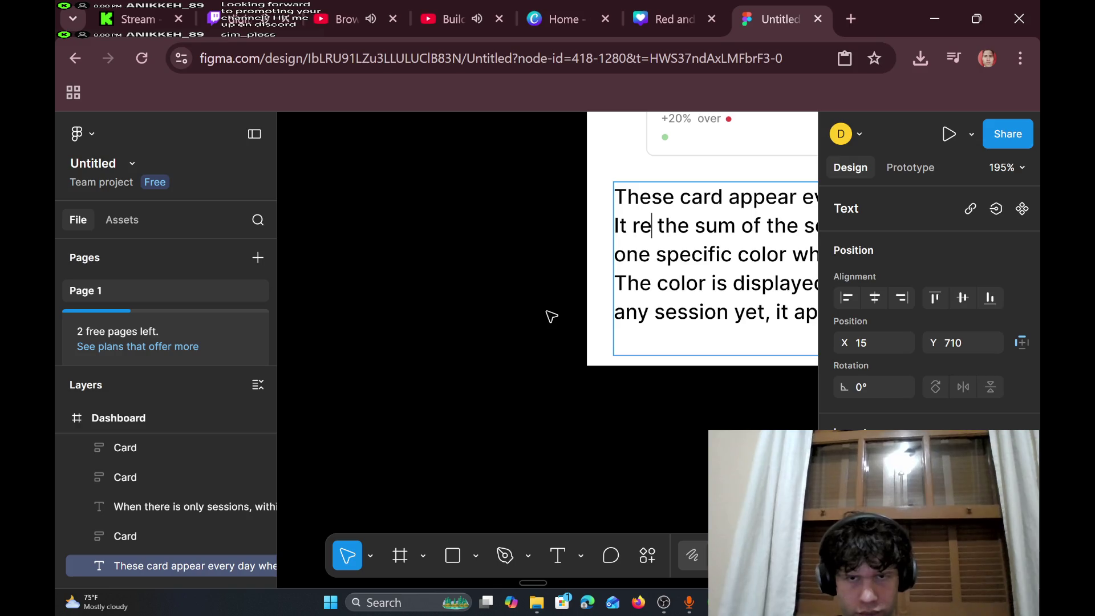
text(sents)
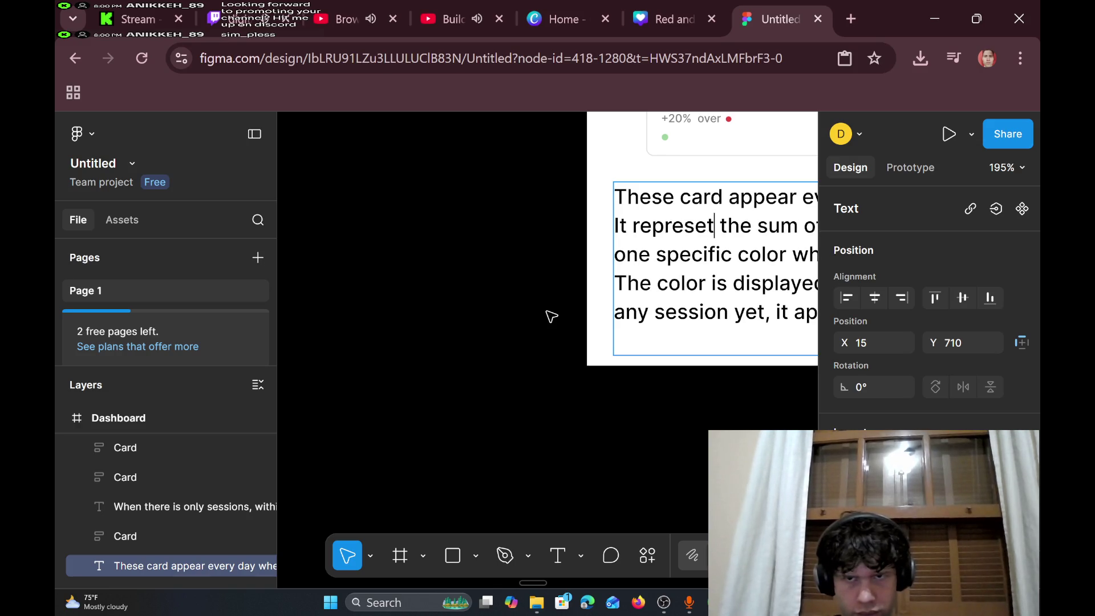
scroll(551, 317, right, 10)
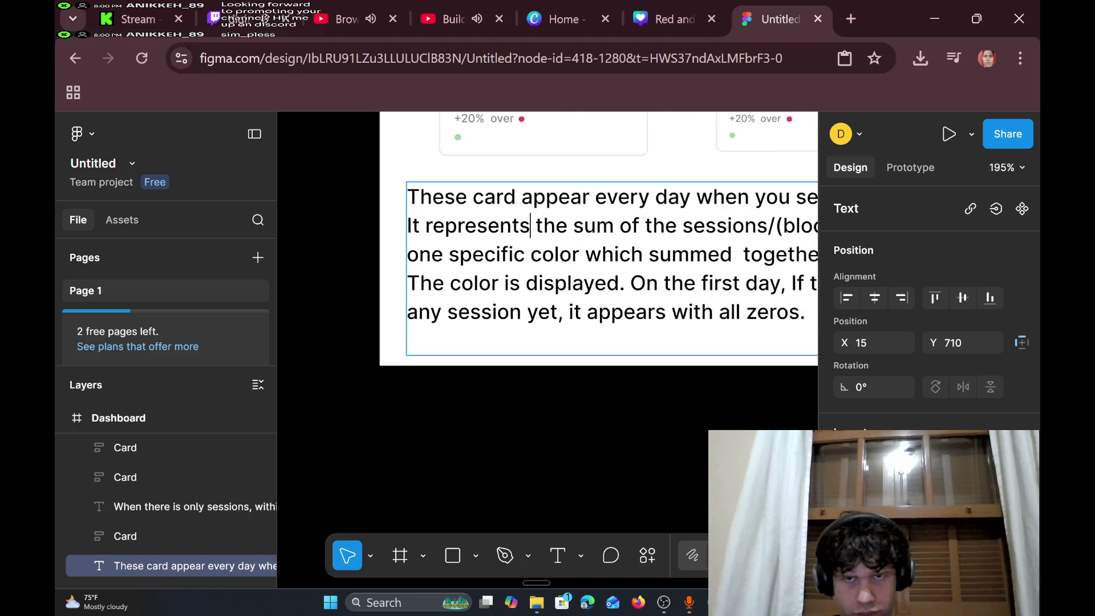
scroll(548, 240, right, 3)
scroll(547, 240, left, 5)
scroll(547, 240, right, 2)
scroll(548, 239, right, 5)
scroll(547, 239, down, 1)
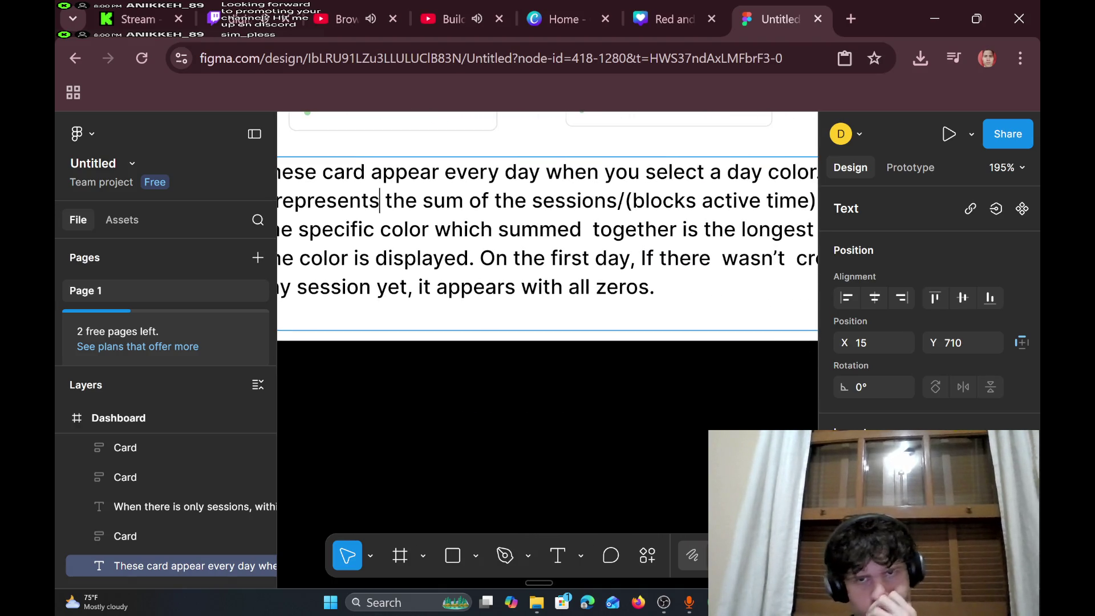
scroll(547, 240, left, 5)
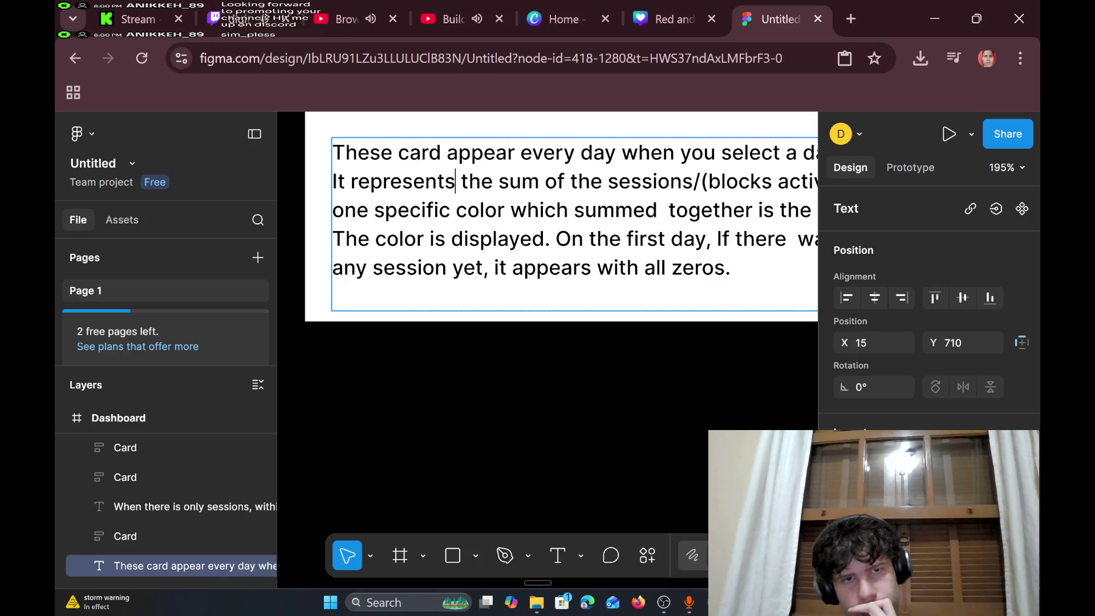
scroll(547, 240, right, 4)
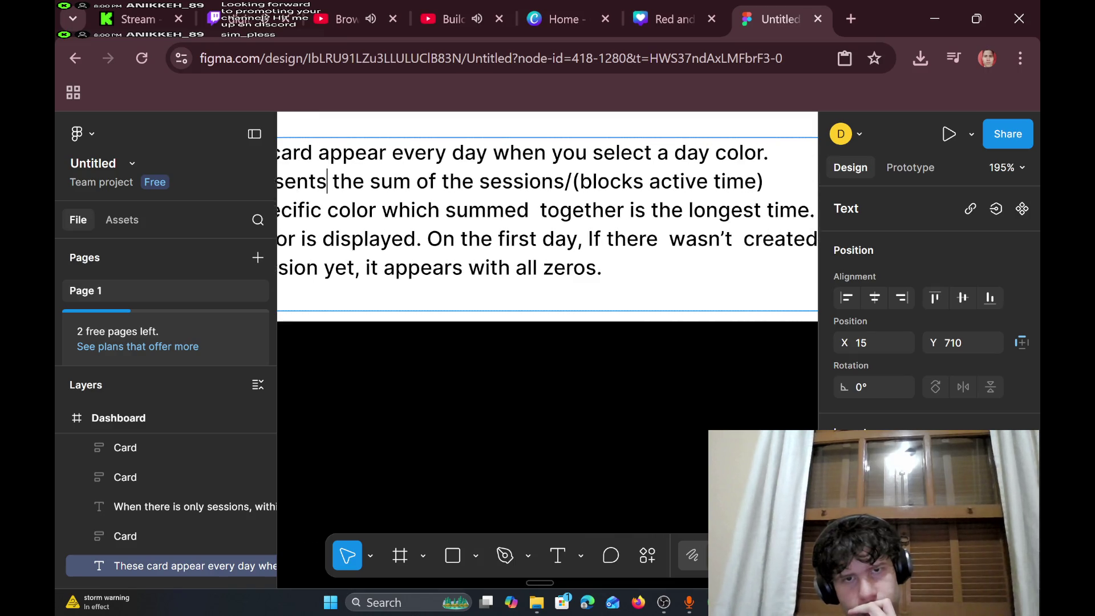
scroll(548, 240, right, 1)
scroll(548, 239, left, 4)
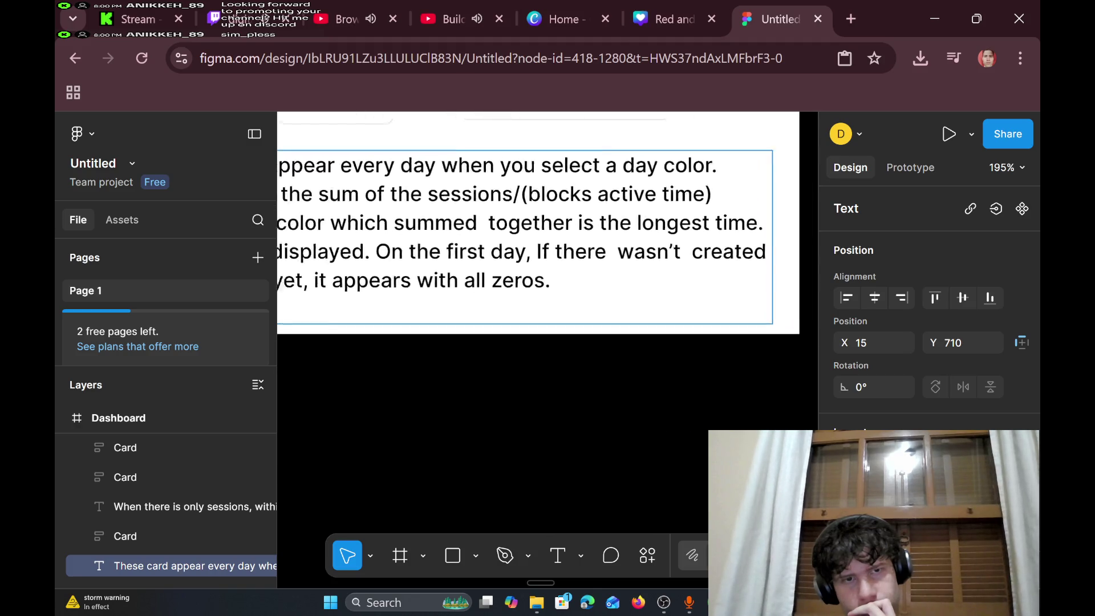
scroll(548, 239, up, 2)
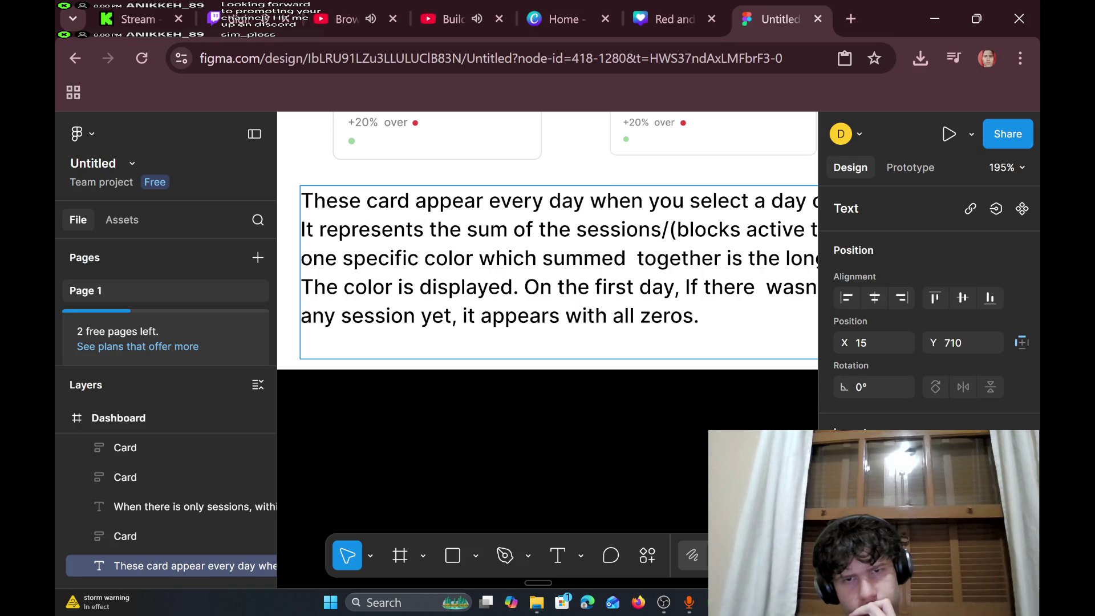
scroll(547, 239, right, 2)
scroll(548, 240, down, 4)
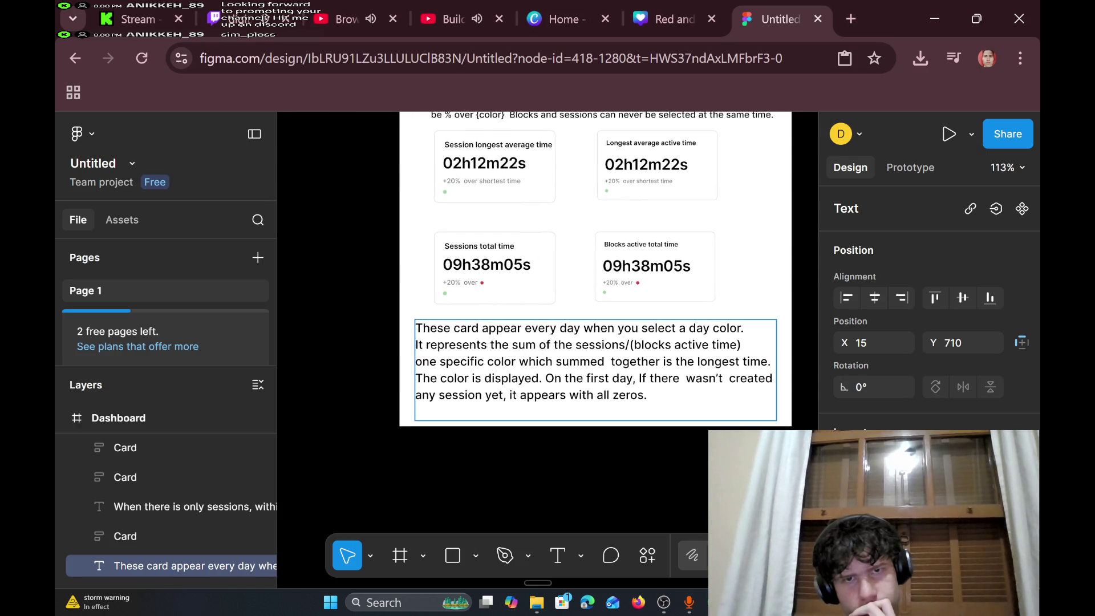
- Delete the closing first-day all-zeros sentence and the words 'every day' from the note
scroll(579, 259, down, 2)
scroll(579, 258, up, 3)
click(442, 302)
drag(652, 367, 651, 346)
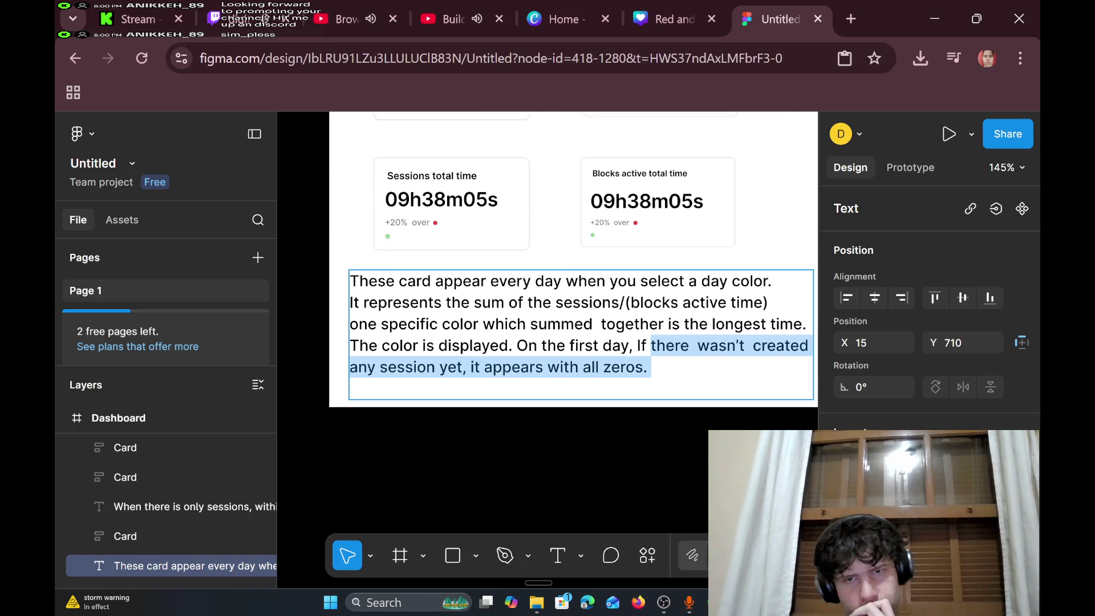
key(BackSpace)
key(BackSpace)
key(BackSpace)
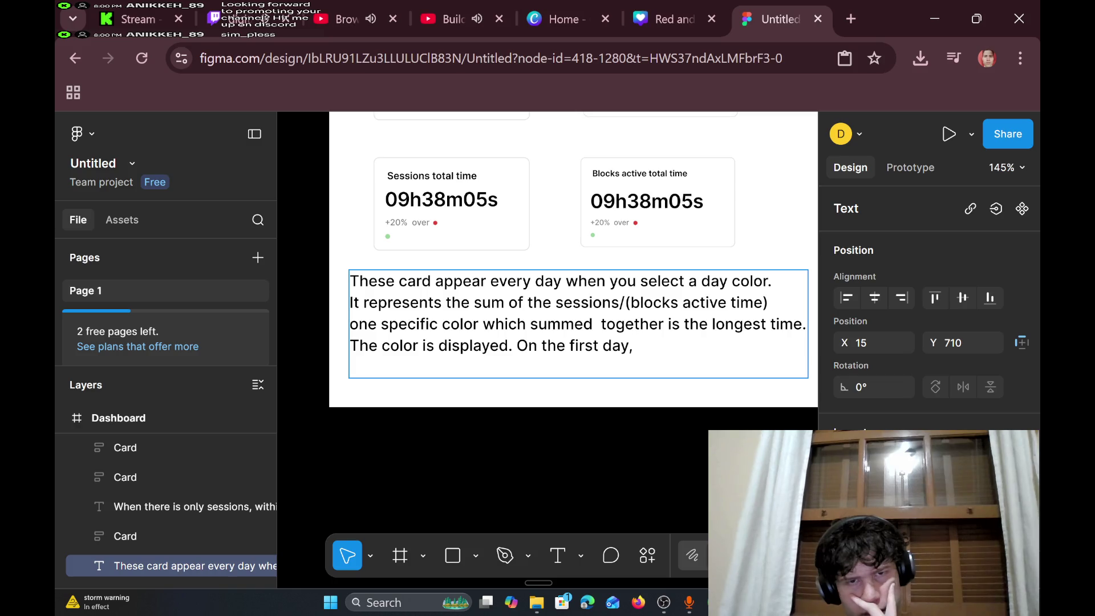
key(BackSpace)
key(BackSpace)
key(BackSpace)
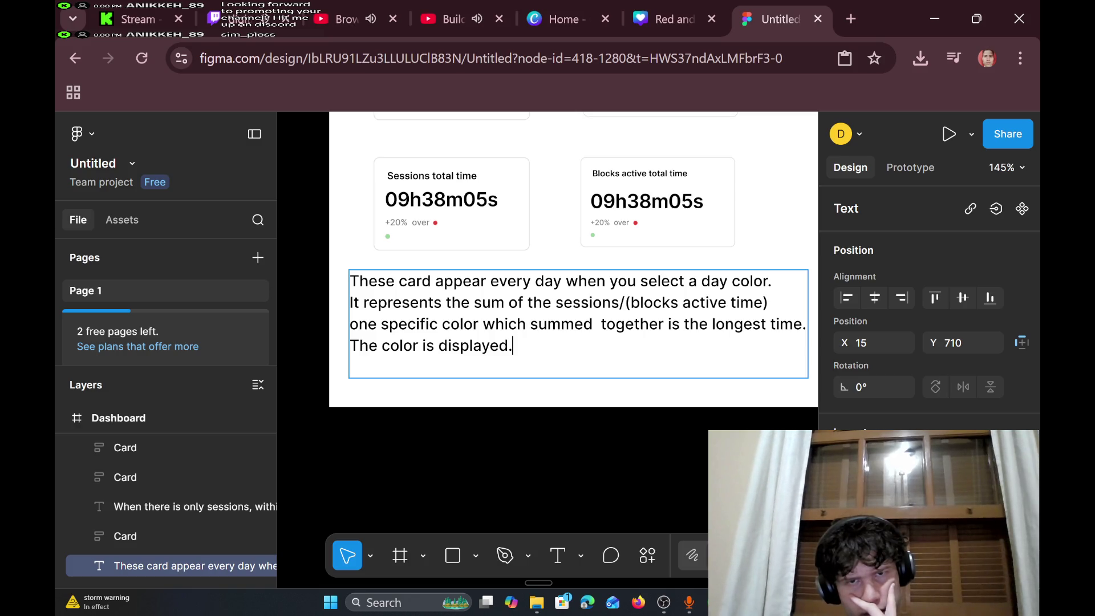
key(BackSpace)
key(BackSpace)
key(BackSpace)
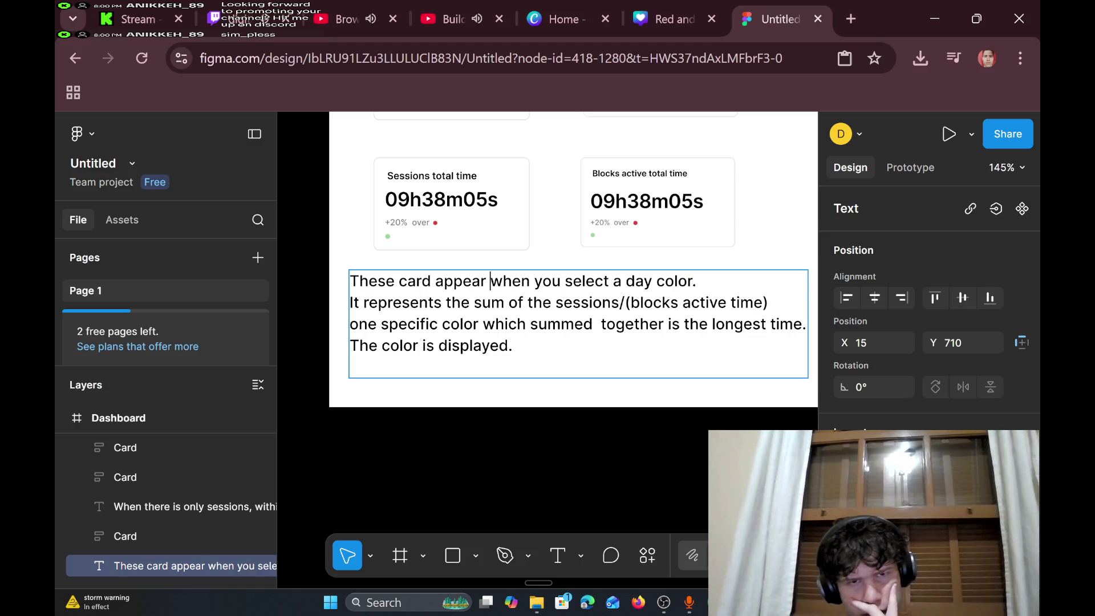
- Remove the double space after 'summed' in the note
scroll(650, 365, up, 5)
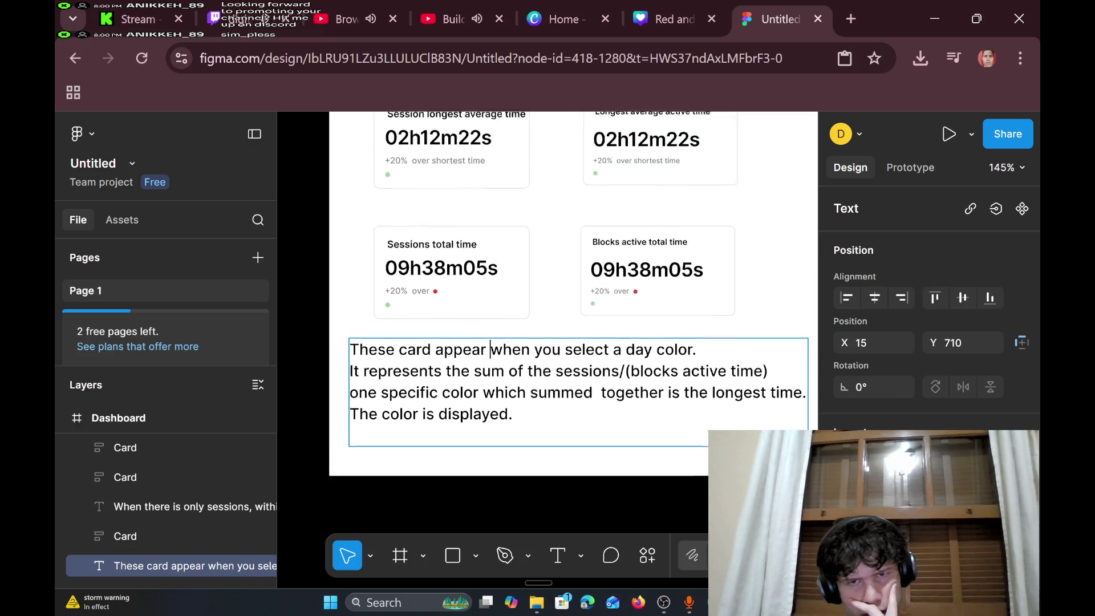
scroll(650, 365, down, 3)
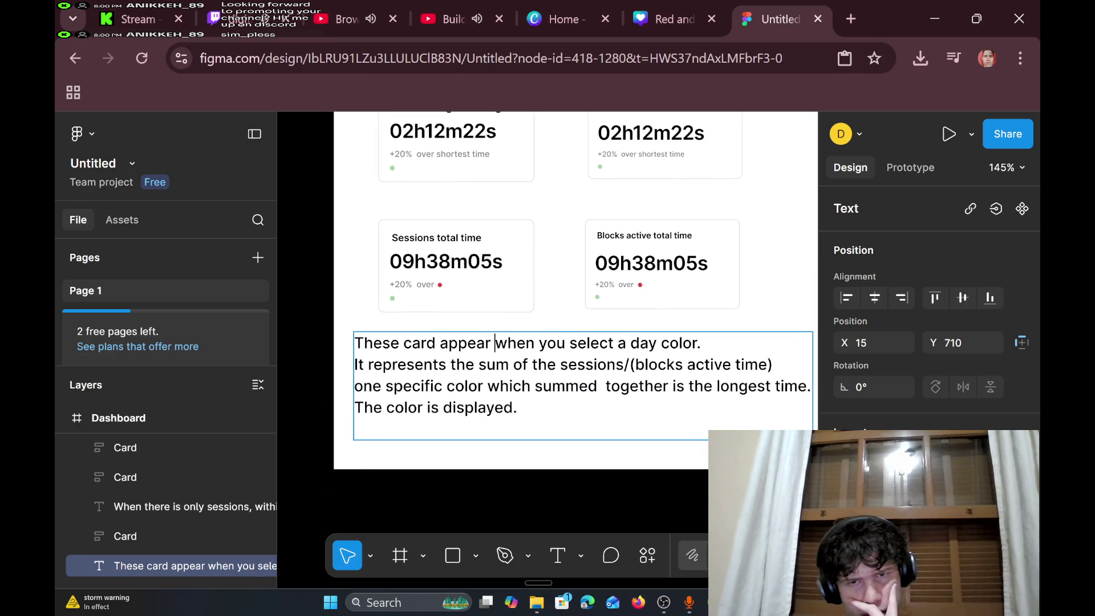
click(604, 386)
key(BackSpace)
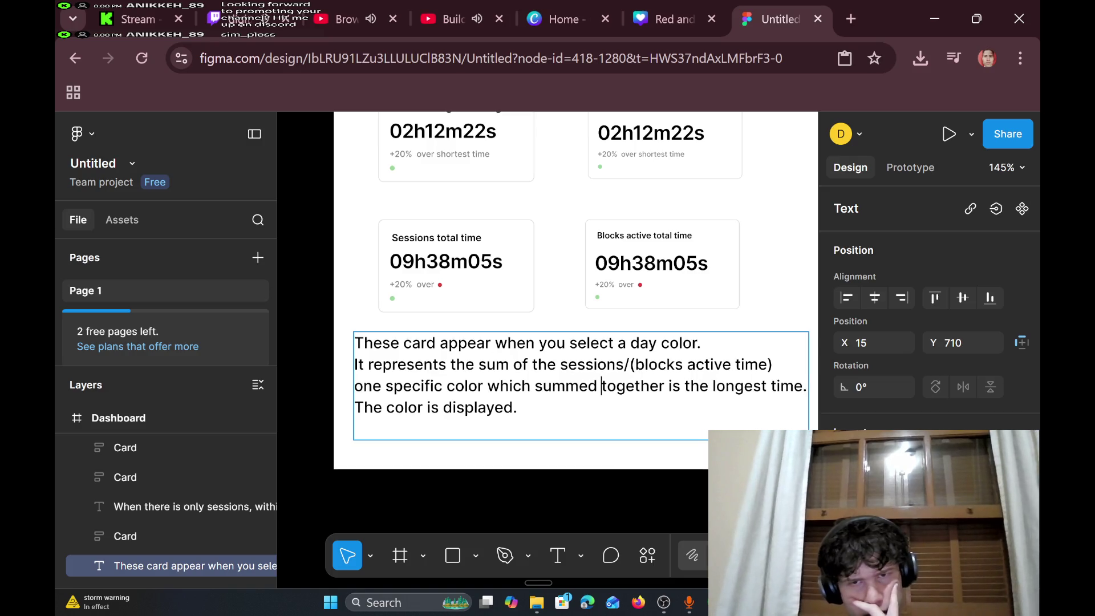
scroll(608, 389, up, 8)
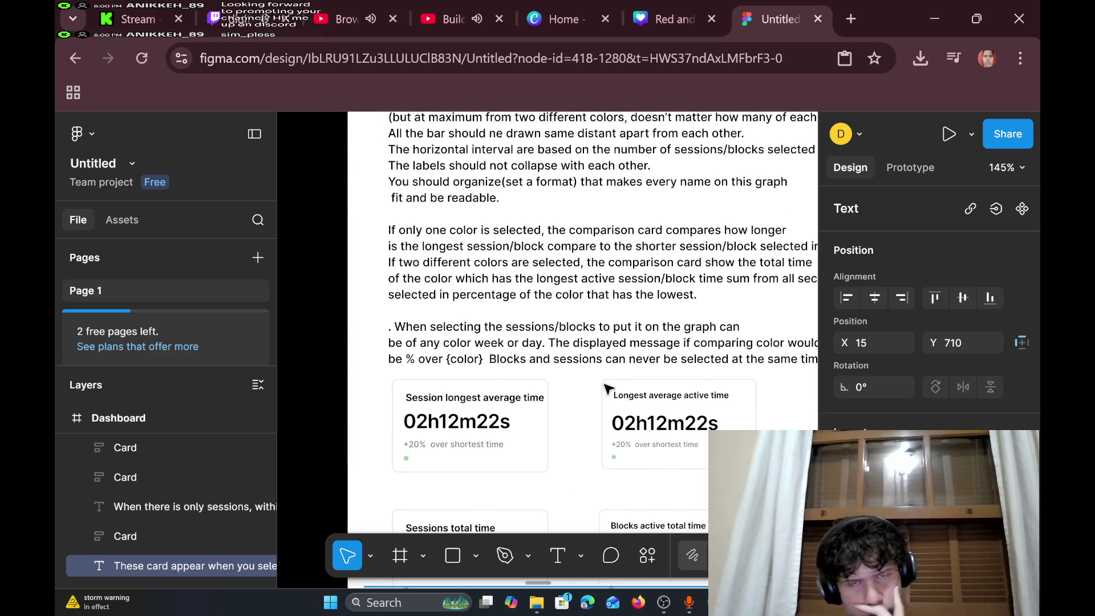
scroll(607, 388, right, 3)
scroll(606, 388, down, 5)
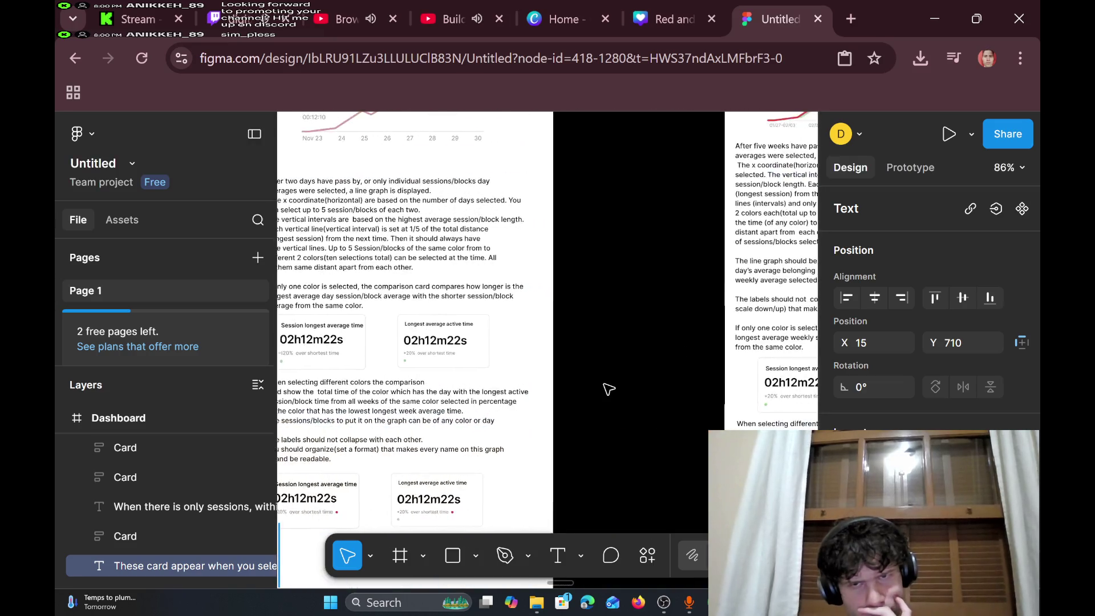
scroll(608, 388, up, 8)
scroll(607, 389, up, 15)
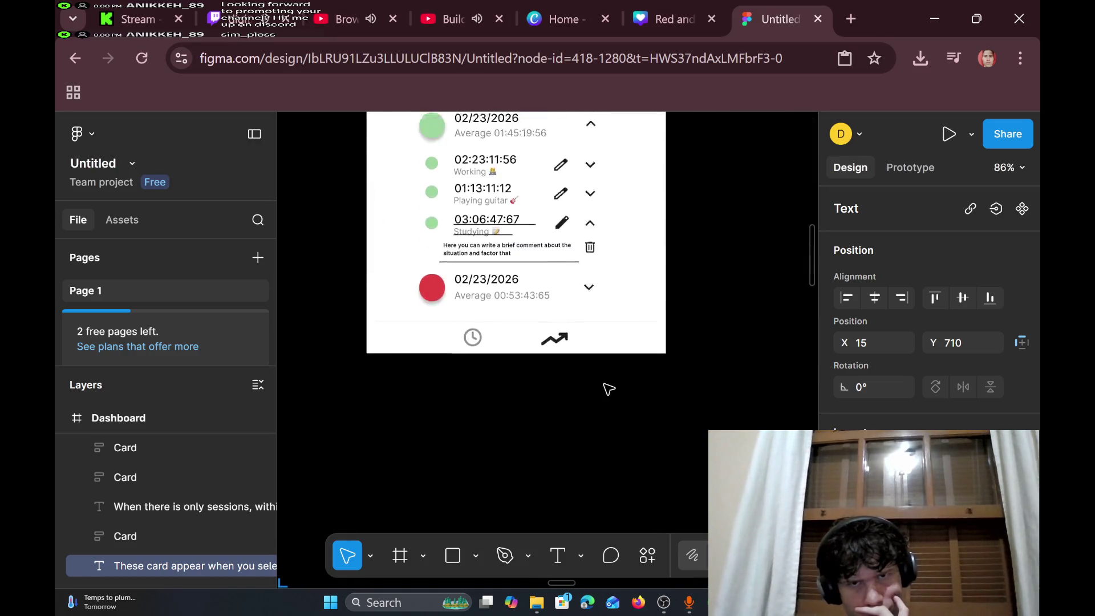
scroll(607, 389, up, 5)
scroll(607, 389, down, 10)
scroll(607, 389, right, 2)
scroll(607, 389, up, 3)
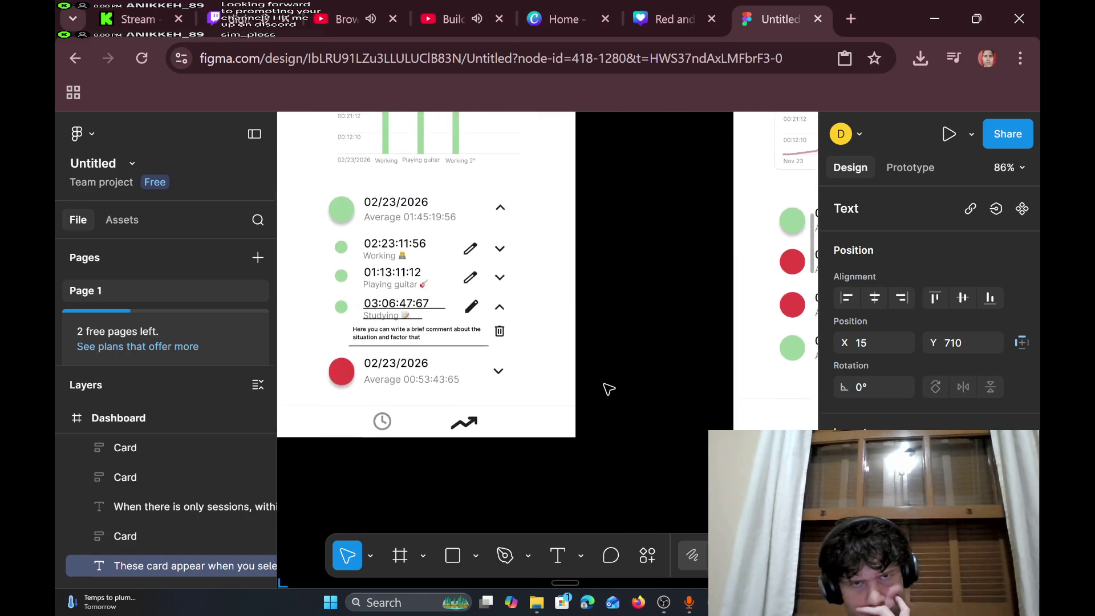
scroll(607, 389, right, 5)
scroll(606, 388, up, 2)
scroll(606, 388, left, 10)
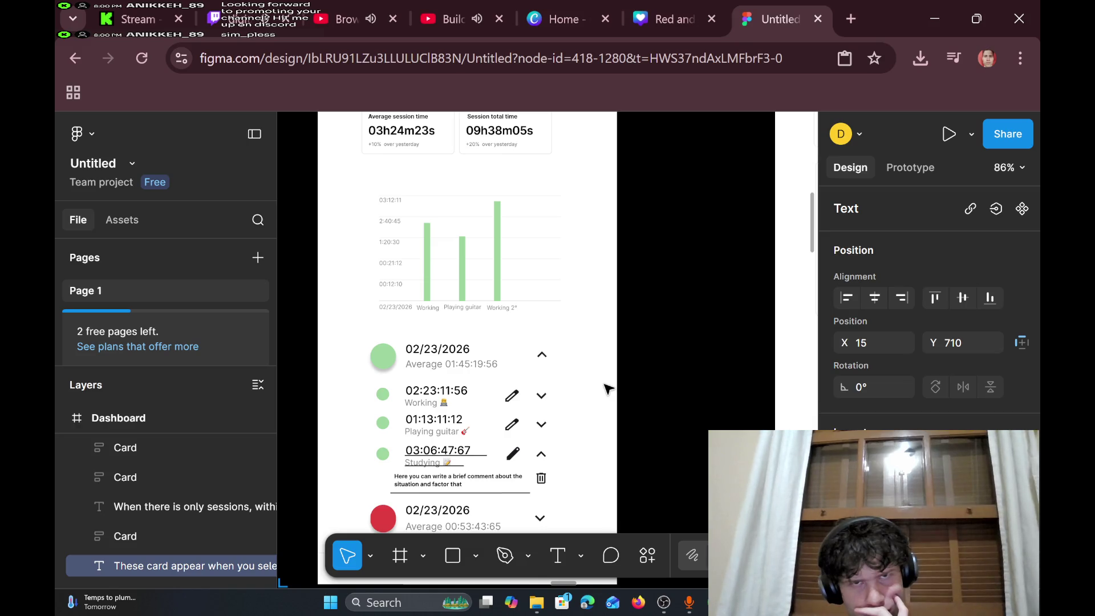
scroll(608, 389, up, 3)
scroll(607, 389, left, 1)
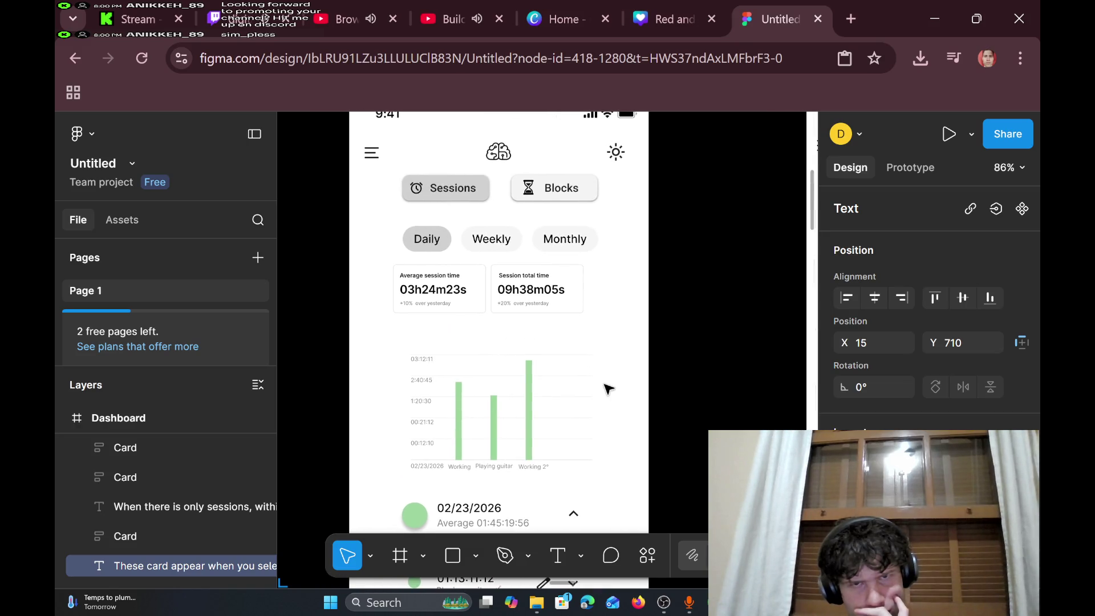
scroll(607, 389, right, 2)
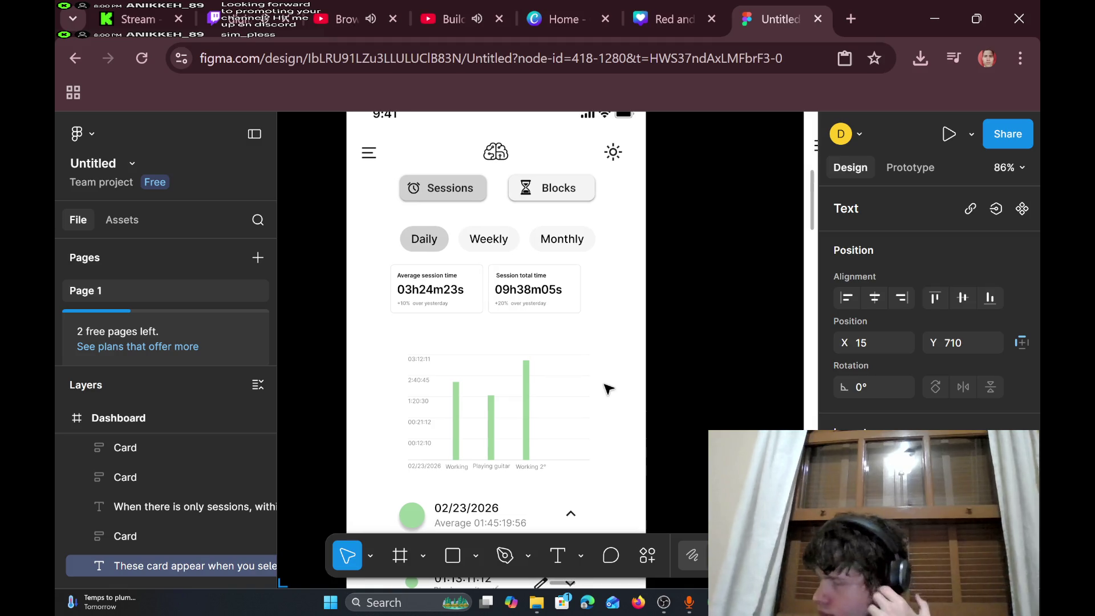
scroll(607, 389, down, 10)
scroll(607, 387, up, 8)
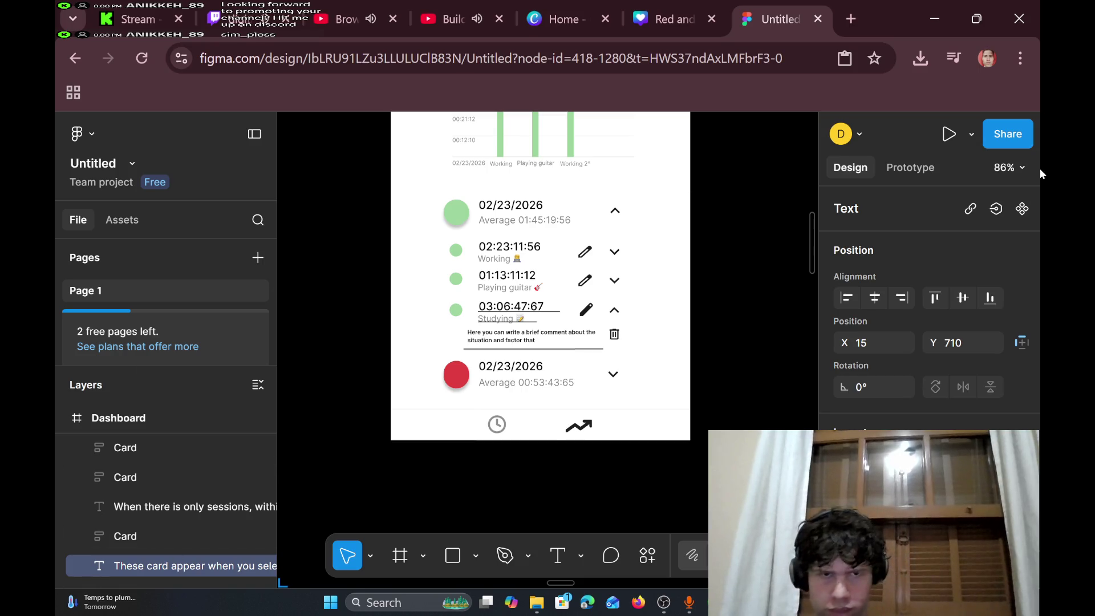
scroll(405, 396, down, 8)
scroll(499, 384, up, 10)
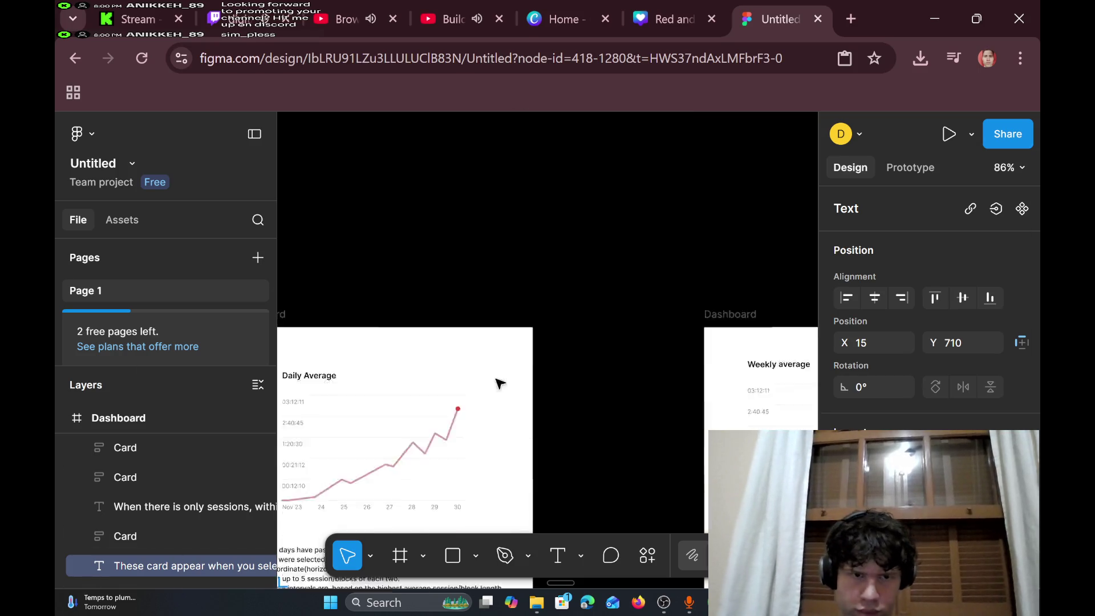
scroll(576, 151, up, 5)
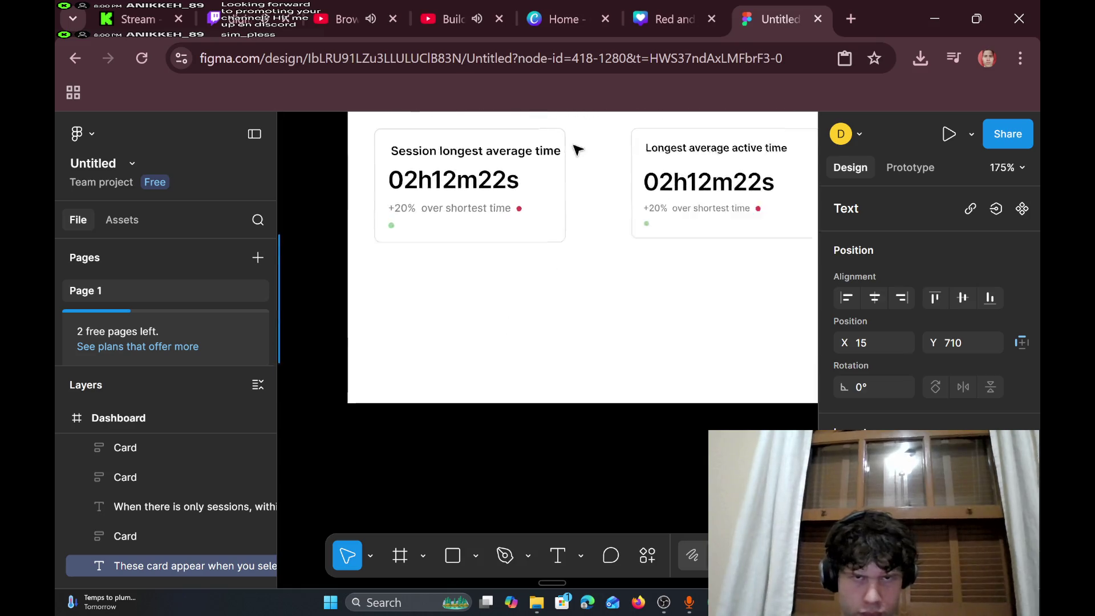
- Type 'If only one color is selected' into the annotation below the stat cards, fixing the 'once' typo
scroll(538, 217, right, 2)
scroll(540, 219, down, 4)
scroll(540, 221, left, 5)
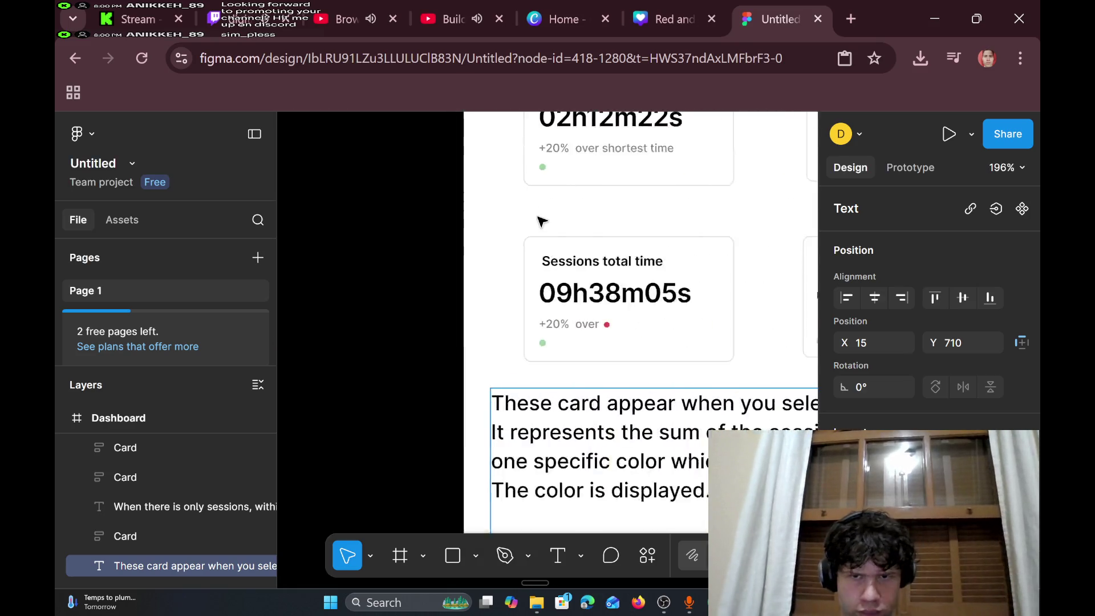
scroll(538, 226, right, 3)
scroll(538, 225, up, 1)
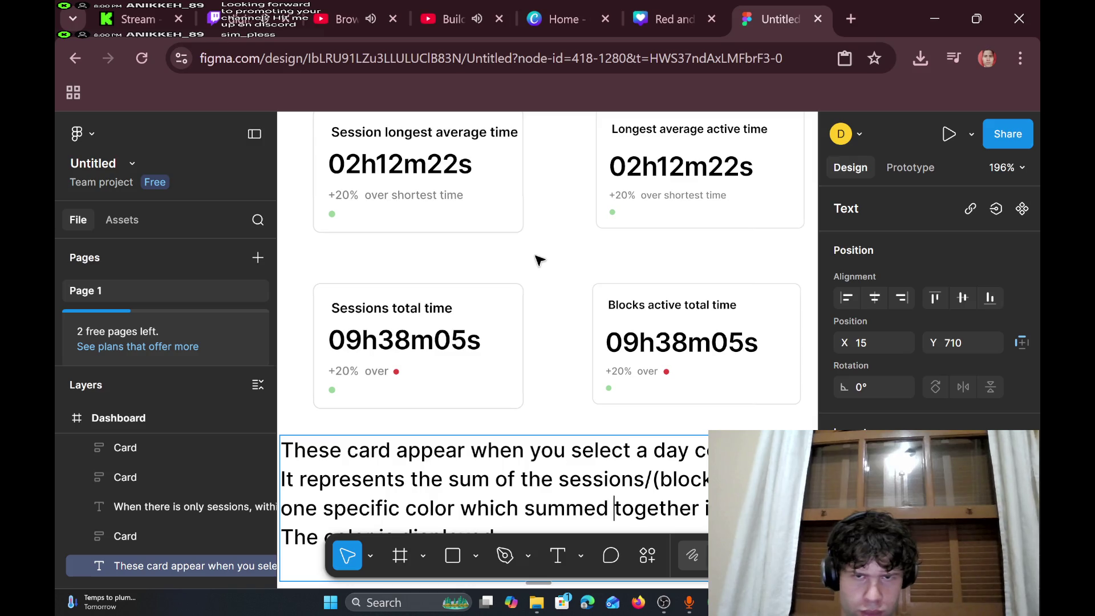
scroll(539, 265, right, 2)
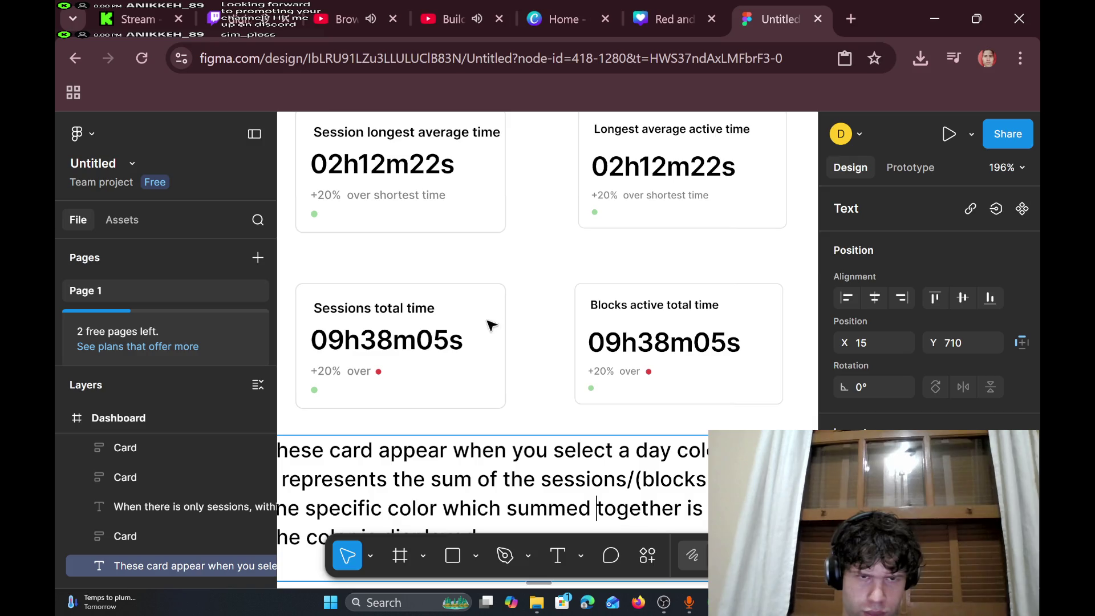
scroll(451, 371, down, 5)
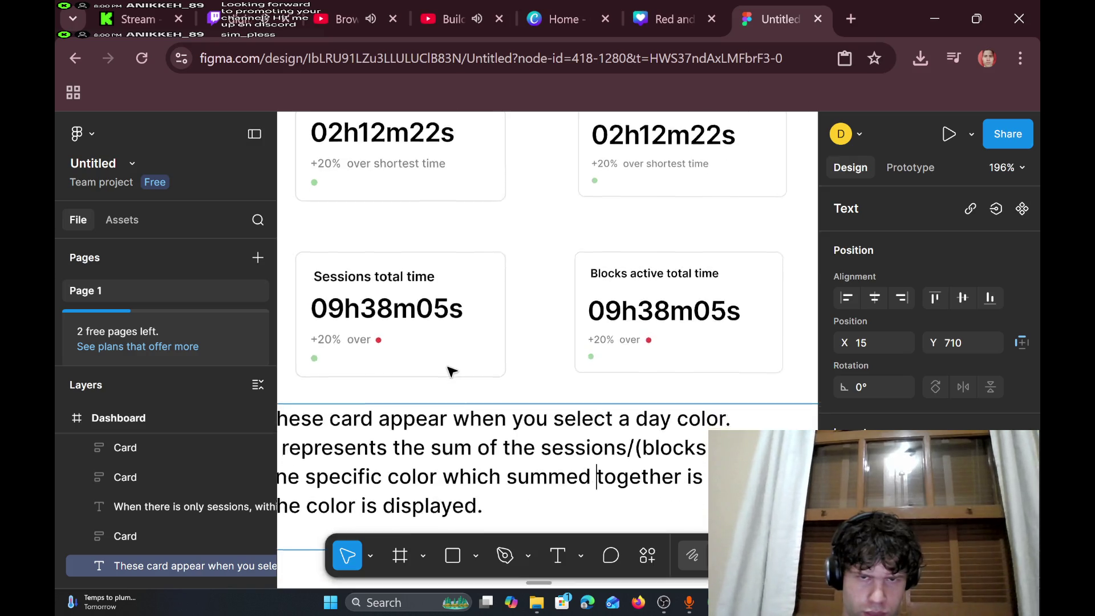
scroll(451, 371, up, 3)
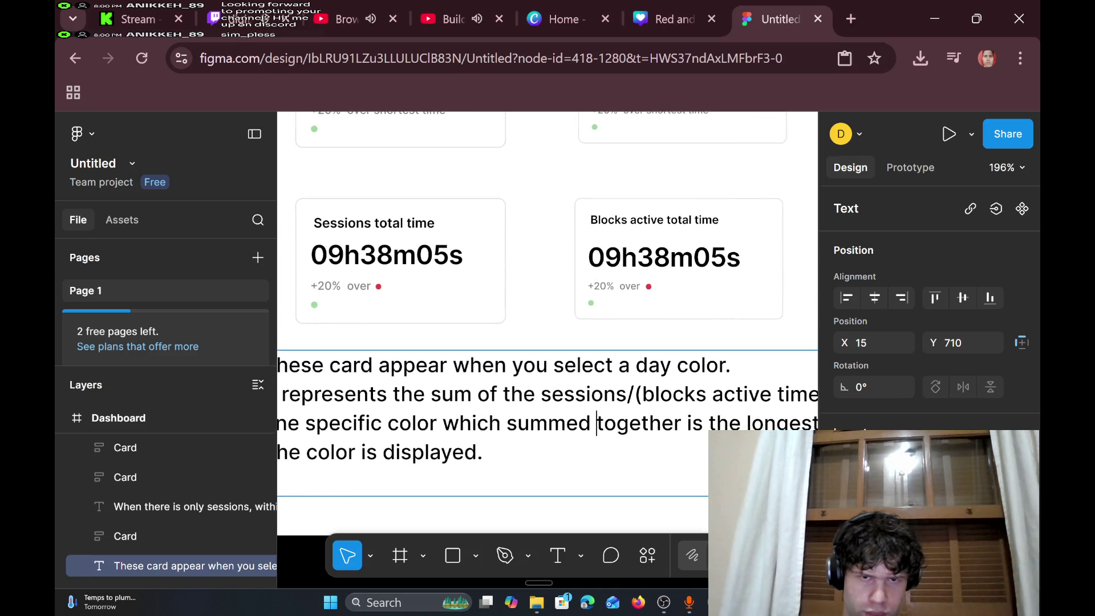
scroll(547, 330, down, 1)
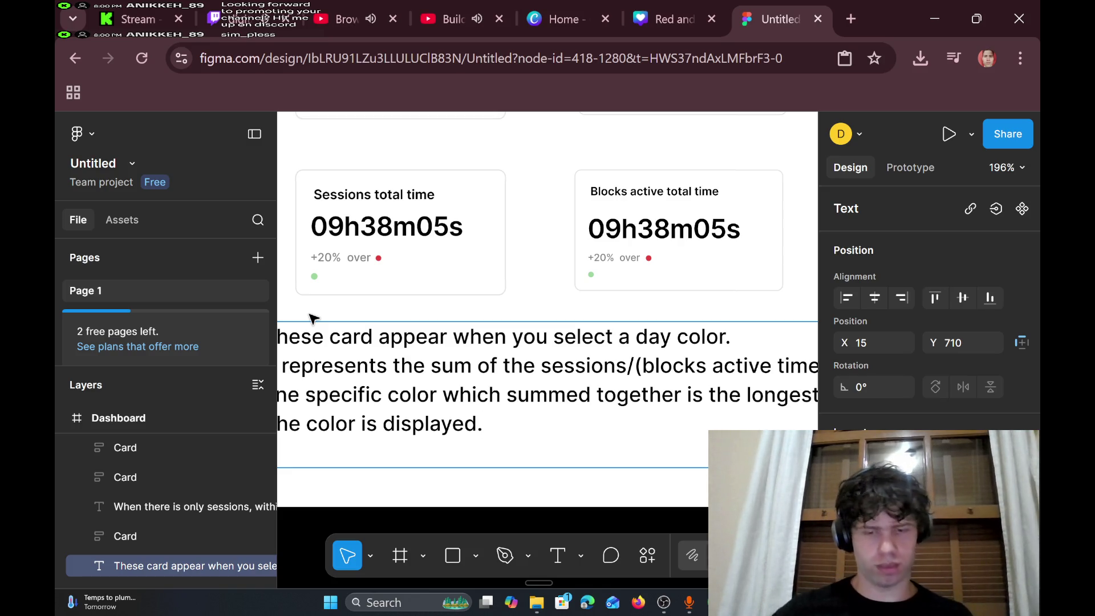
text( If)
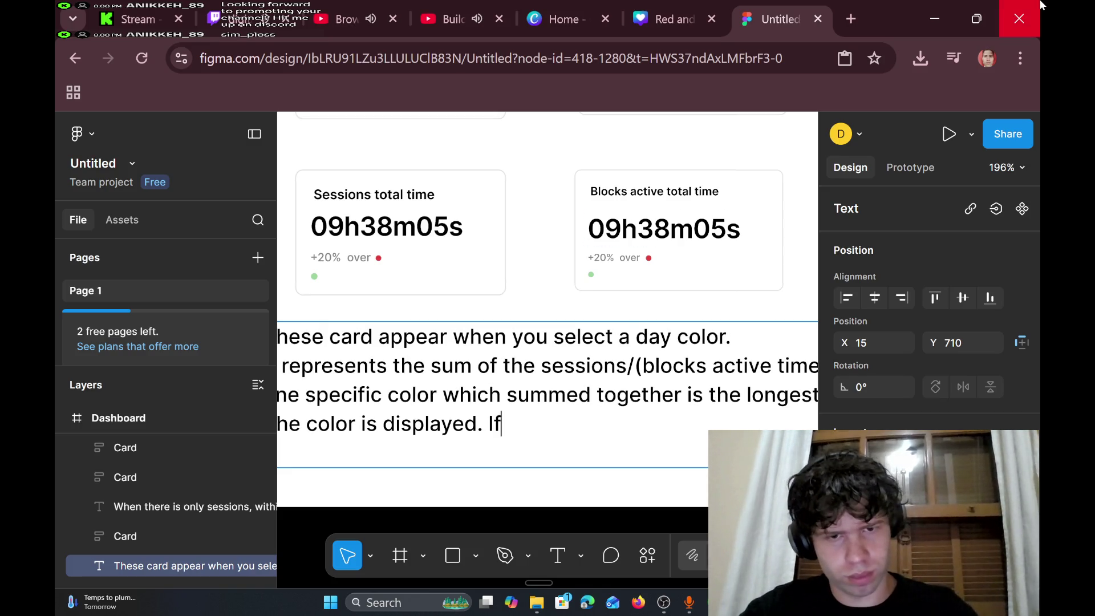
text( only once)
key(BackSpace)
key(BackSpace)
text(e color )
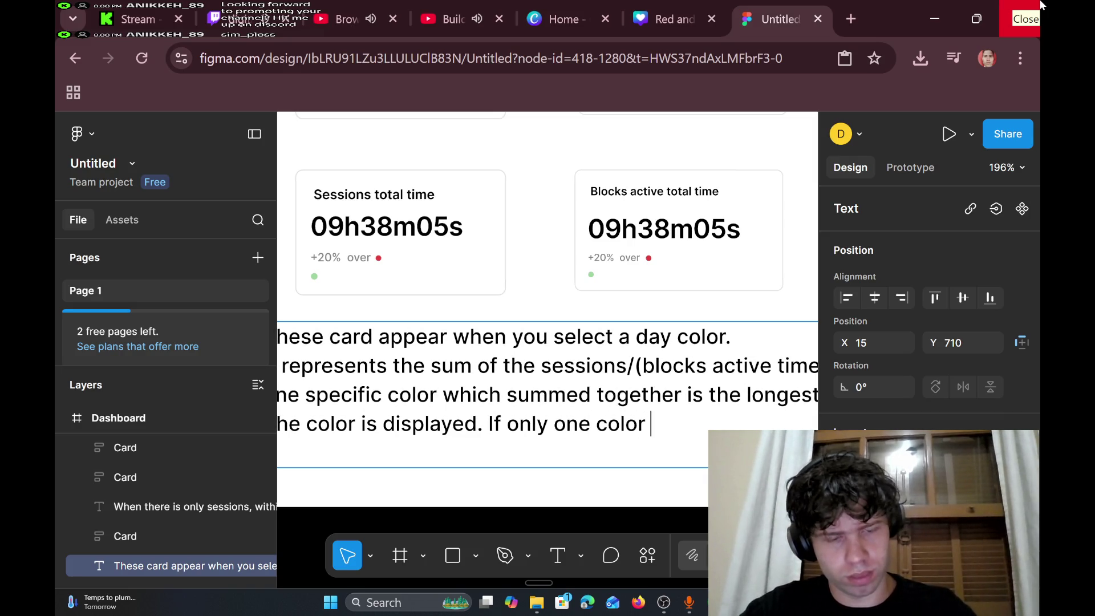
text(is selected, it app)
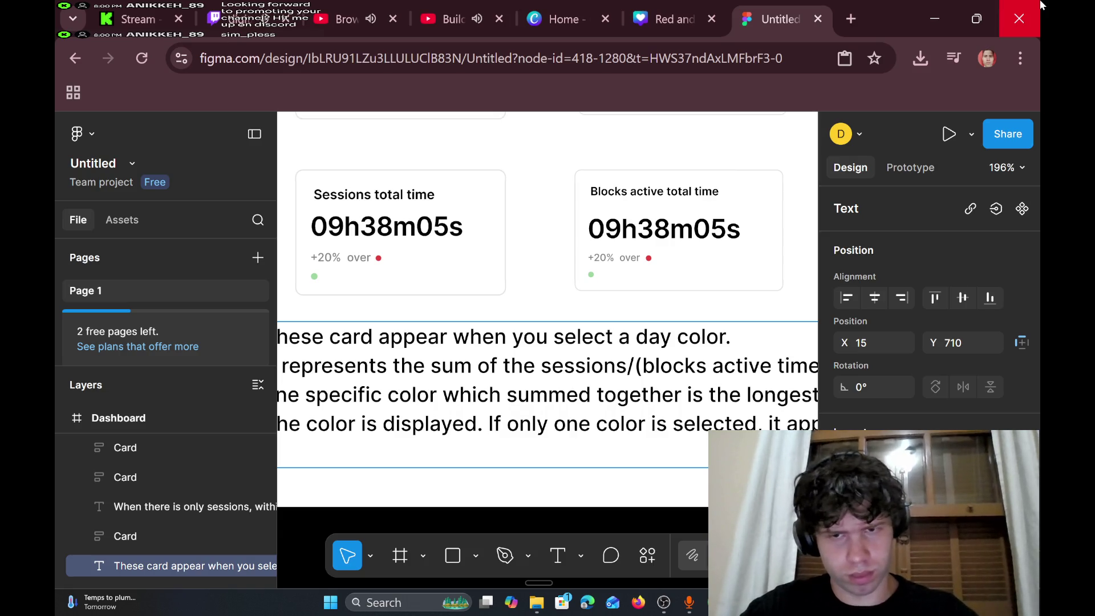
- Continue the note with 'on the total' and 'sum of all s', correcting typos along the way
scroll(623, 318, right, 5)
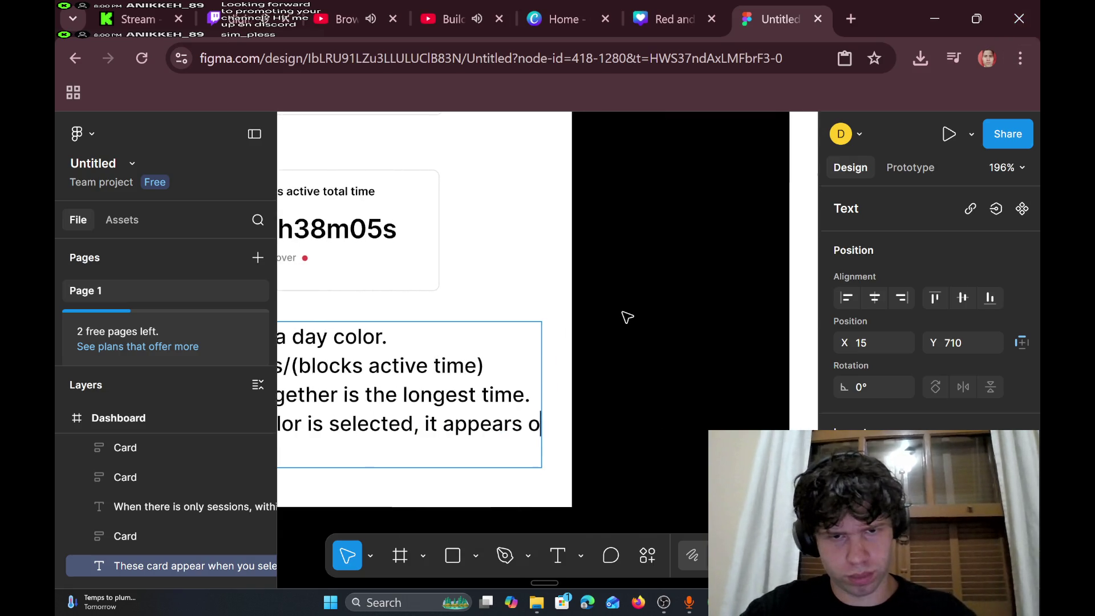
key(BackSpace)
key(BackSpace)
key(BackSpace)
text(selec on the total )
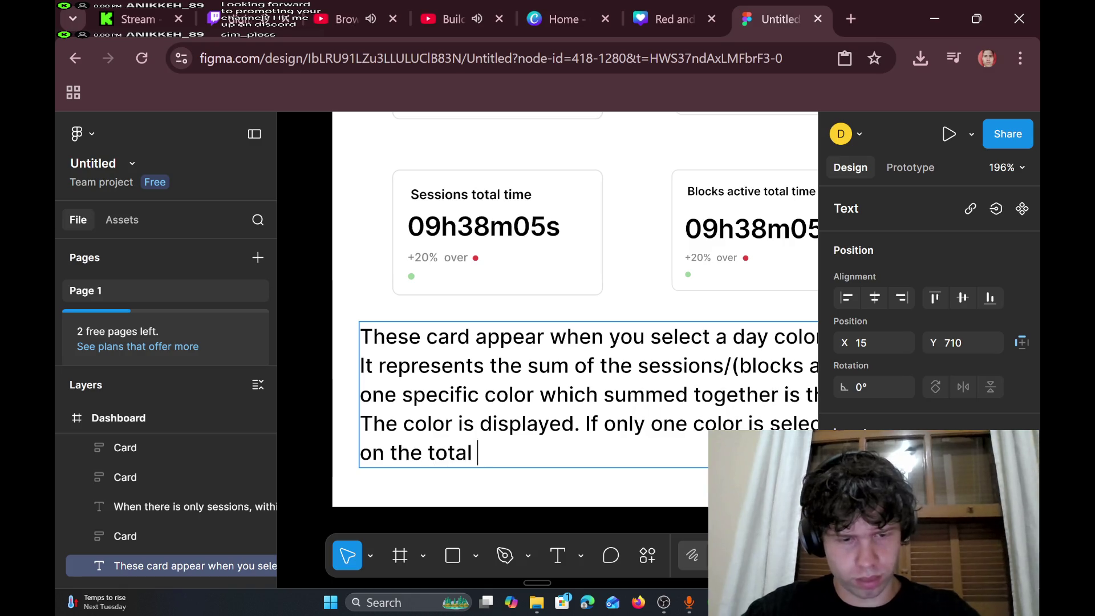
text(time)
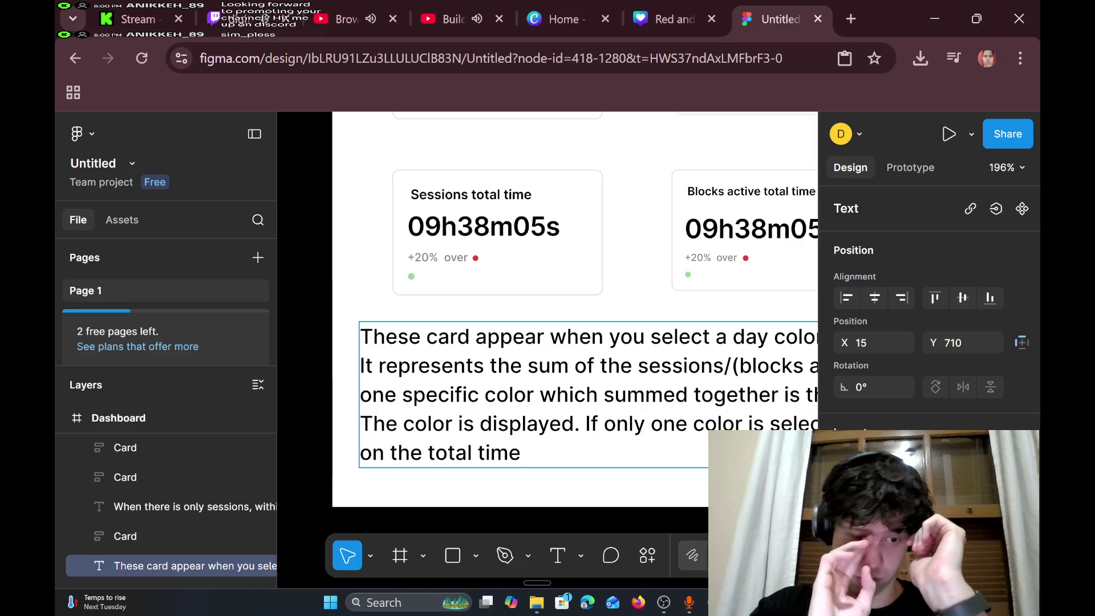
scroll(547, 308, right, 5)
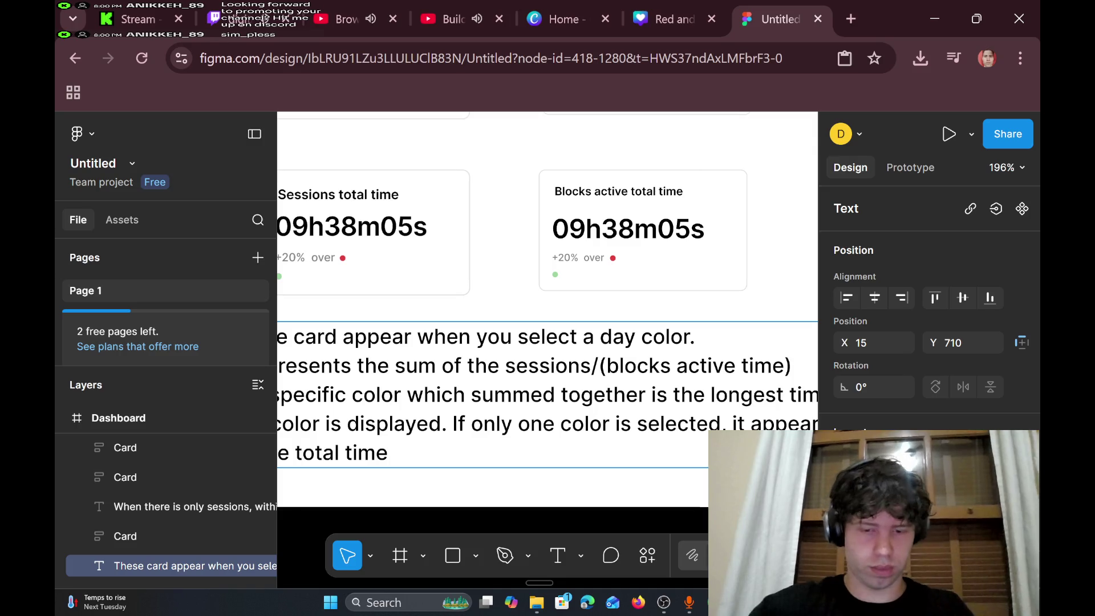
scroll(547, 308, left, 4)
key(BackSpace)
key(BackSpace)
key(BackSpace)
key(BackSpace)
key(BackSpace)
key(BackSpace)
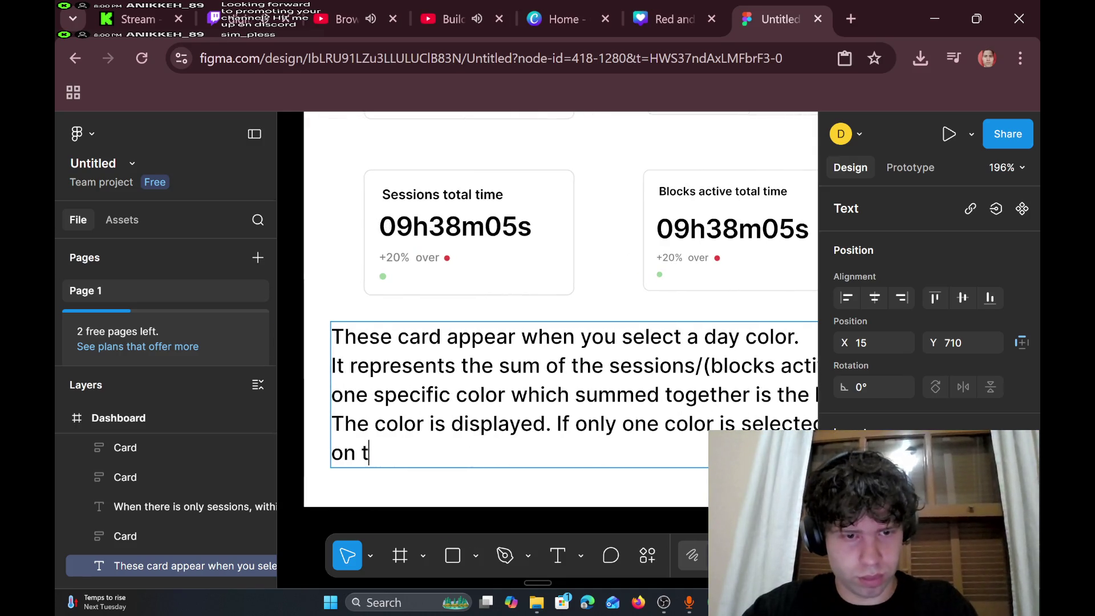
text(sum on)
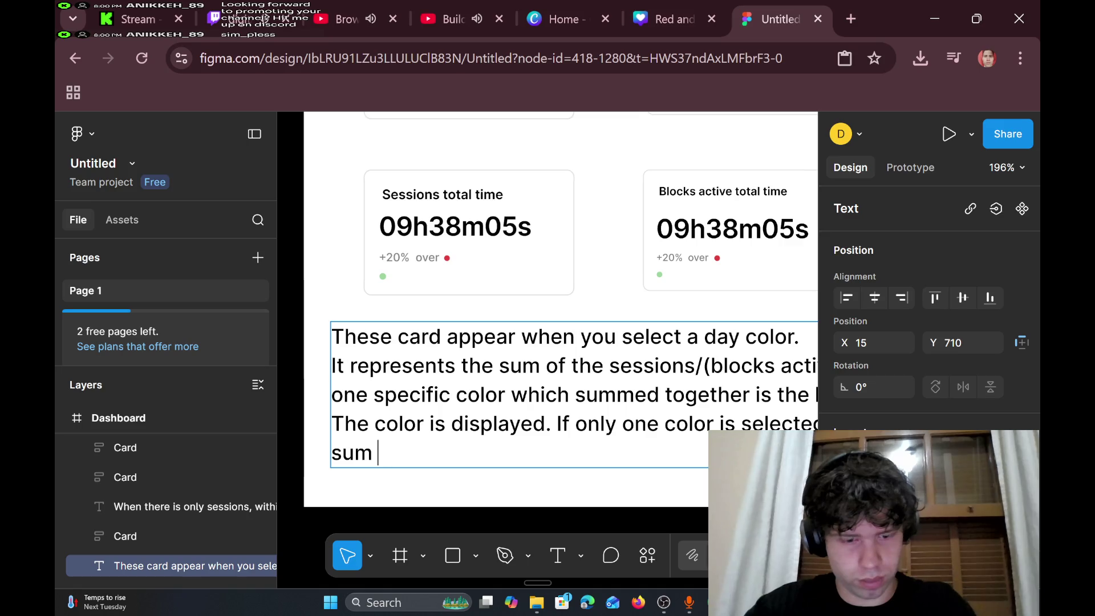
key(BackSpace)
text(f allses)
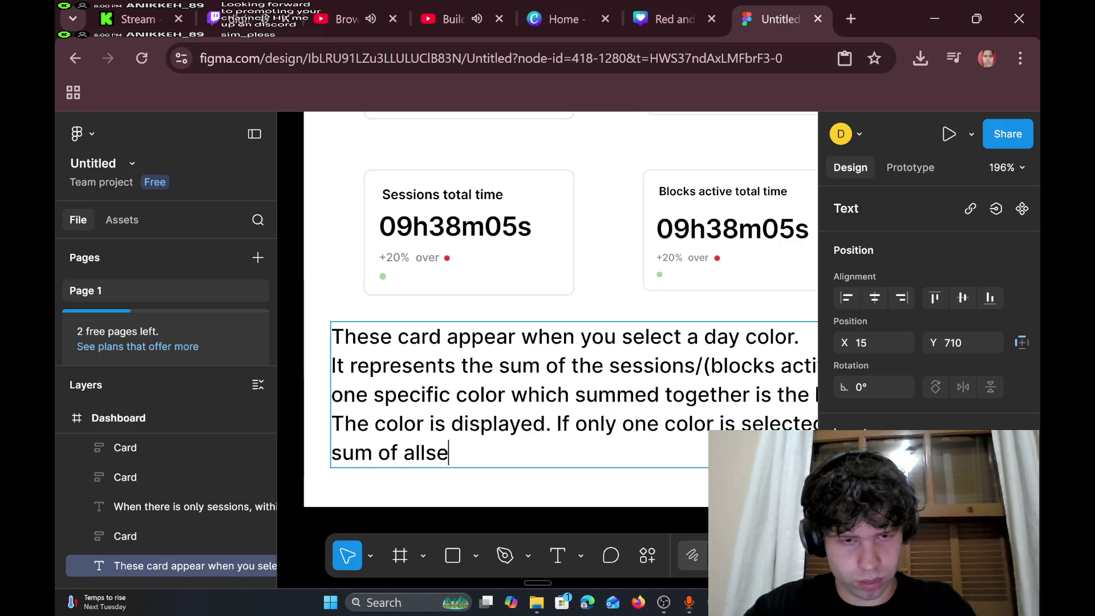
key(BackSpace)
key(BackSpace)
key(BackSpace)
text(s)
text(e)
key(BackSpace)
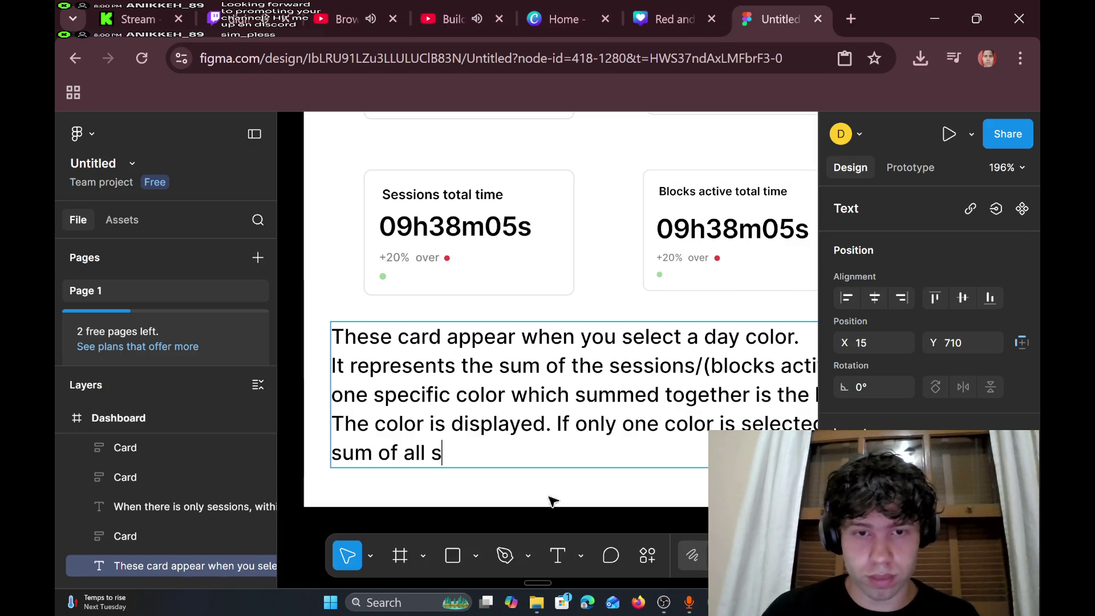
double_click(559, 424)
- Move the phrase 'If only one color is selected,' to the start of line 2 and lowercase 'it'
scroll(630, 443, right, 4)
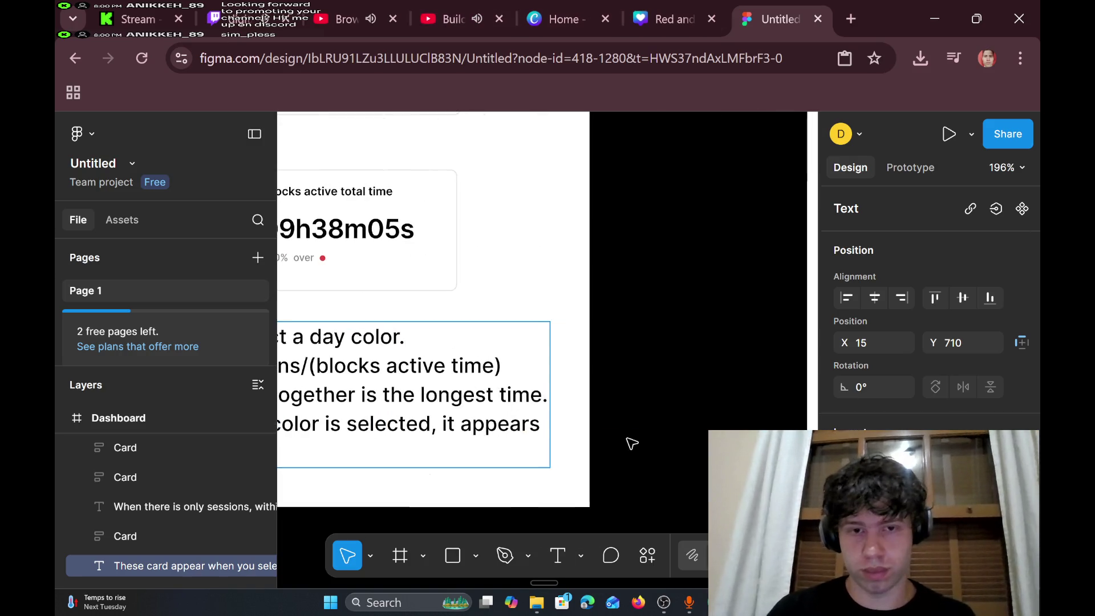
scroll(513, 342, left, 2)
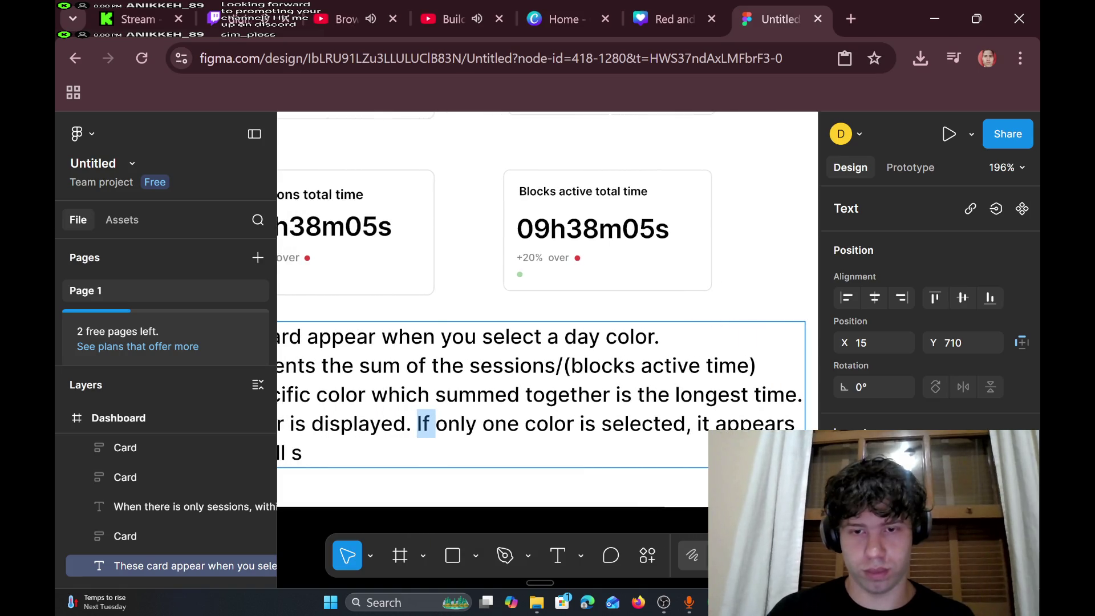
drag(691, 424, 423, 424)
key(BackSpace)
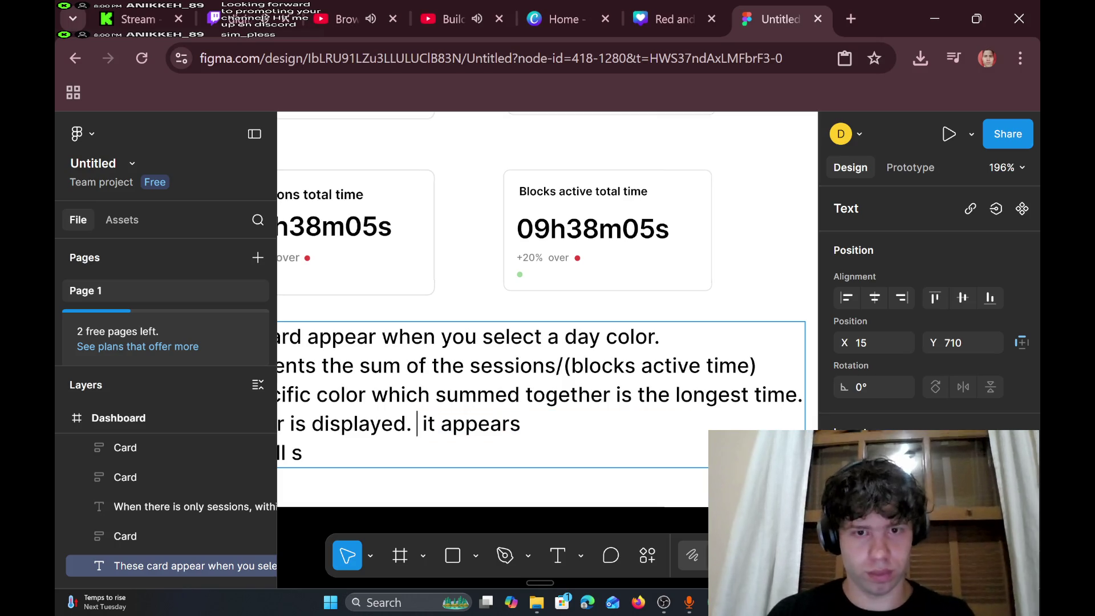
scroll(547, 308, left, 3)
scroll(547, 285, left, 1)
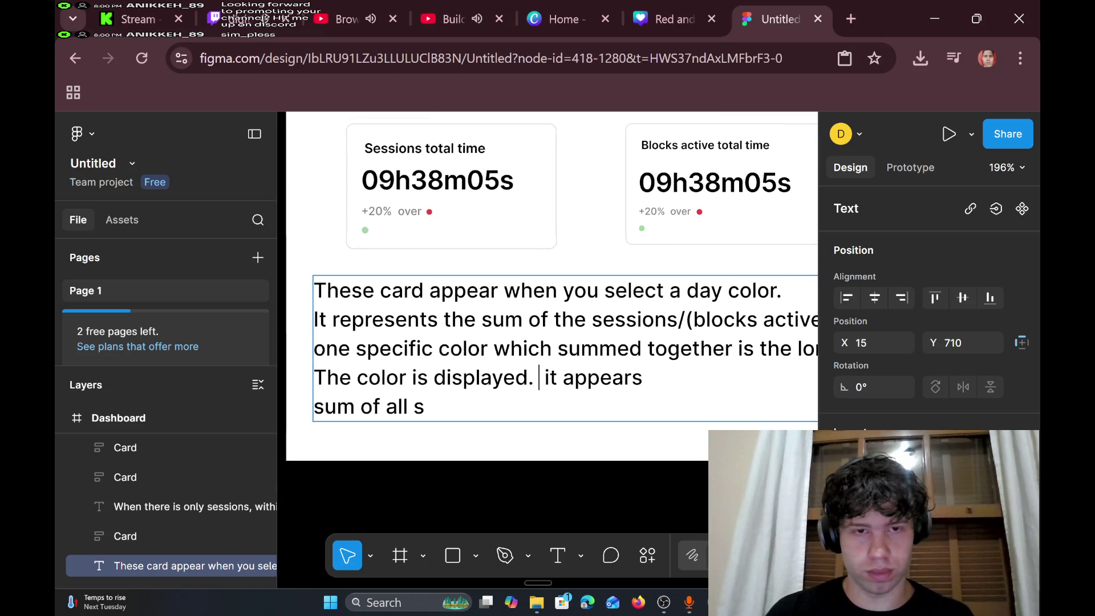
drag(614, 319, 626, 319)
scroll(547, 285, right, 5)
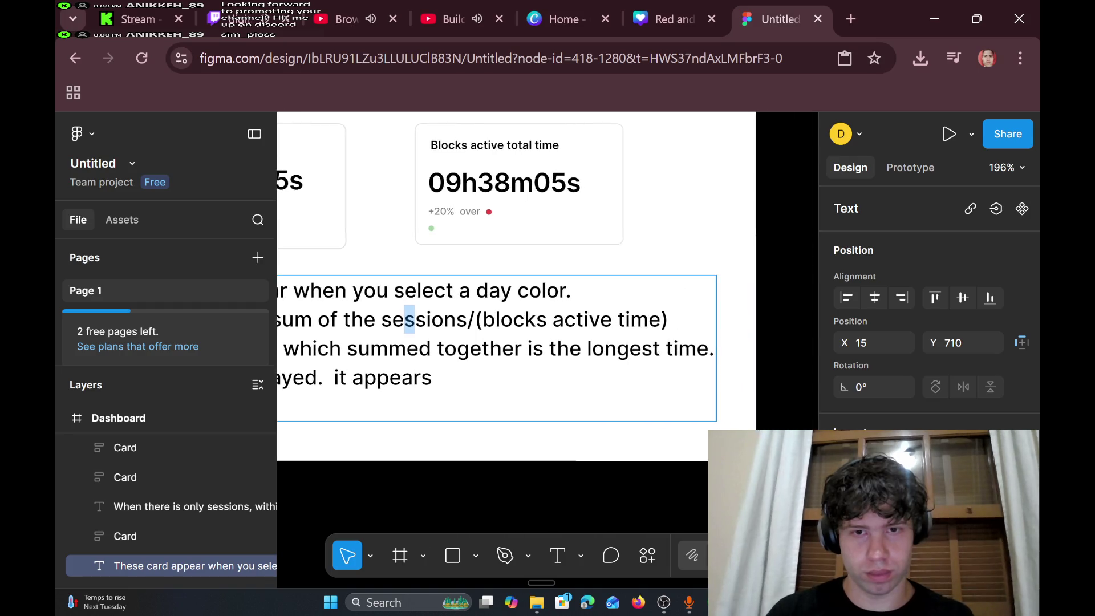
scroll(547, 285, left, 7)
scroll(548, 285, right, 5)
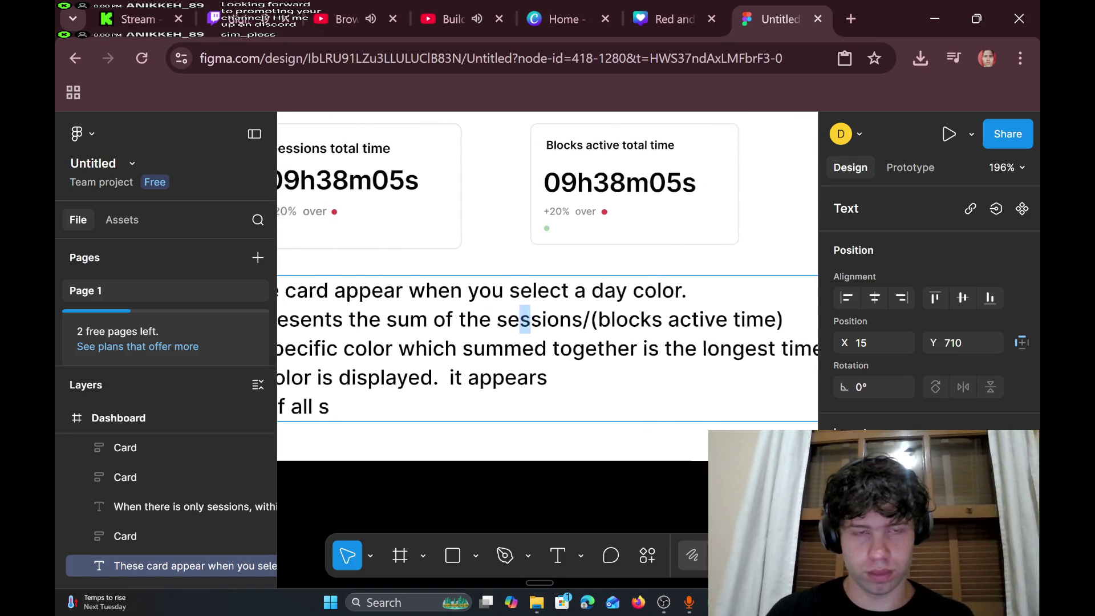
scroll(548, 285, left, 5)
key(Home)
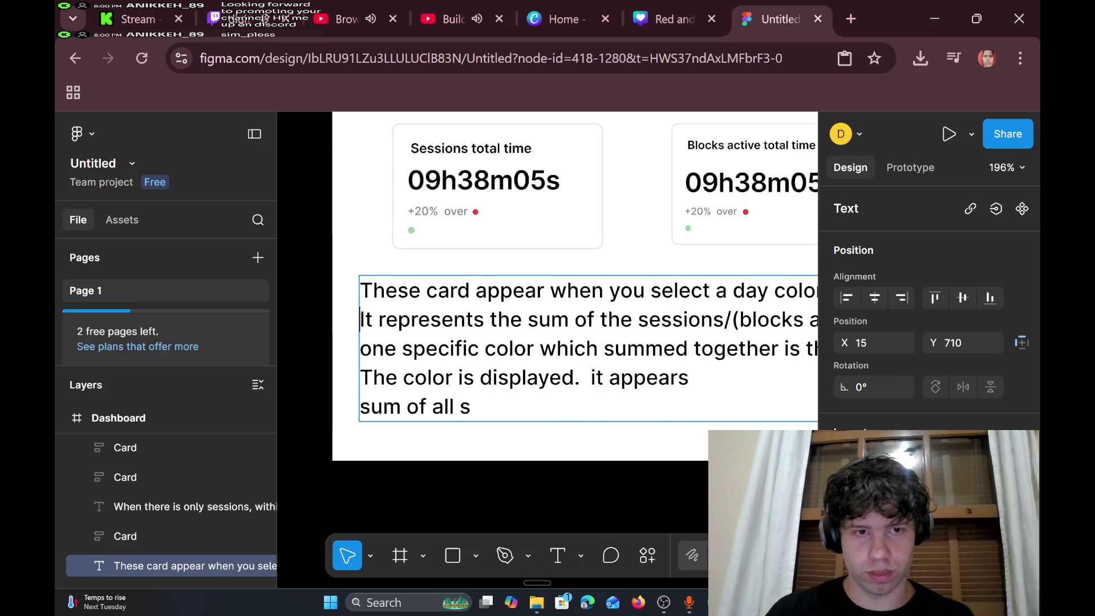
text(If only one color is selected,It represents the su)
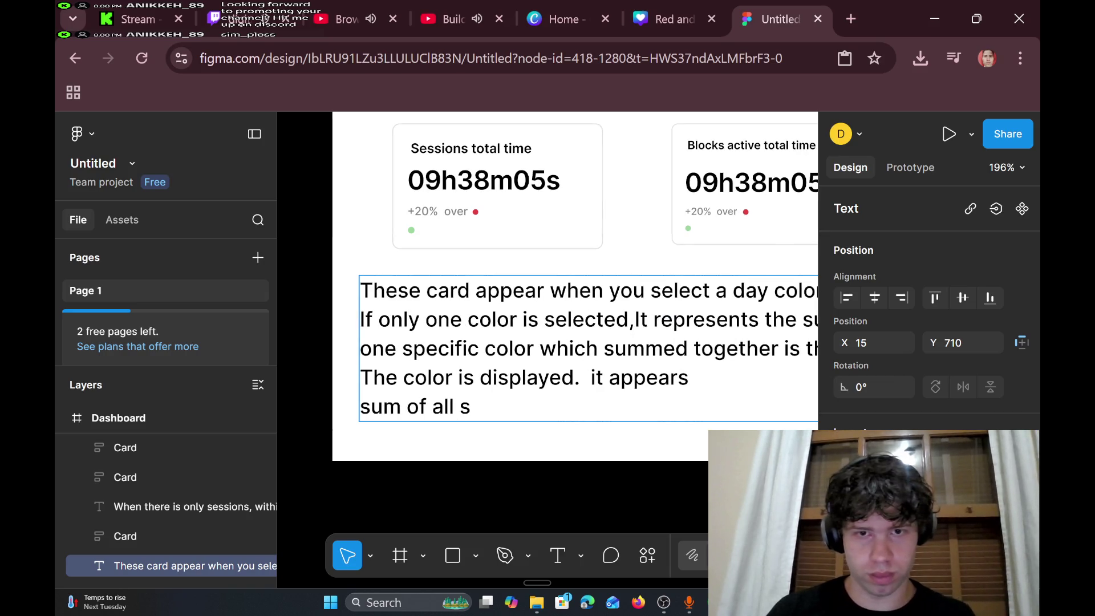
scroll(547, 285, right, 5)
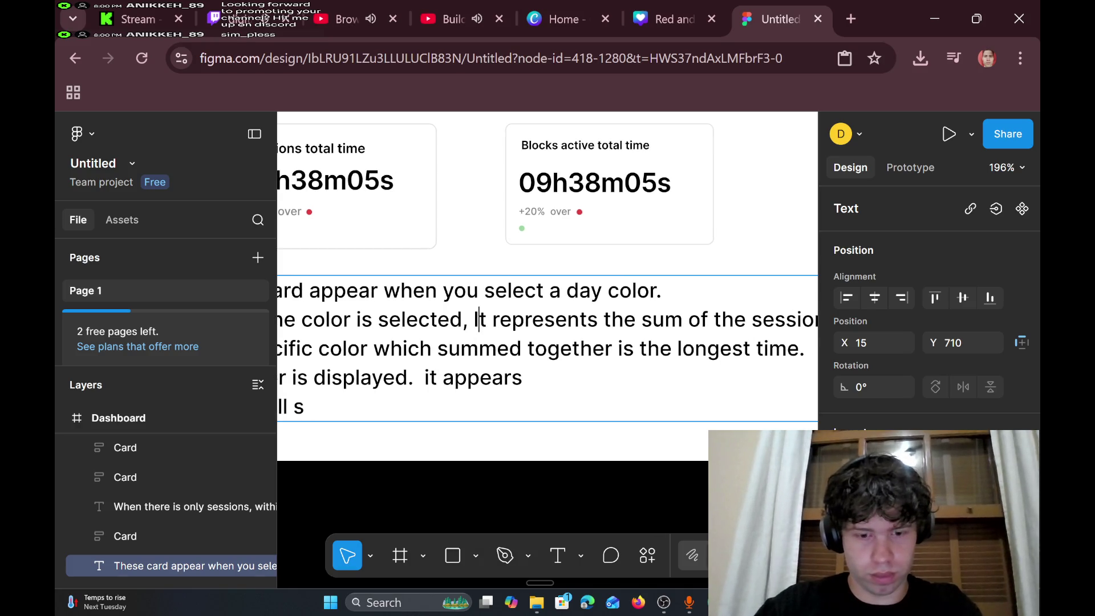
key(BackSpace)
text(i)
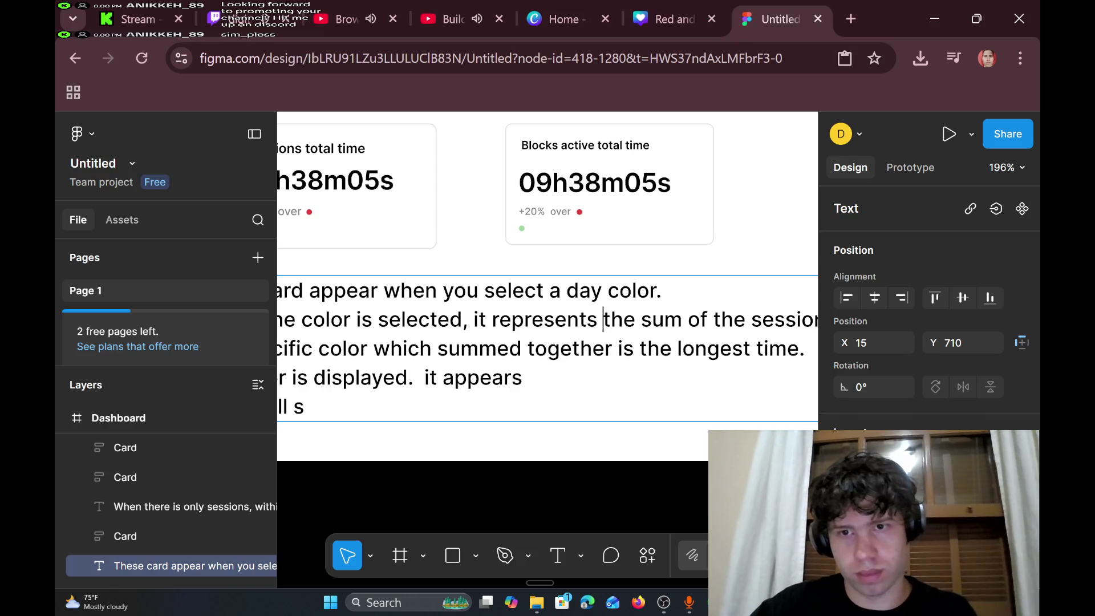
- Reflow the note's lines, breaking after 'summed' and joining the 'one specific color' and 'The color is displayed' lines
scroll(548, 285, right, 10)
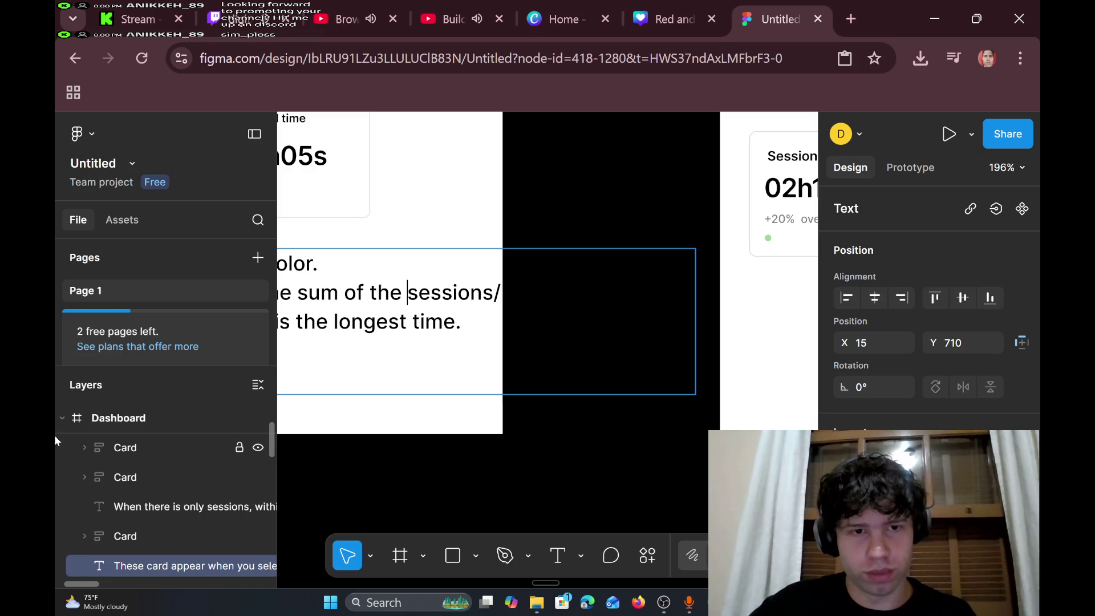
scroll(54, 436, down, 2)
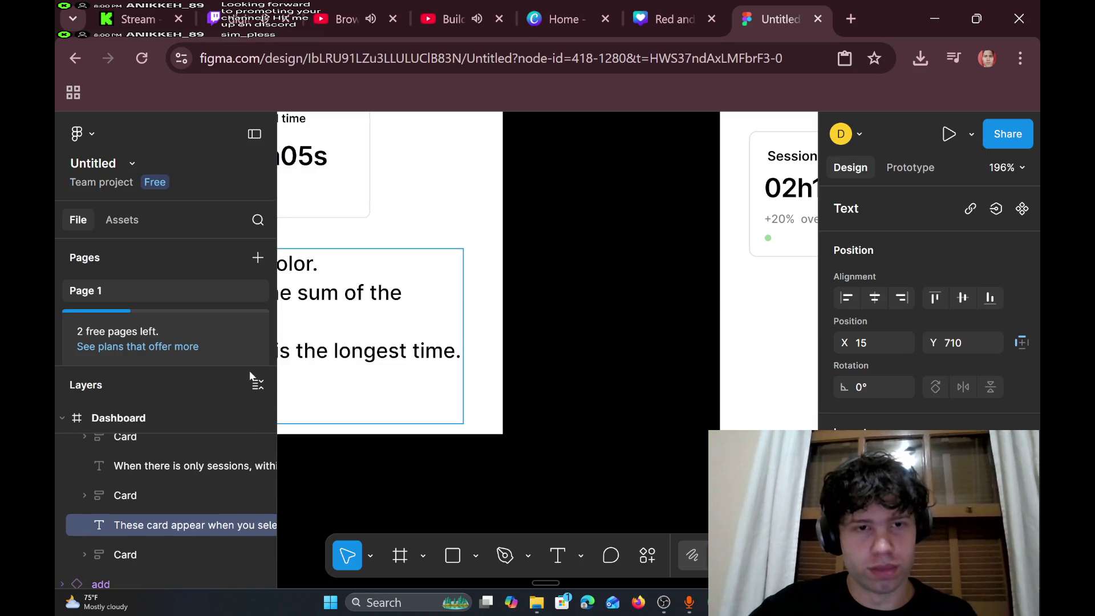
scroll(409, 363, left, 10)
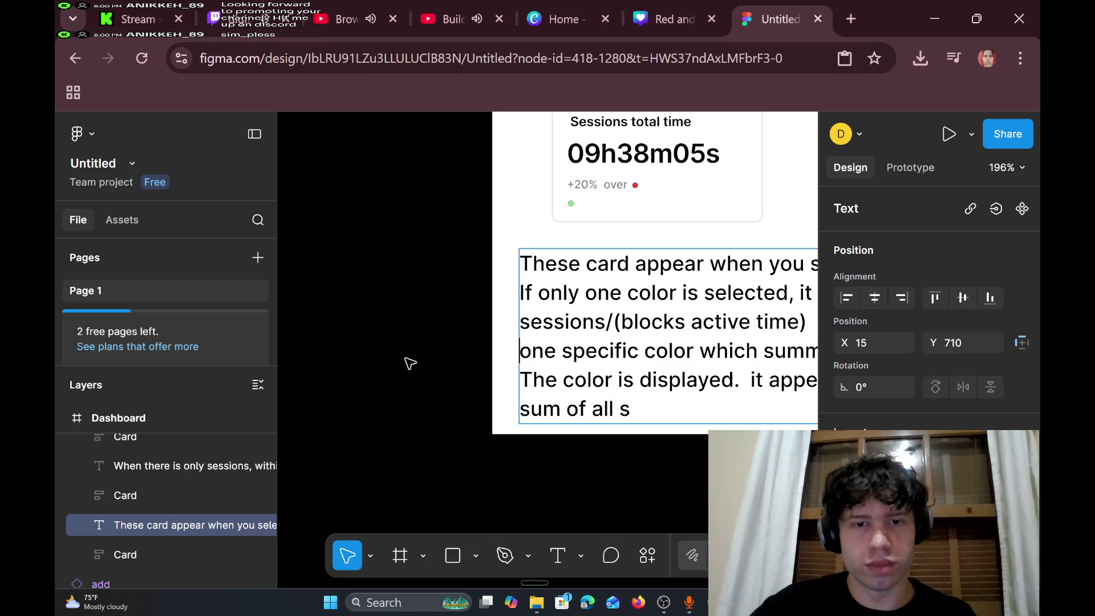
key(BackSpace)
scroll(409, 363, right, 10)
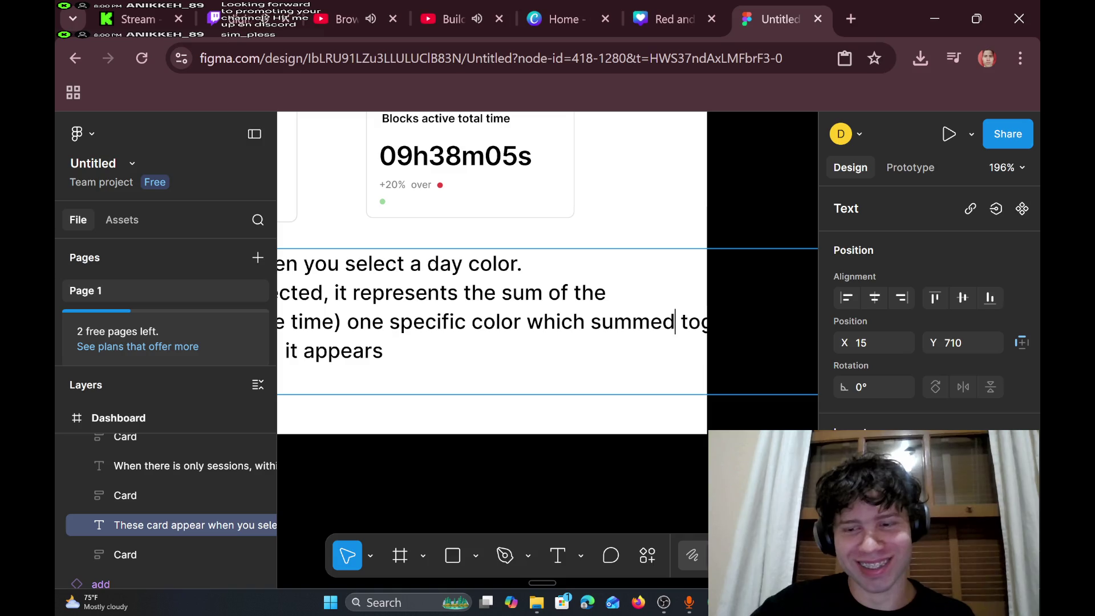
key(Return)
scroll(714, 306, down, 5)
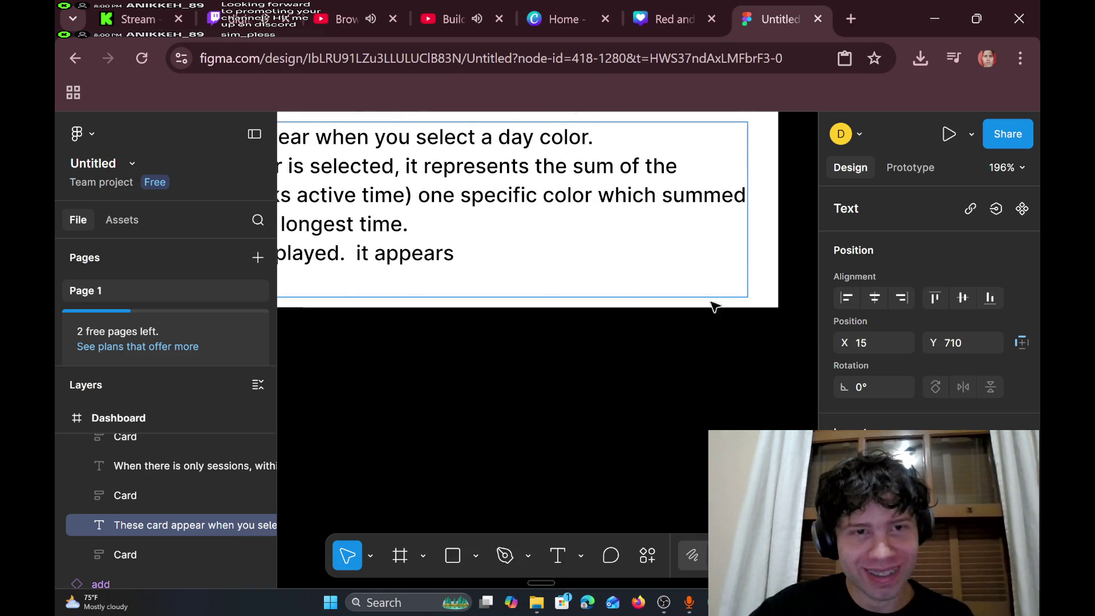
scroll(547, 210, left, 4)
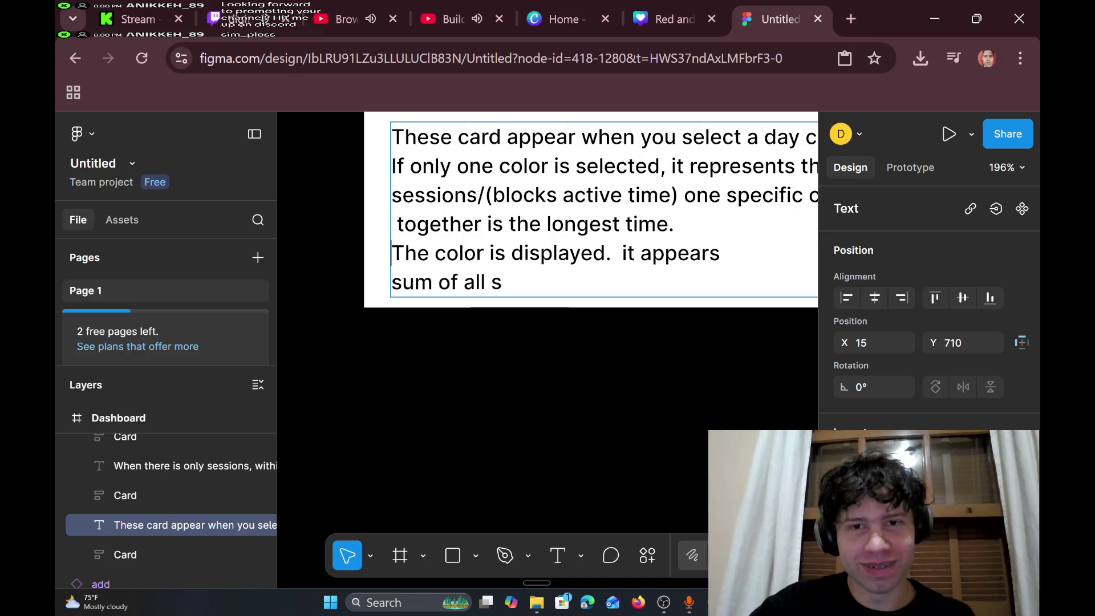
key(BackSpace)
scroll(547, 209, right, 3)
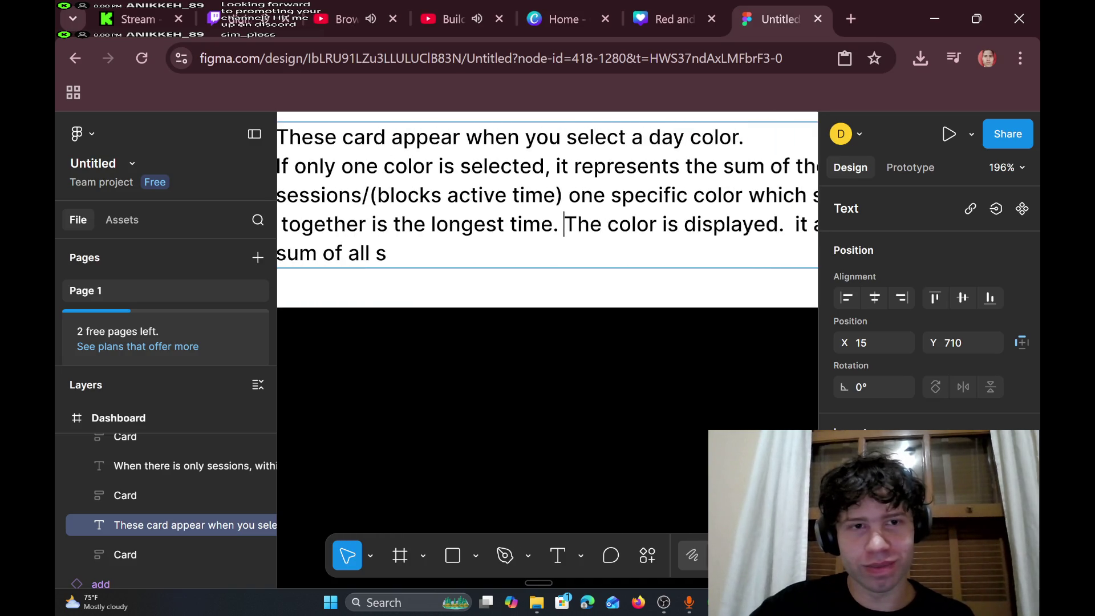
scroll(547, 209, left, 2)
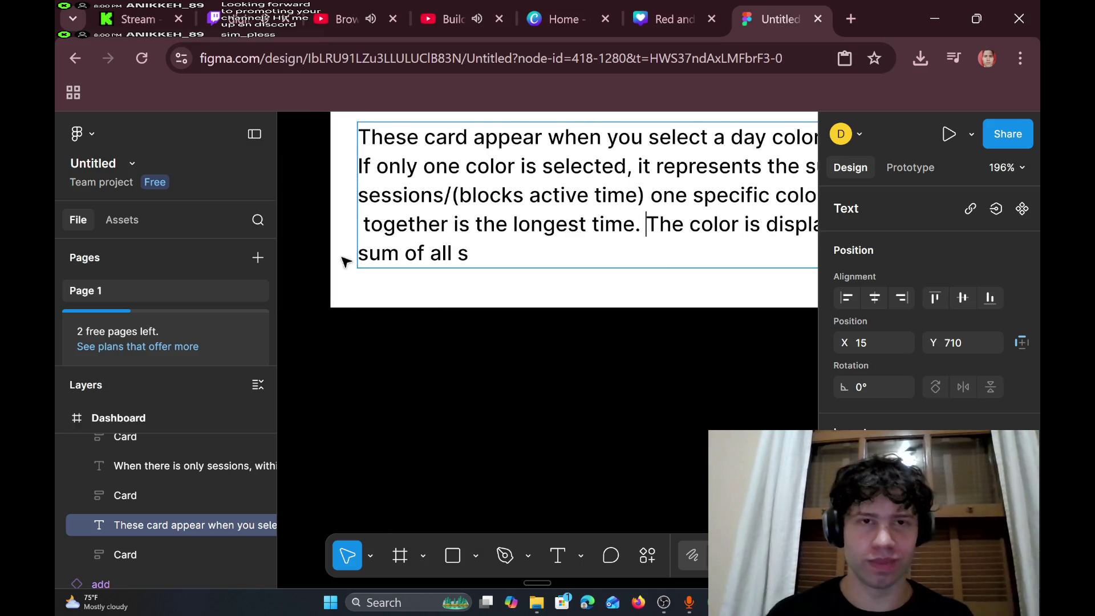
scroll(613, 359, down, 2)
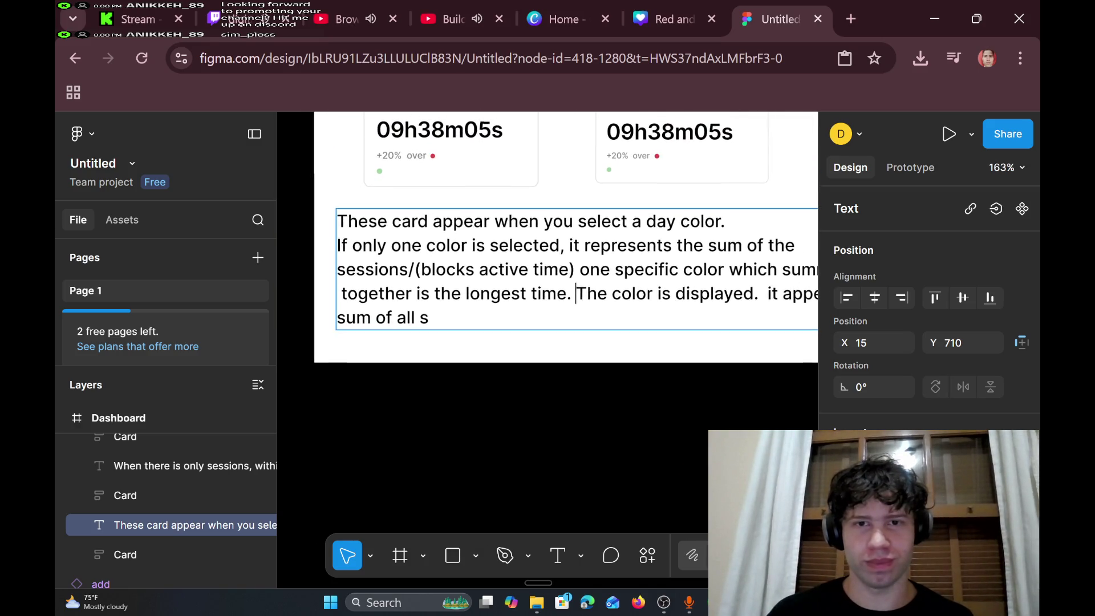
scroll(620, 260, down, 3)
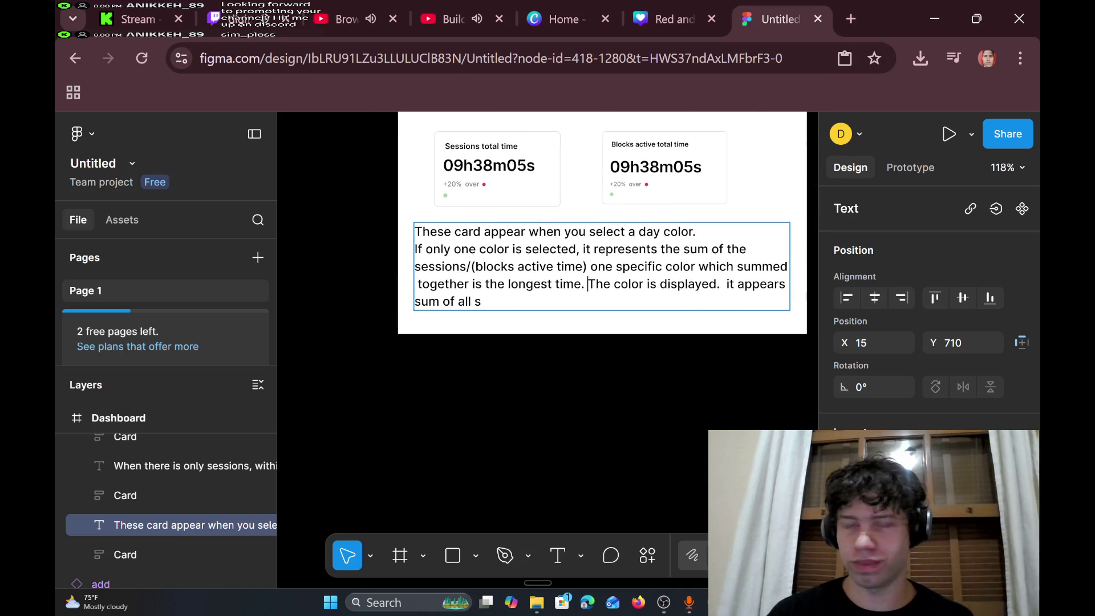
scroll(567, 236, right, 2)
scroll(567, 237, up, 1)
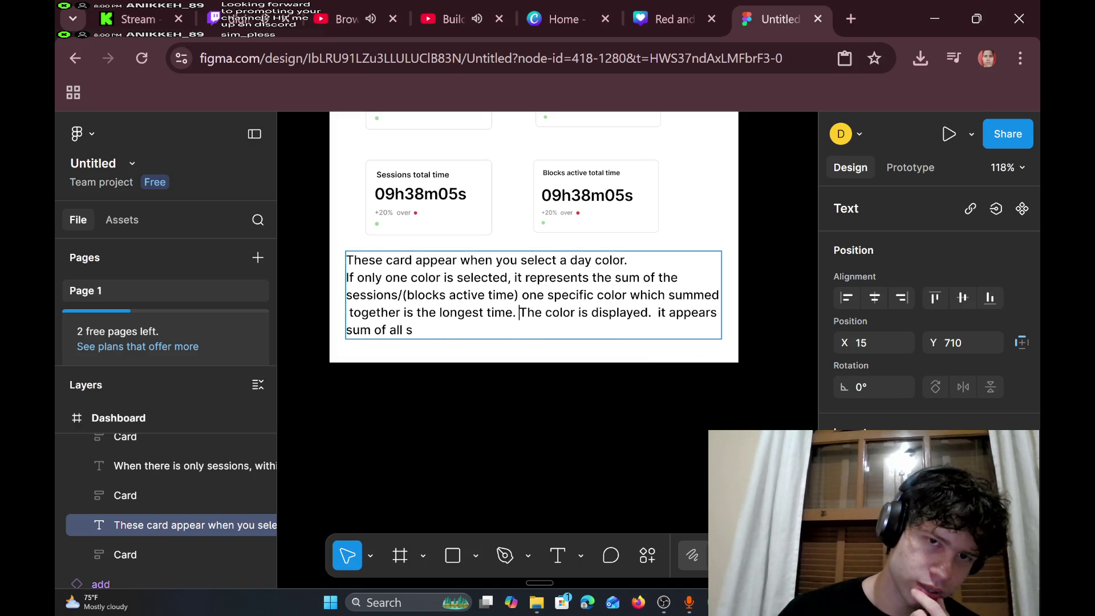
- Scroll up to the bar-graph specification text under the chart and click into it
scroll(534, 323, up, 5)
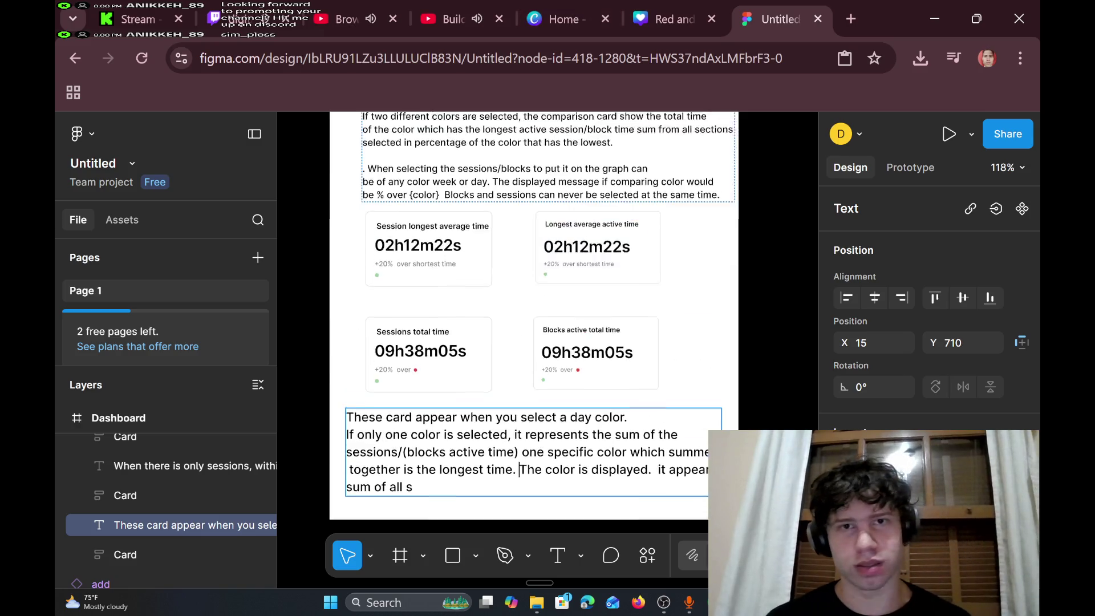
scroll(505, 312, up, 5)
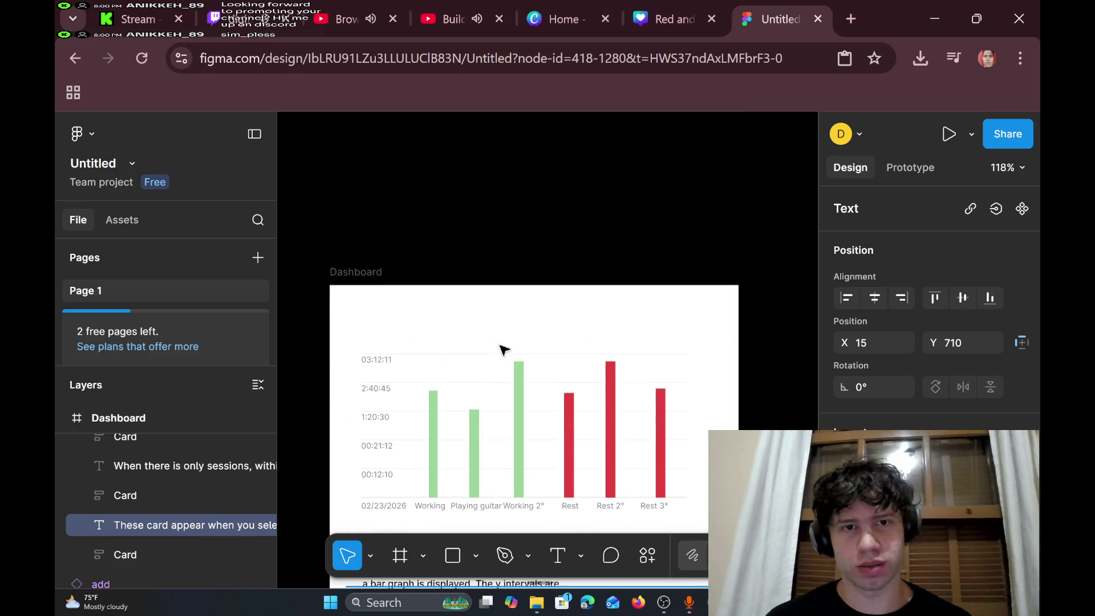
scroll(533, 342, down, 3)
click(363, 302)
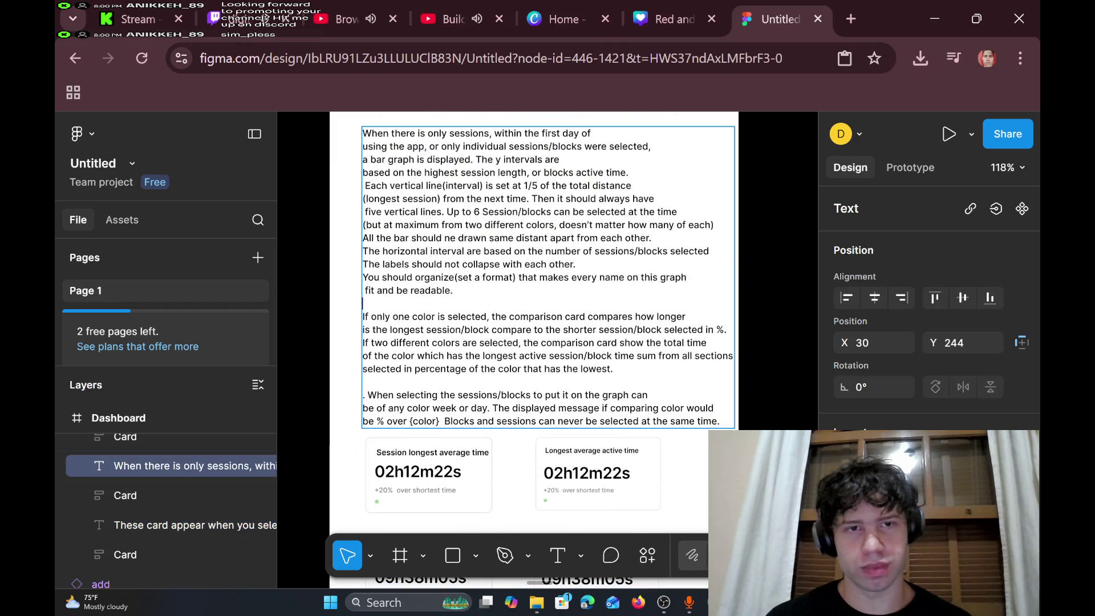
- Nudge the specification text box slightly up and select all four stat cards
key(Escape)
drag(419, 264, 422, 249)
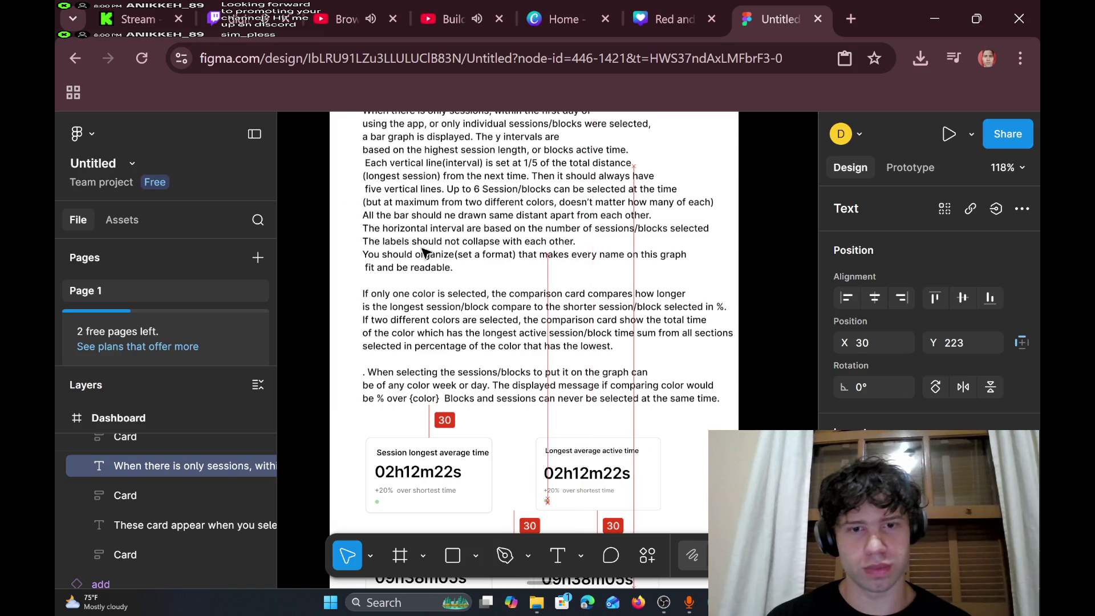
scroll(408, 342, down, 3)
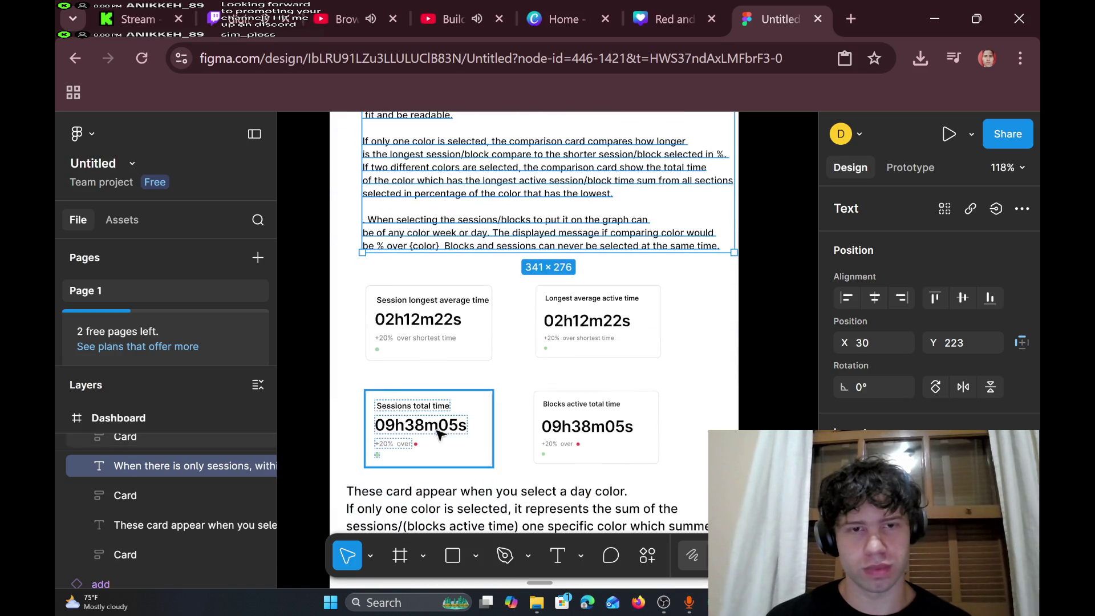
click(408, 381)
mouse_move(348, 277)
mouse_down()
mouse_move(573, 424)
mouse_move(628, 401)
mouse_up()
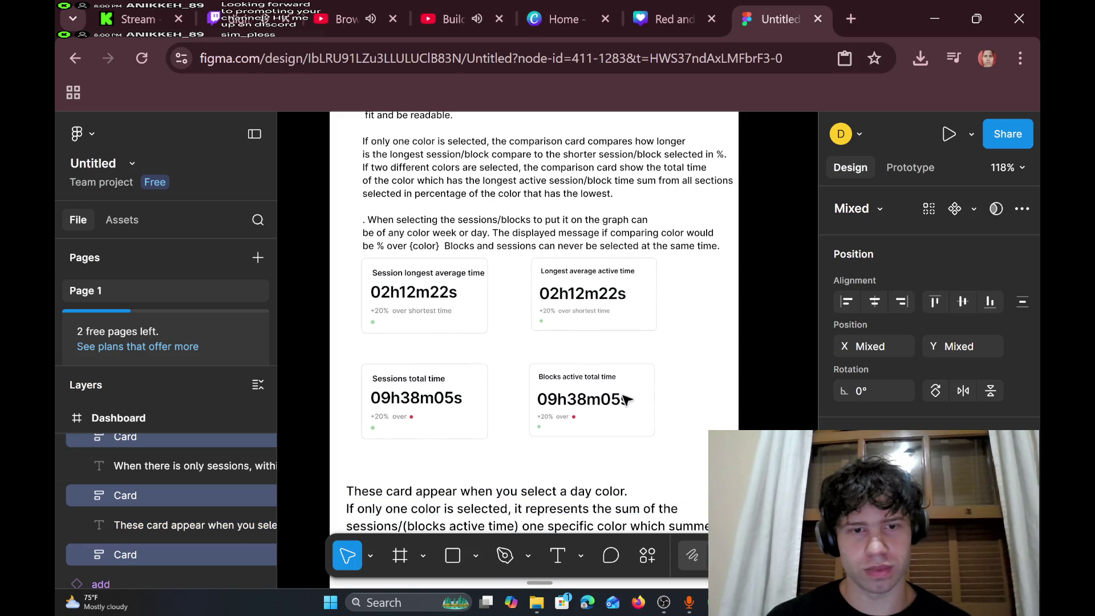
- Move the Sessions and Blocks total-time cards up to Y 580, beneath the average-time cards
scroll(632, 432, down, 4)
scroll(570, 393, up, 1)
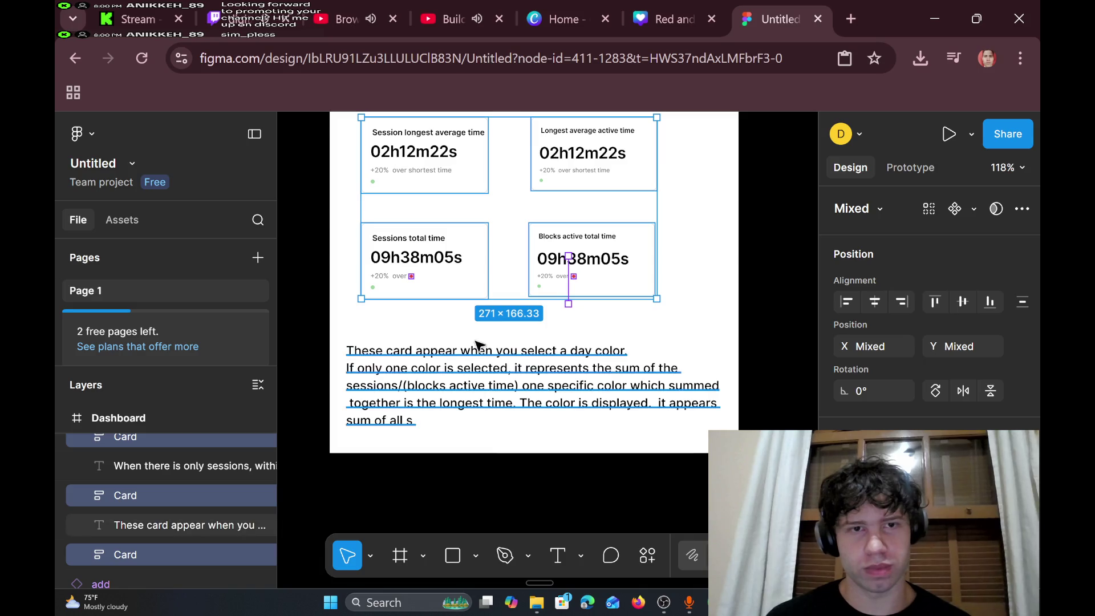
click(470, 237)
drag(471, 227, 473, 215)
scroll(463, 273, up, 5)
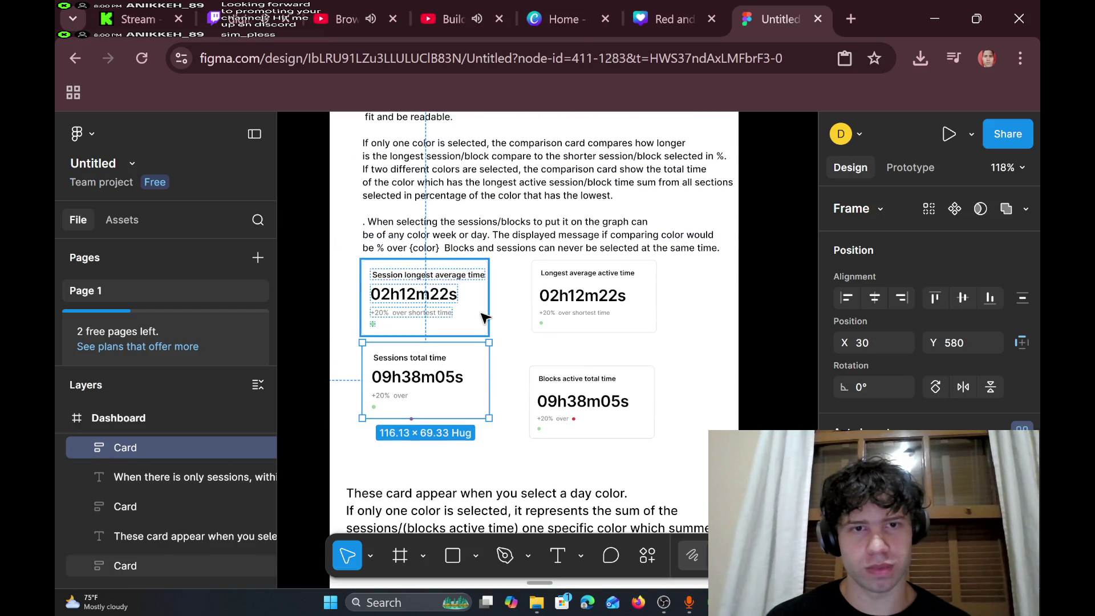
drag(638, 400, 629, 376)
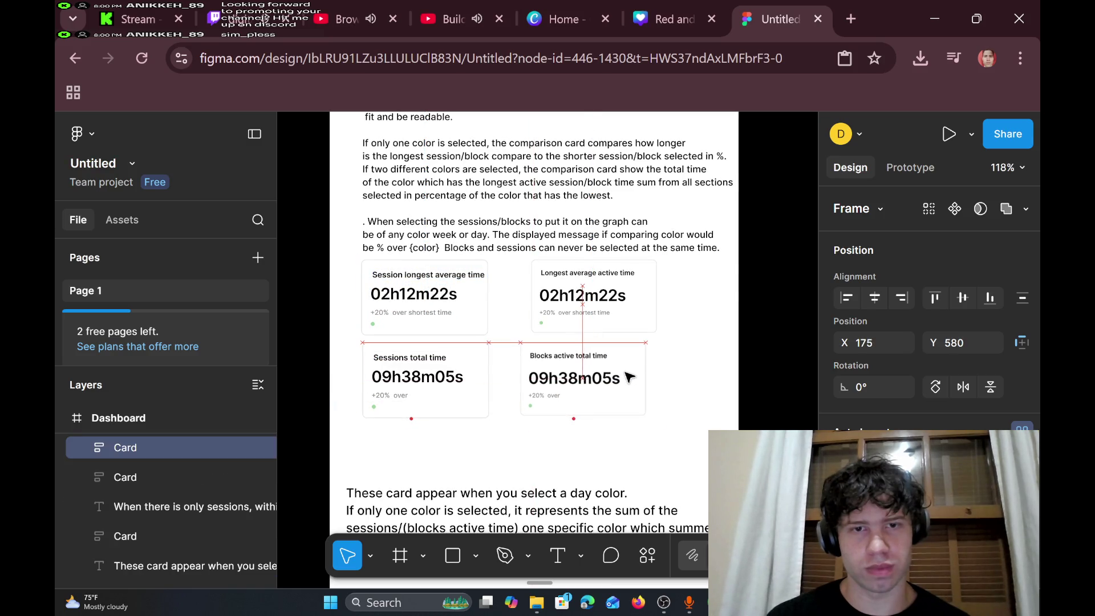
click(679, 403)
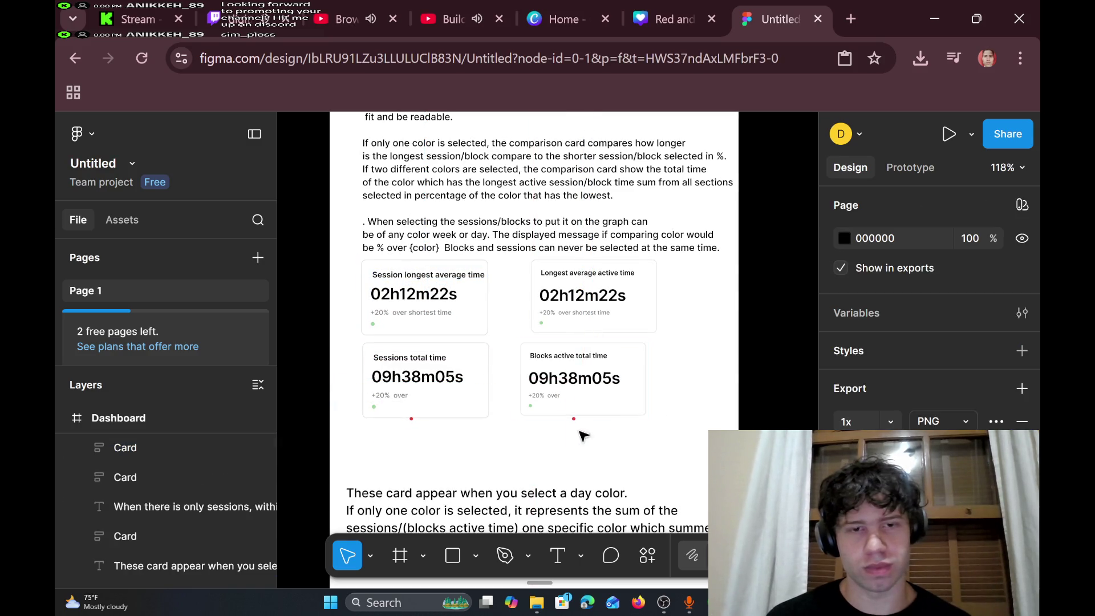
- Drag the stray red dot into the Blocks card beside '+20% over'
drag(574, 419, 570, 419)
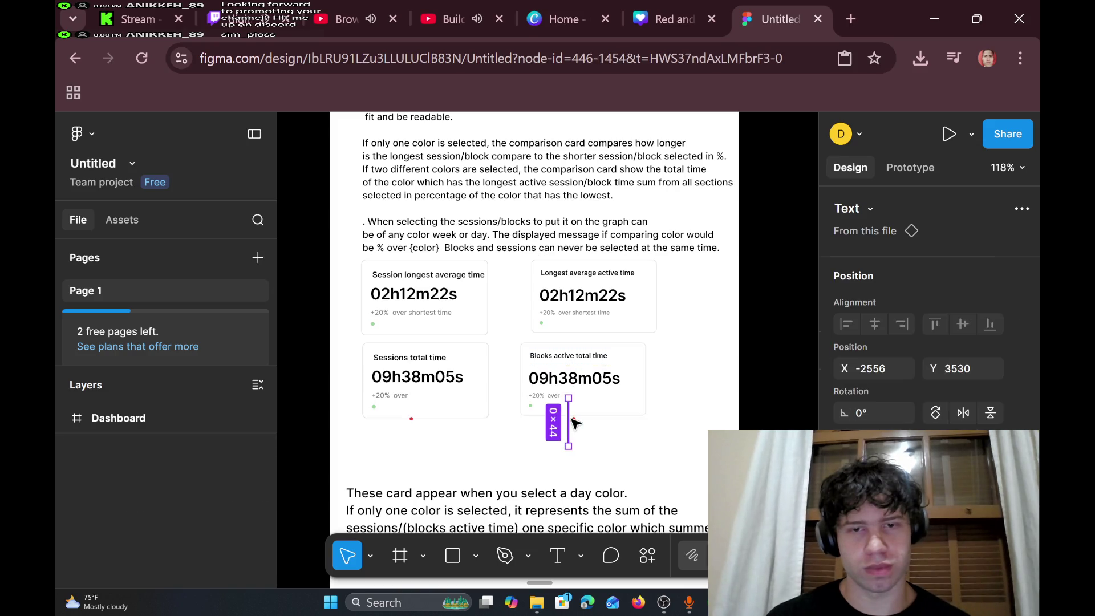
scroll(573, 418, up, 5)
click(573, 420)
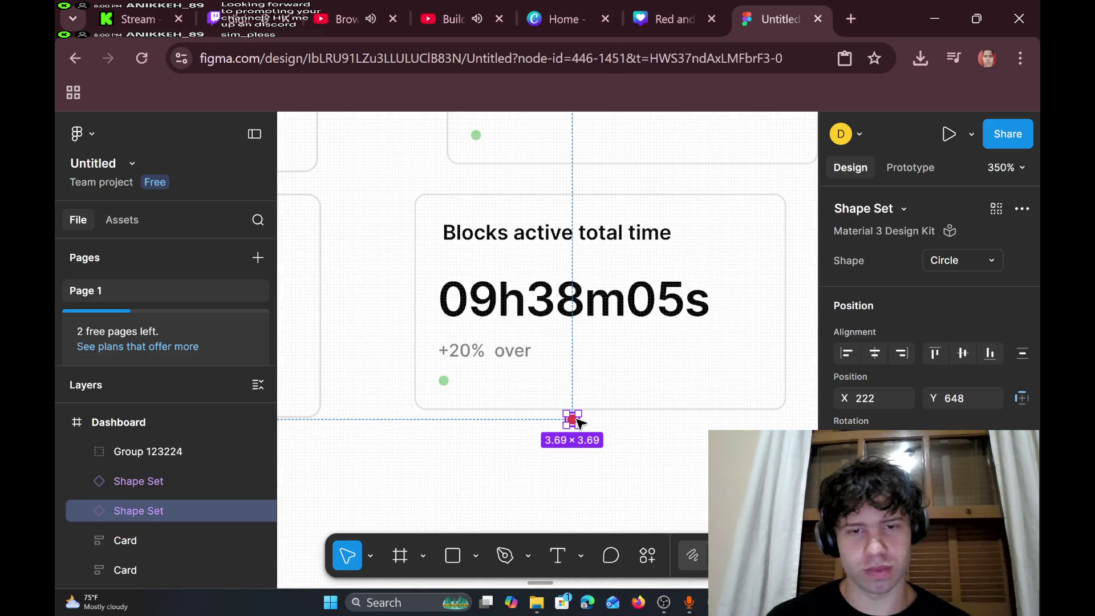
mouse_move(577, 422)
mouse_down()
mouse_move(557, 354)
mouse_move(554, 368)
mouse_up()
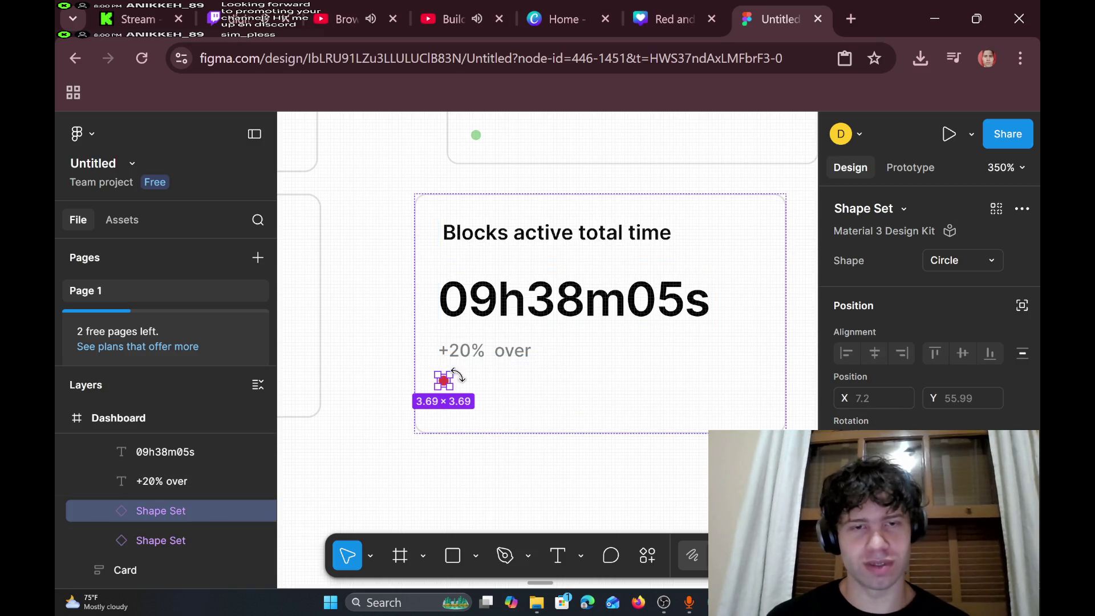
mouse_move(451, 389)
mouse_down()
mouse_move(557, 367)
mouse_move(665, 401)
mouse_move(662, 450)
mouse_move(608, 379)
mouse_move(566, 401)
mouse_move(508, 405)
mouse_move(532, 361)
mouse_move(584, 383)
mouse_move(626, 378)
mouse_move(595, 362)
mouse_move(683, 501)
mouse_move(727, 366)
mouse_move(725, 518)
mouse_move(815, 374)
mouse_move(625, 325)
mouse_move(673, 450)
mouse_move(525, 403)
mouse_move(423, 229)
mouse_move(427, 243)
mouse_move(391, 237)
mouse_move(439, 254)
mouse_up()
scroll(646, 447, up, 5)
scroll(448, 285, left, 5)
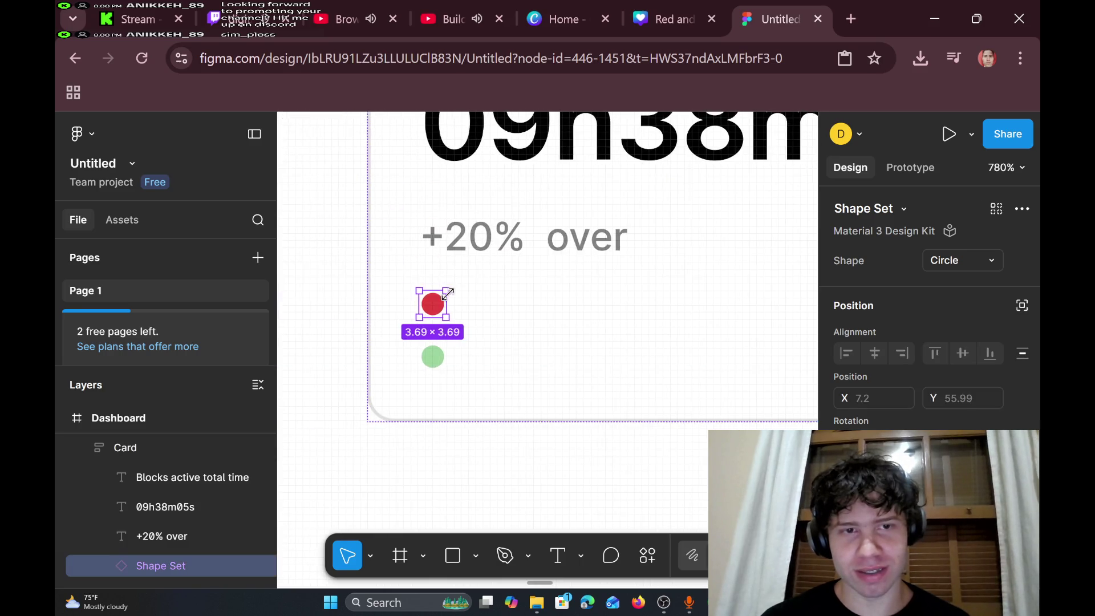
mouse_move(439, 308)
mouse_down()
mouse_move(502, 310)
mouse_move(685, 267)
mouse_move(732, 271)
mouse_move(753, 297)
mouse_move(677, 264)
mouse_move(679, 289)
mouse_move(758, 276)
mouse_move(728, 266)
mouse_move(610, 283)
mouse_move(571, 272)
mouse_move(719, 262)
mouse_move(624, 251)
mouse_move(550, 276)
mouse_move(589, 256)
mouse_move(721, 286)
mouse_move(749, 259)
mouse_move(586, 285)
mouse_move(601, 269)
mouse_move(635, 281)
mouse_move(620, 359)
mouse_move(606, 276)
mouse_up()
ctrl+scroll(734, 296, up, 5)
ctrl+scroll(676, 264, down, 10)
scroll(729, 265, right, 3)
mouse_move(602, 318)
mouse_down()
mouse_move(708, 396)
mouse_move(664, 395)
mouse_move(671, 373)
mouse_up()
- Undo back to the earlier layout so both total-time cards show a red dot after '+20% over'
key(ctrl+z)
key(ctrl+z)
key(ctrl+z)
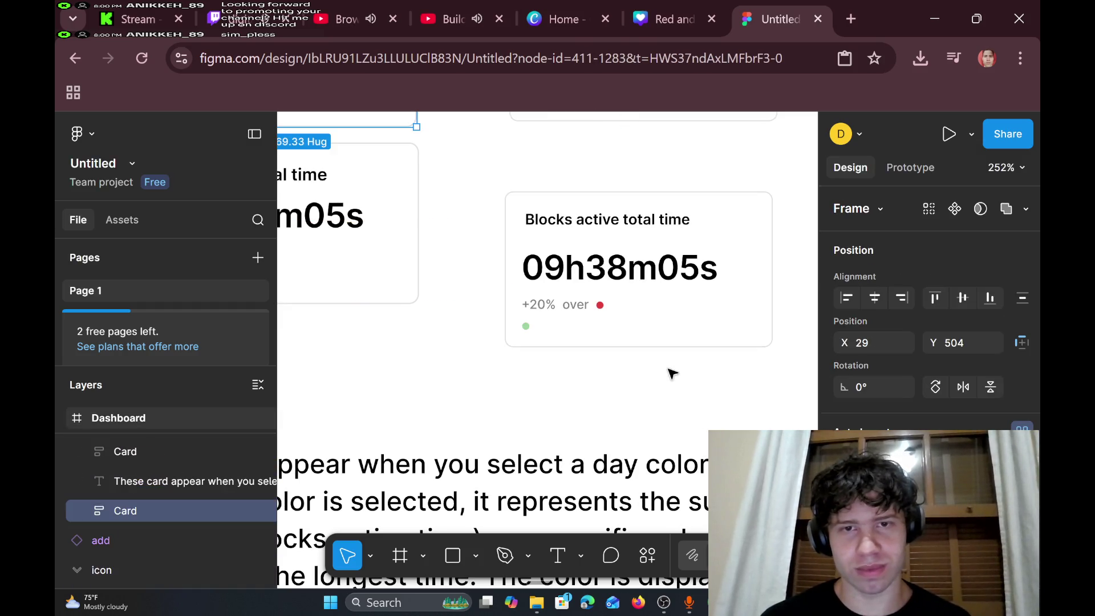
key(ctrl+z)
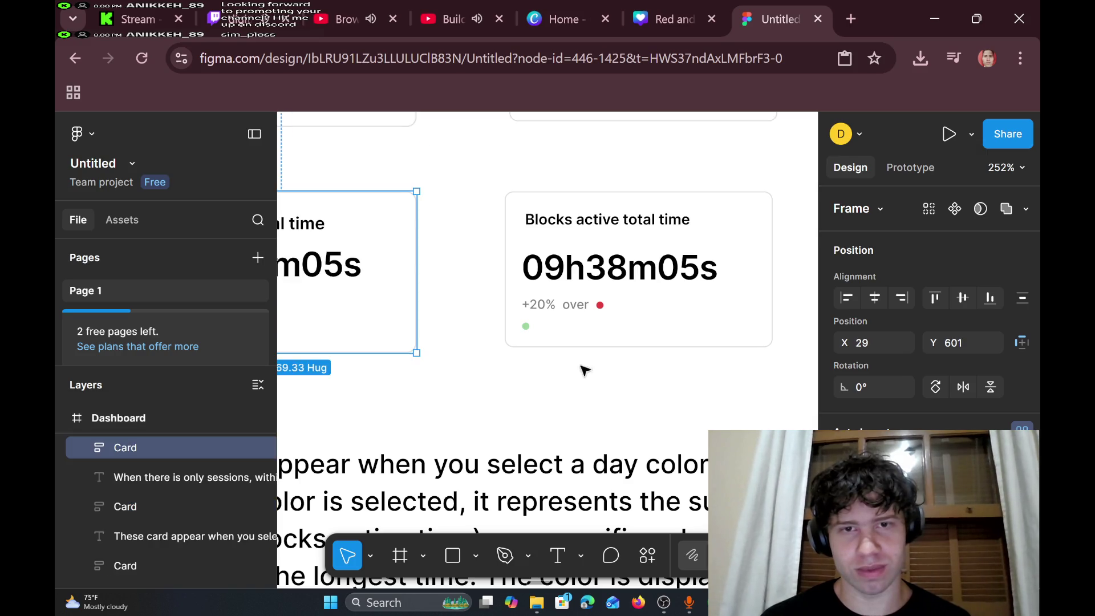
scroll(582, 366, left, 3)
scroll(564, 302, right, 5)
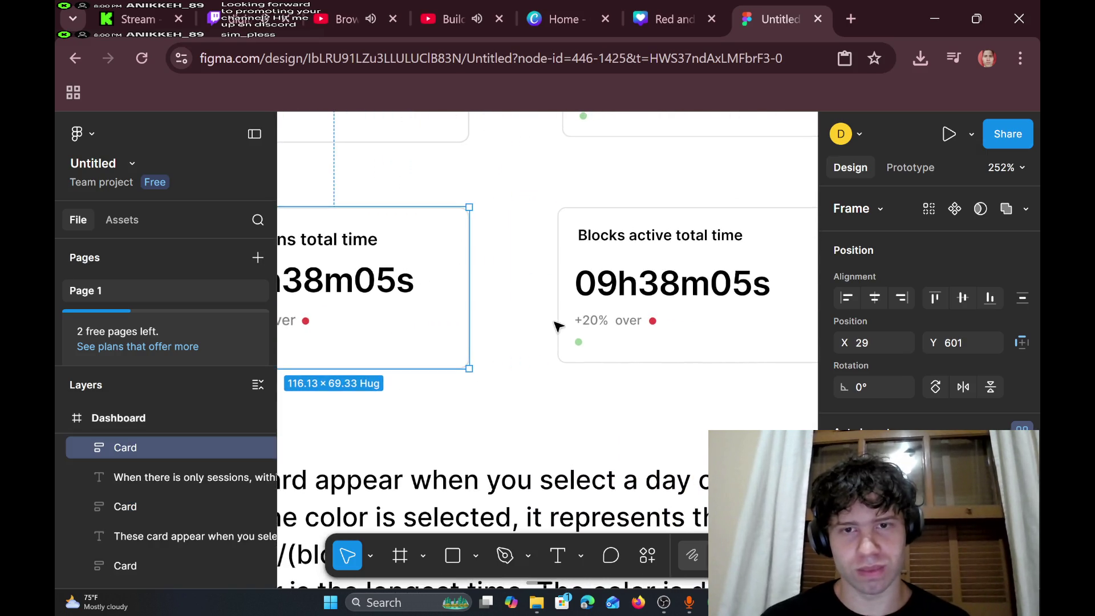
scroll(559, 305, down, 3)
scroll(558, 306, down, 3)
scroll(566, 265, up, 5)
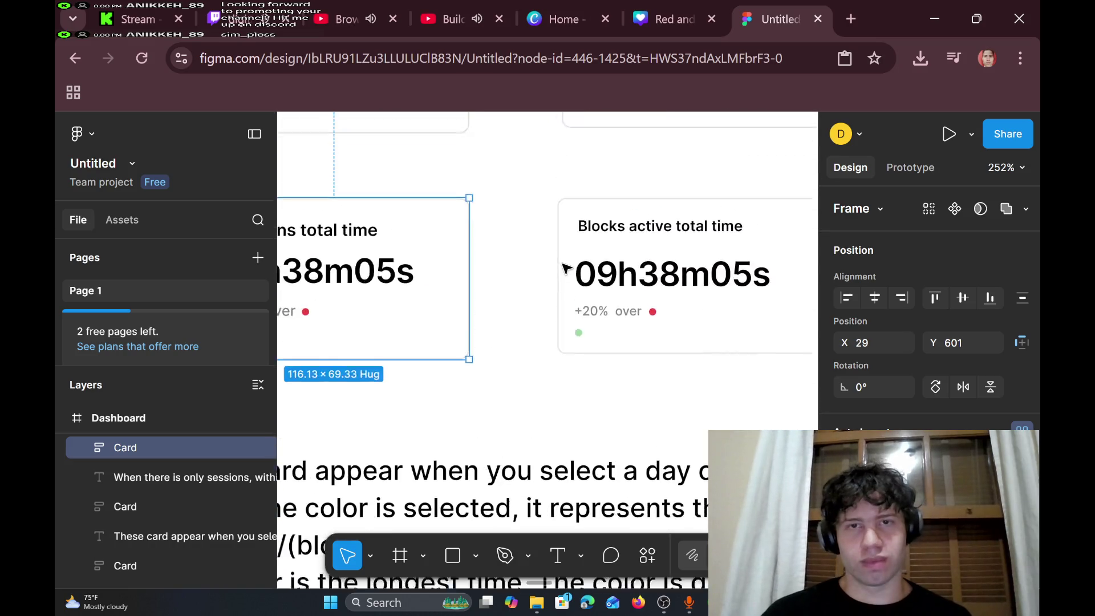
scroll(570, 254, right, 5)
scroll(565, 262, up, 5)
scroll(547, 308, down, 5)
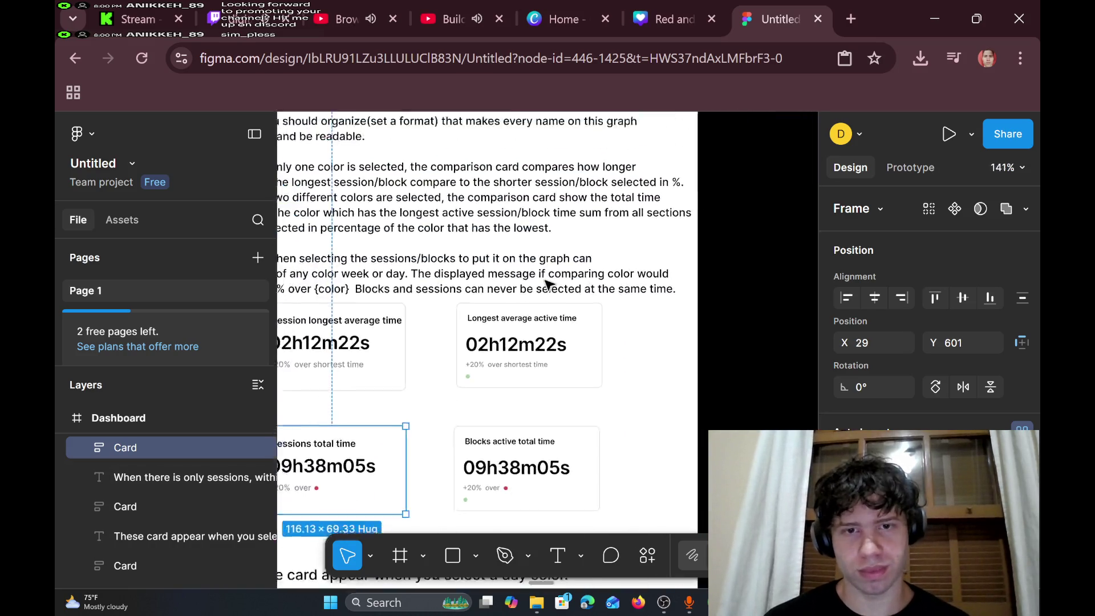
scroll(546, 312, up, 3)
scroll(565, 331, down, 5)
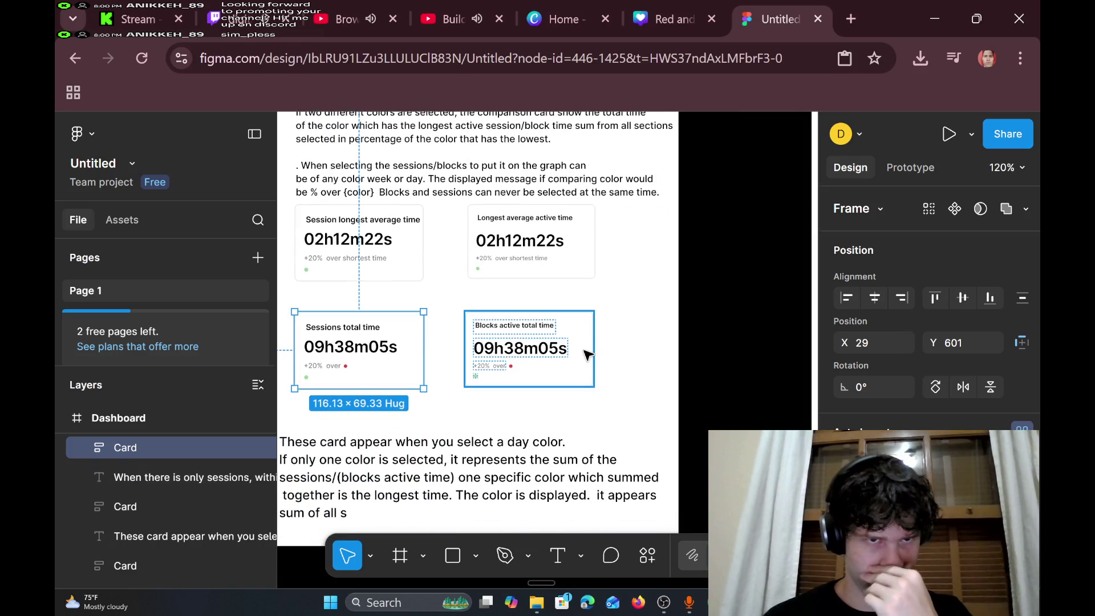
scroll(579, 360, up, 5)
scroll(565, 336, down, 3)
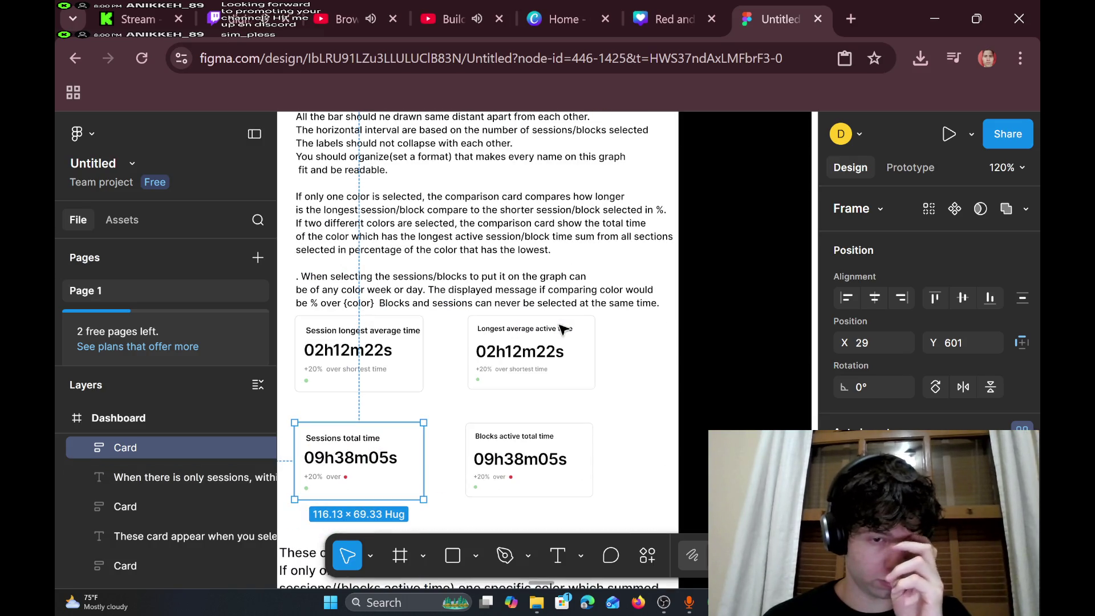
scroll(562, 330, down, 3)
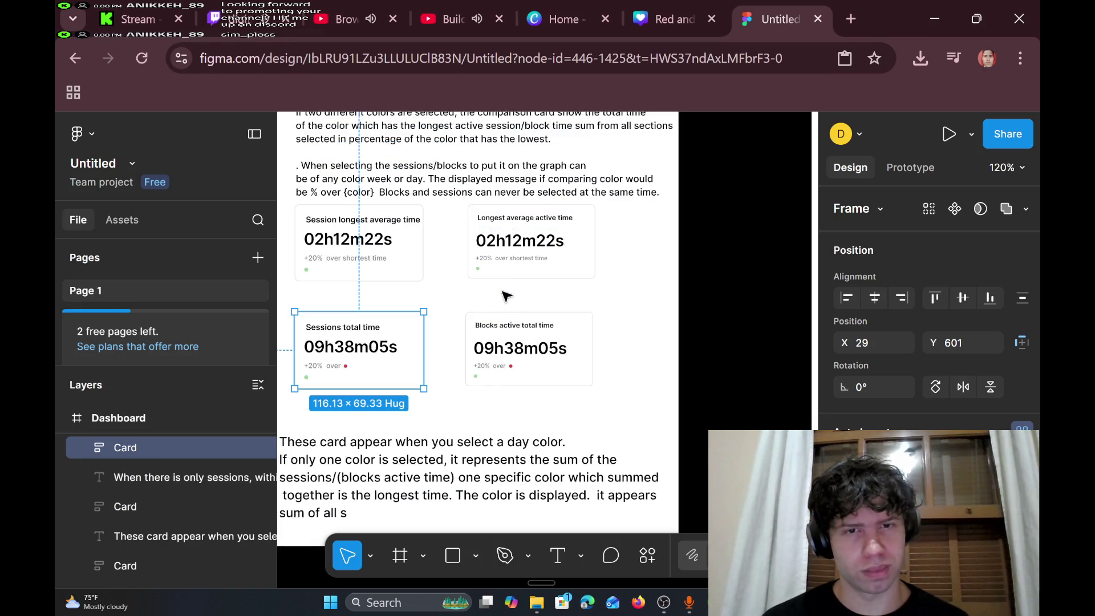
scroll(504, 295, down, 4)
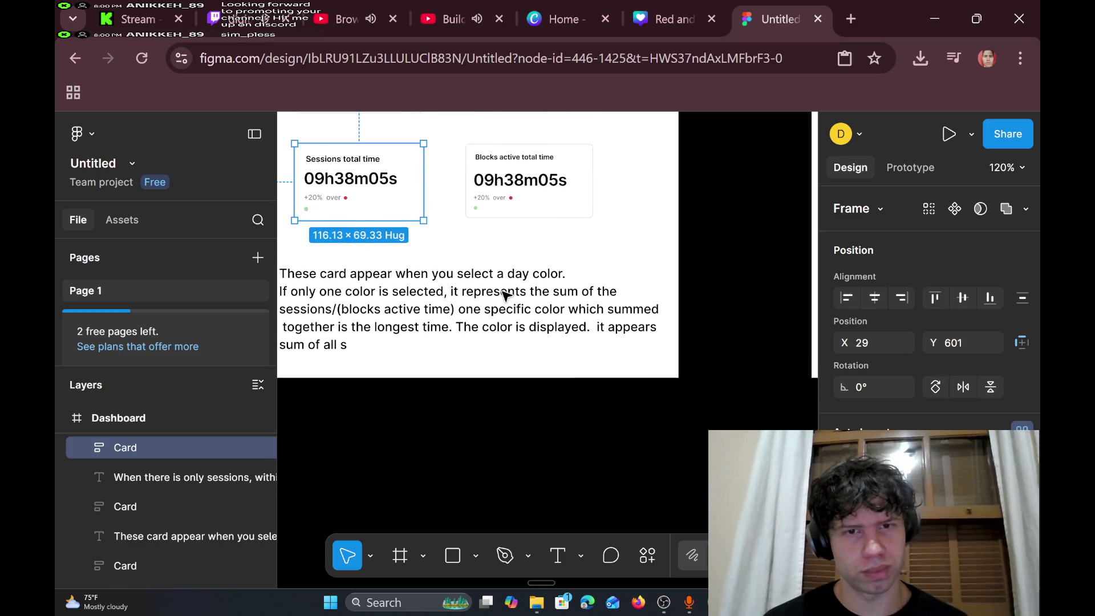
scroll(505, 294, up, 5)
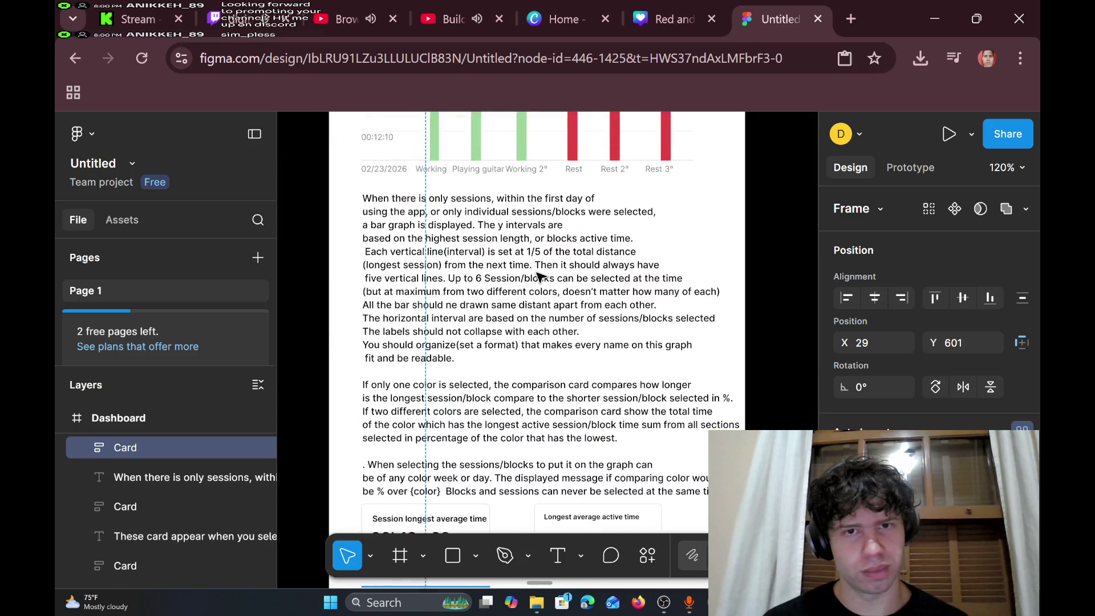
scroll(539, 277, down, 5)
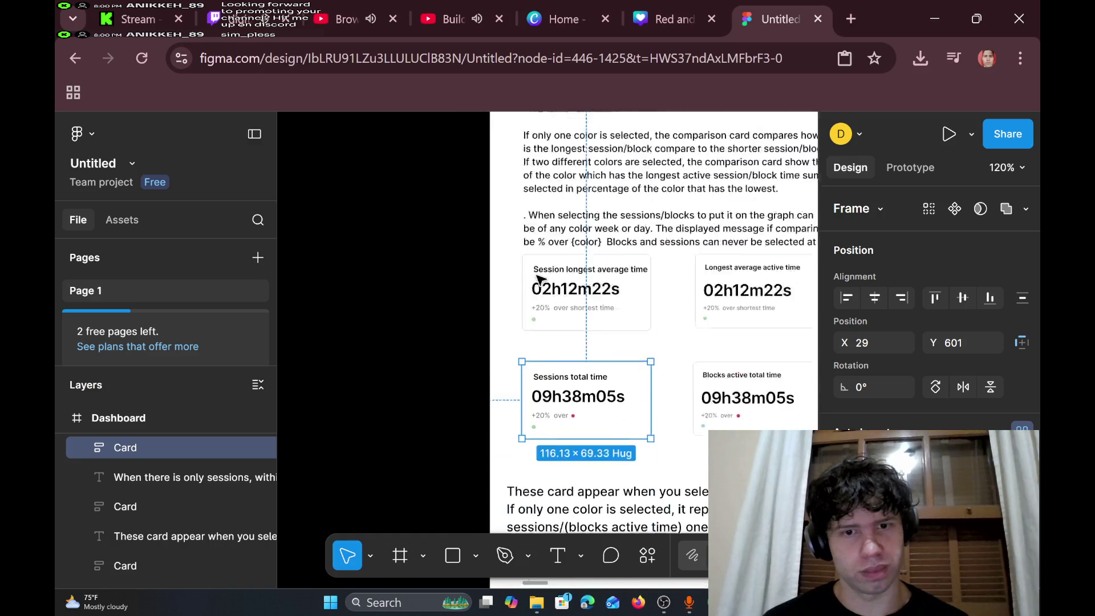
scroll(540, 278, down, 3)
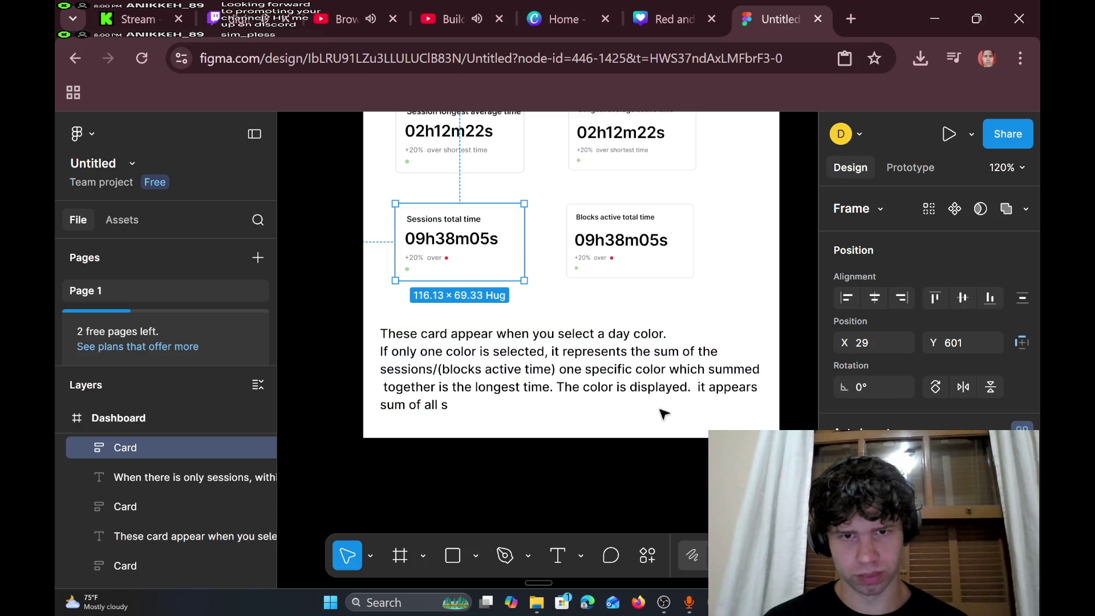
- Delete the note's trailing unfinished sentences and type 'If two colors are selected' in their place
double_click(562, 382)
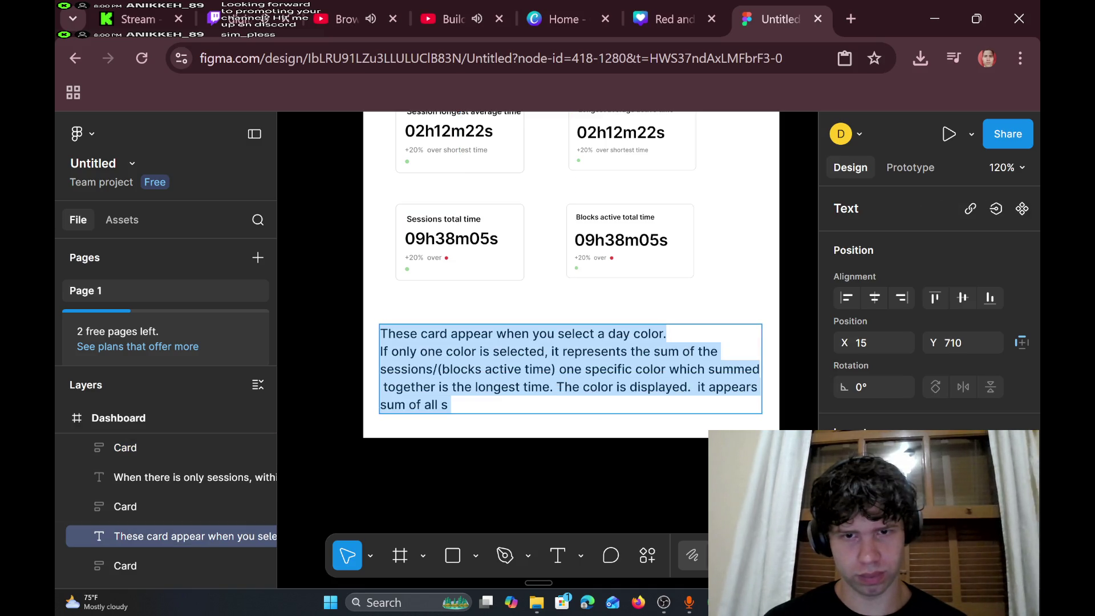
click(720, 351)
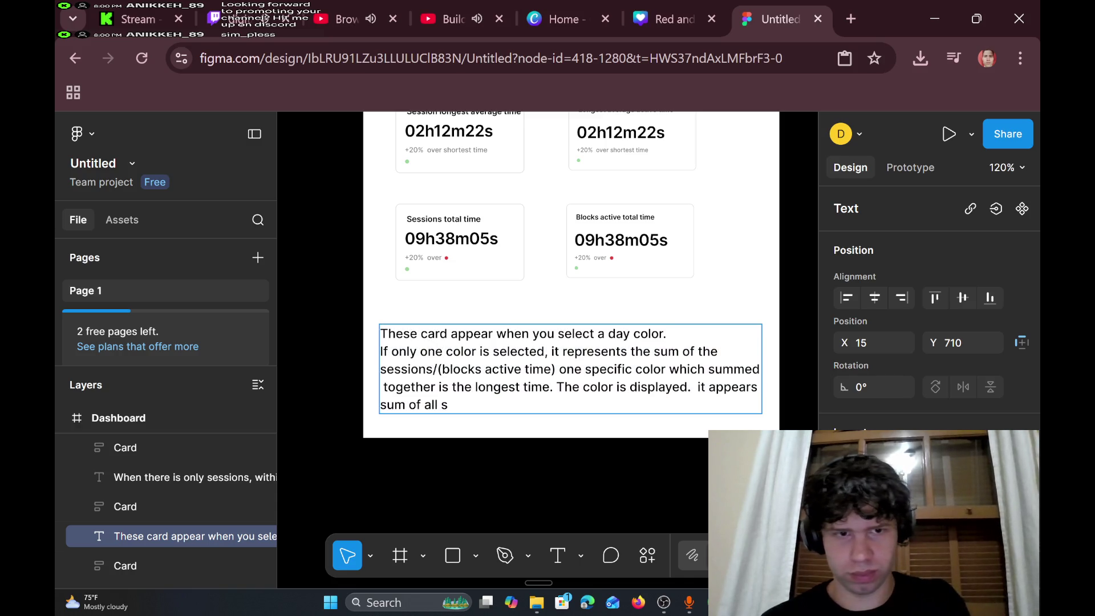
key(BackSpace)
key(BackSpace)
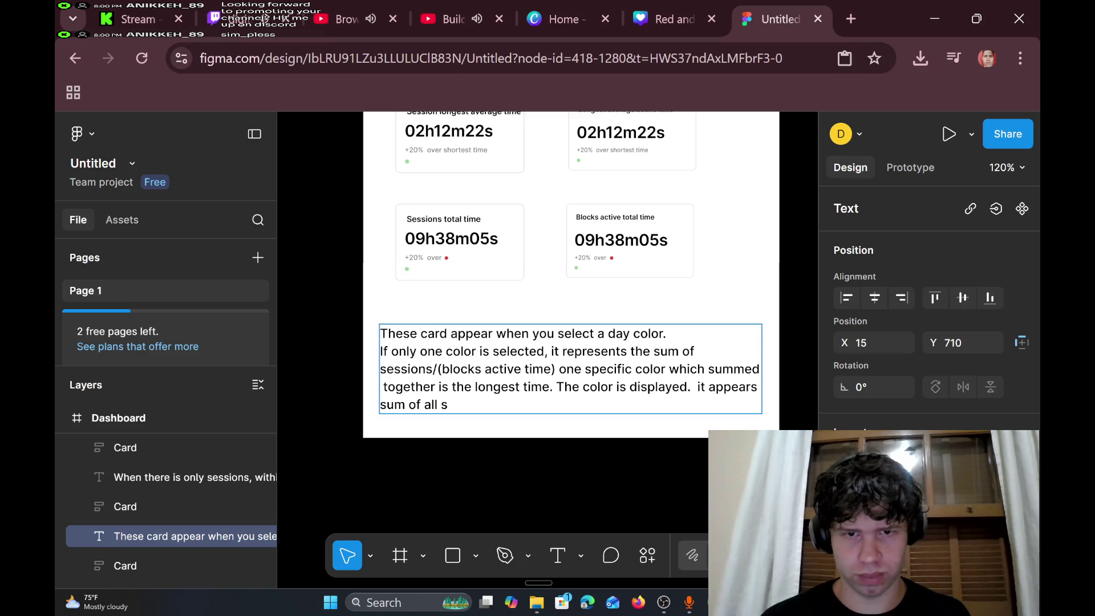
key(shift+Right)
key(shift+Right)
key(shift+Right)
key(shift+Down)
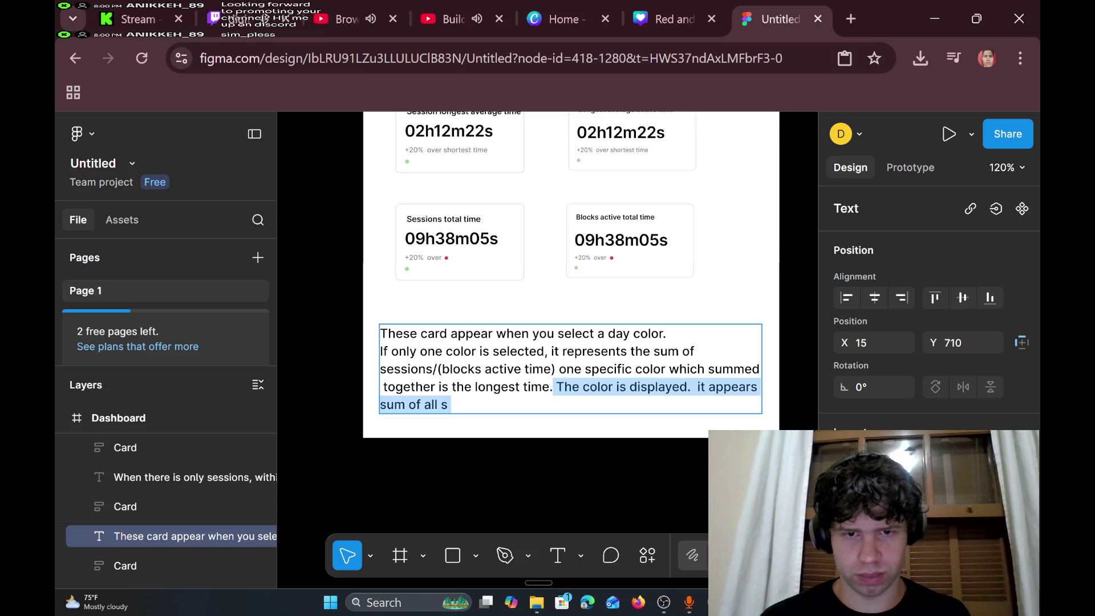
key(BackSpace)
text(I)
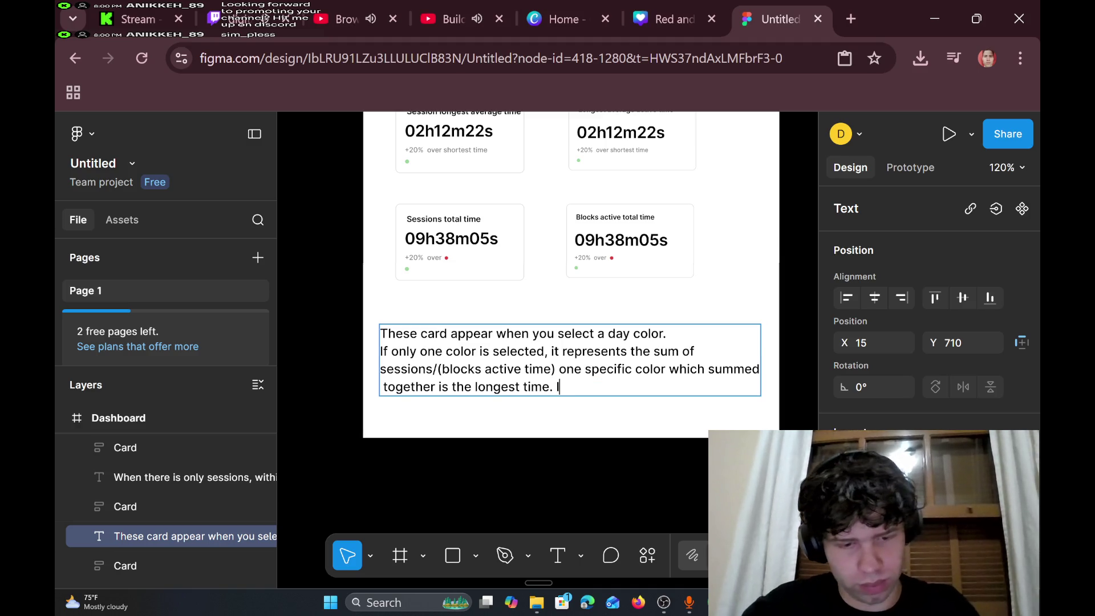
text(f two co)
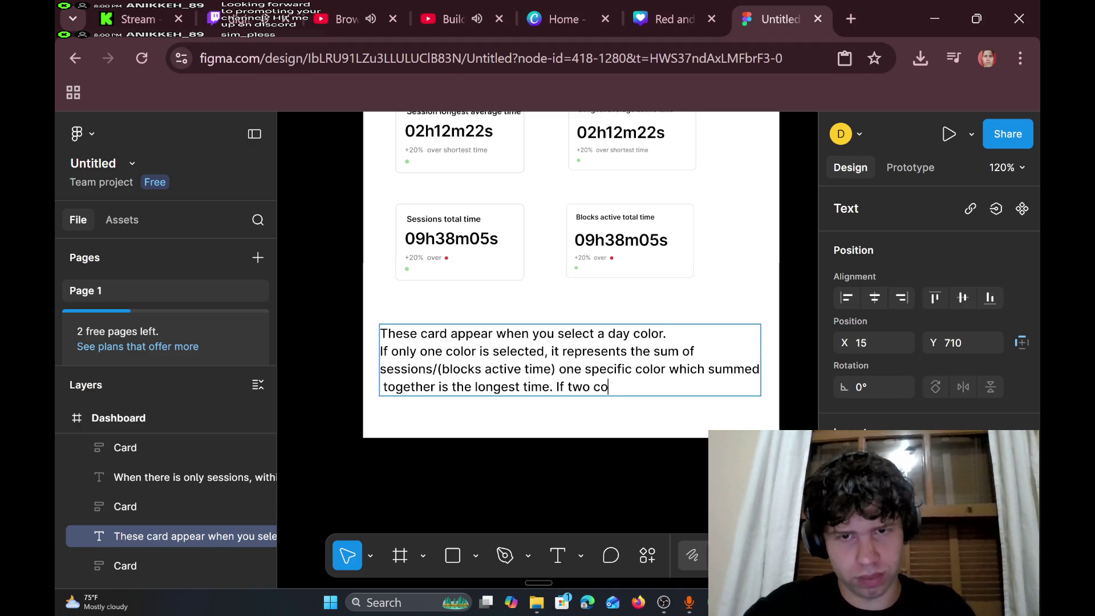
text(lors are s)
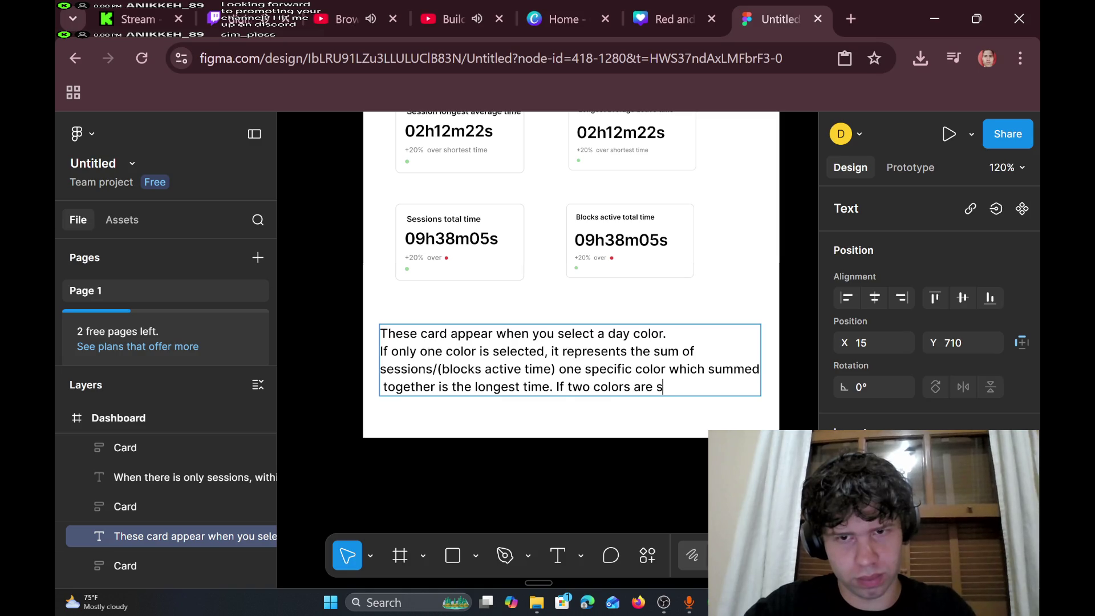
text(elected)
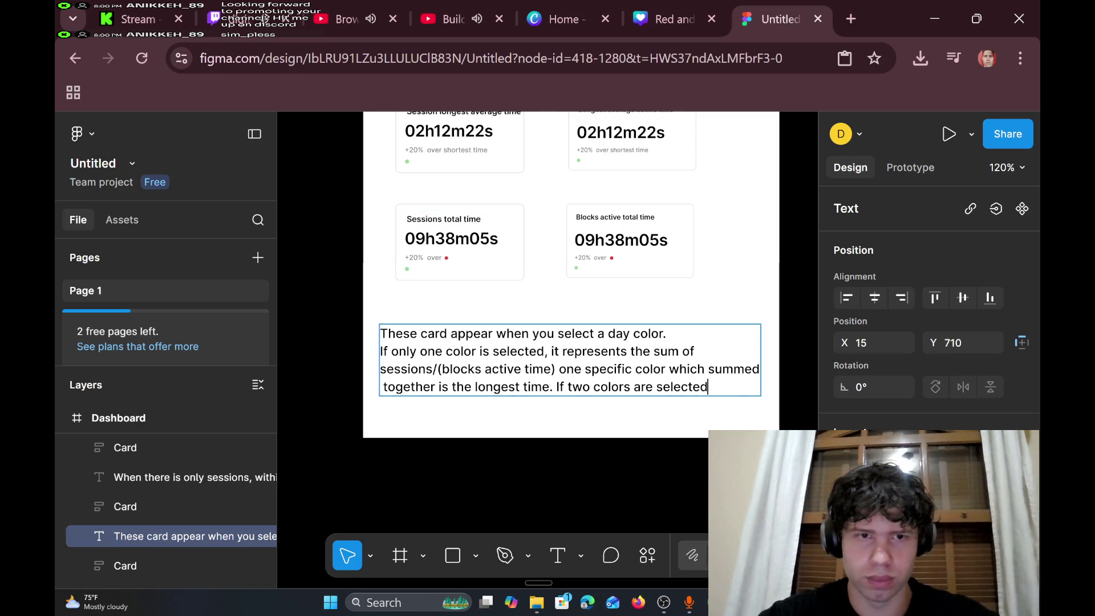
scroll(611, 379, up, 3)
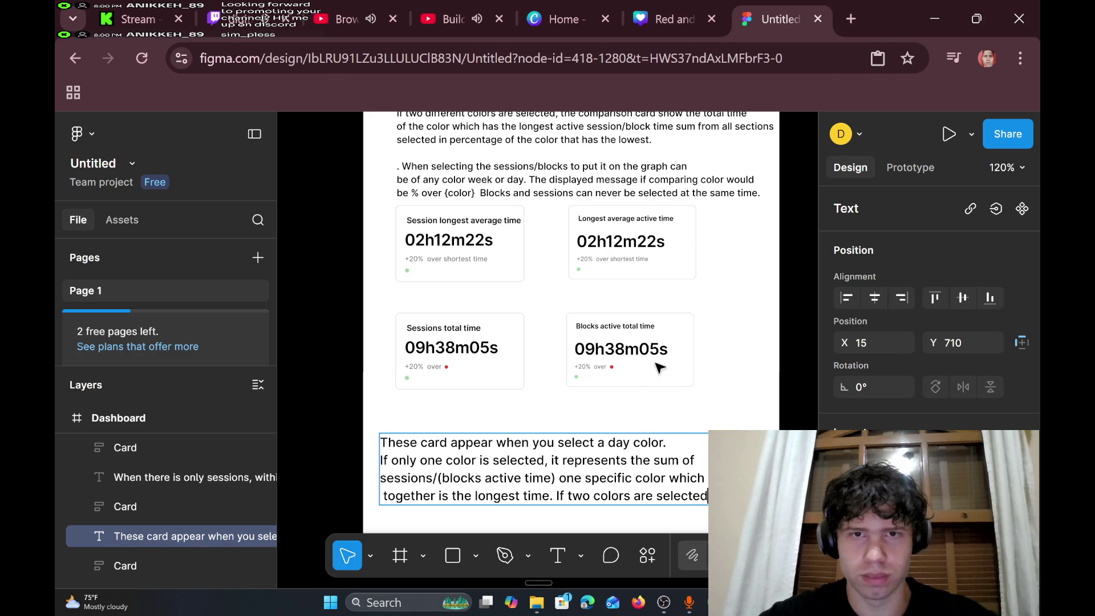
- Move the note up closer to the total-time cards, undoing an accidental card move
key(Escape)
drag(692, 337, 692, 317)
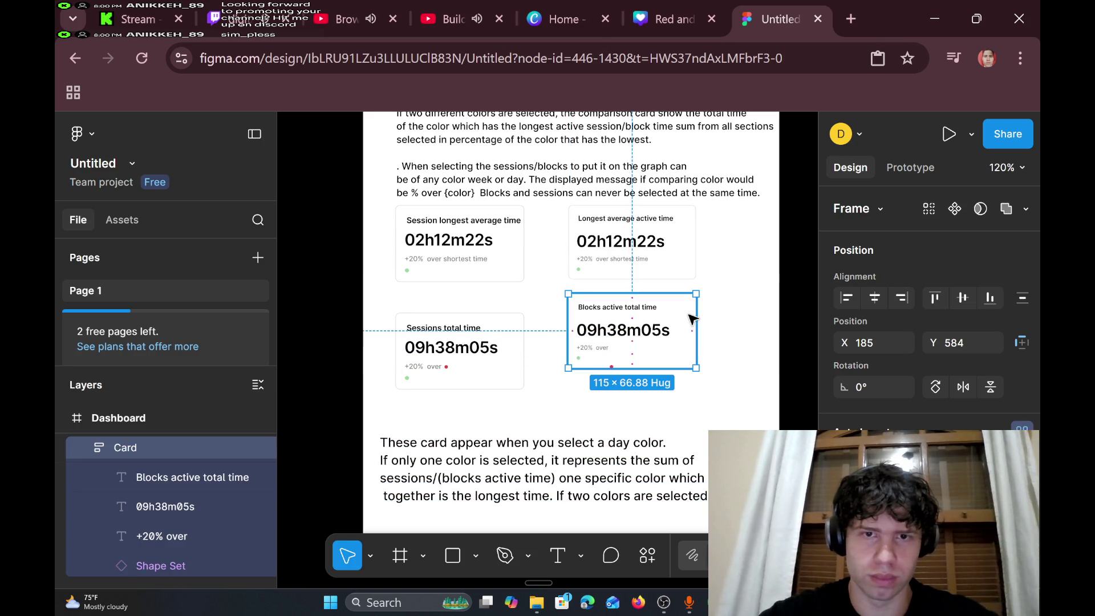
click(511, 339)
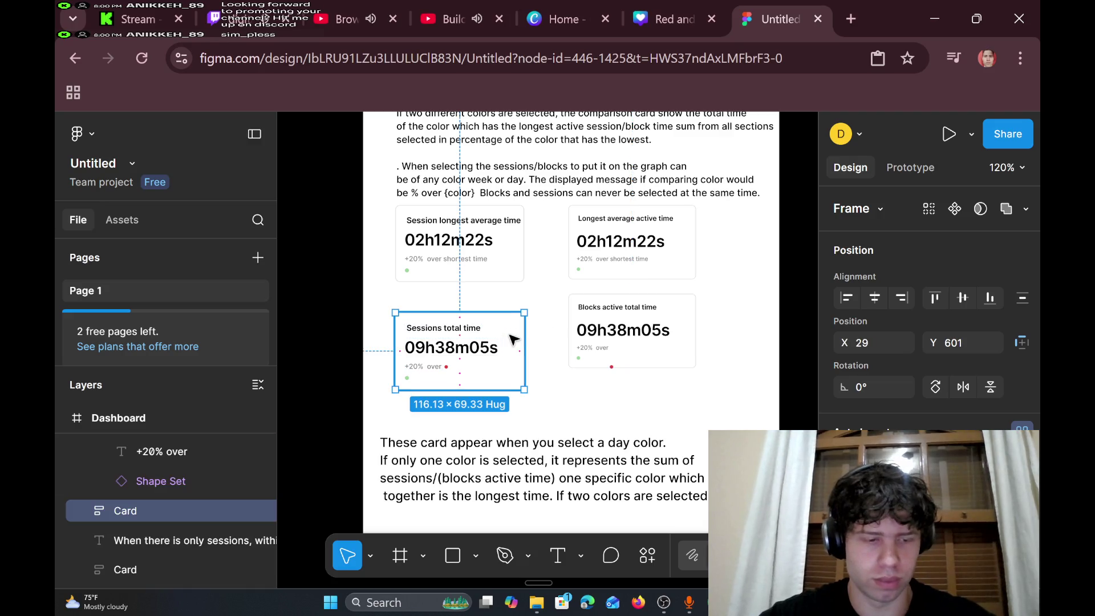
key(ctrl+z)
key(ctrl+z)
key(ctrl+z)
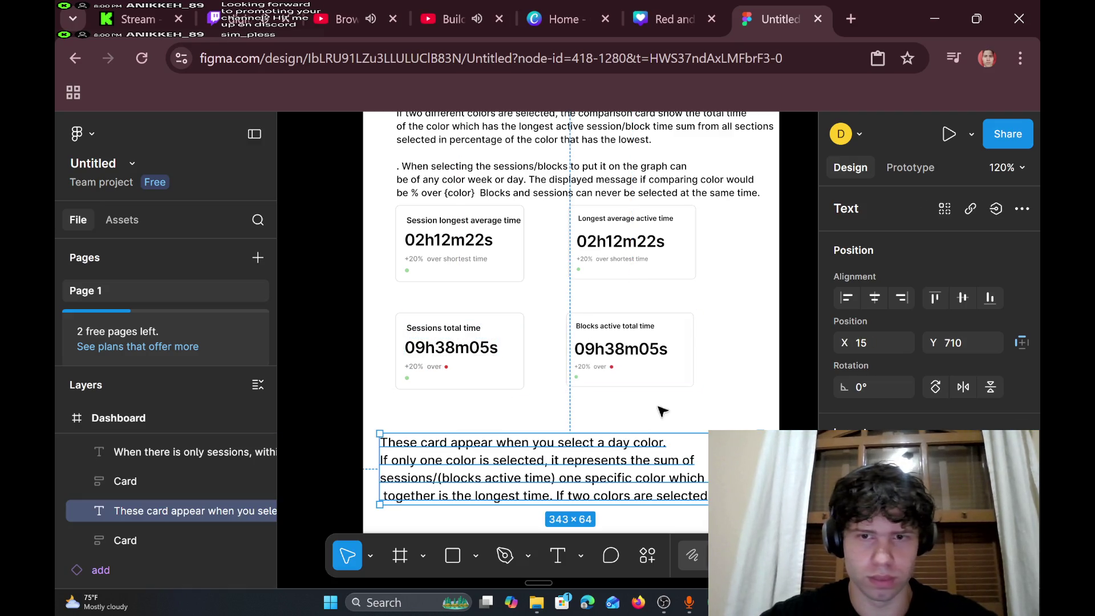
scroll(740, 427, down, 3)
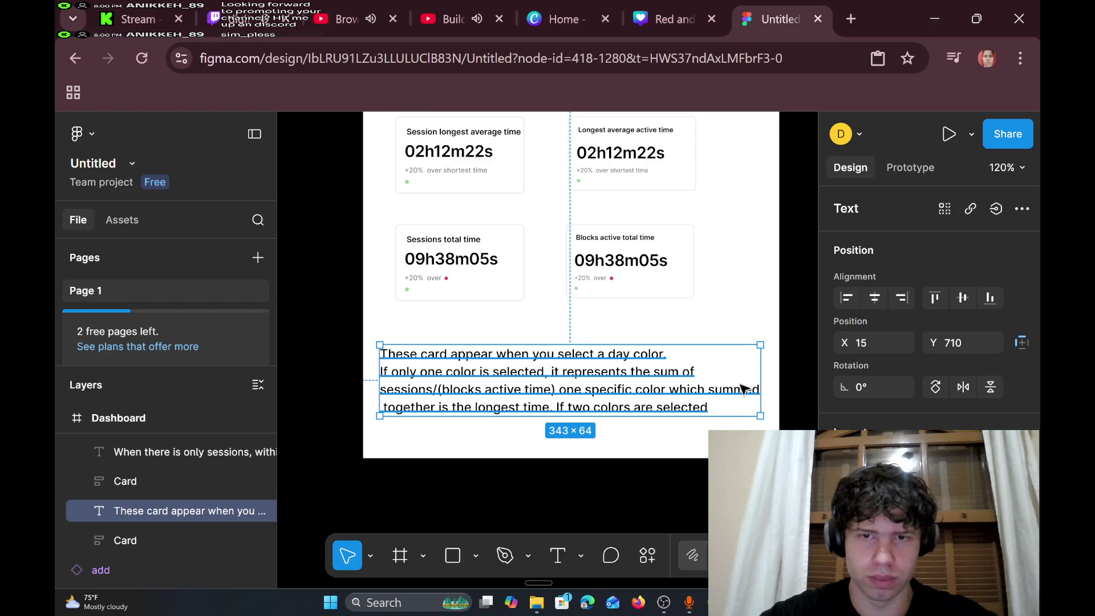
drag(740, 382, 739, 350)
click(748, 271)
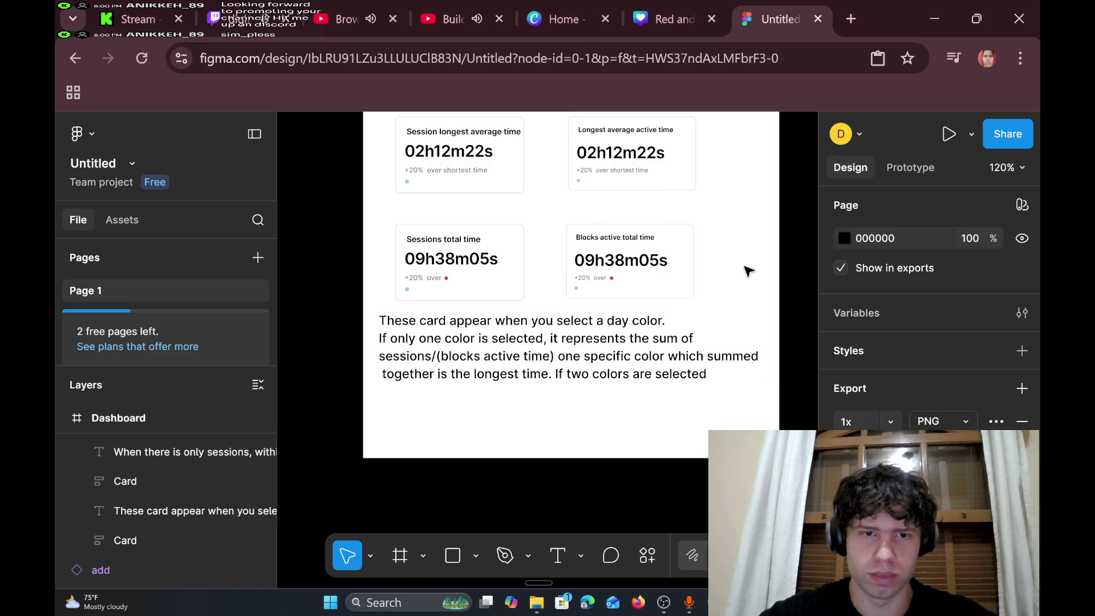
- Continue the two-colors sentence in the note with 'need to represent' on a new line
scroll(748, 271, up, 8)
scroll(748, 270, down, 10)
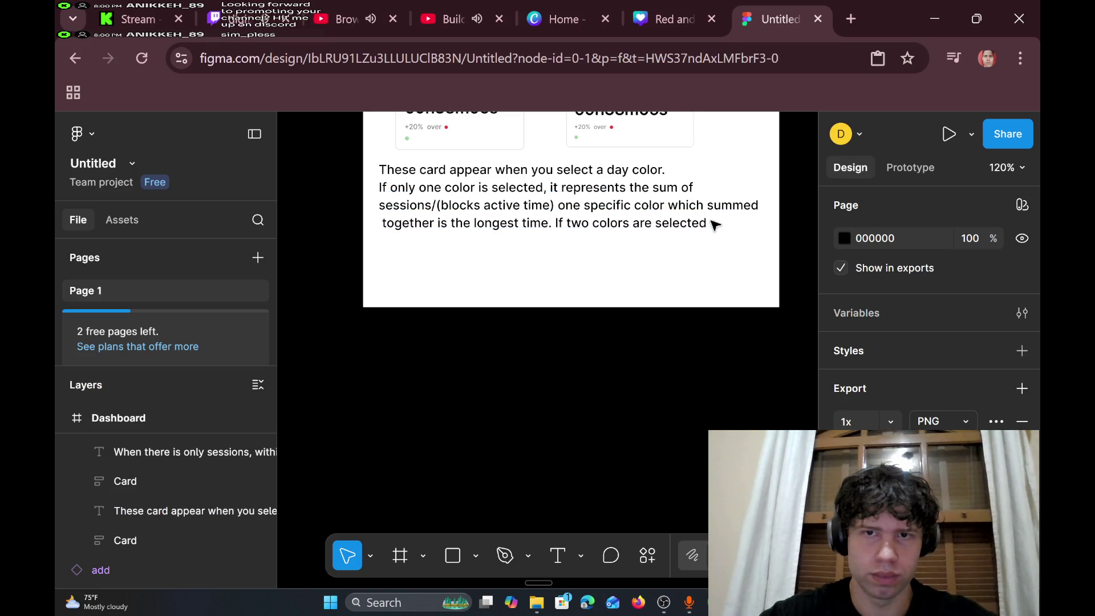
click(714, 224)
double_click(714, 224)
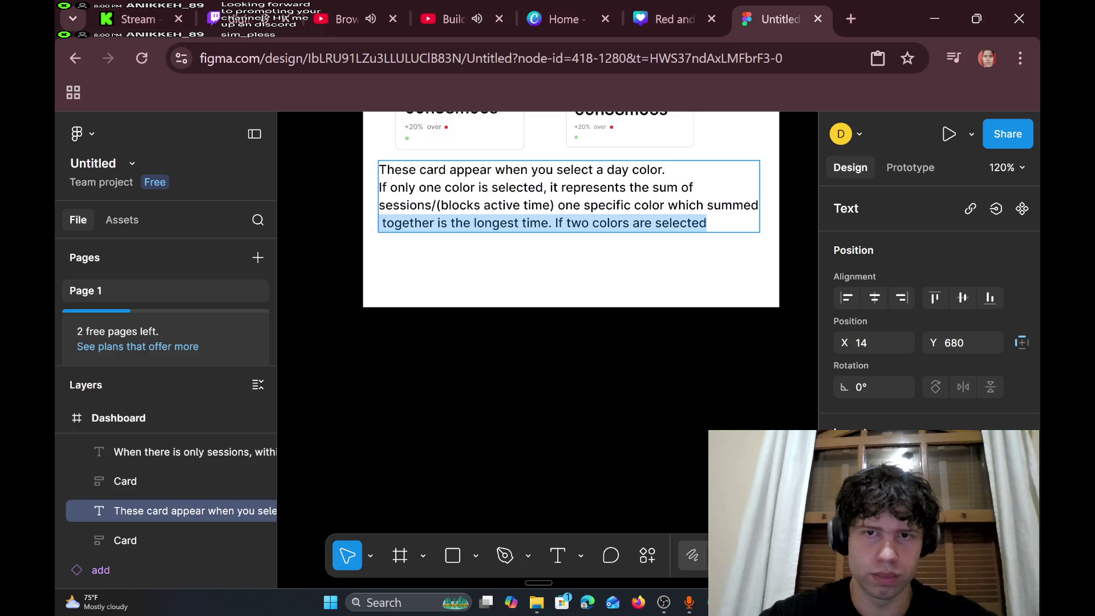
click(714, 224)
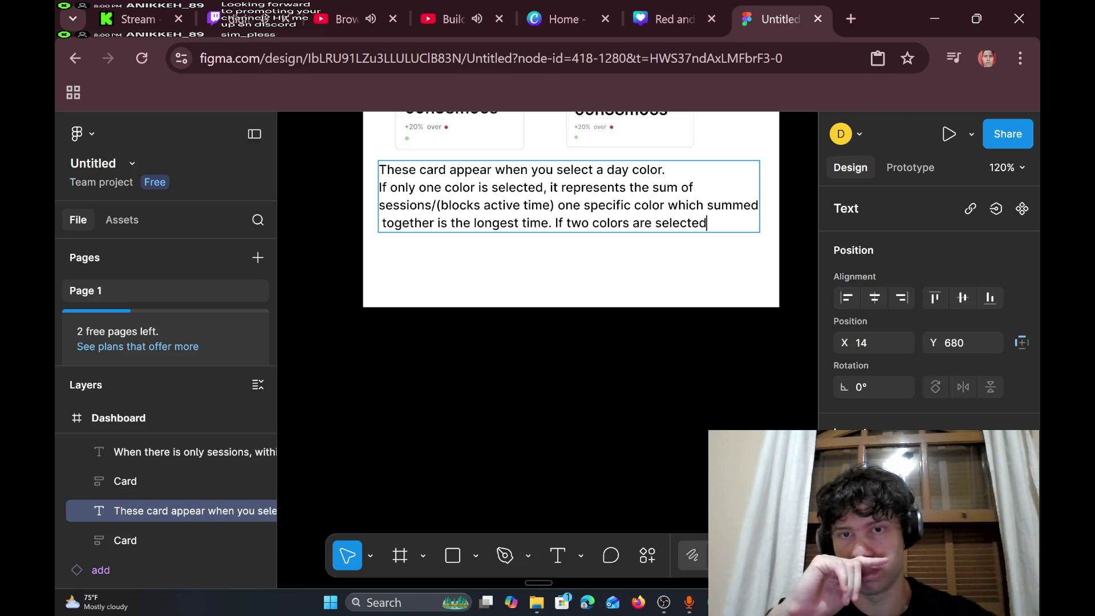
text( you)
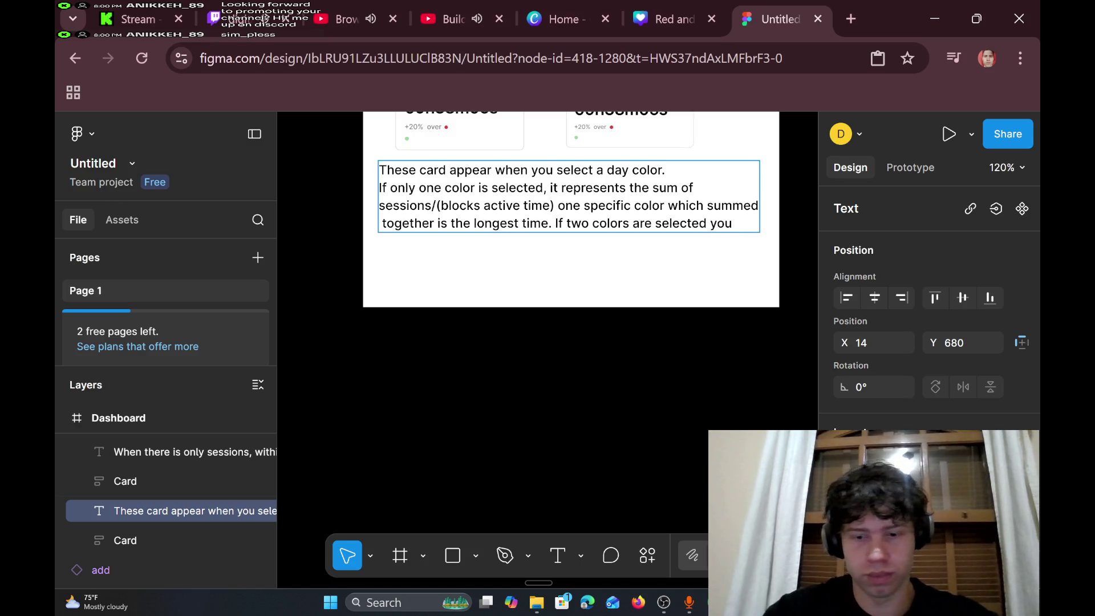
key(Return)
text(nee)
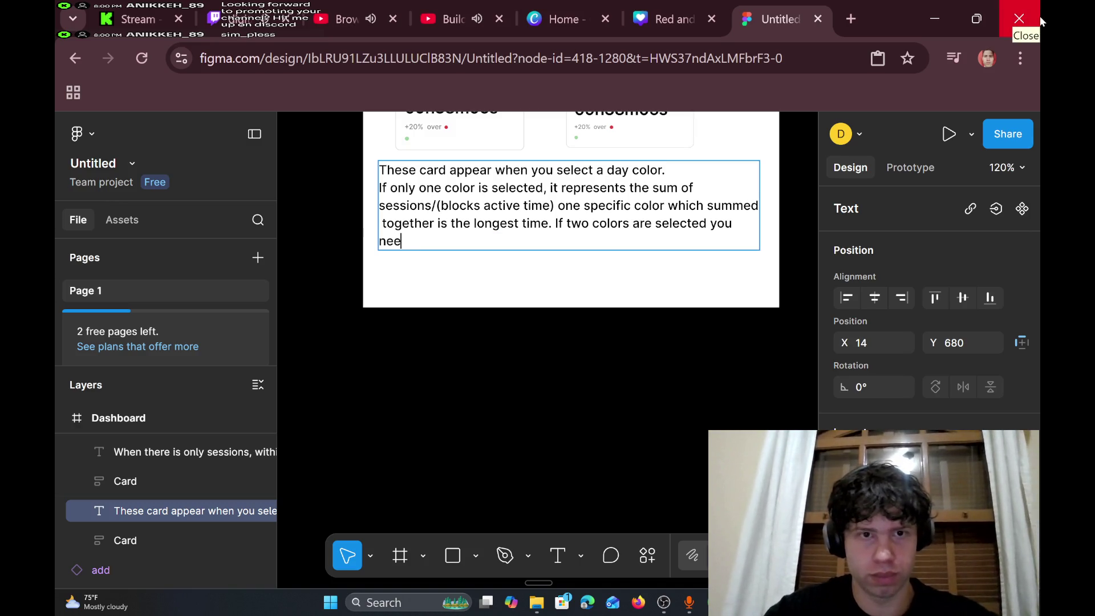
text(d to represents)
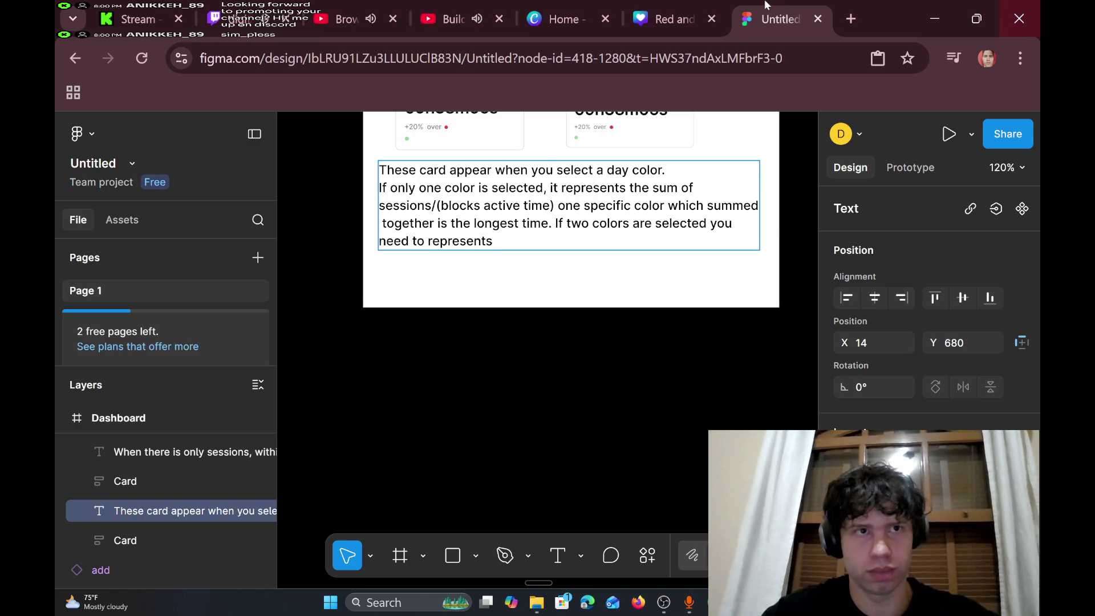
click(269, 7)
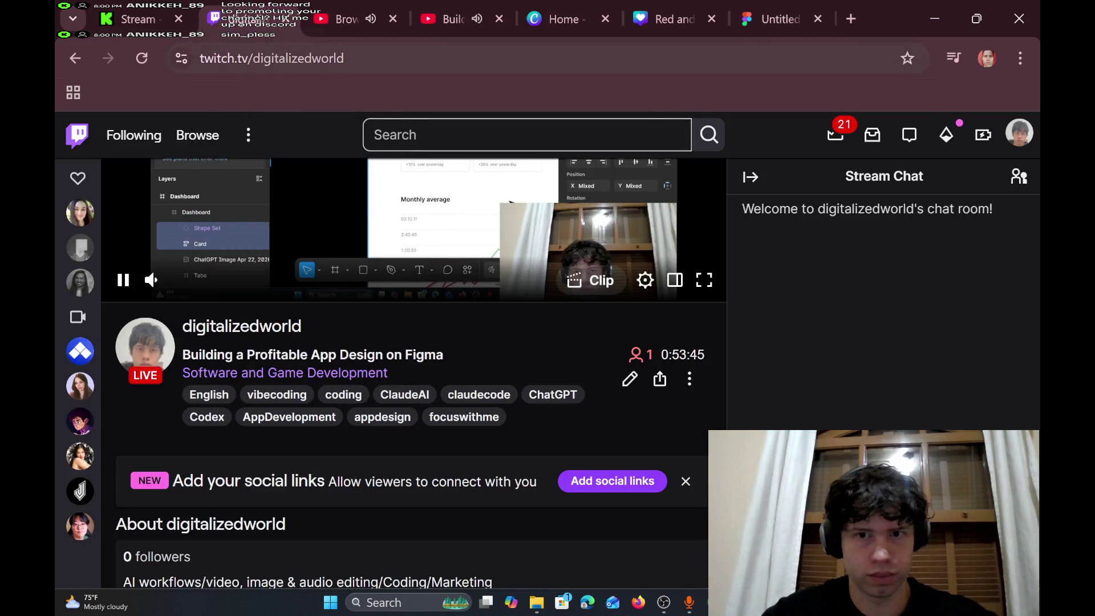
click(274, 59)
click(336, 9)
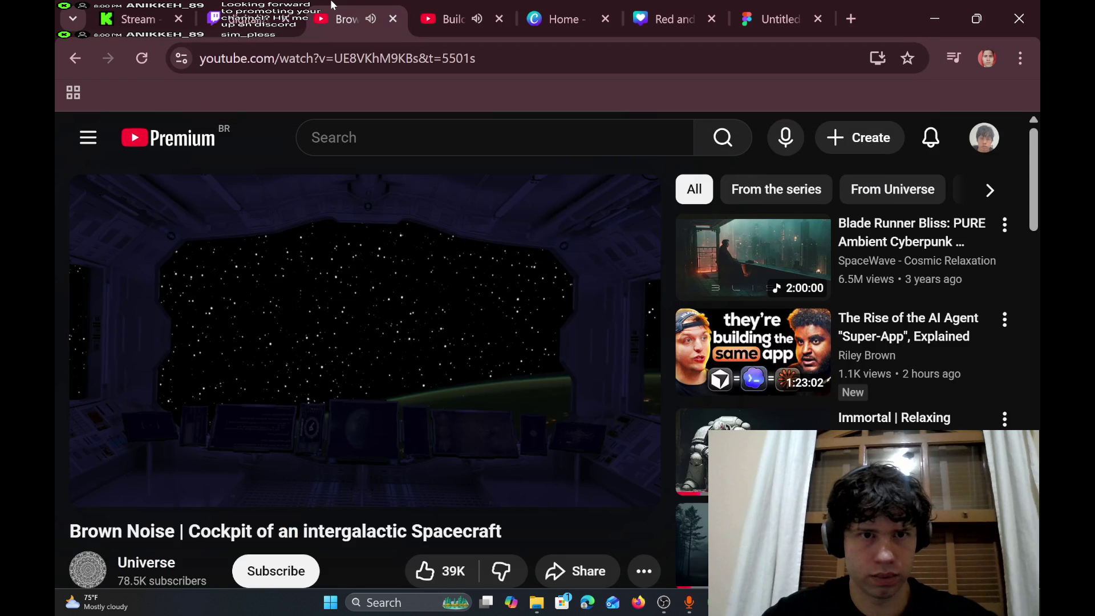
click(431, 6)
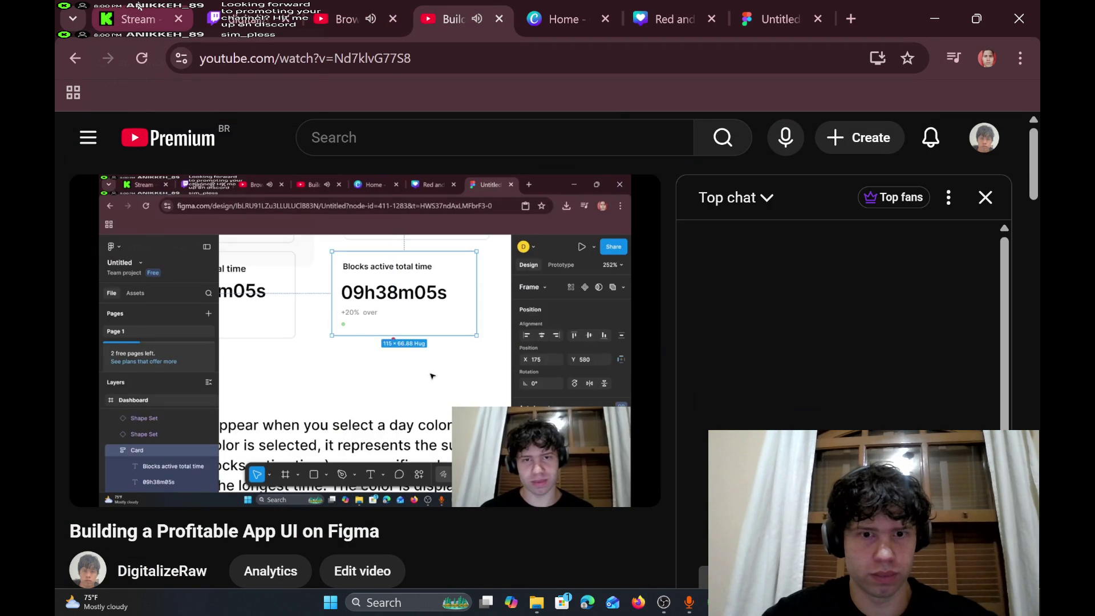
mouse_move(138, 5)
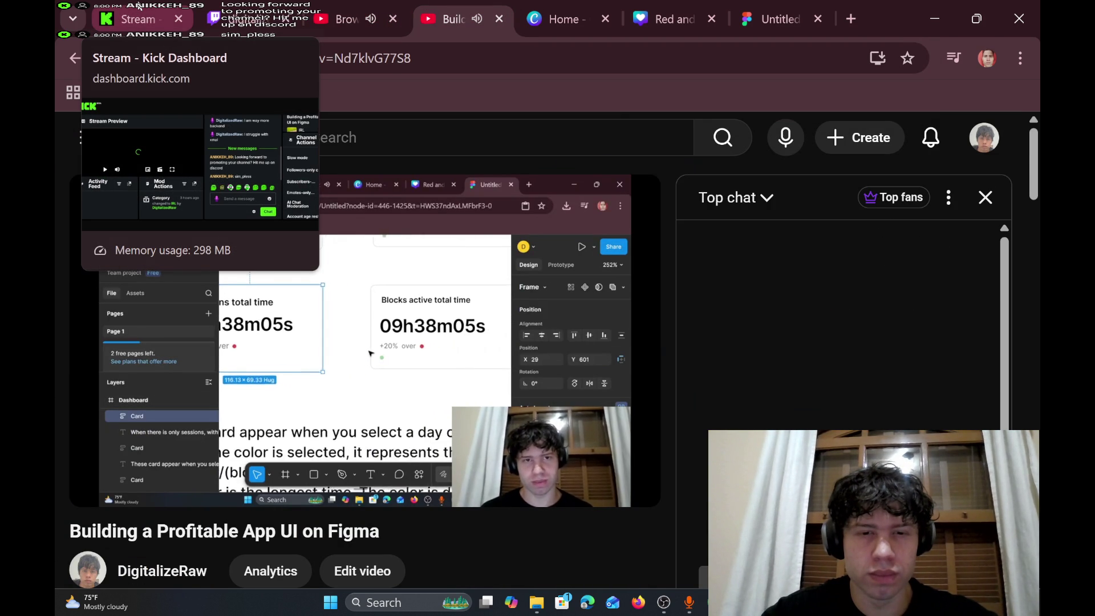
click(138, 6)
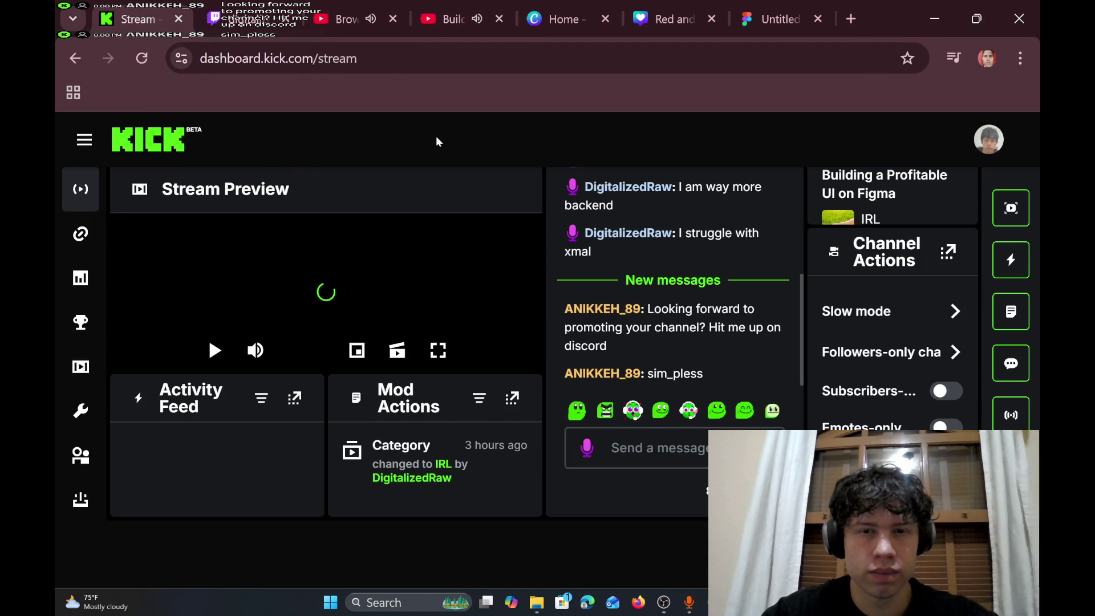
mouse_move(608, 230)
mouse_move(797, 305)
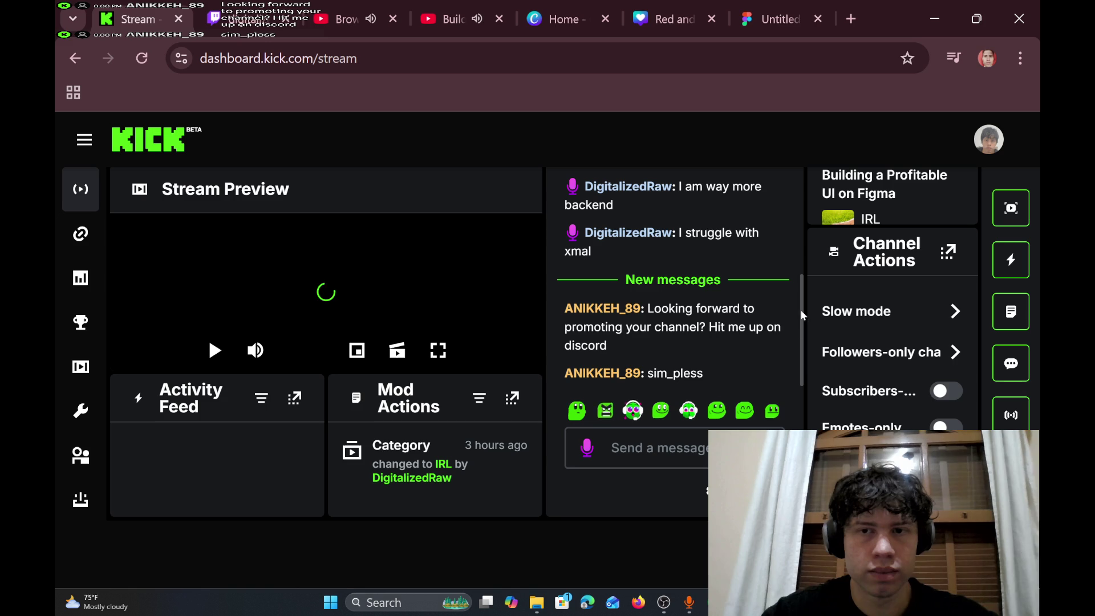
click(761, 5)
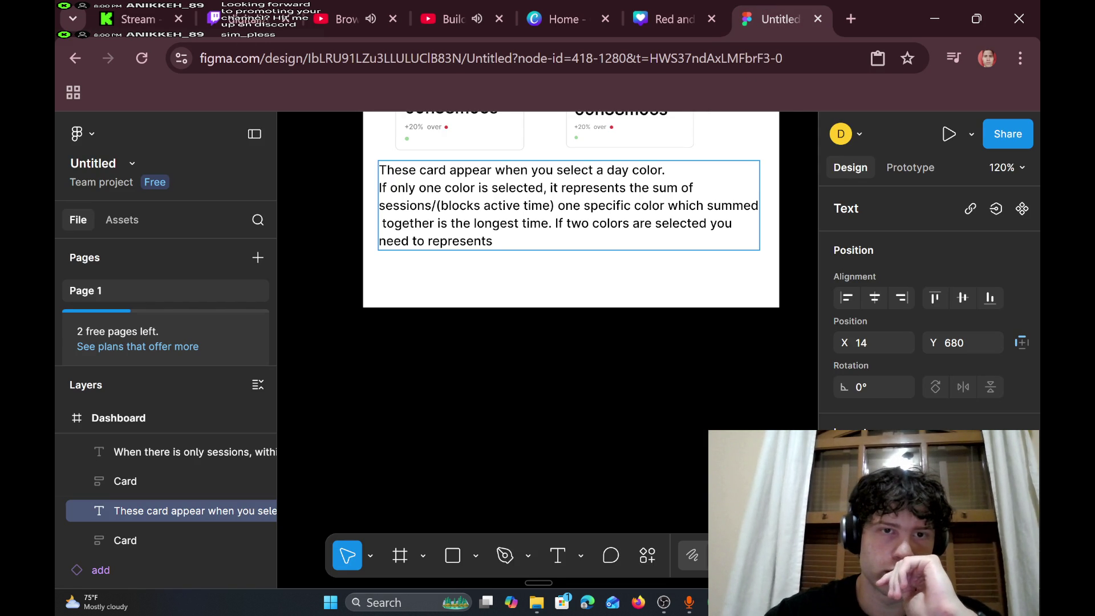
scroll(504, 236, up, 5)
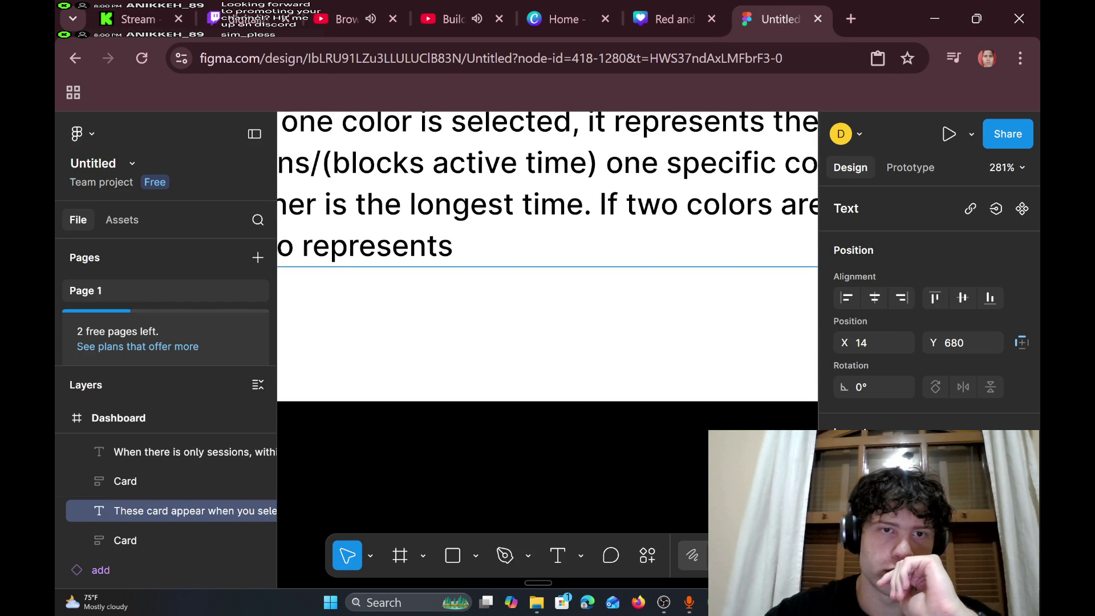
scroll(543, 235, down, 4)
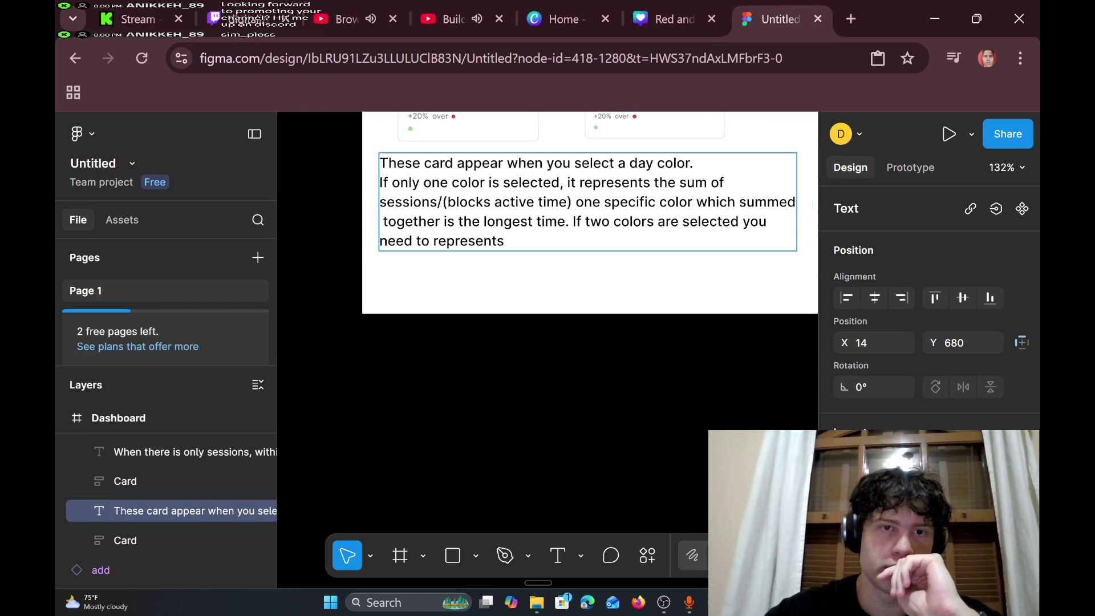
scroll(564, 222, up, 3)
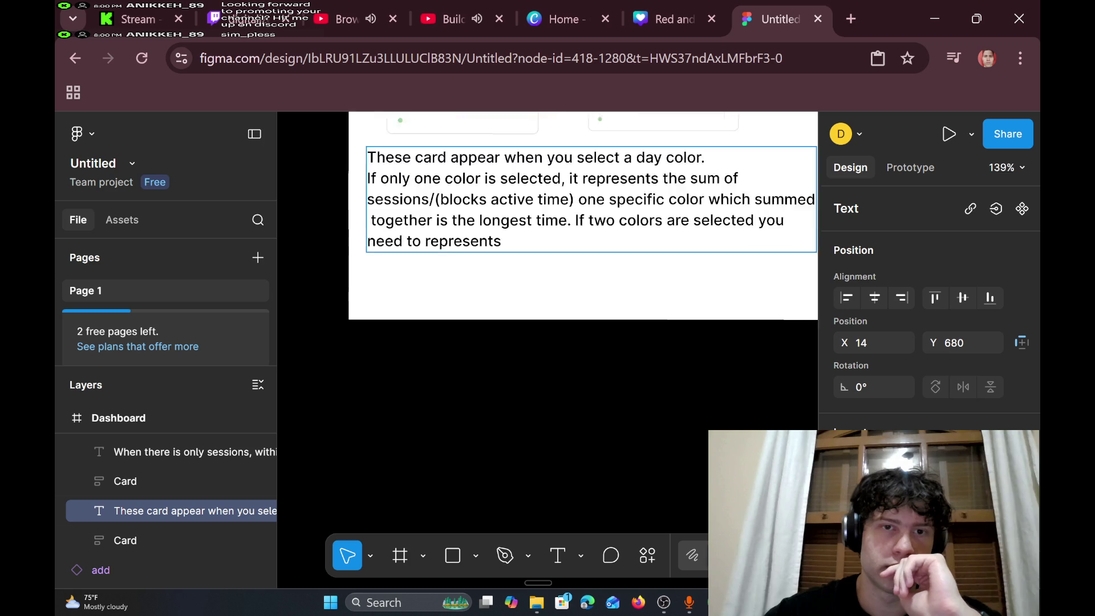
scroll(565, 222, down, 6)
scroll(569, 219, down, 4)
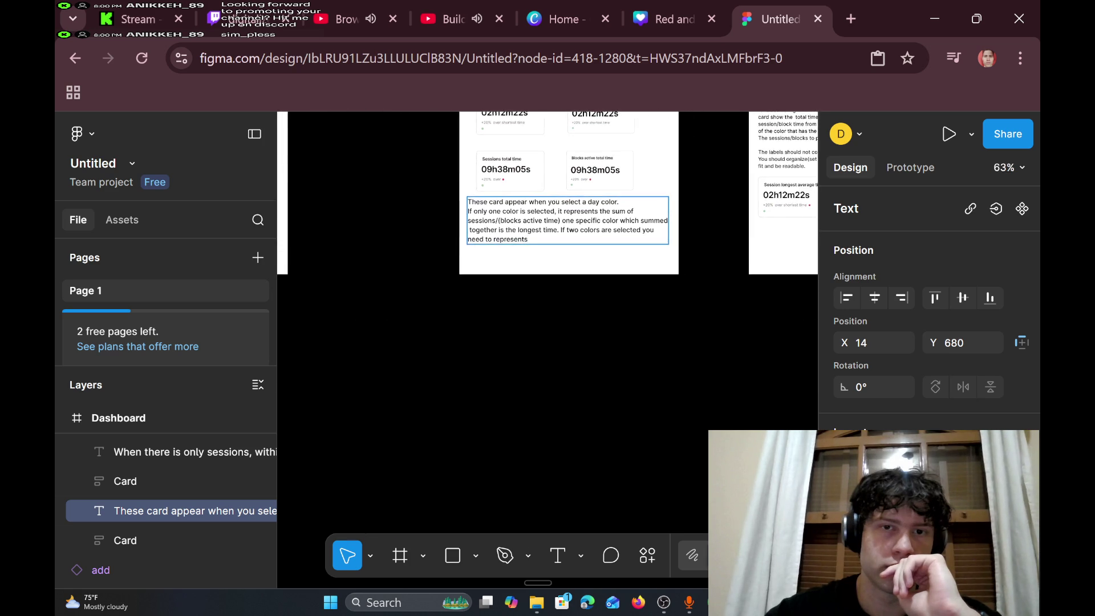
scroll(569, 219, up, 6)
scroll(569, 219, down, 4)
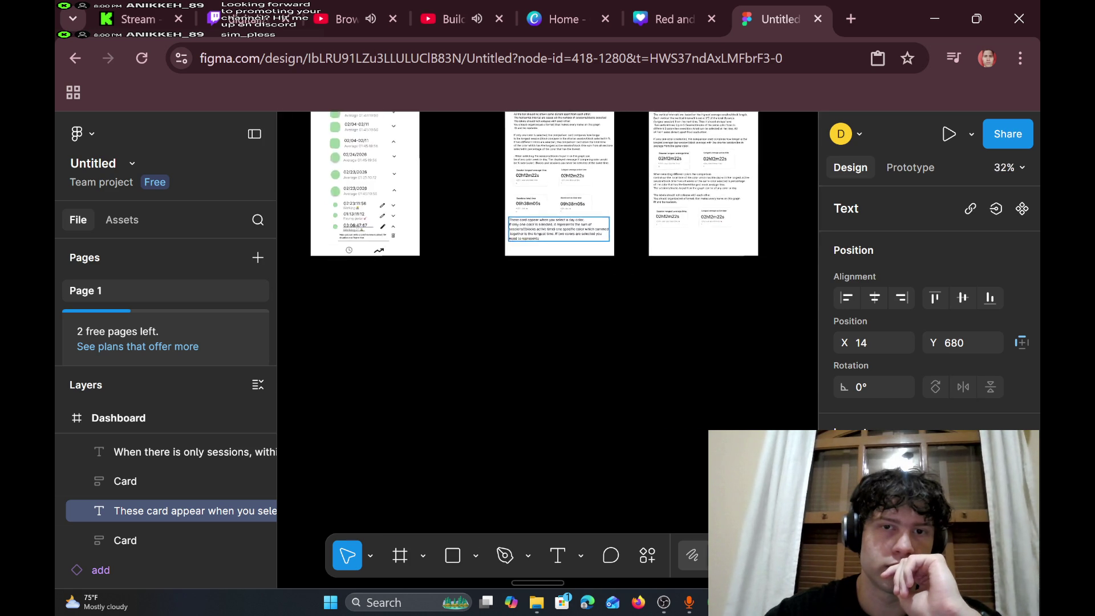
scroll(569, 220, up, 4)
scroll(569, 220, up, 1)
scroll(547, 236, up, 2)
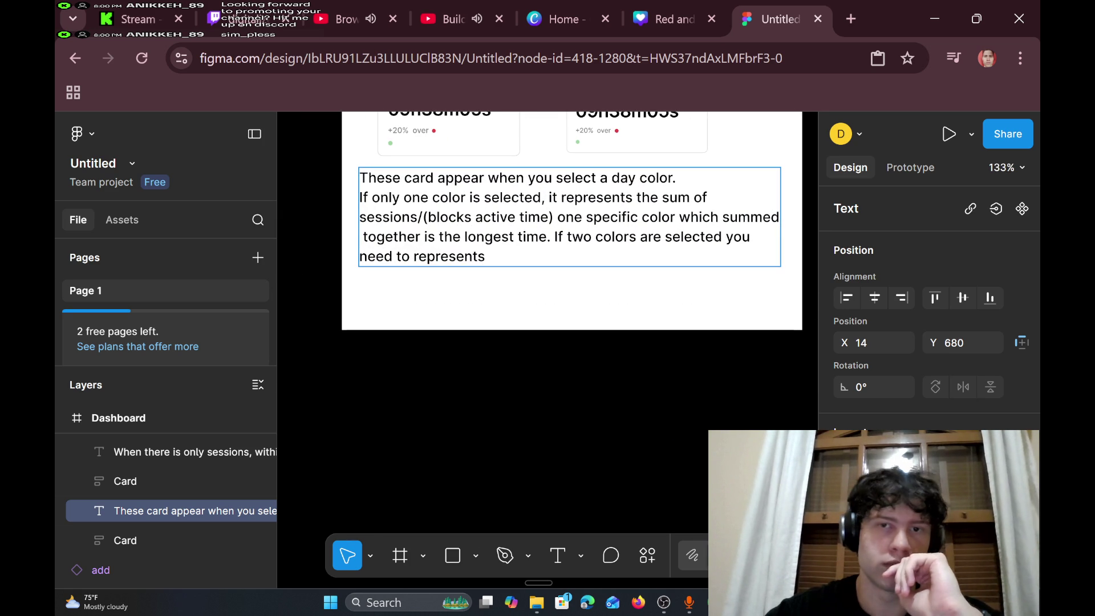
scroll(553, 241, down, 3)
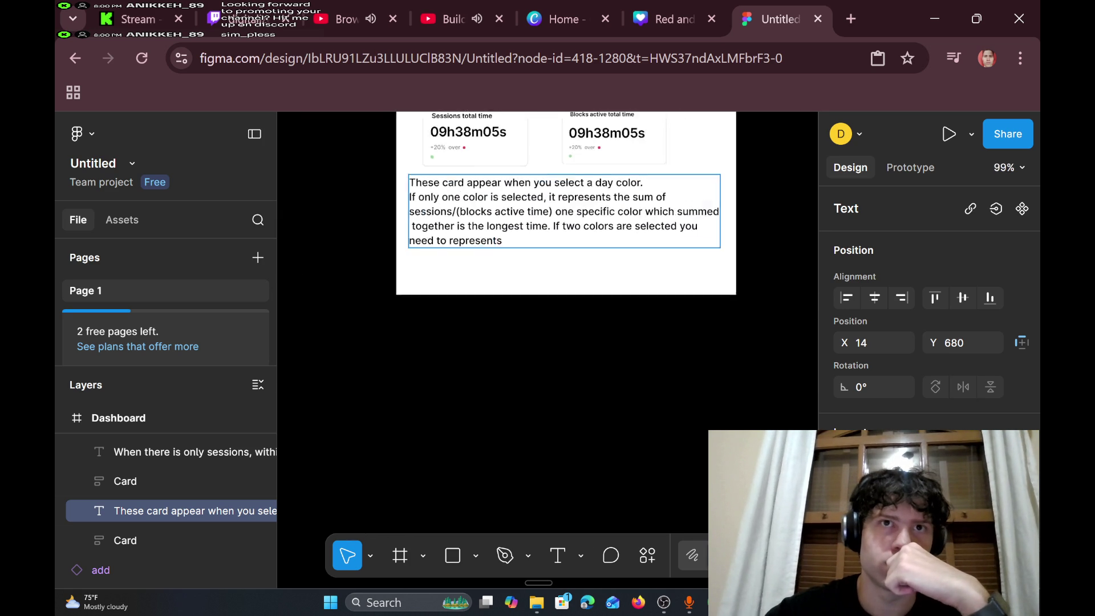
scroll(554, 242, up, 8)
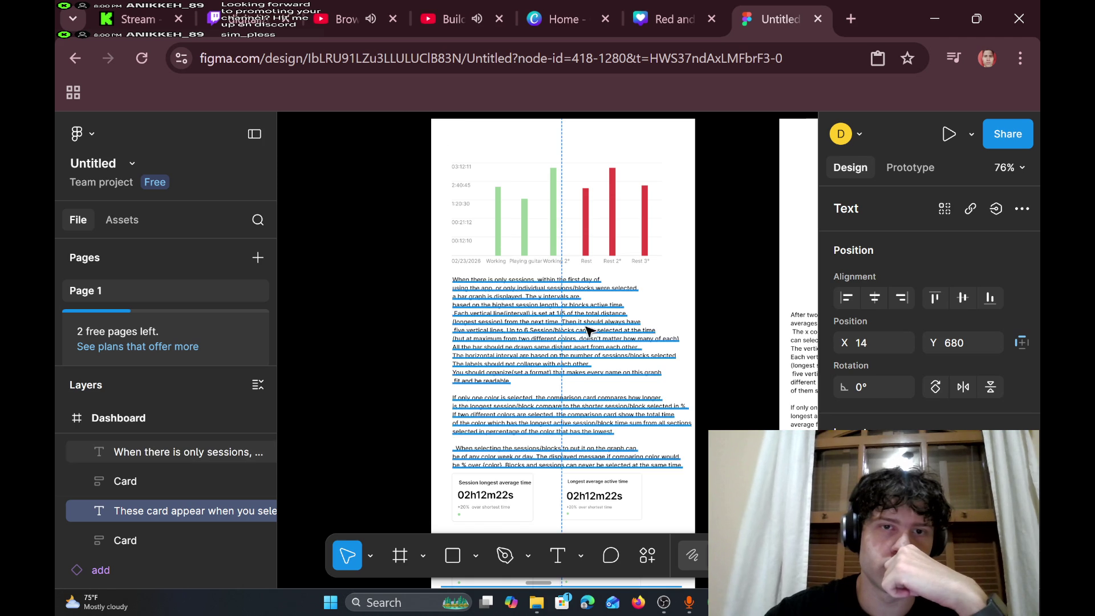
- Select the bar chart, spec paragraphs and all stat cards and nudge them slightly up-left
mouse_move(448, 143)
mouse_down()
mouse_move(635, 281)
mouse_move(625, 479)
mouse_move(655, 501)
mouse_up()
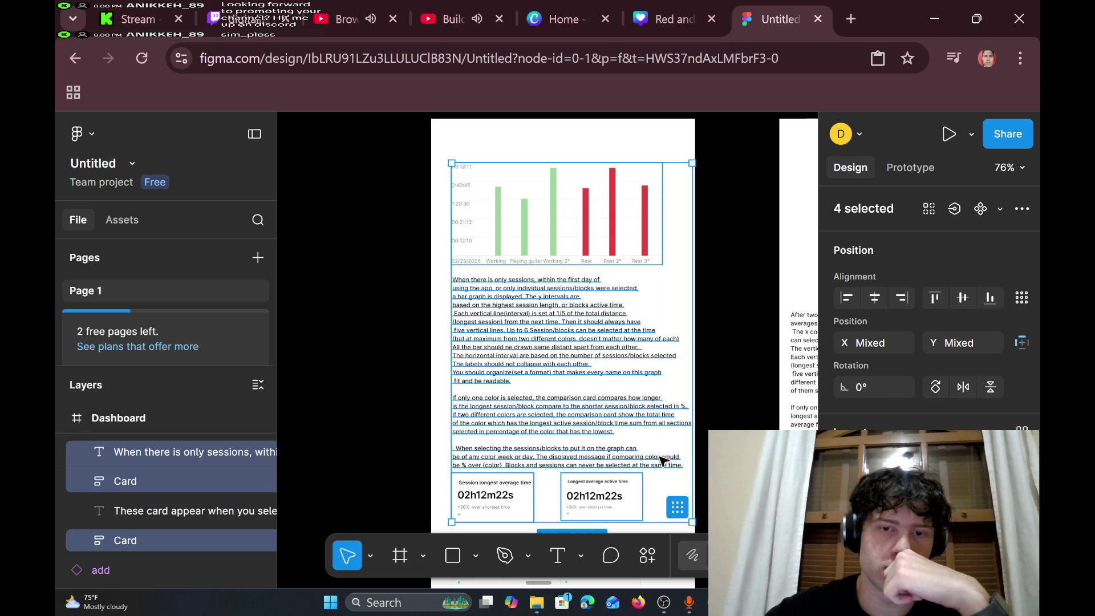
scroll(661, 459, down, 5)
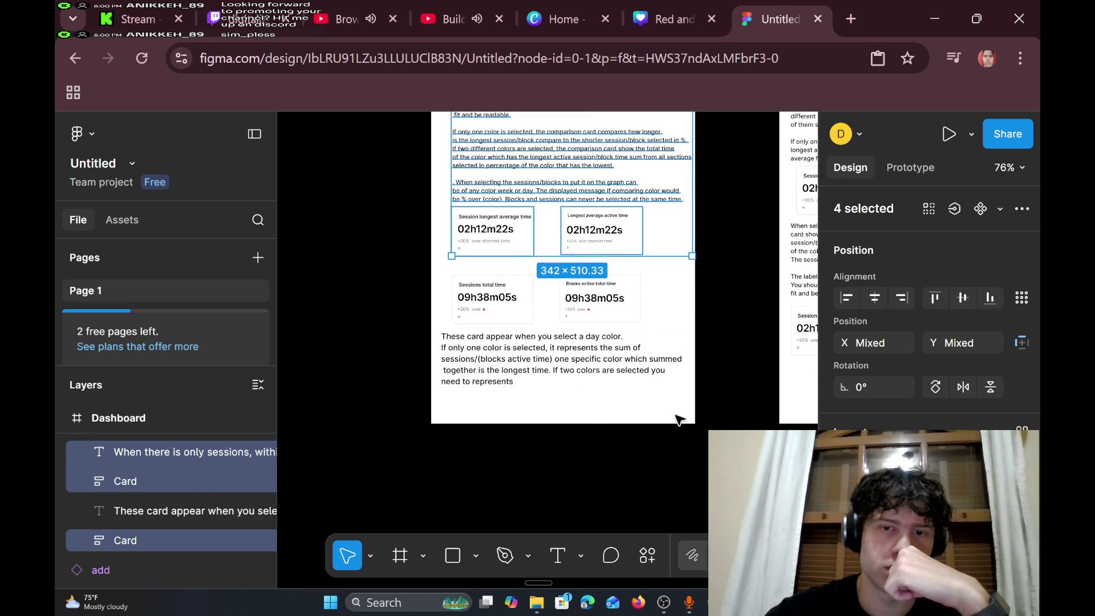
mouse_move(678, 413)
mouse_down()
mouse_move(435, 335)
mouse_move(449, 118)
mouse_move(435, 126)
mouse_move(442, 153)
mouse_up()
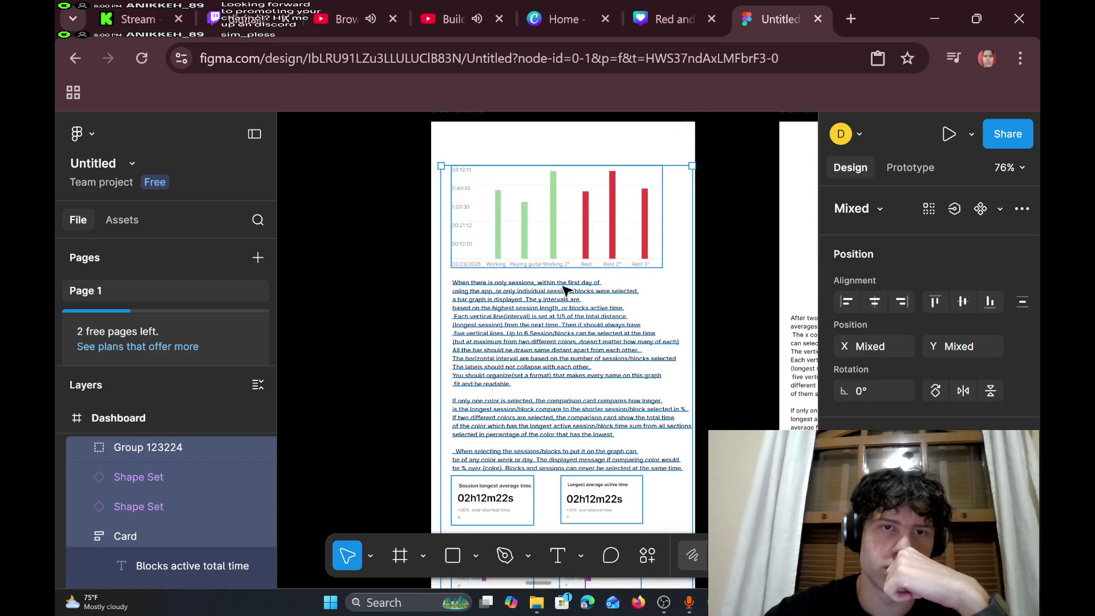
scroll(562, 285, down, 6)
scroll(565, 288, up, 7)
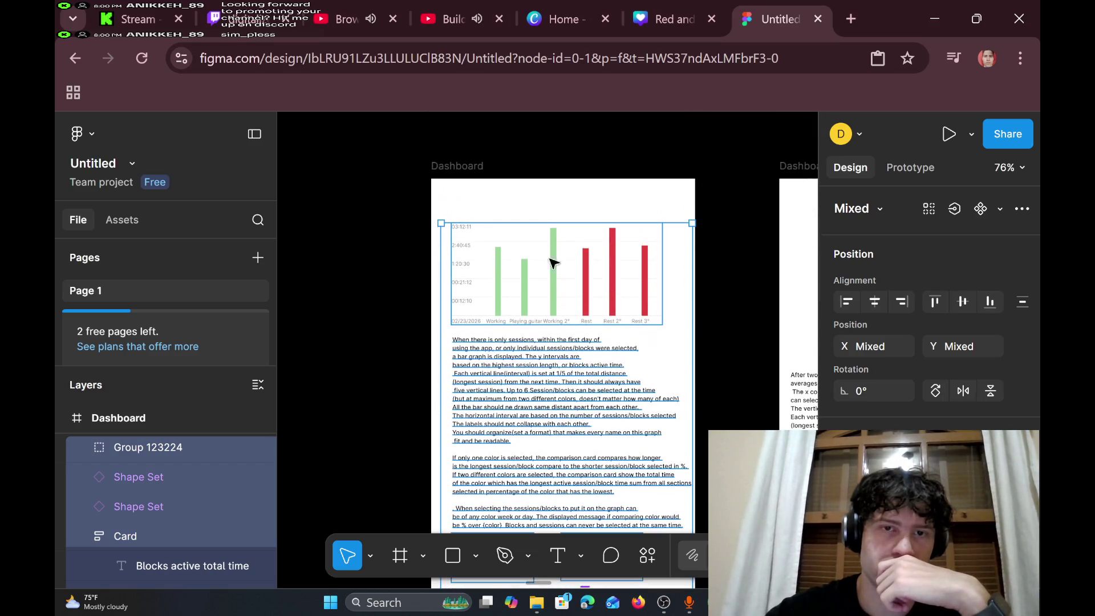
drag(542, 248, 537, 223)
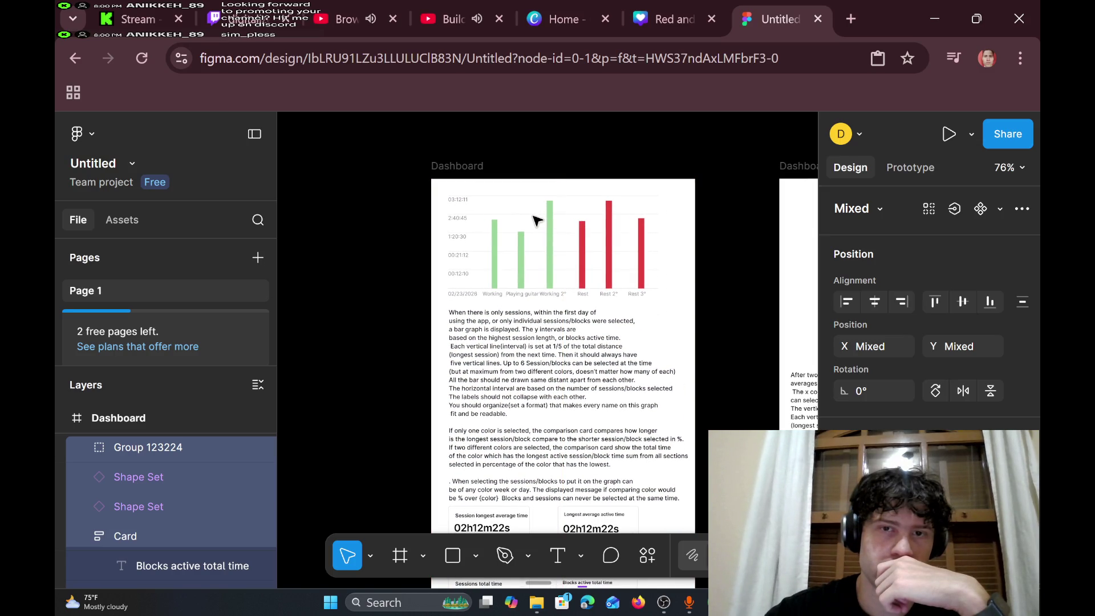
scroll(620, 325, down, 3)
scroll(621, 325, down, 4)
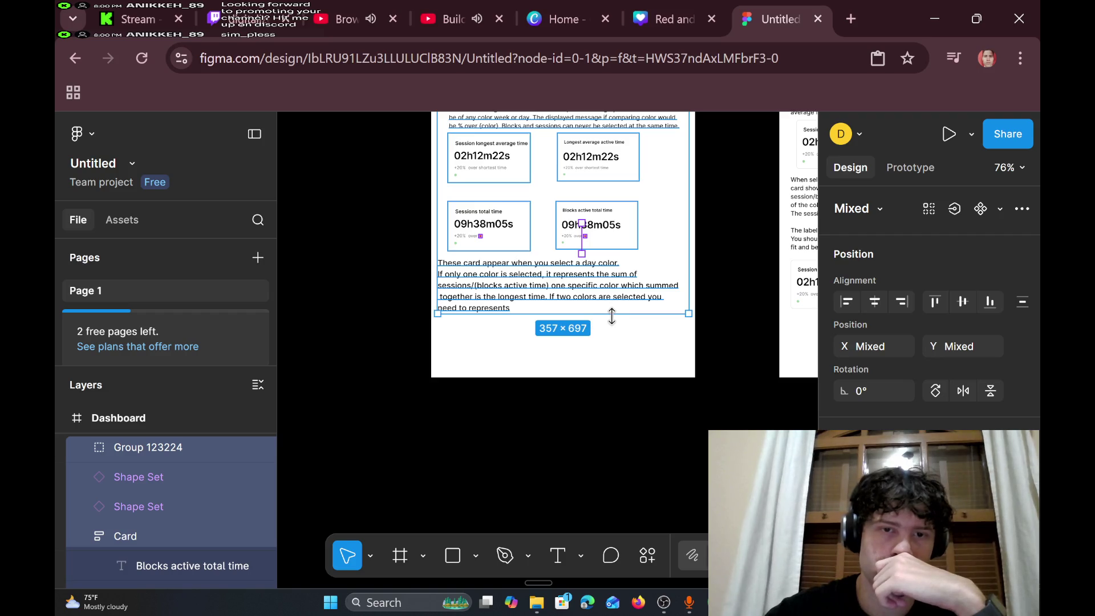
click(639, 309)
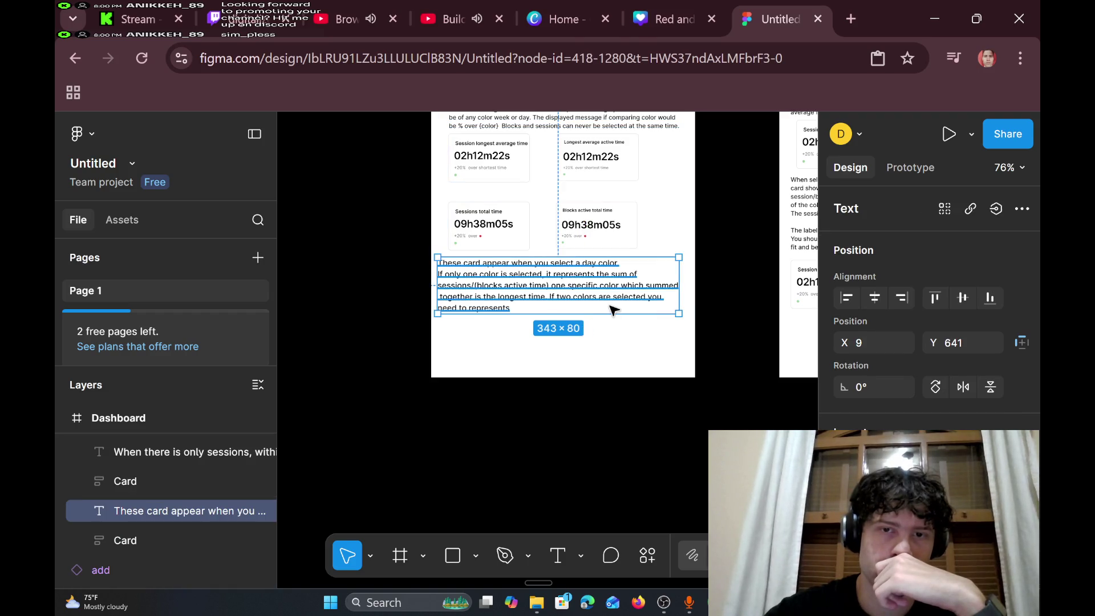
click(650, 344)
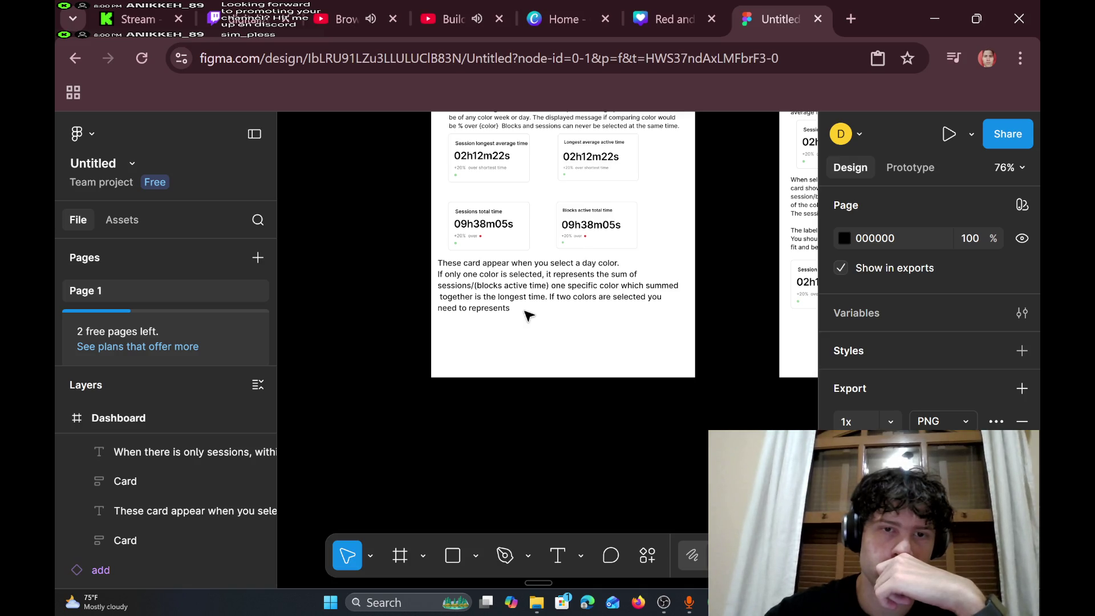
scroll(528, 315, up, 2)
scroll(528, 316, right, 2)
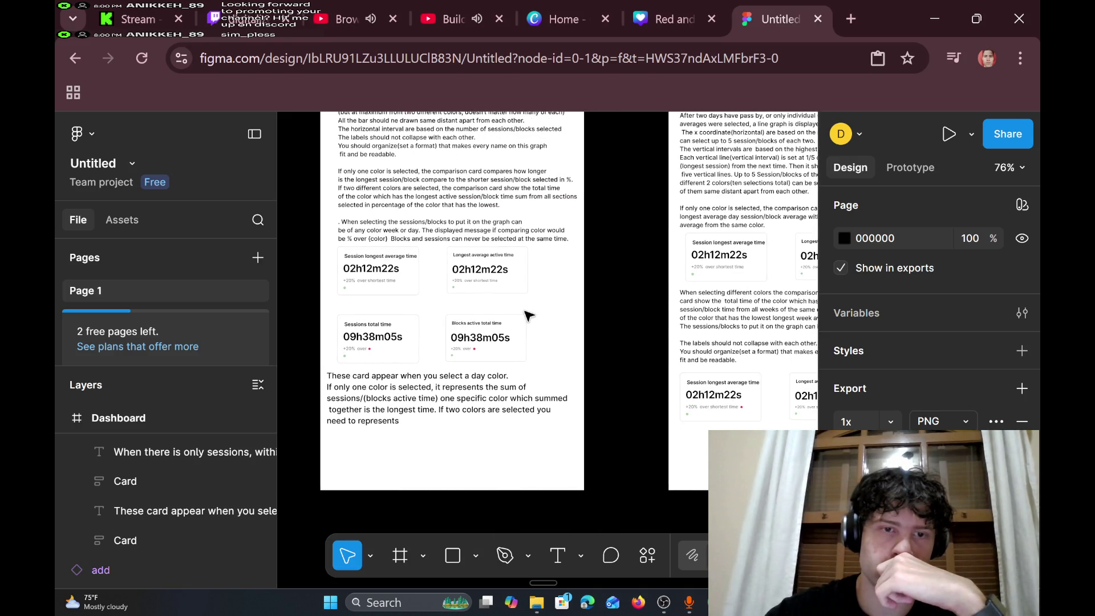
scroll(528, 315, left, 1)
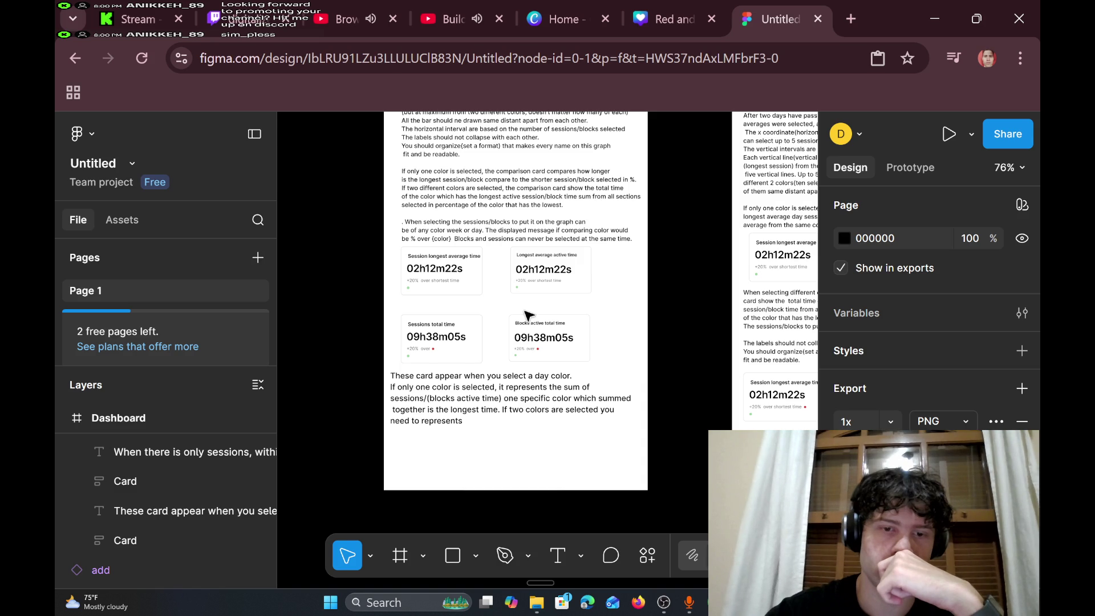
scroll(528, 316, up, 5)
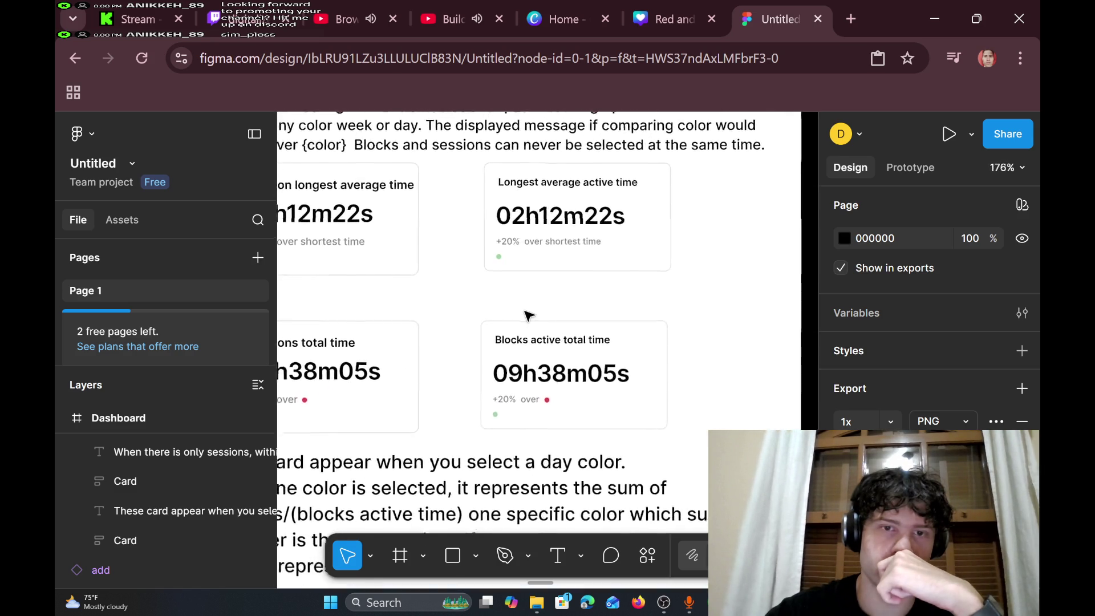
scroll(528, 315, down, 5)
scroll(528, 315, down, 2)
scroll(528, 316, up, 5)
scroll(528, 316, down, 3)
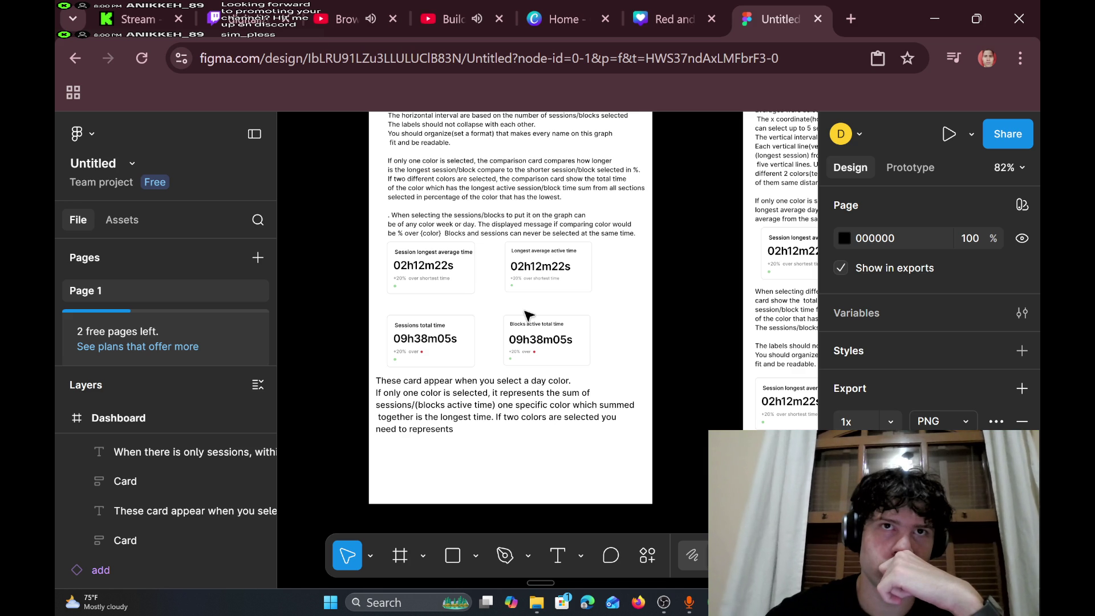
scroll(526, 314, left, 2)
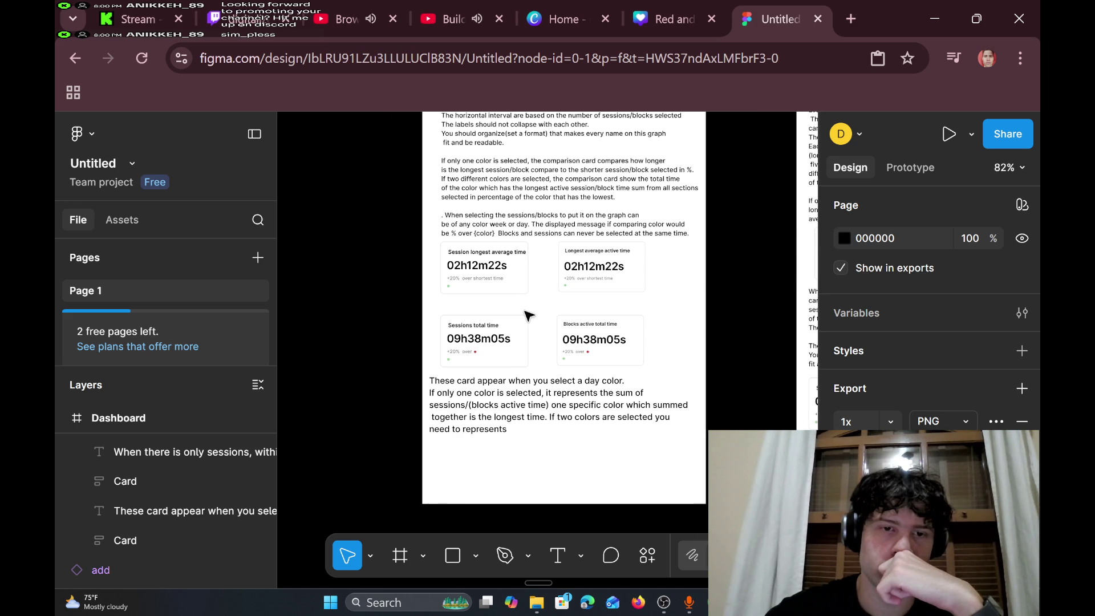
scroll(526, 314, right, 10)
scroll(526, 314, right, 3)
scroll(526, 315, left, 4)
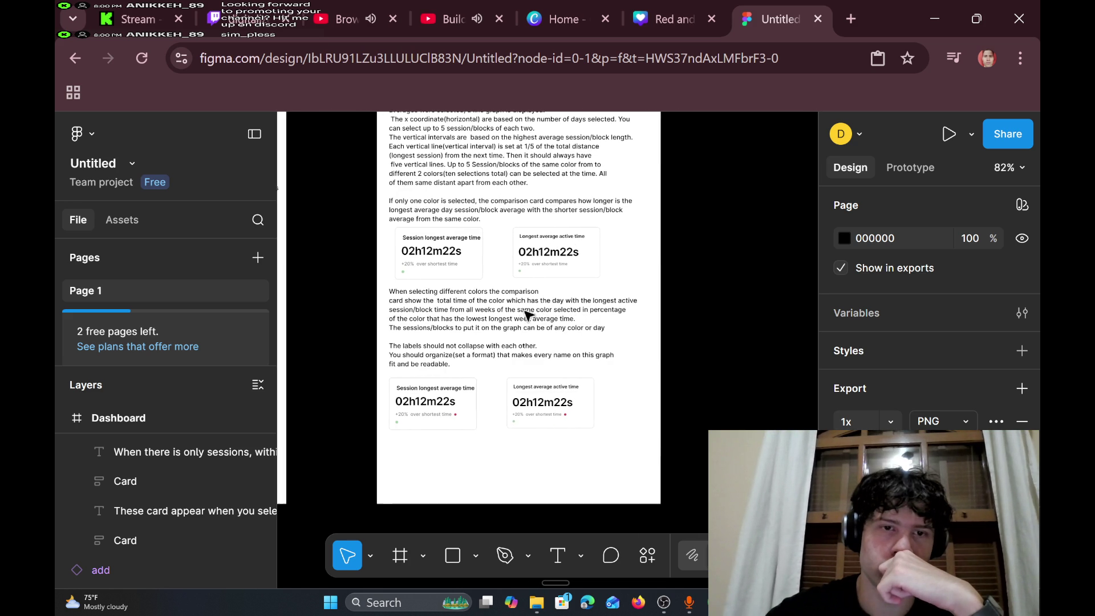
scroll(525, 314, up, 2)
scroll(526, 314, down, 5)
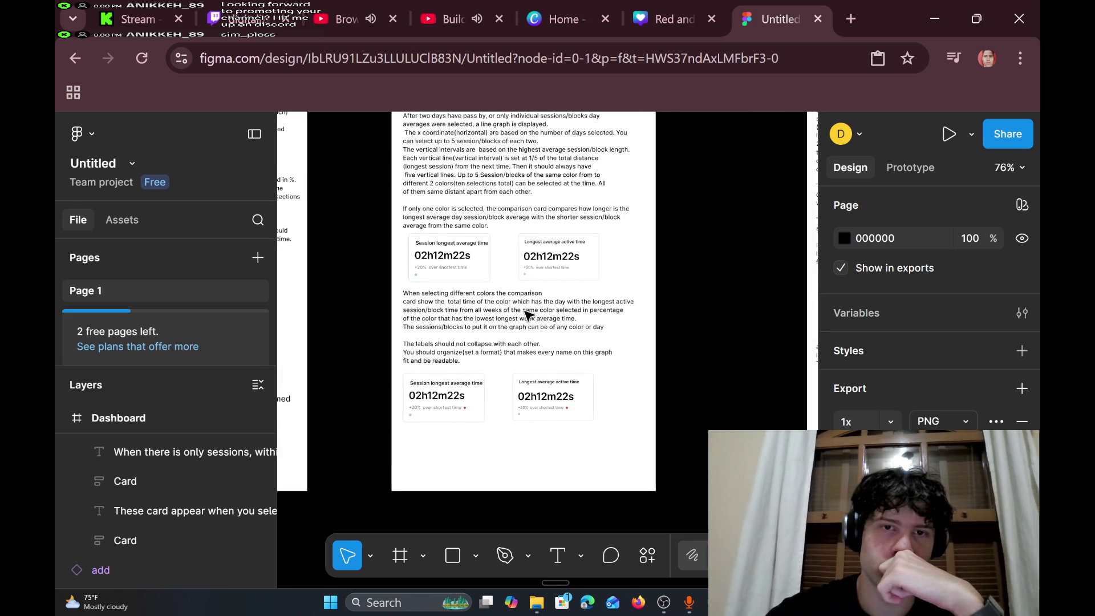
scroll(526, 314, up, 3)
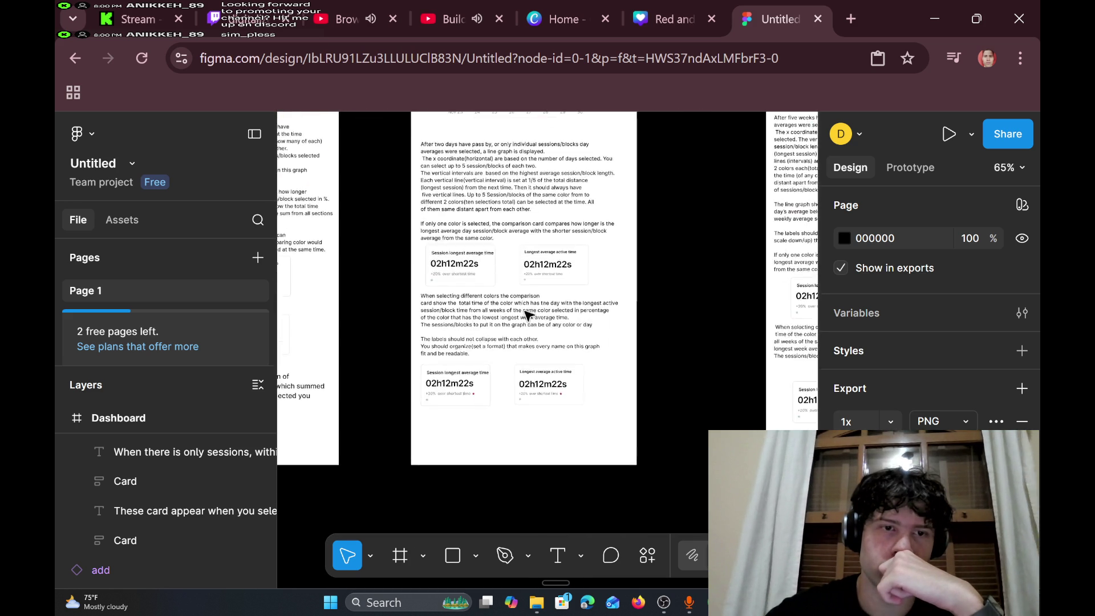
scroll(526, 314, left, 5)
scroll(527, 316, left, 2)
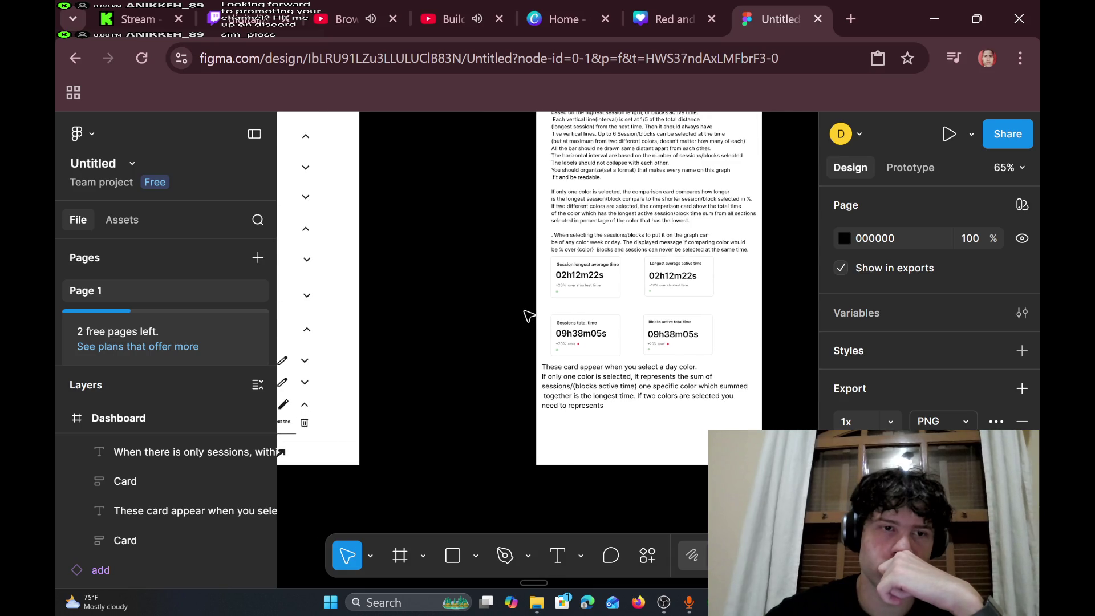
scroll(526, 316, left, 4)
scroll(526, 316, right, 6)
scroll(526, 316, up, 4)
scroll(526, 314, right, 2)
scroll(526, 314, up, 3)
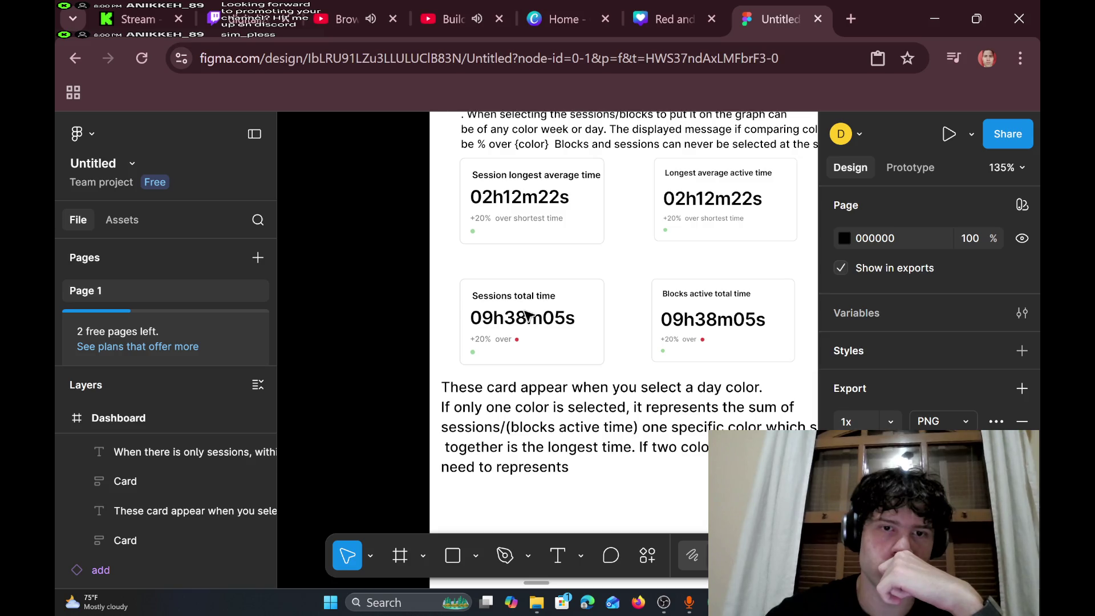
scroll(526, 314, down, 3)
scroll(525, 314, up, 3)
scroll(528, 315, down, 8)
scroll(528, 316, down, 1)
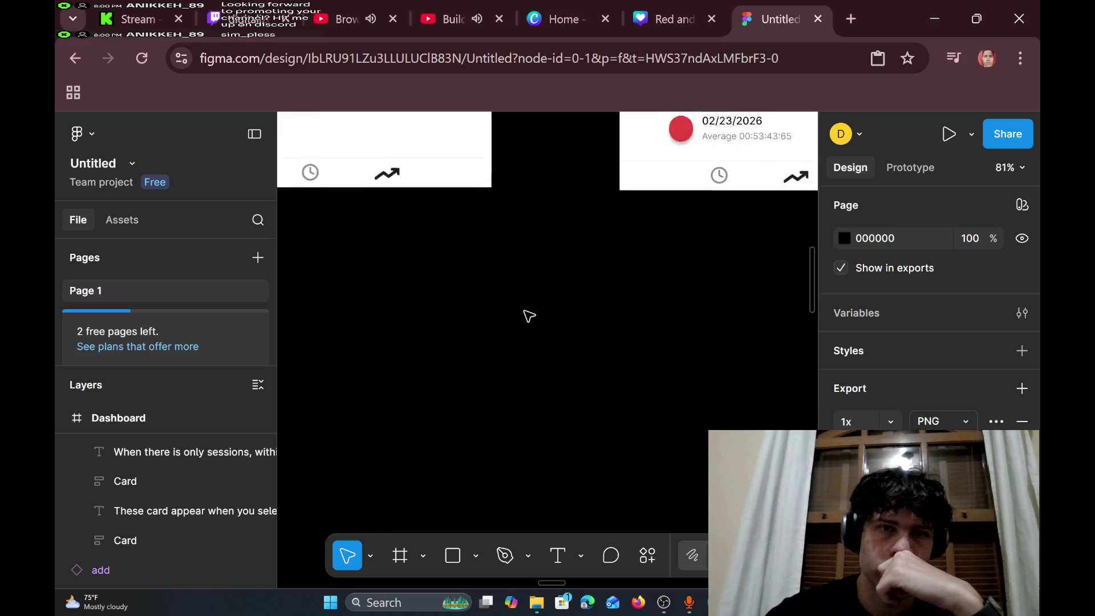
scroll(528, 316, up, 10)
scroll(528, 315, left, 3)
scroll(529, 315, down, 5)
scroll(526, 315, up, 5)
scroll(525, 314, right, 4)
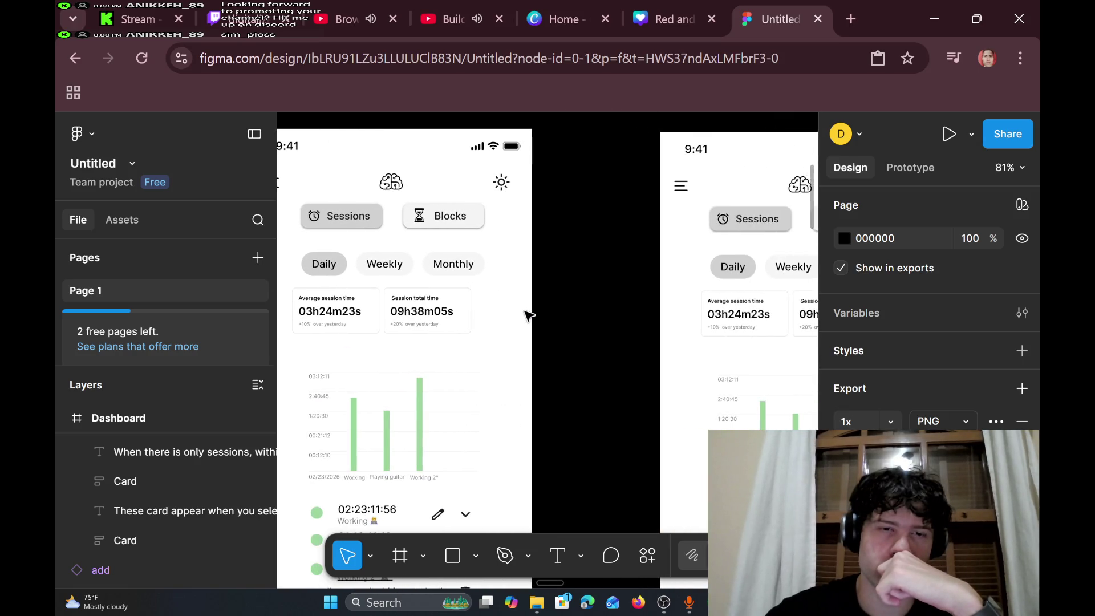
ctrl+scroll(525, 315, up, 3)
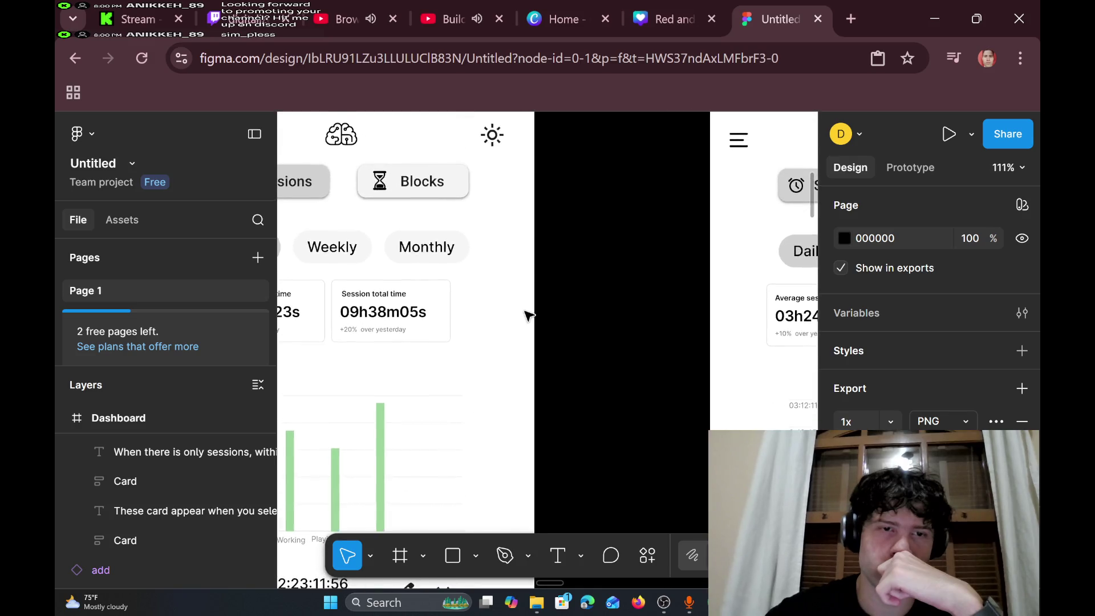
scroll(526, 315, left, 3)
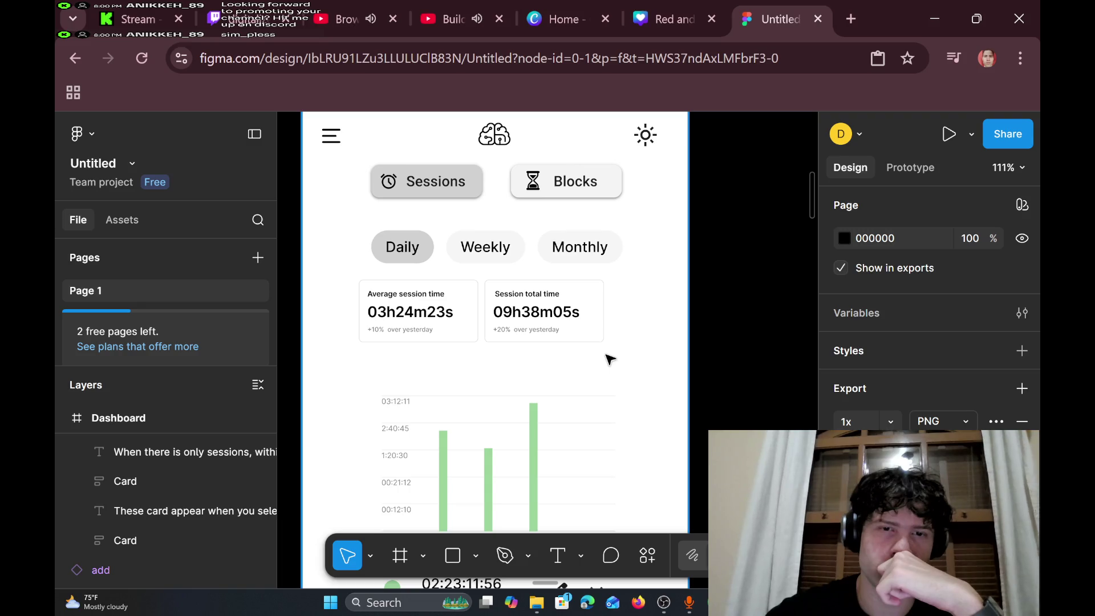
drag(626, 354, 508, 335)
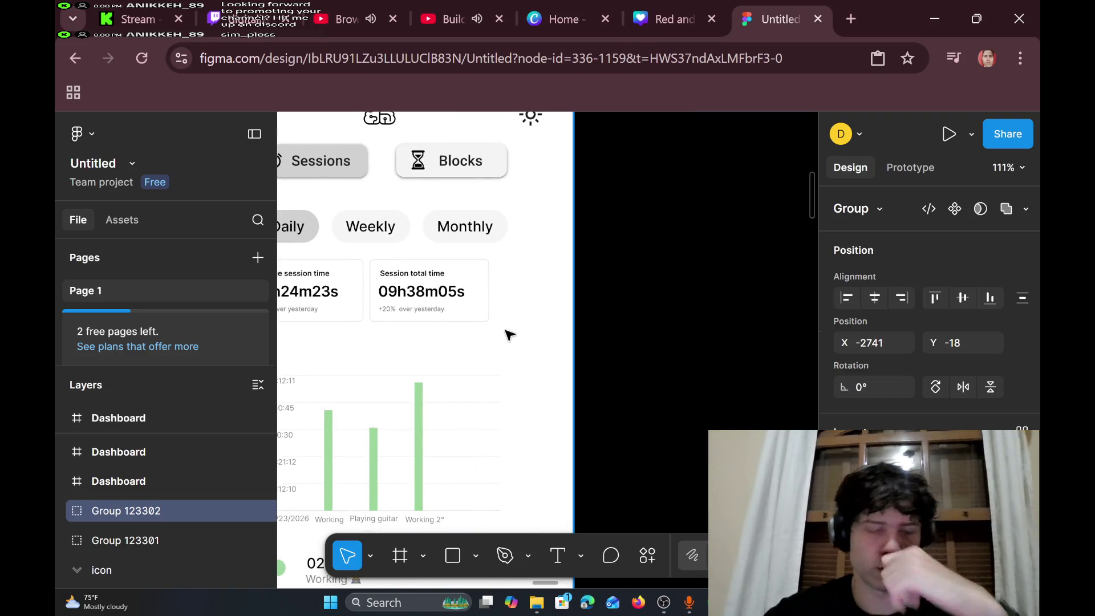
- Undo the accidental dashboard move and copy the Session total time card
key(ctrl+z)
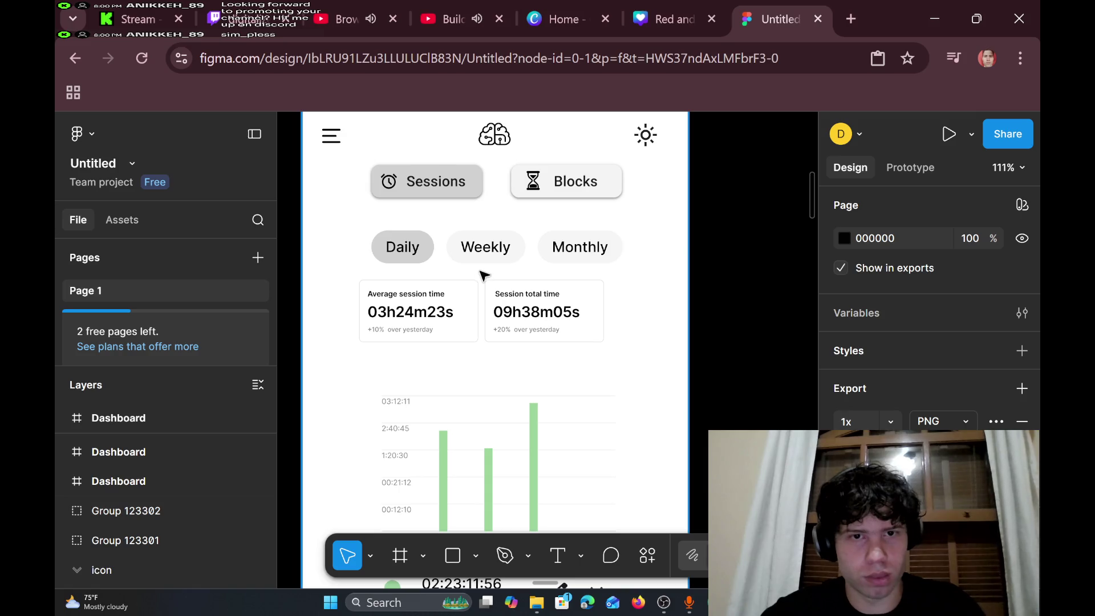
click(484, 275)
drag(484, 275, 614, 348)
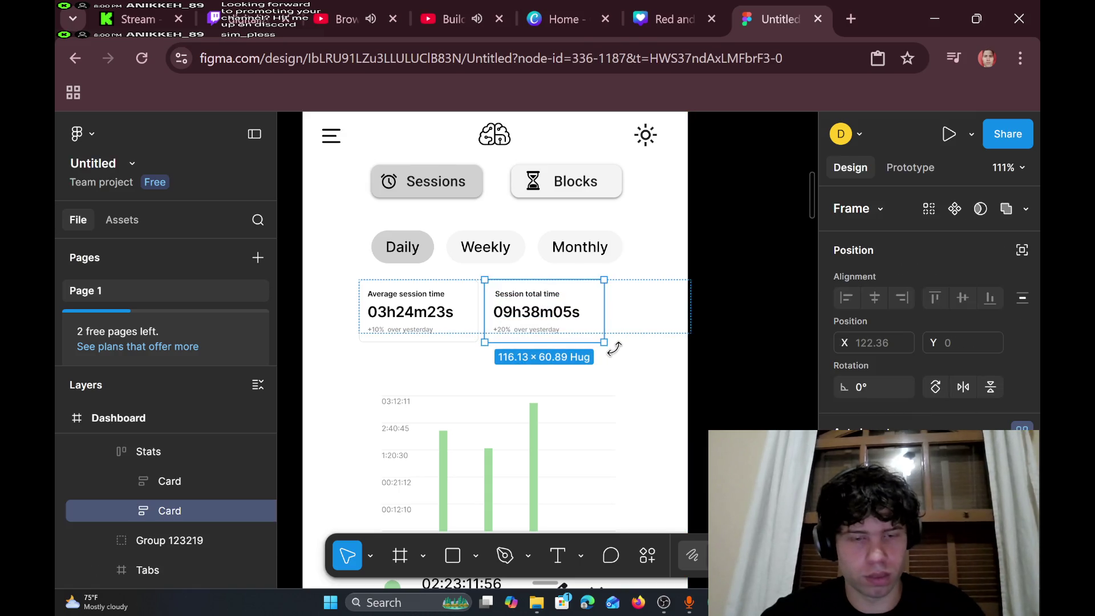
right_click(566, 311)
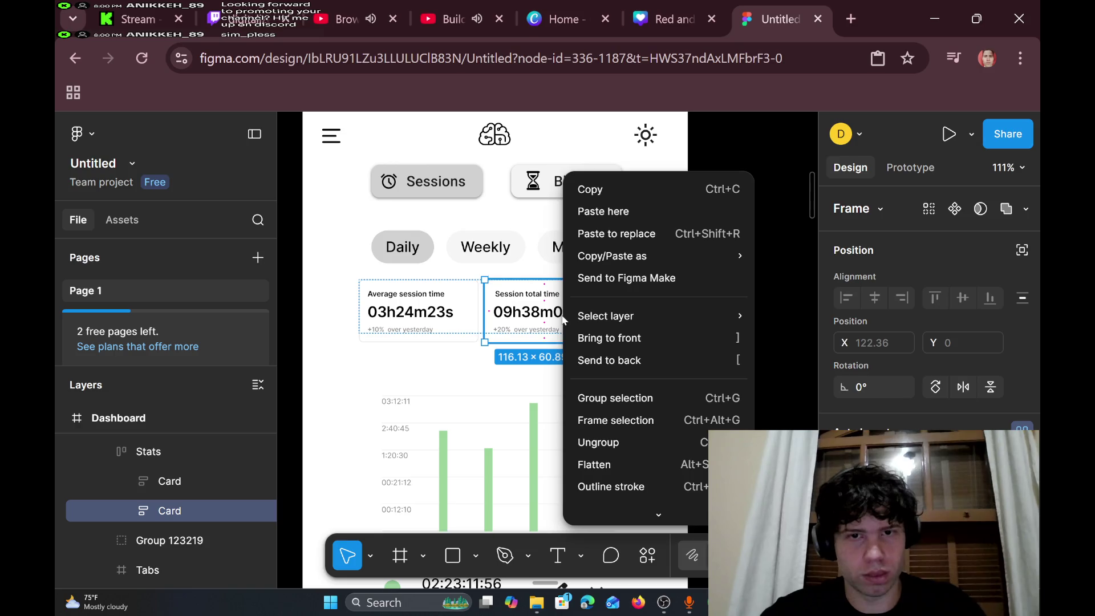
click(652, 195)
- Paste the Session total time card into the notes frame, below the description text
scroll(524, 312, down, 5)
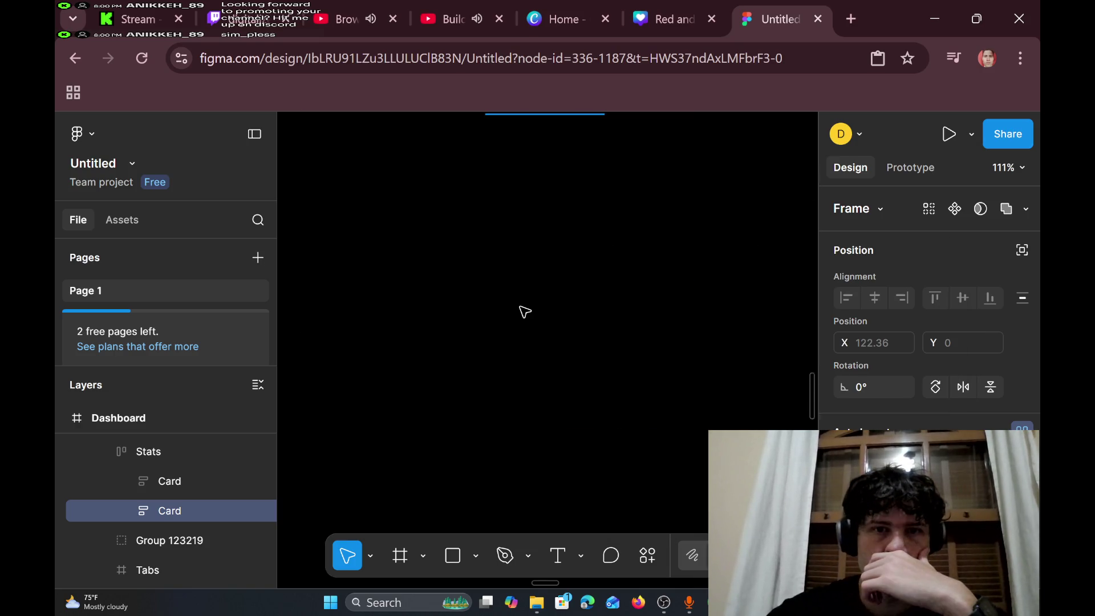
scroll(524, 312, up, 10)
scroll(525, 311, down, 5)
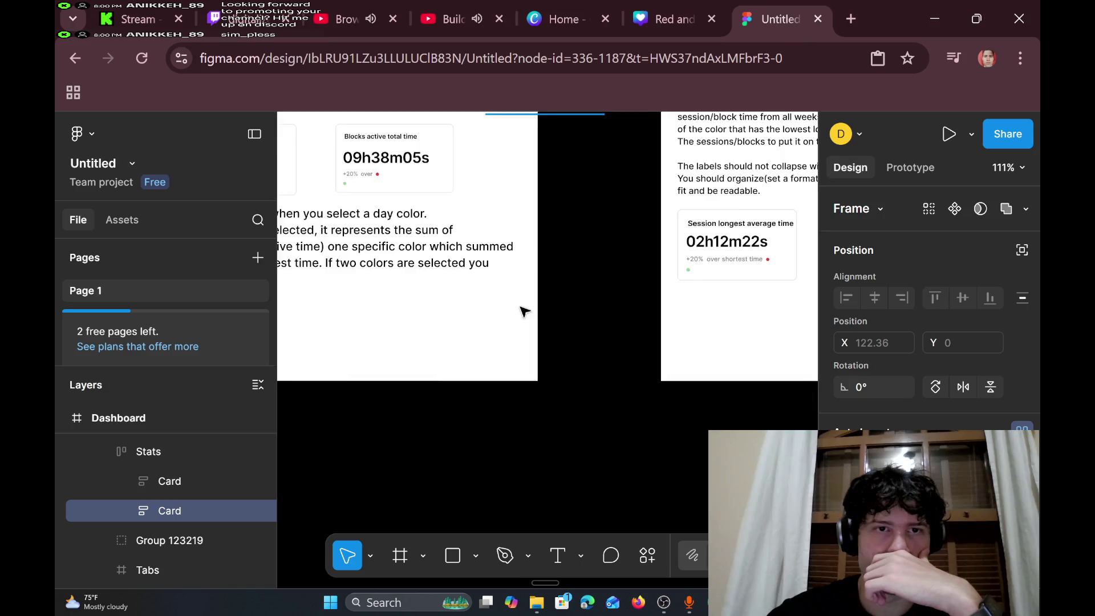
scroll(524, 311, left, 2)
click(373, 329)
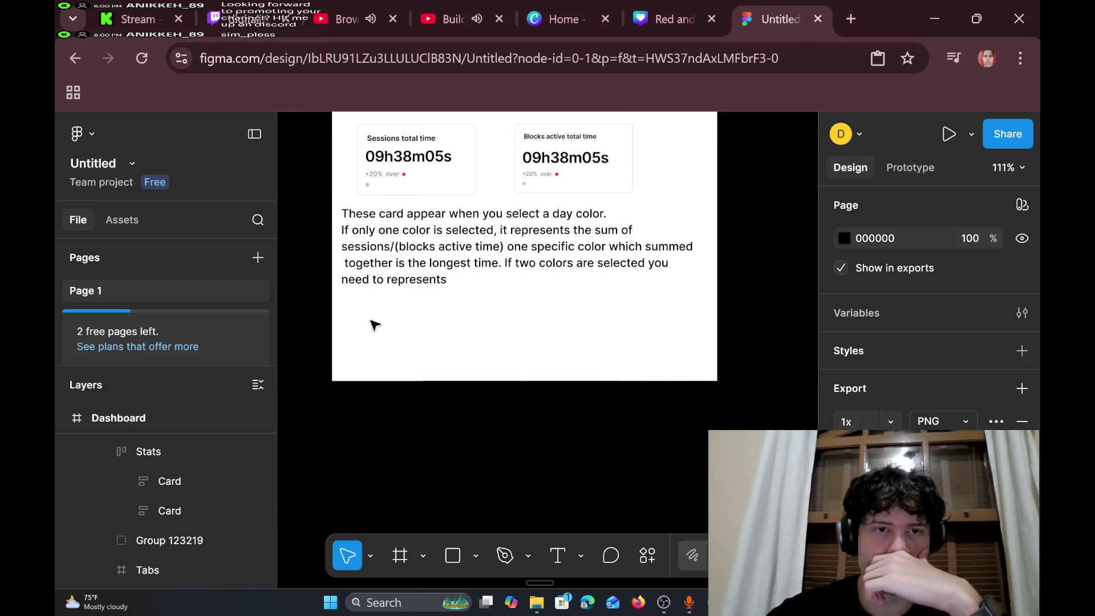
right_click(412, 318)
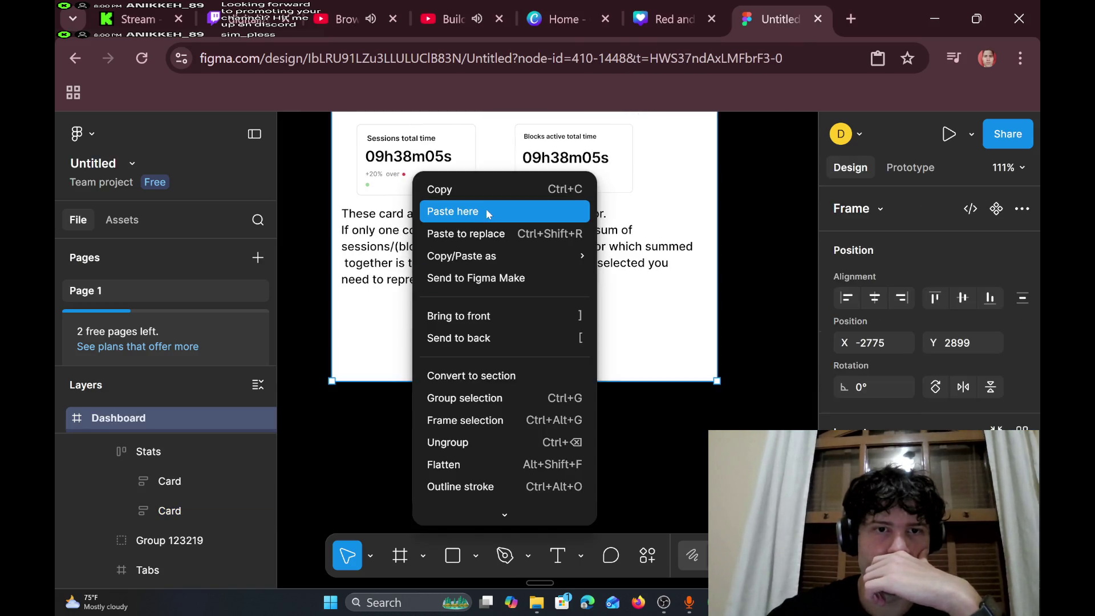
click(486, 212)
mouse_move(508, 325)
mouse_down()
mouse_move(561, 300)
mouse_move(626, 303)
mouse_move(618, 308)
mouse_up()
- Copy the Session longest average time card
scroll(631, 260, up, 3)
scroll(631, 261, left, 1)
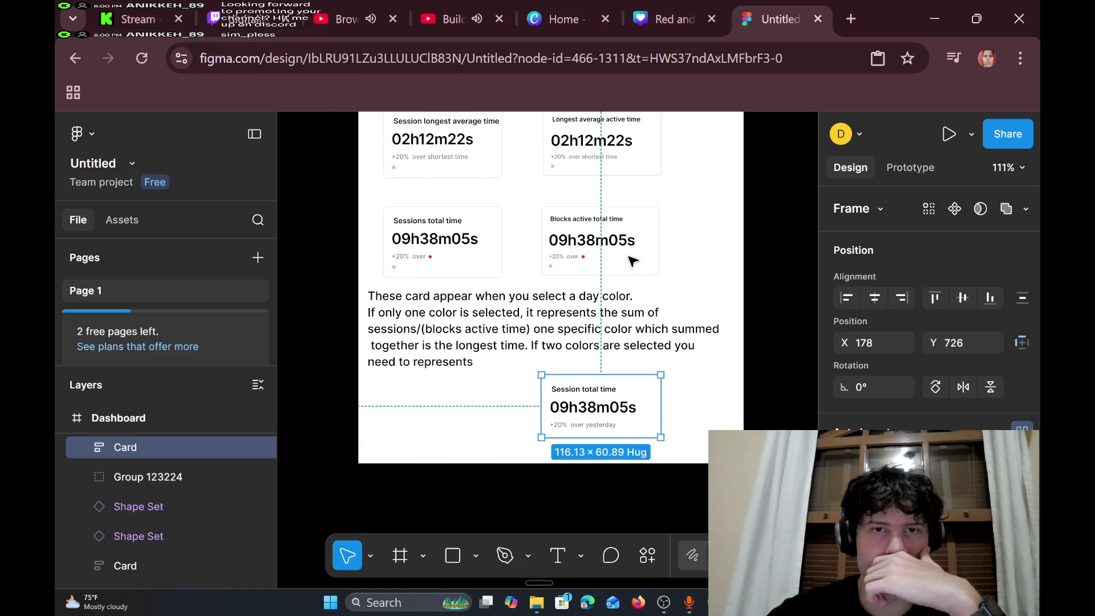
scroll(632, 260, up, 4)
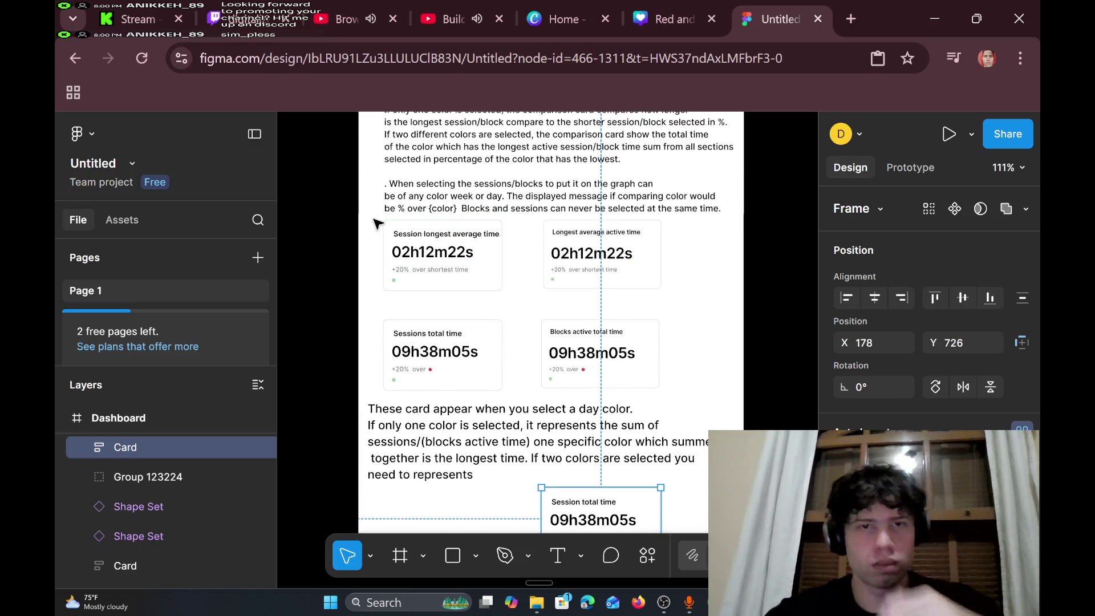
key(Escape)
drag(376, 222, 500, 289)
right_click(478, 276)
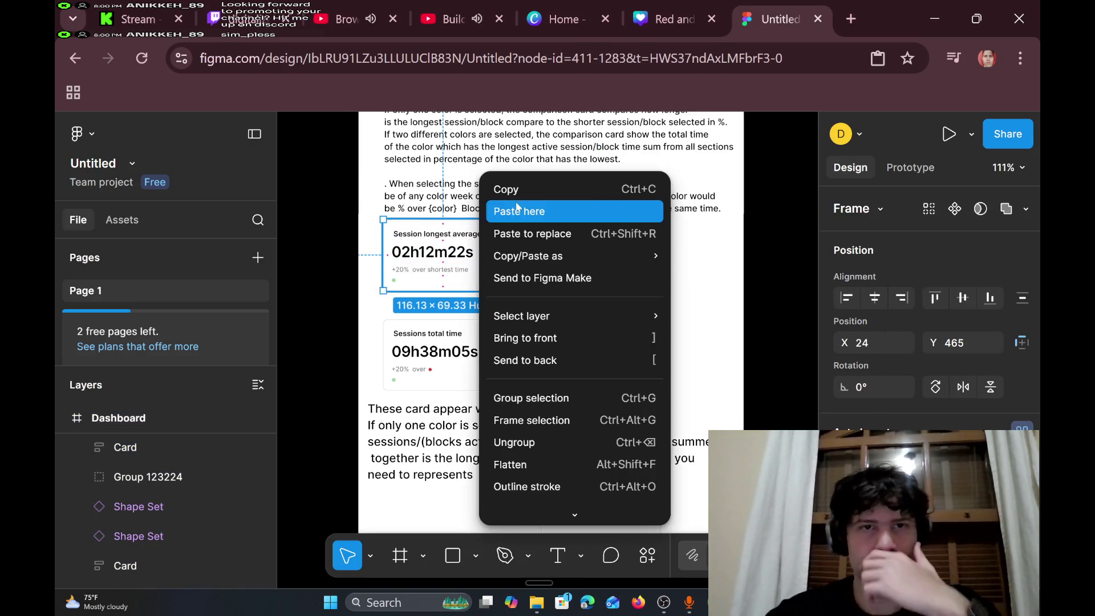
click(502, 188)
scroll(520, 194, down, 3)
scroll(520, 193, down, 2)
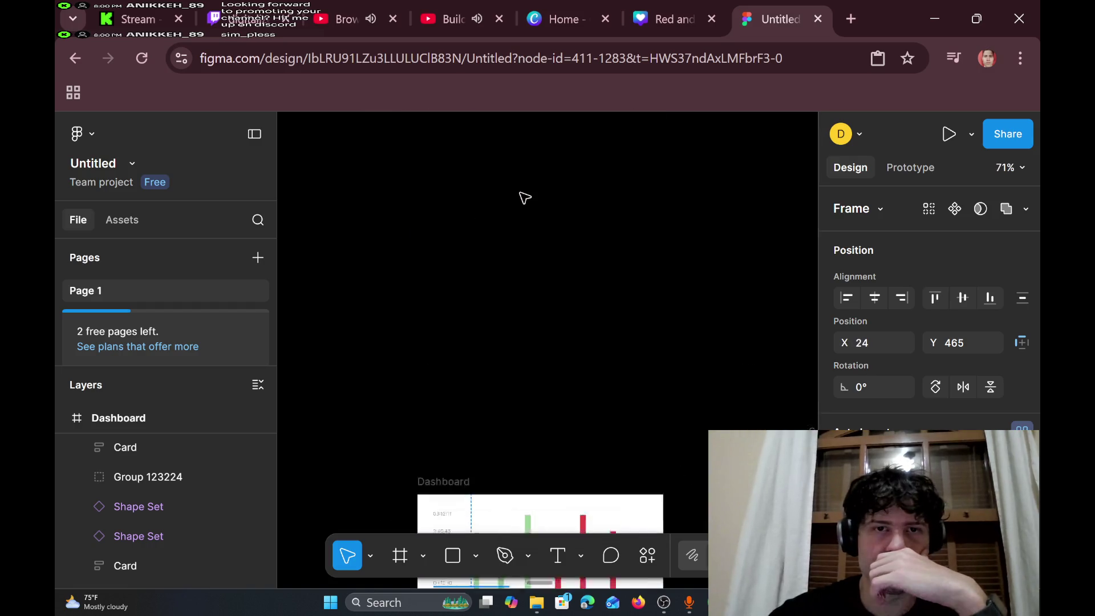
- Delete the Session total time card from the dashboard's stats row
scroll(521, 196, up, 5)
scroll(524, 198, up, 10)
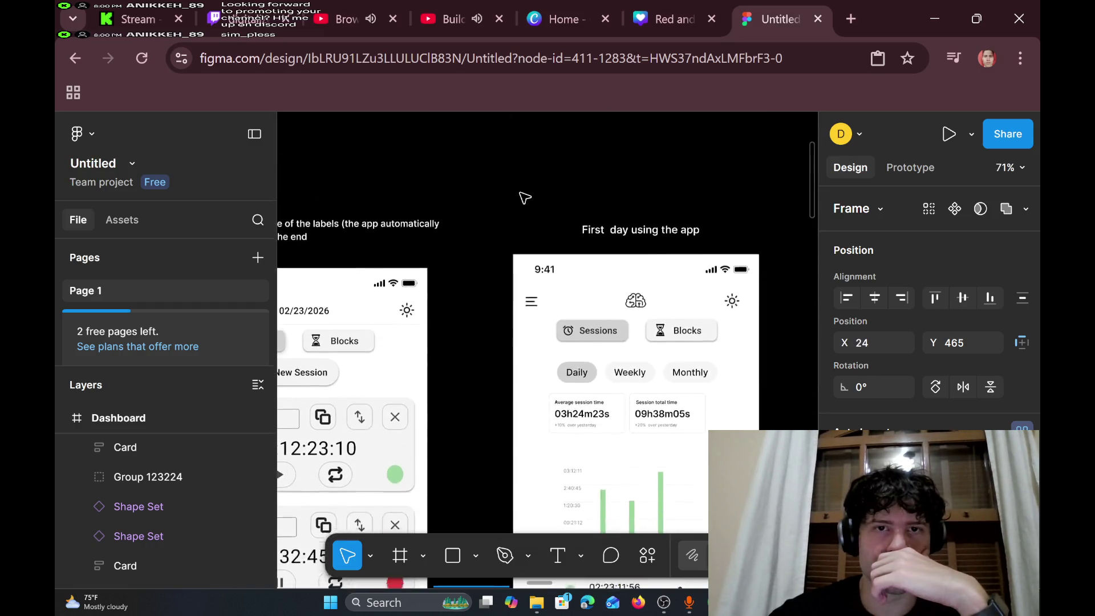
scroll(524, 198, down, 10)
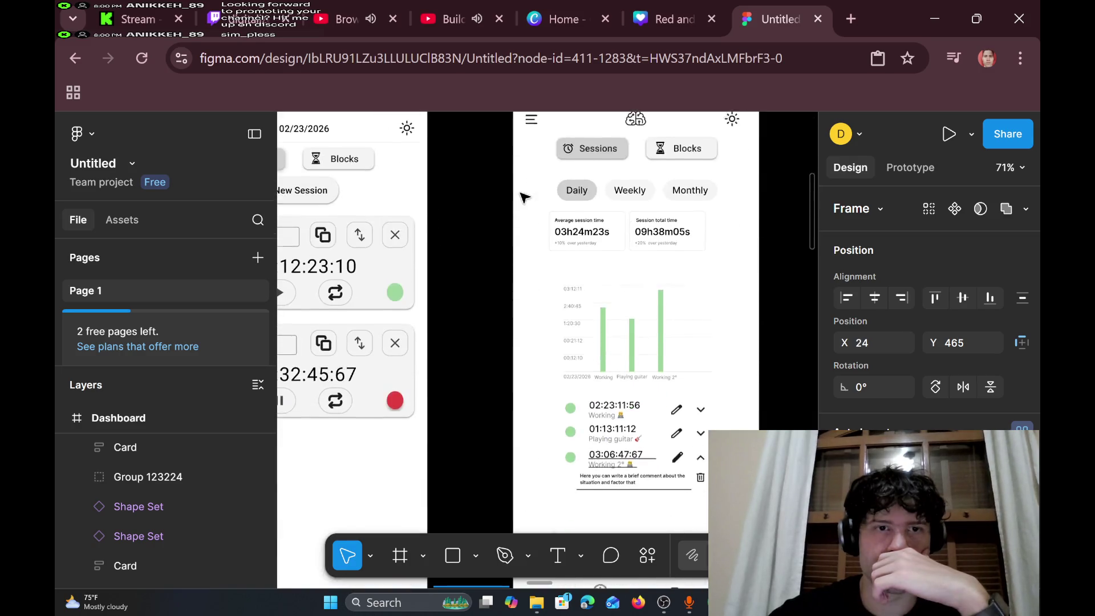
scroll(525, 198, left, 3)
scroll(524, 198, right, 3)
scroll(525, 198, left, 5)
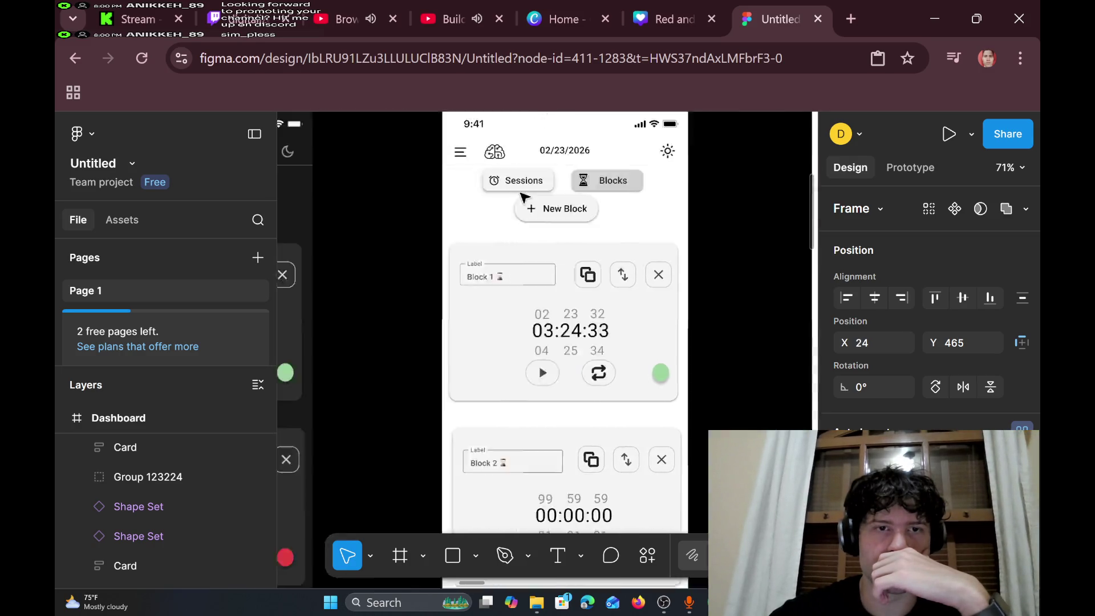
scroll(525, 198, right, 5)
scroll(522, 197, left, 5)
scroll(522, 197, right, 5)
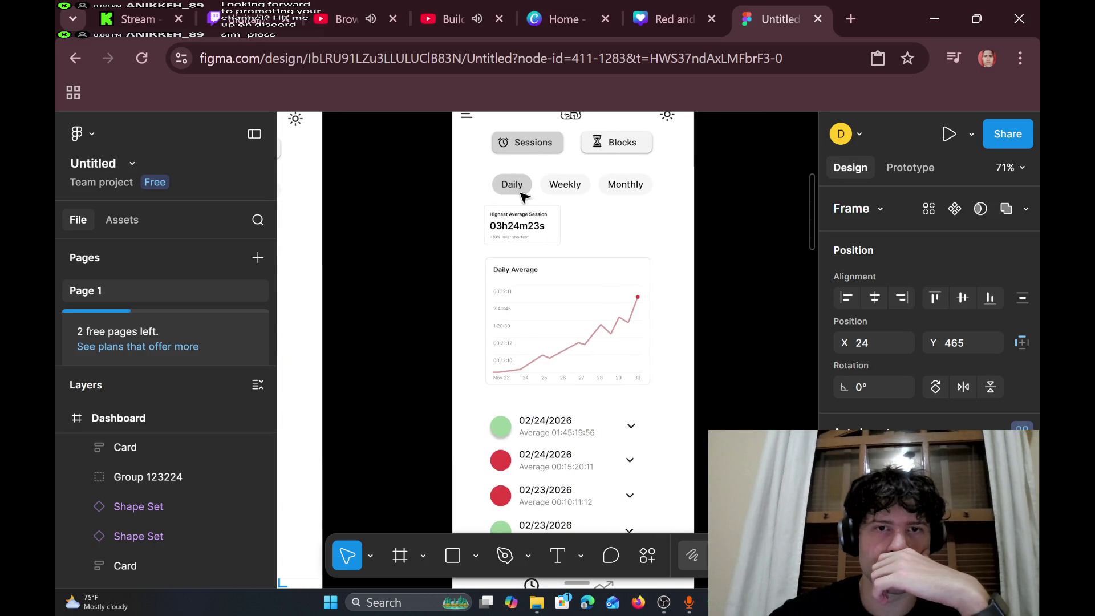
scroll(521, 197, left, 5)
scroll(524, 197, right, 2)
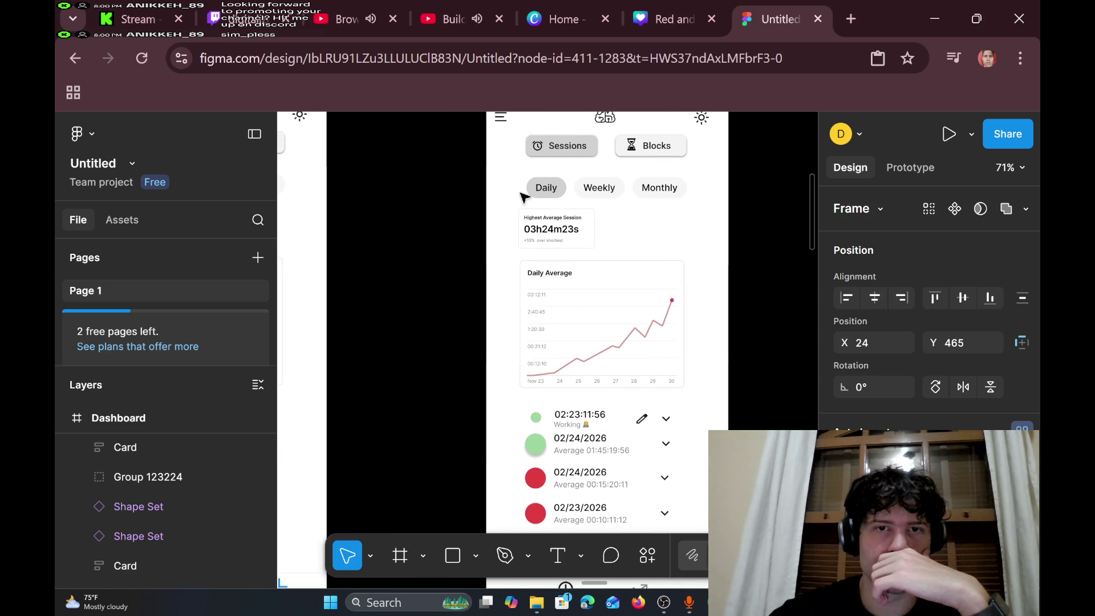
scroll(523, 196, right, 2)
scroll(543, 210, left, 5)
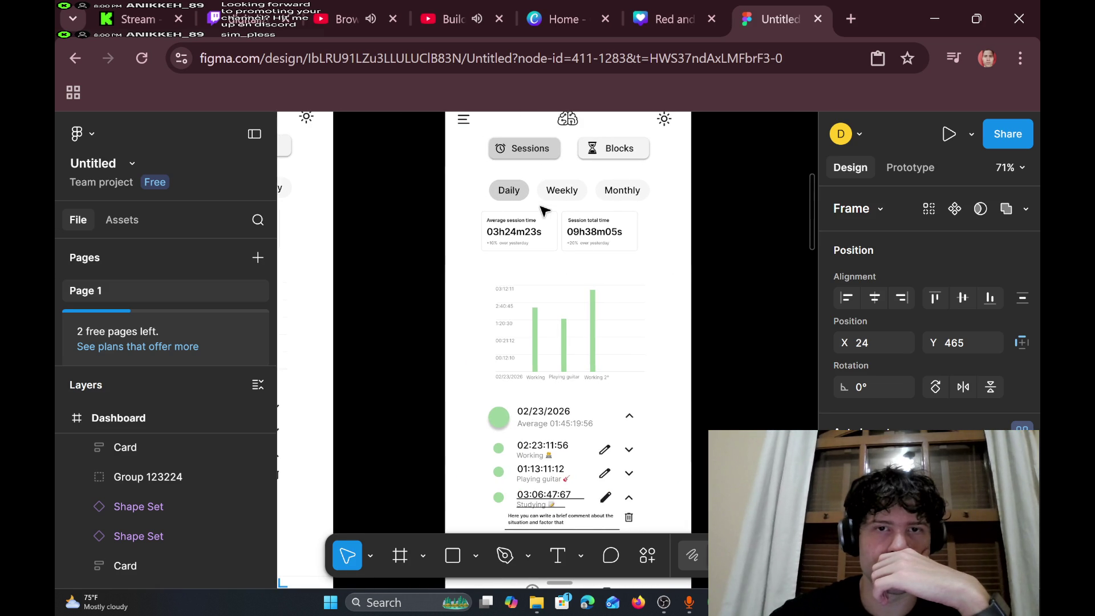
click(606, 232)
double_click(607, 233)
double_click(608, 234)
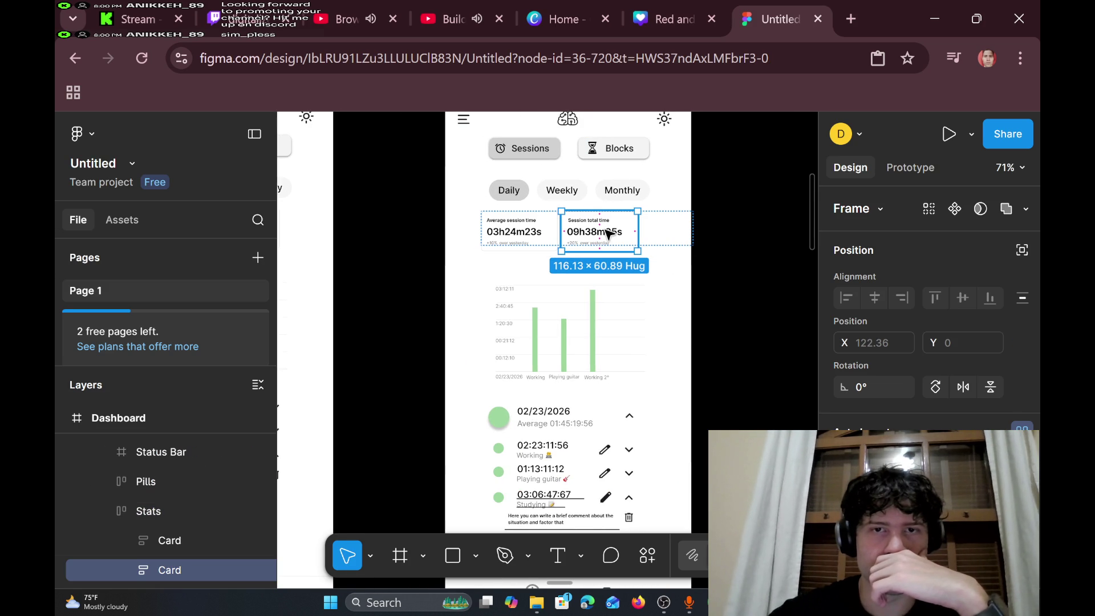
key(Delete)
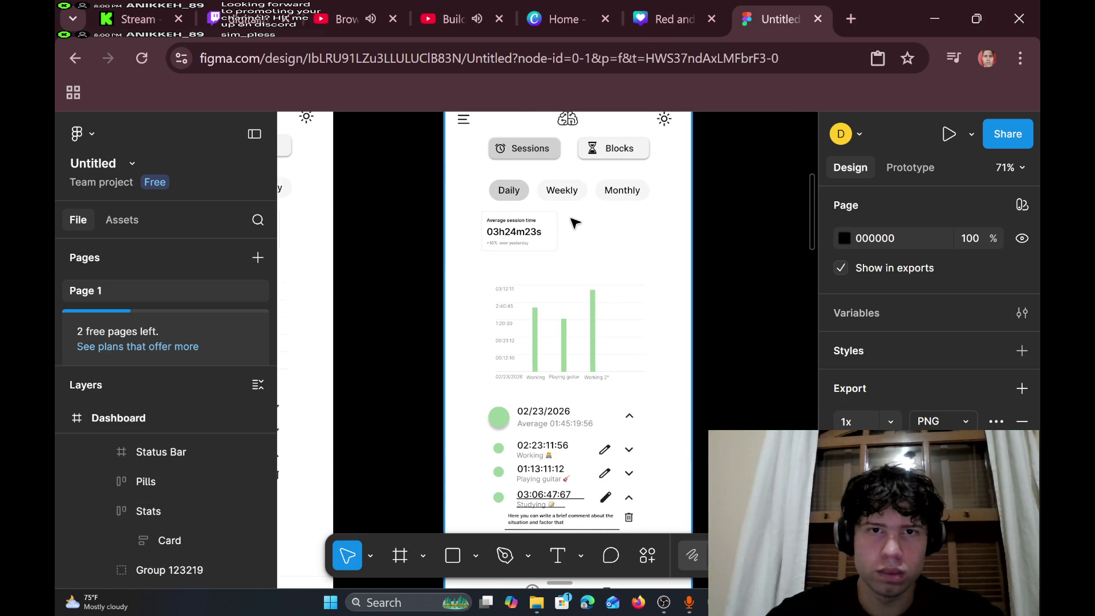
- Paste the Session longest average time card in its place, aligned and shortened to 116 × 61
right_click(567, 215)
click(613, 212)
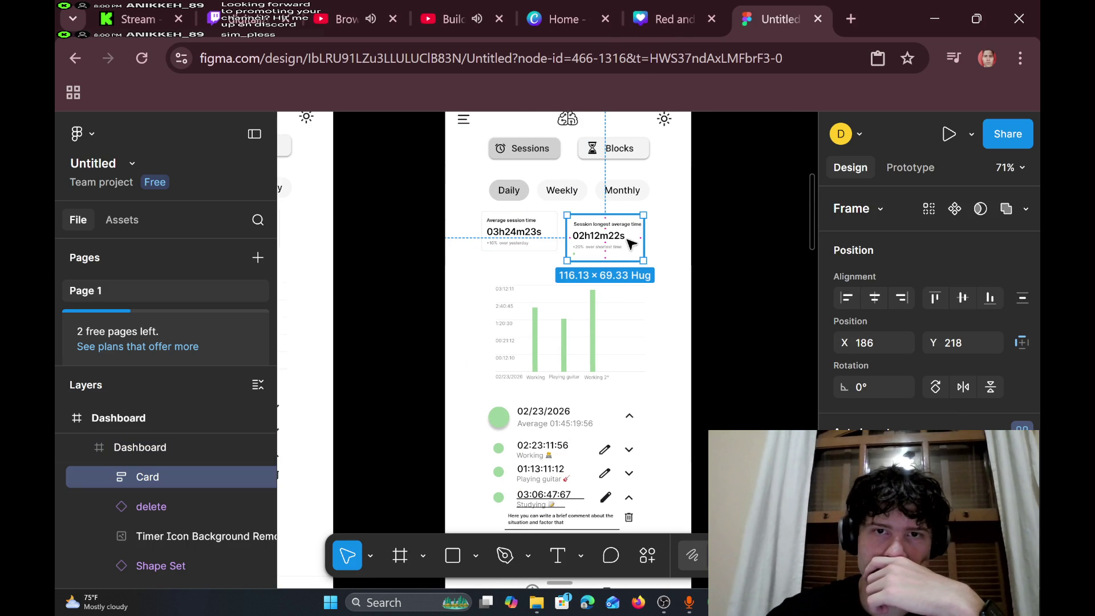
drag(630, 238, 631, 234)
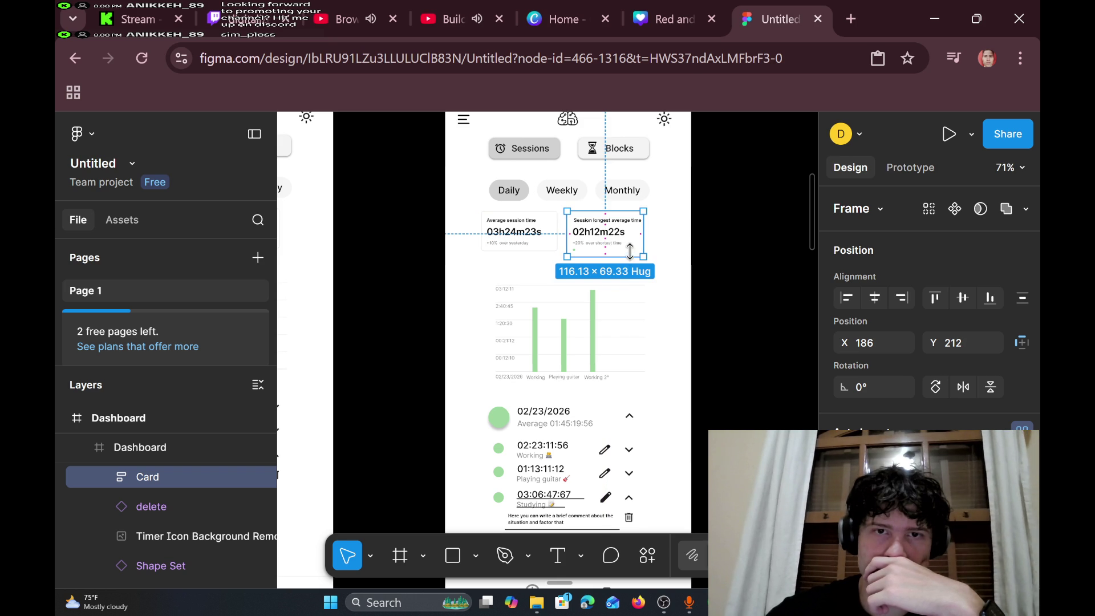
scroll(629, 251, up, 5)
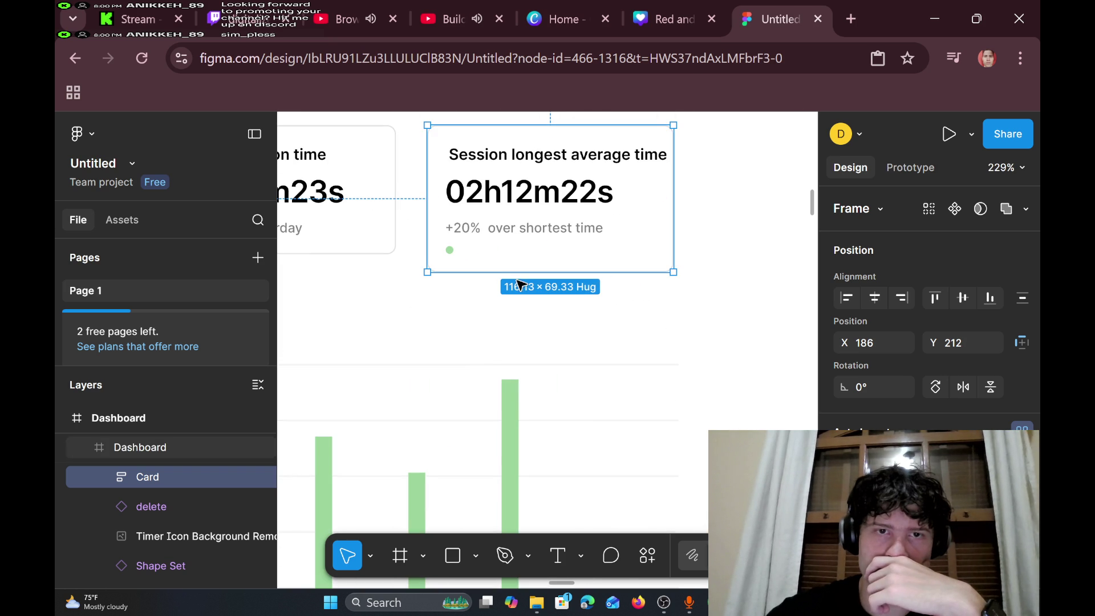
drag(516, 272, 521, 254)
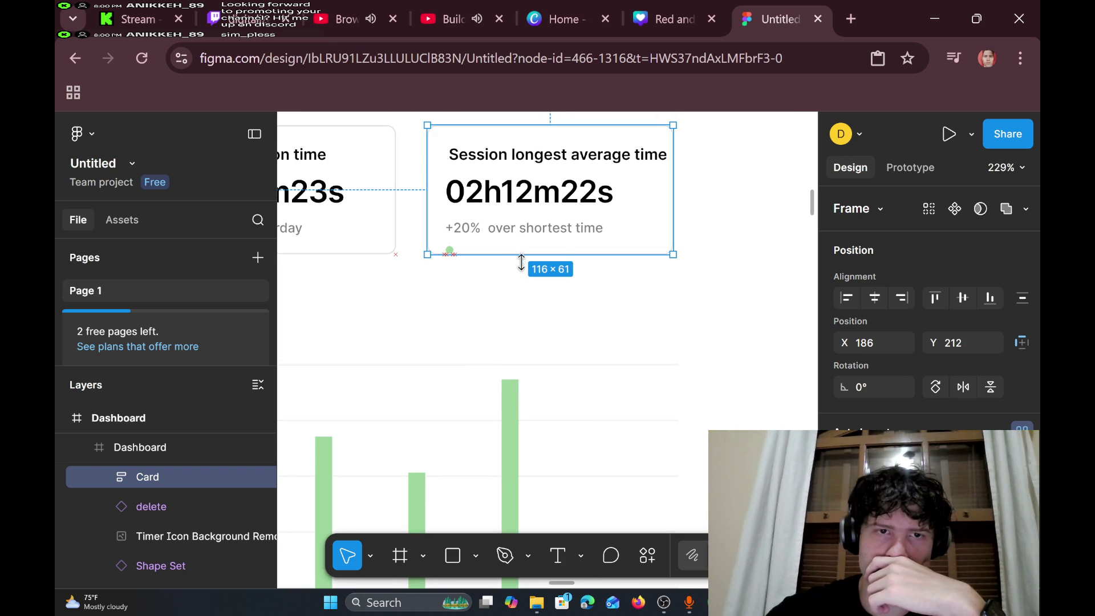
click(509, 318)
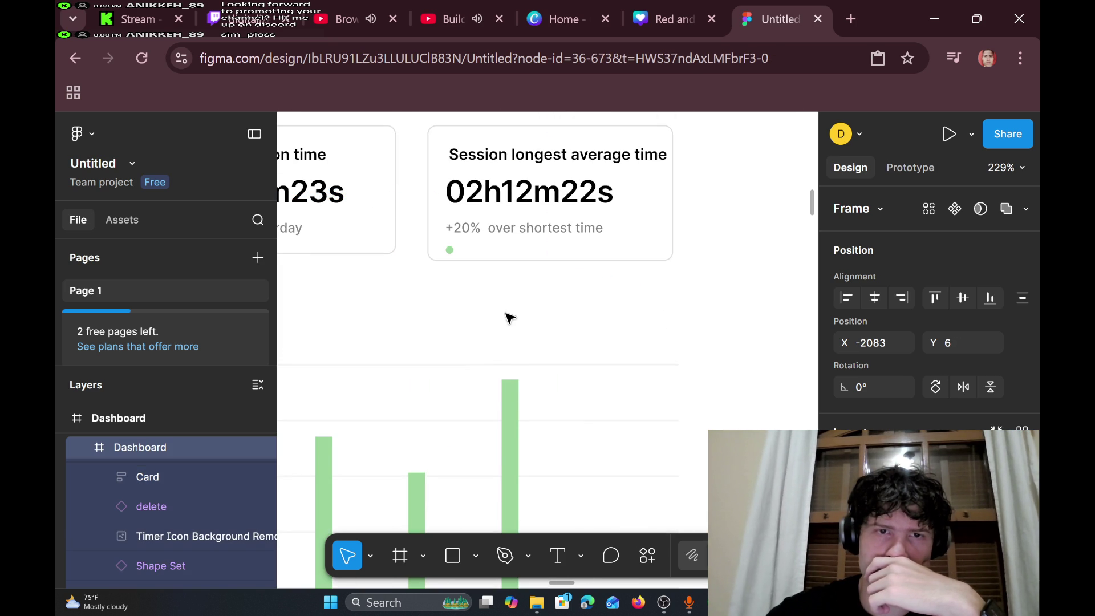
- Reposition the card's green status dot slightly and select its inner circle
click(451, 253)
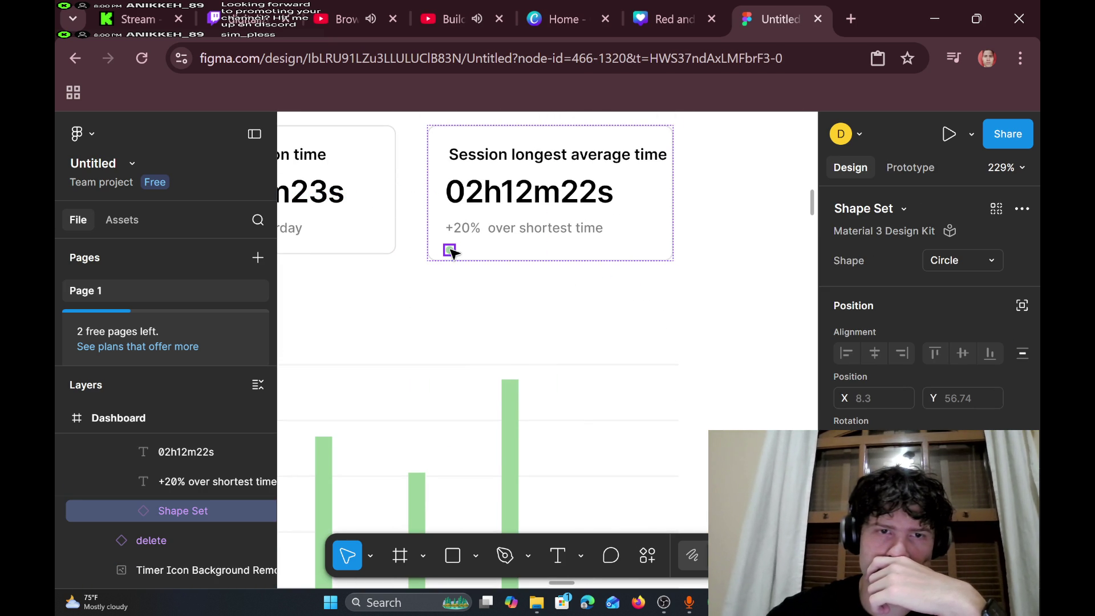
mouse_move(450, 252)
mouse_down()
mouse_move(659, 251)
mouse_move(447, 251)
mouse_up()
double_click(449, 250)
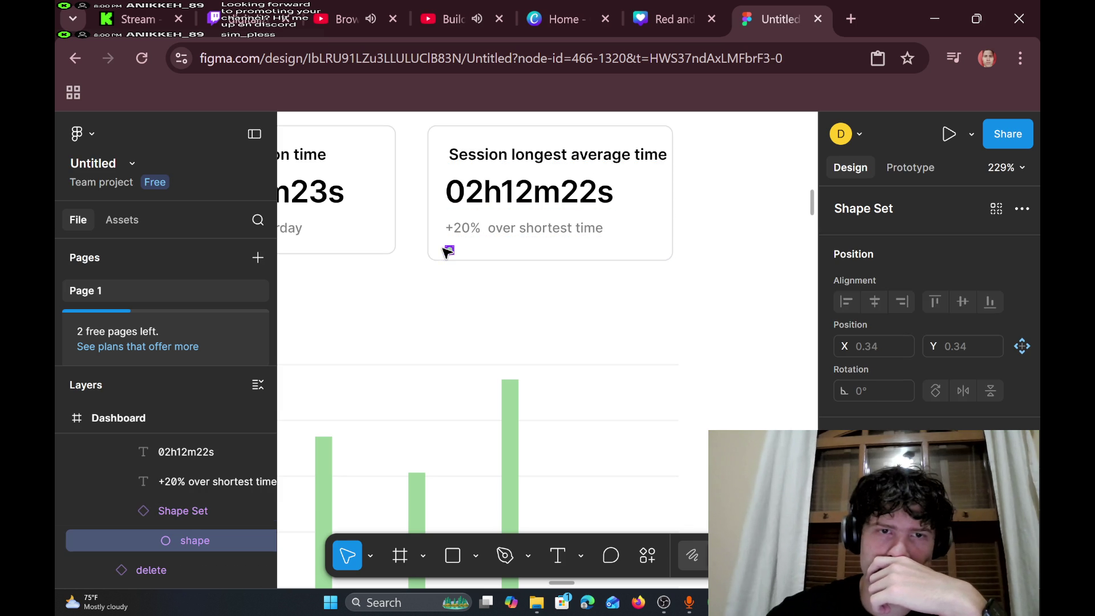
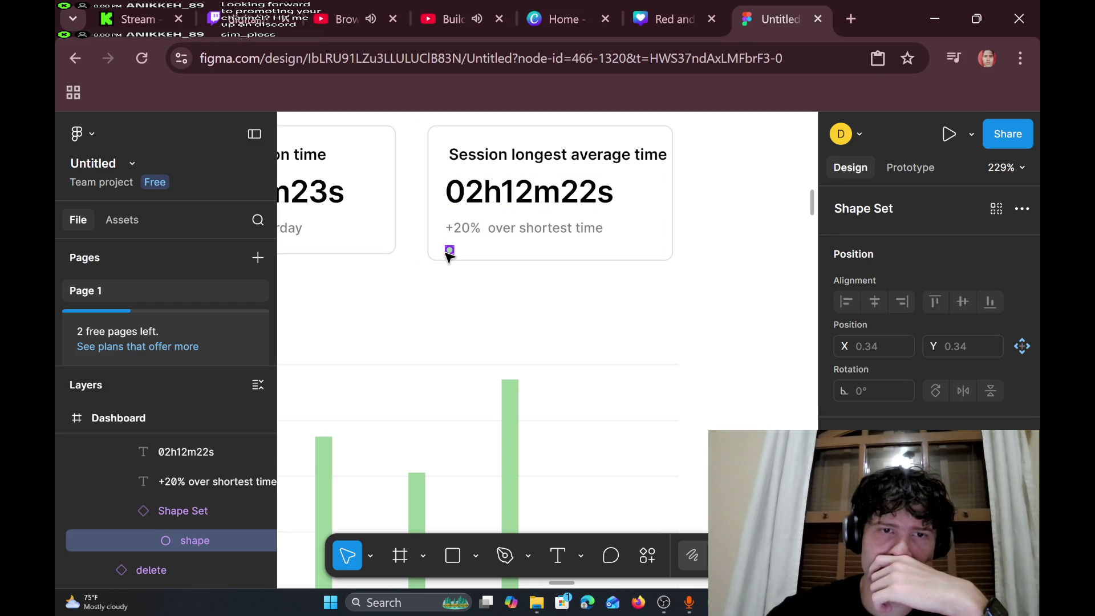
- Resize the Session longest average time card, making it taller at 65 high
click(512, 254)
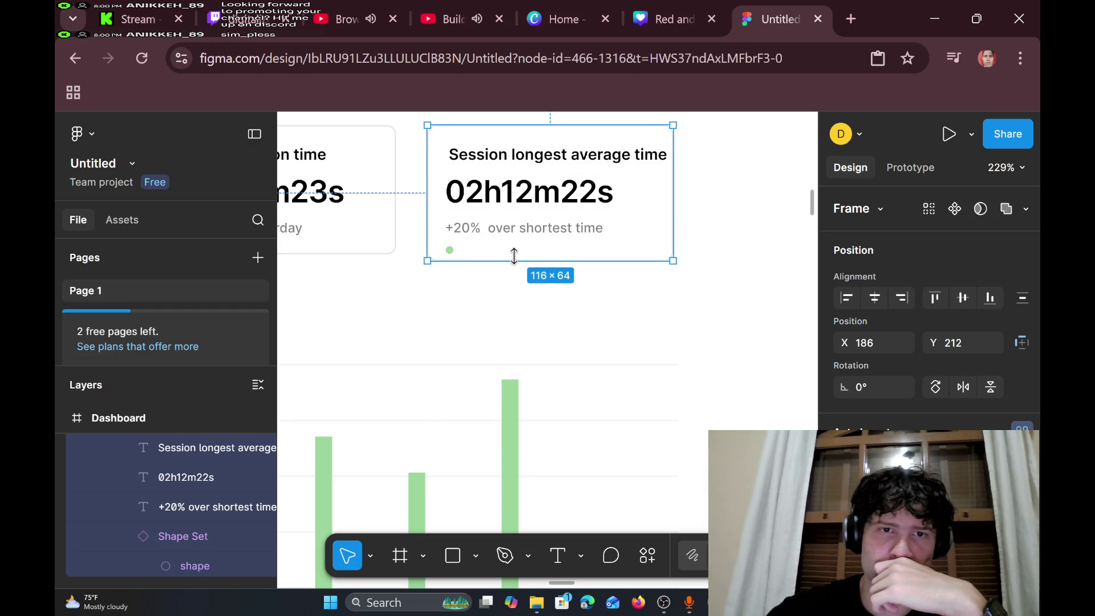
click(449, 250)
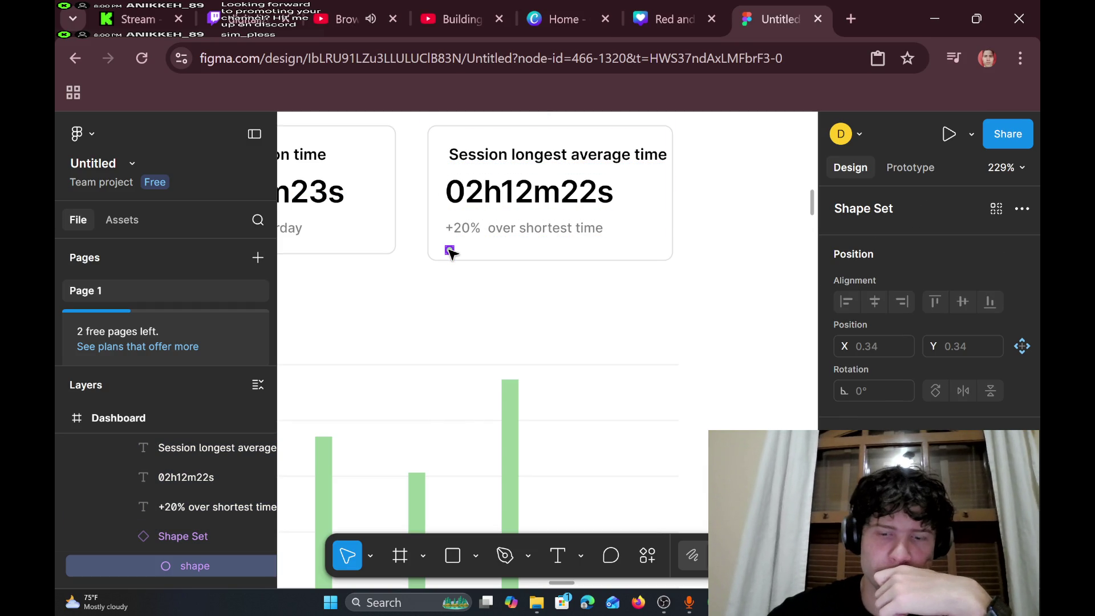
ctrl+scroll(532, 262, up, 5)
ctrl+scroll(532, 262, down, 5)
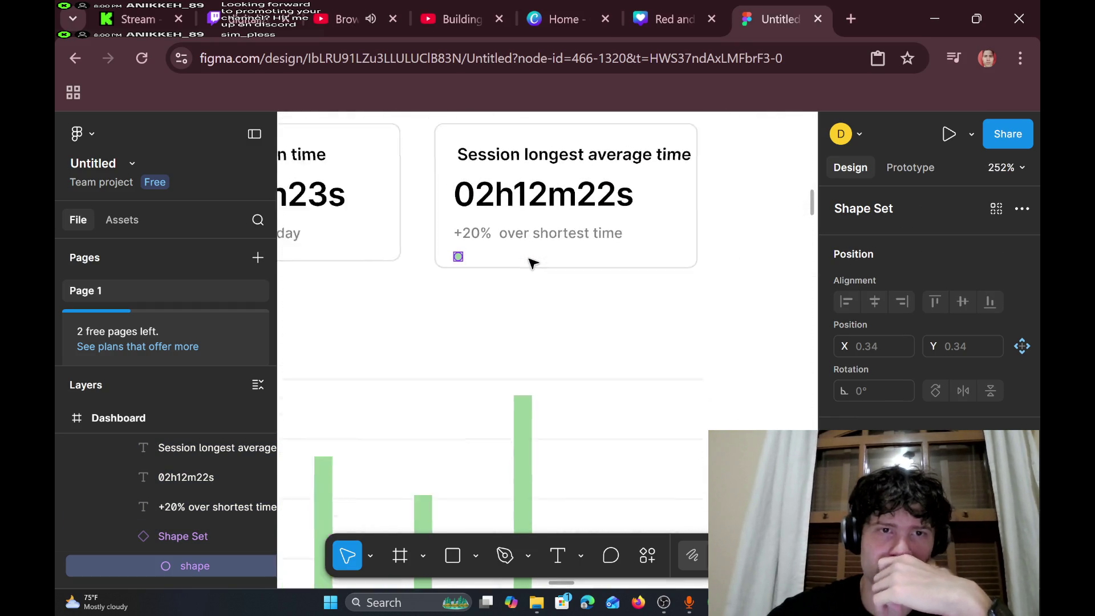
click(558, 263)
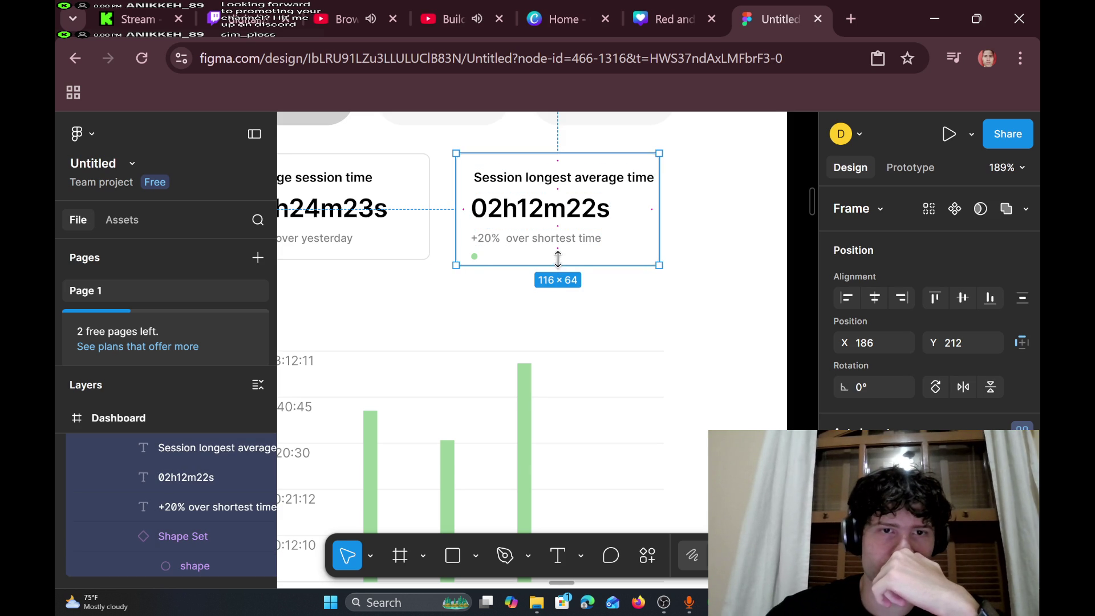
drag(558, 261, 558, 259)
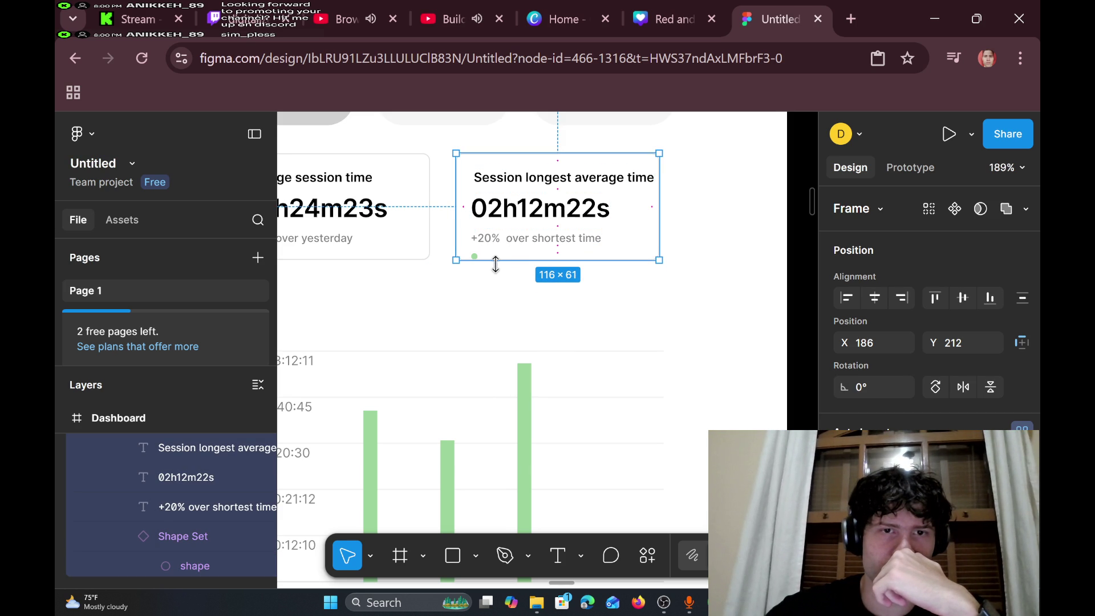
drag(496, 266, 490, 273)
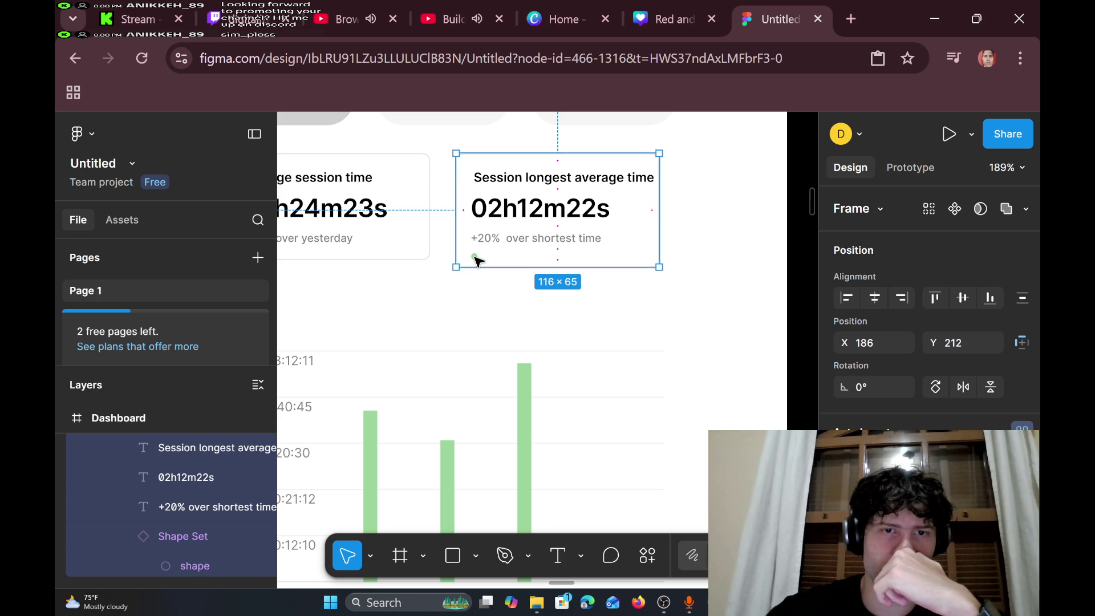
- Move the card's green dot to its lower-right corner
click(474, 257)
click(474, 257)
key(Escape)
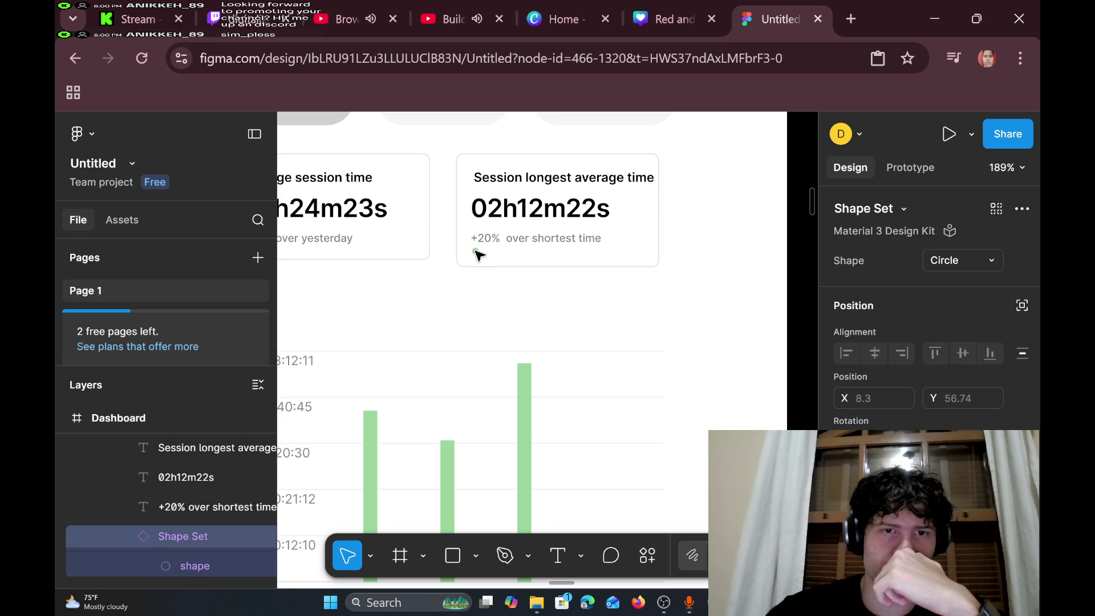
drag(476, 256, 653, 249)
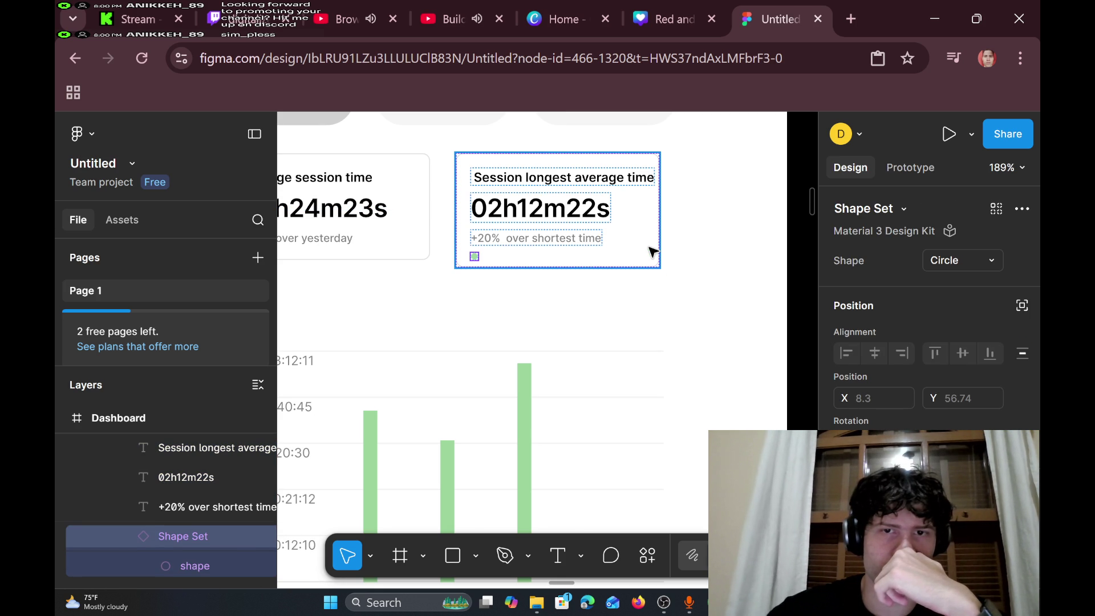
click(623, 251)
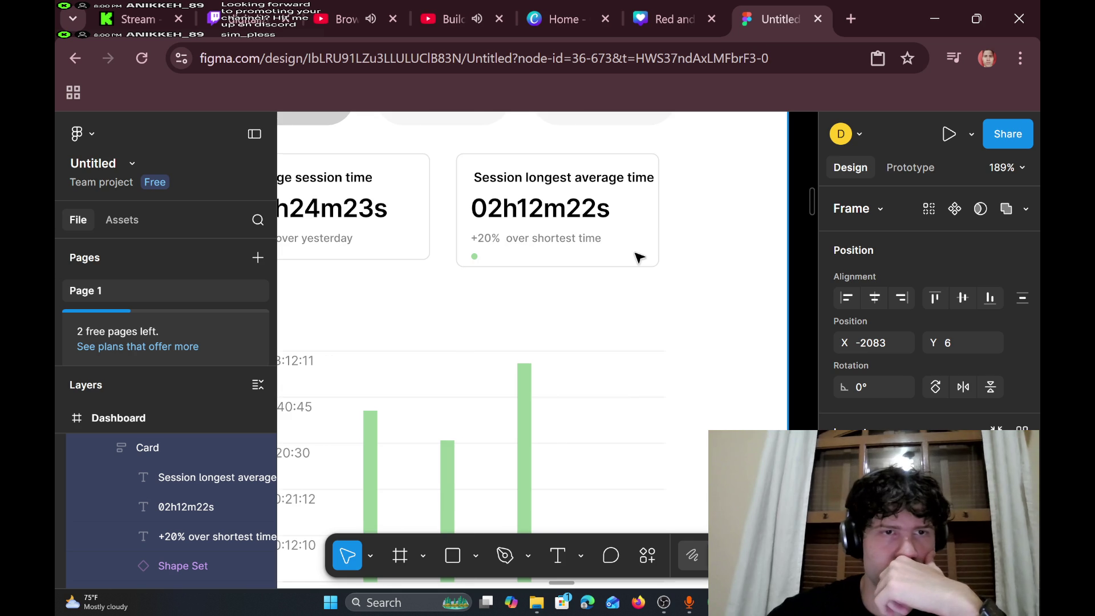
- Remove 'average' so the title reads 'Session longest time', and delete the Average session time card
scroll(637, 256, left, 4)
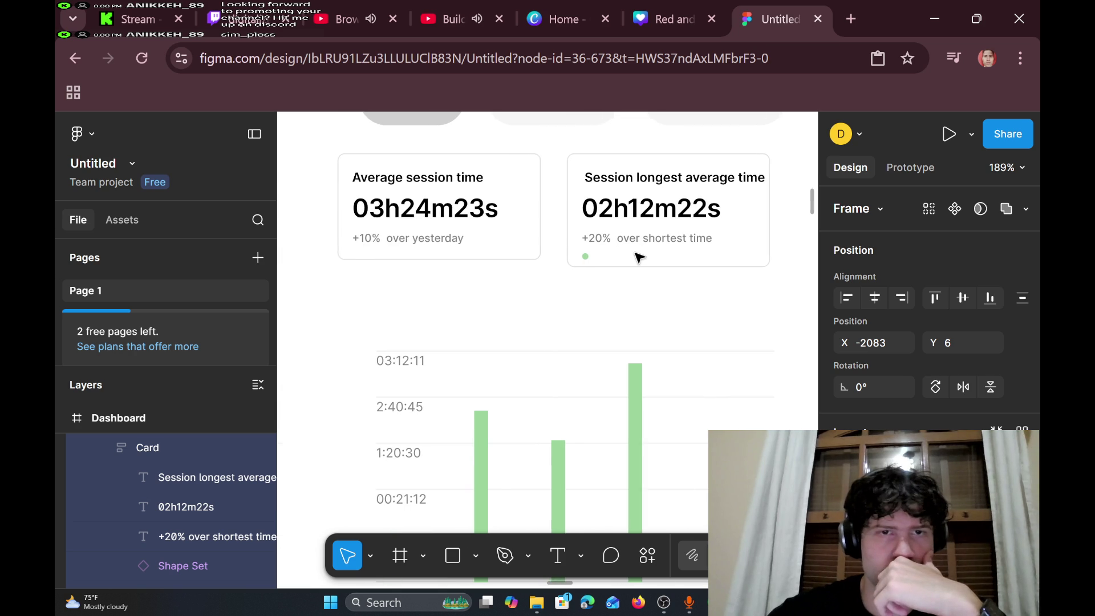
click(518, 225)
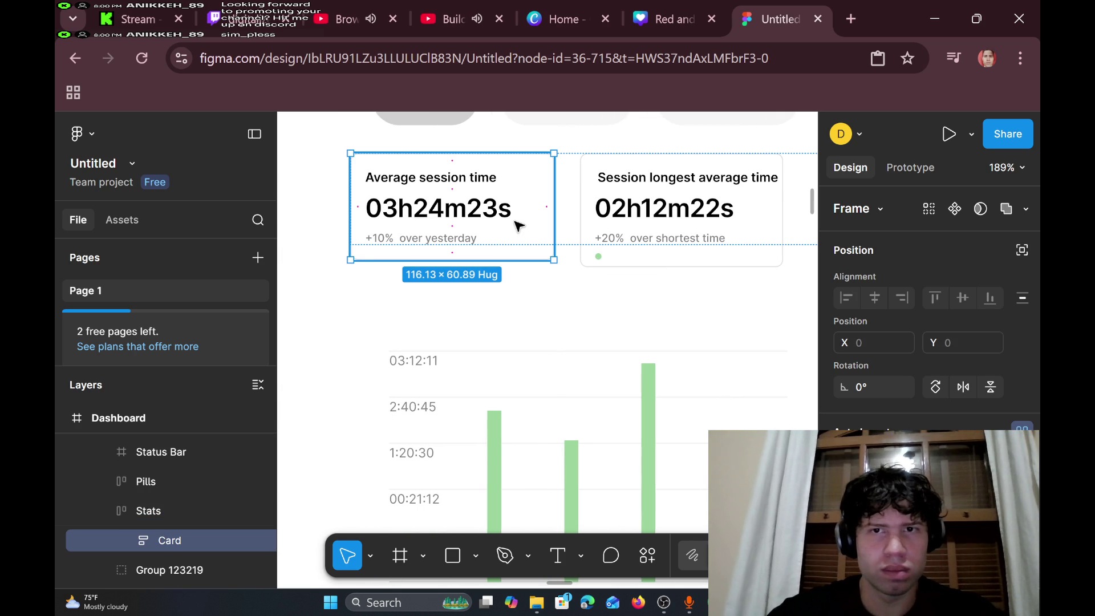
double_click(741, 176)
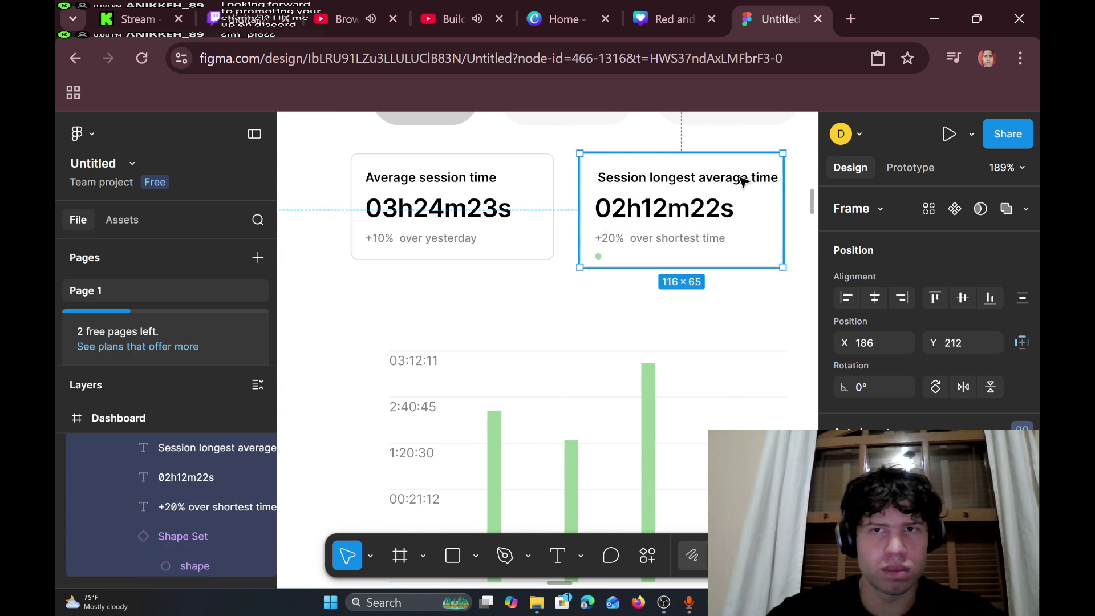
click(740, 177)
drag(750, 177, 705, 177)
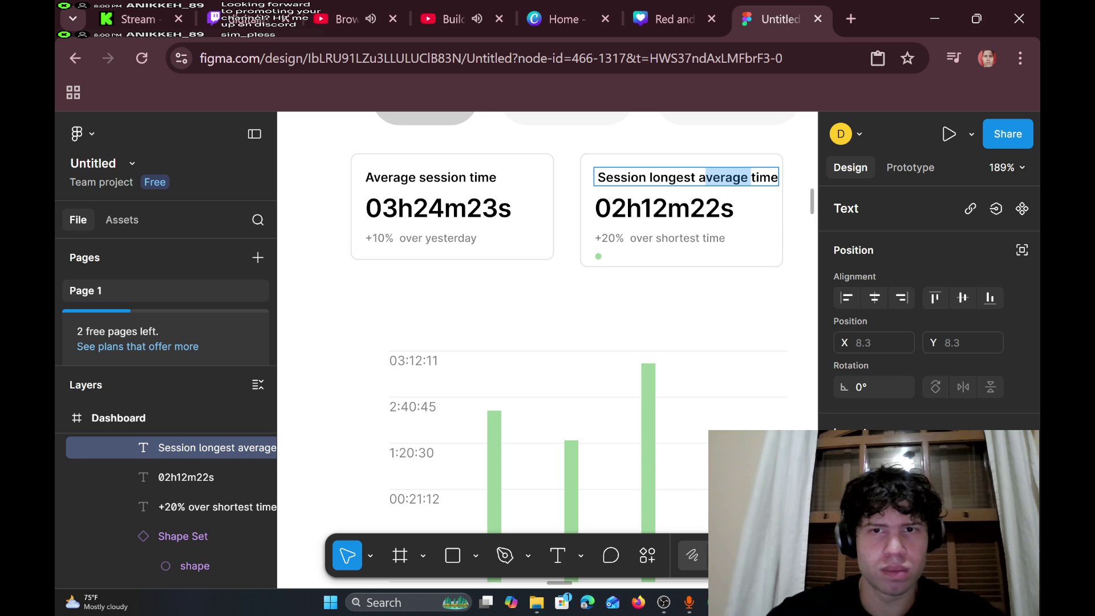
key(BackSpace)
key(BackSpace)
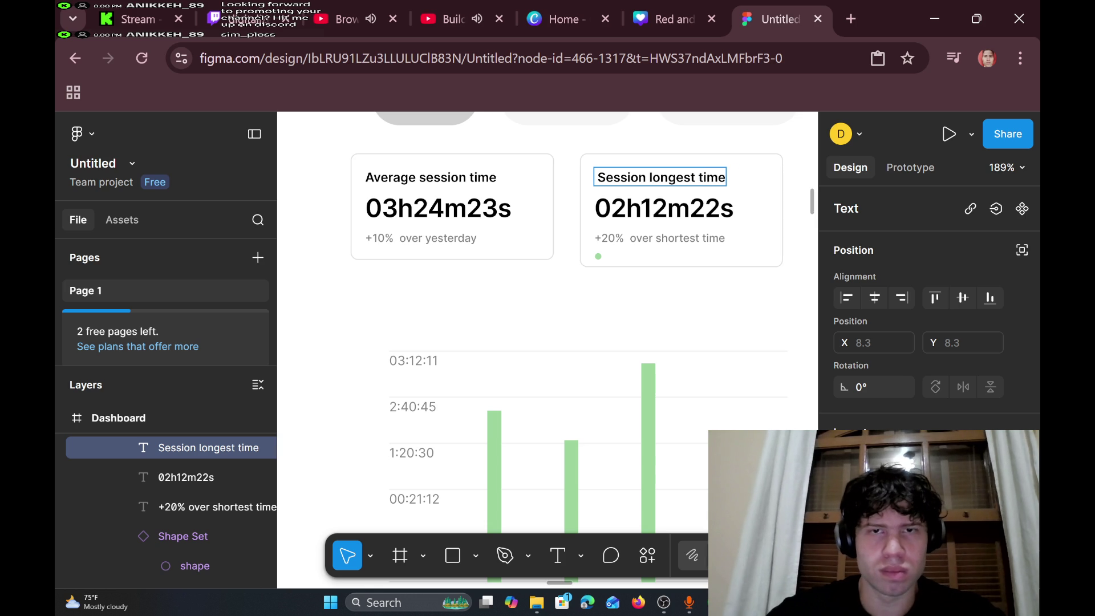
click(516, 240)
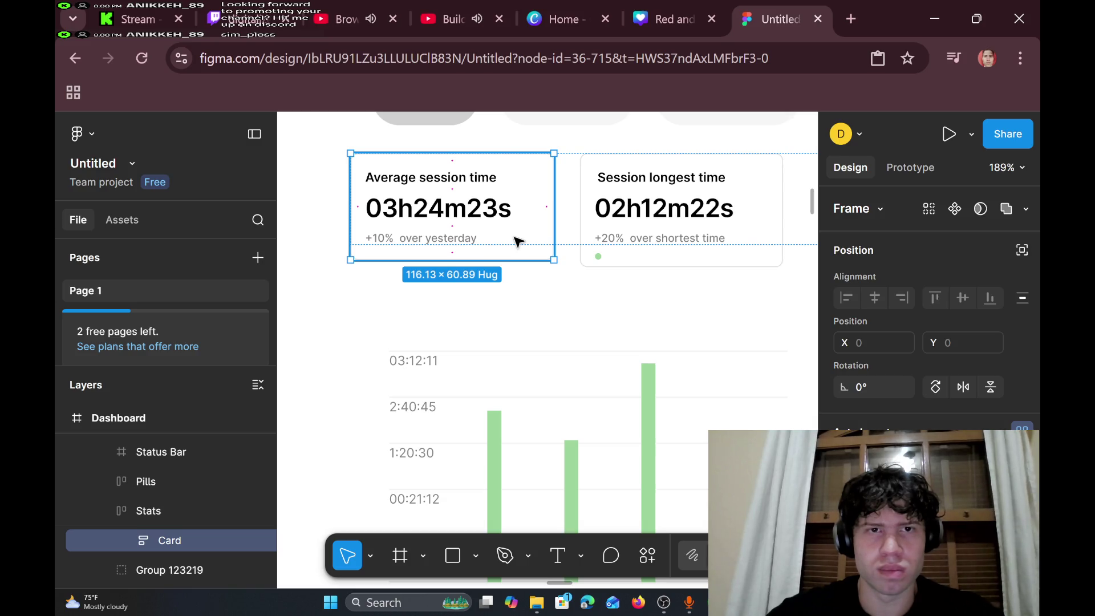
key(Delete)
- Shift the Session longest time card to the left
click(751, 214)
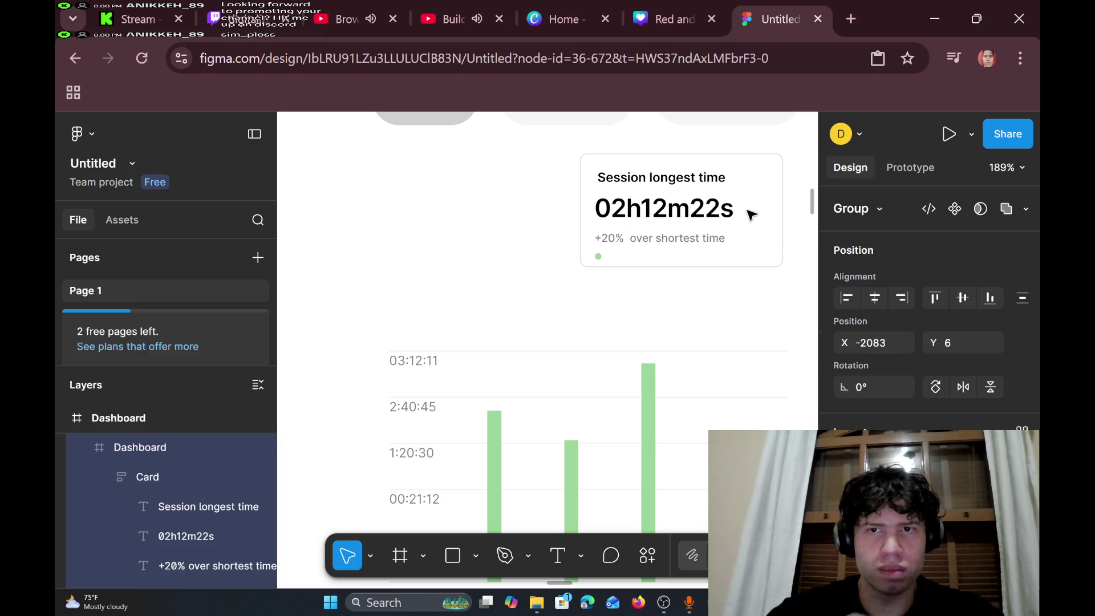
click(750, 213)
drag(750, 212, 535, 220)
click(512, 219)
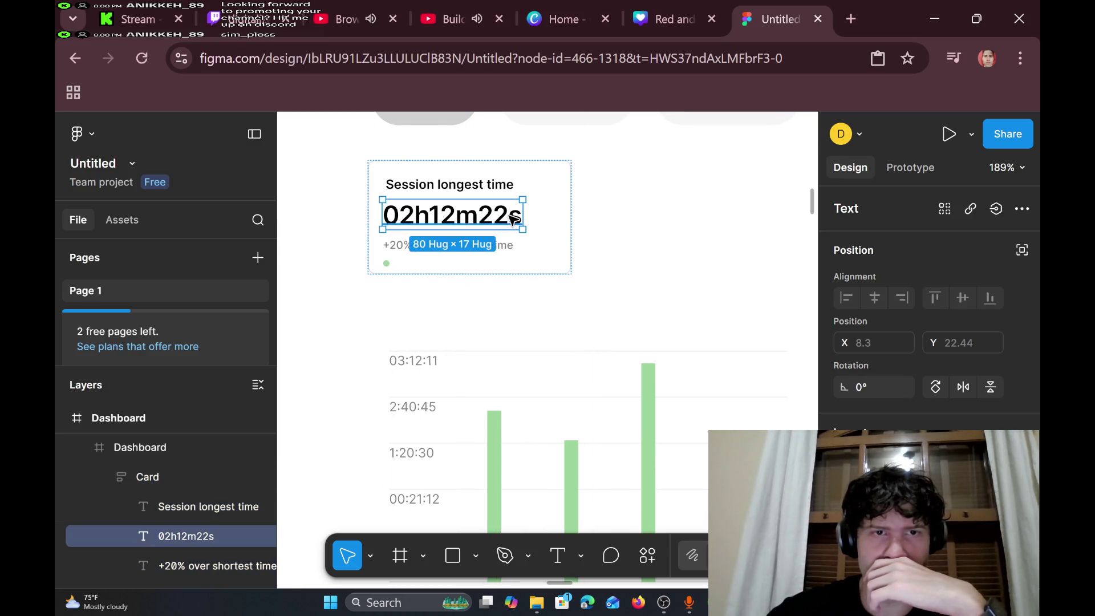
click(386, 264)
right_click(386, 270)
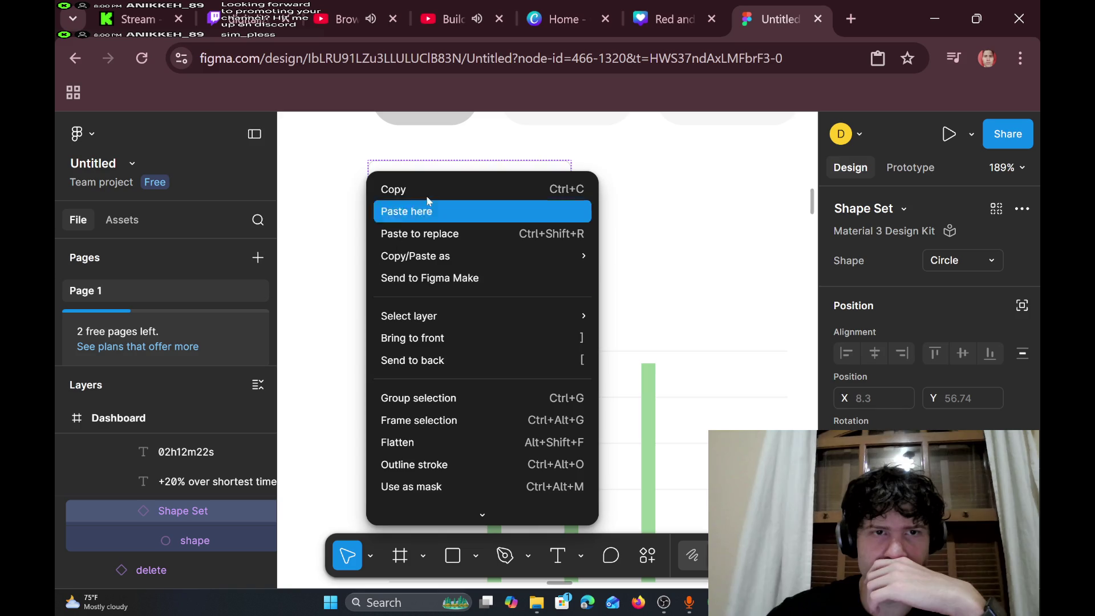
click(419, 187)
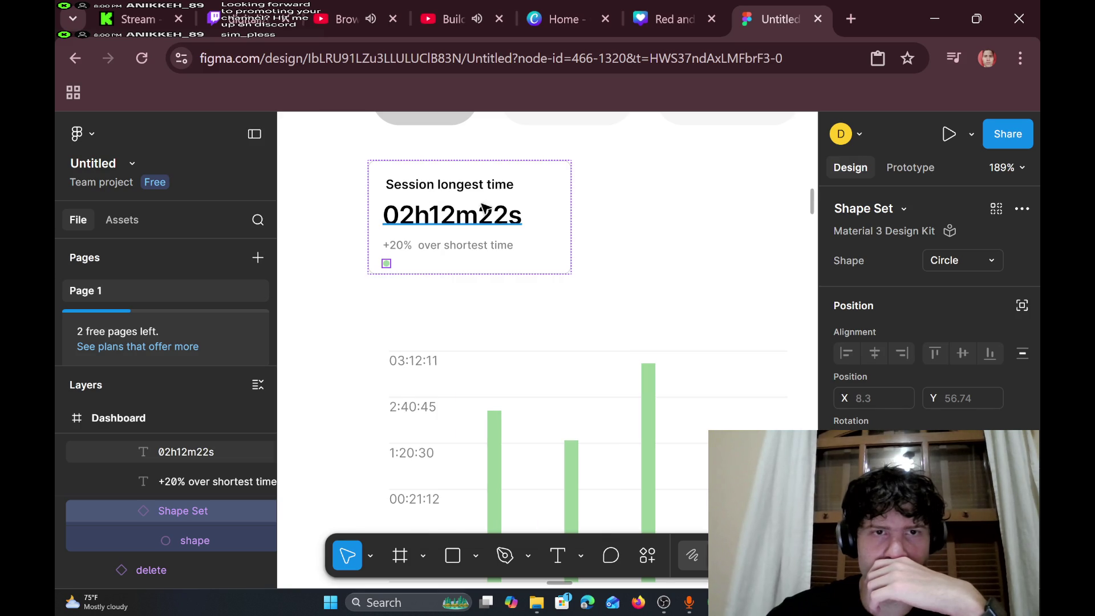
- Change the card's time value from 02h12m22s to 02h57m22s
click(439, 220)
double_click(439, 220)
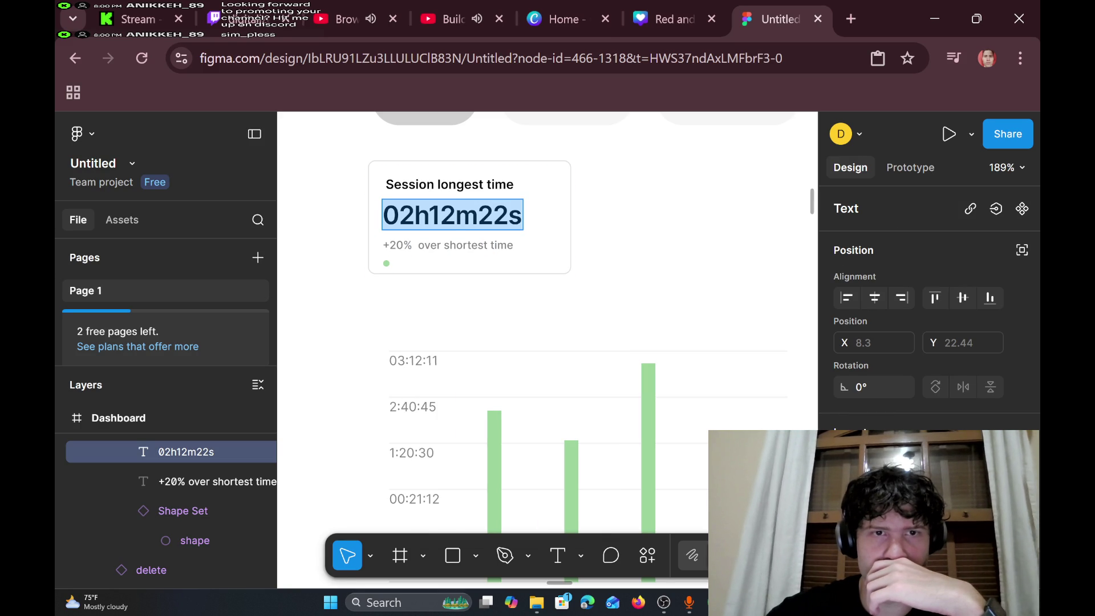
click(456, 215)
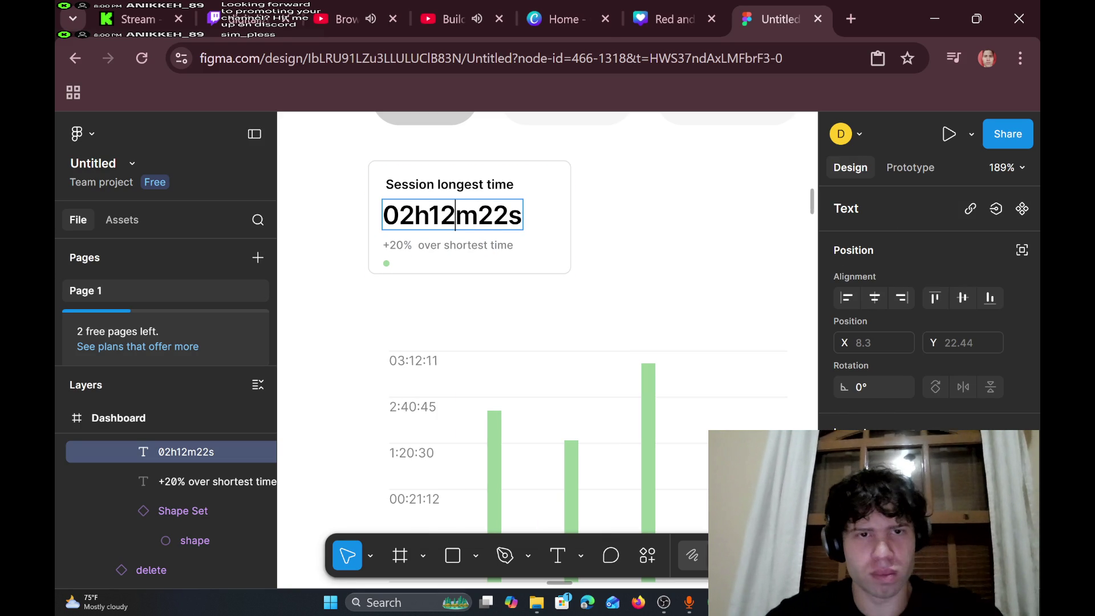
key(BackSpace)
key(BackSpace)
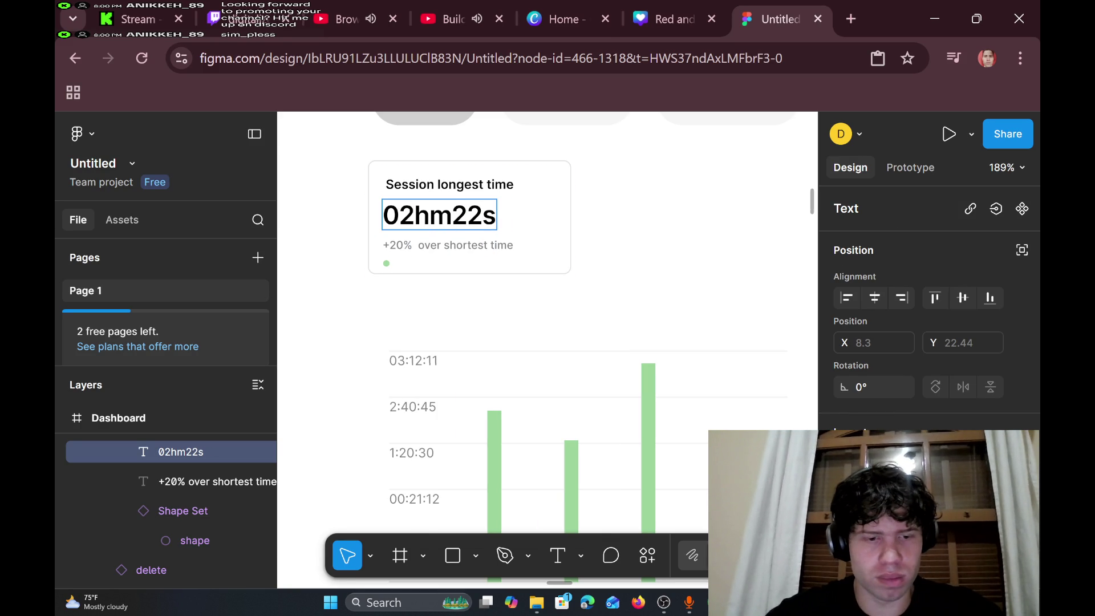
text(55)
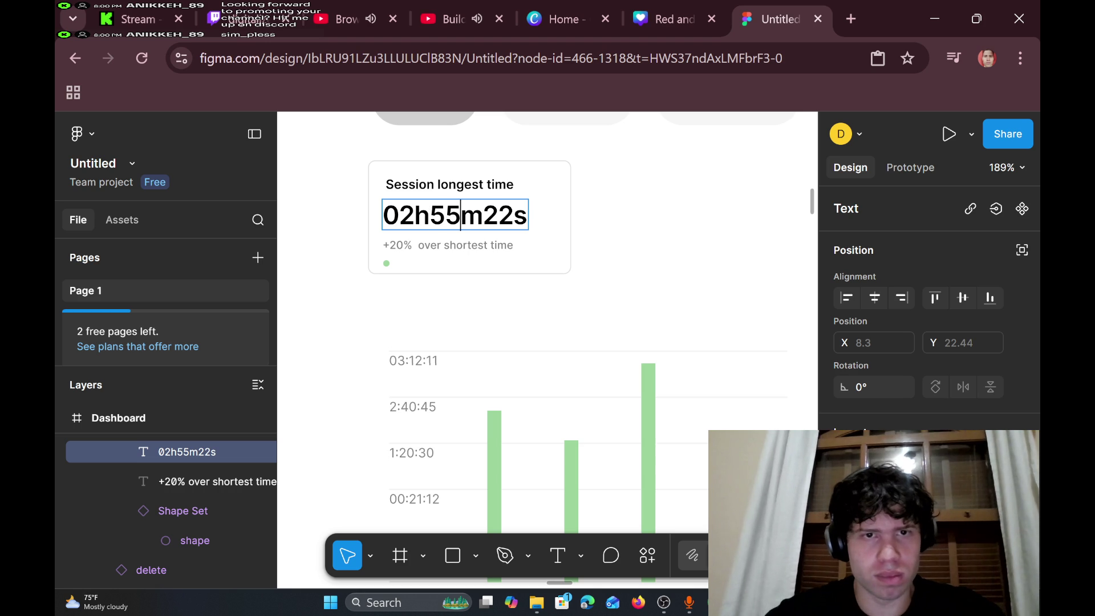
key(BackSpace)
text(7)
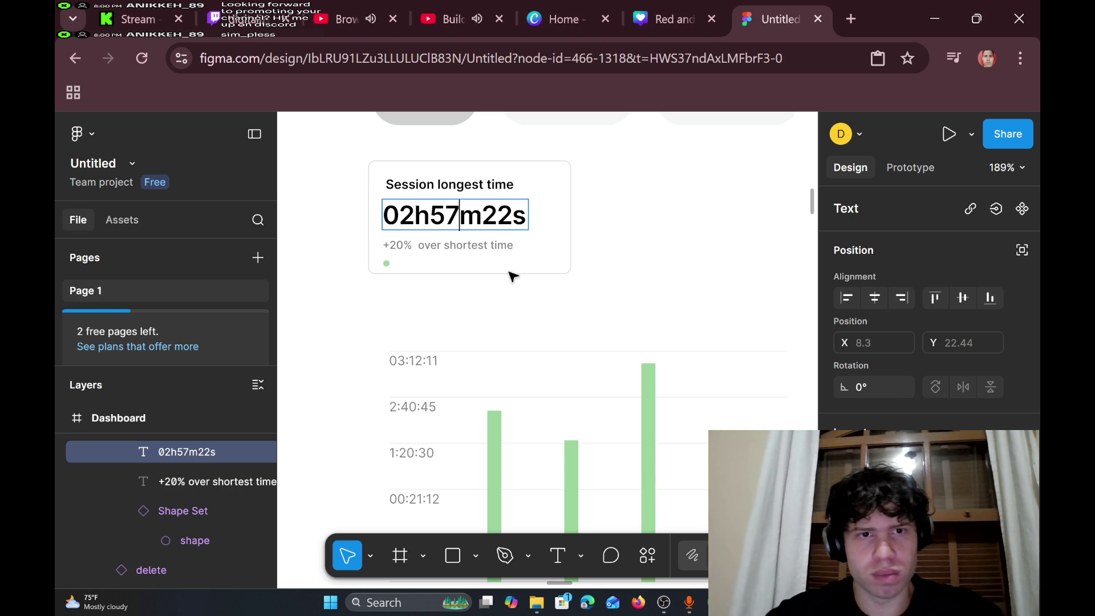
scroll(512, 277, down, 3)
- Zoom and pan the canvas to view the time cards and their description paragraph
scroll(512, 276, down, 5)
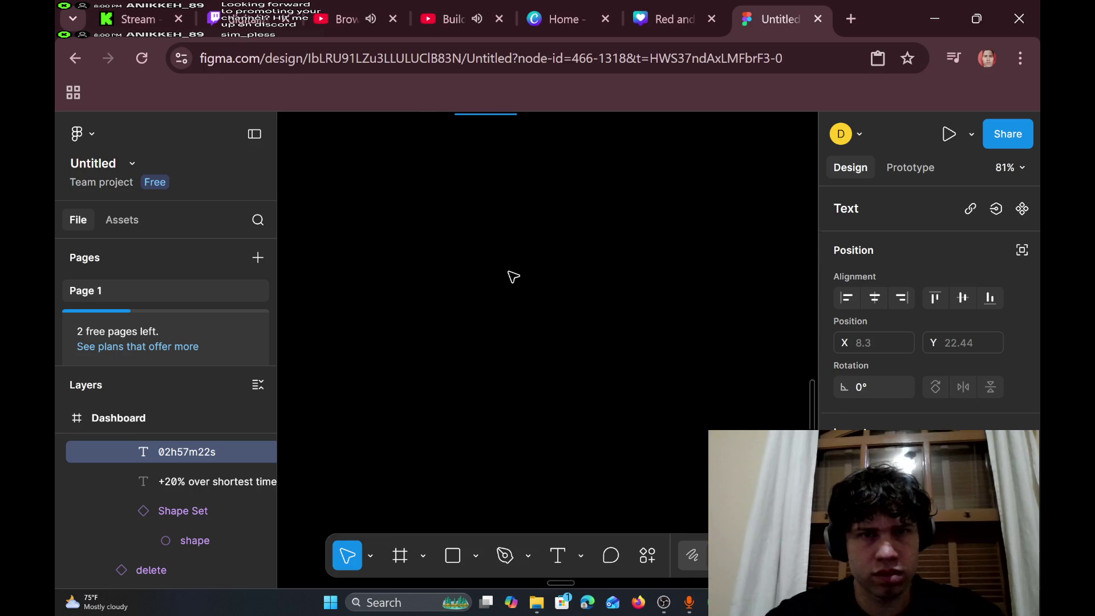
scroll(548, 279, down, 4)
scroll(547, 279, left, 2)
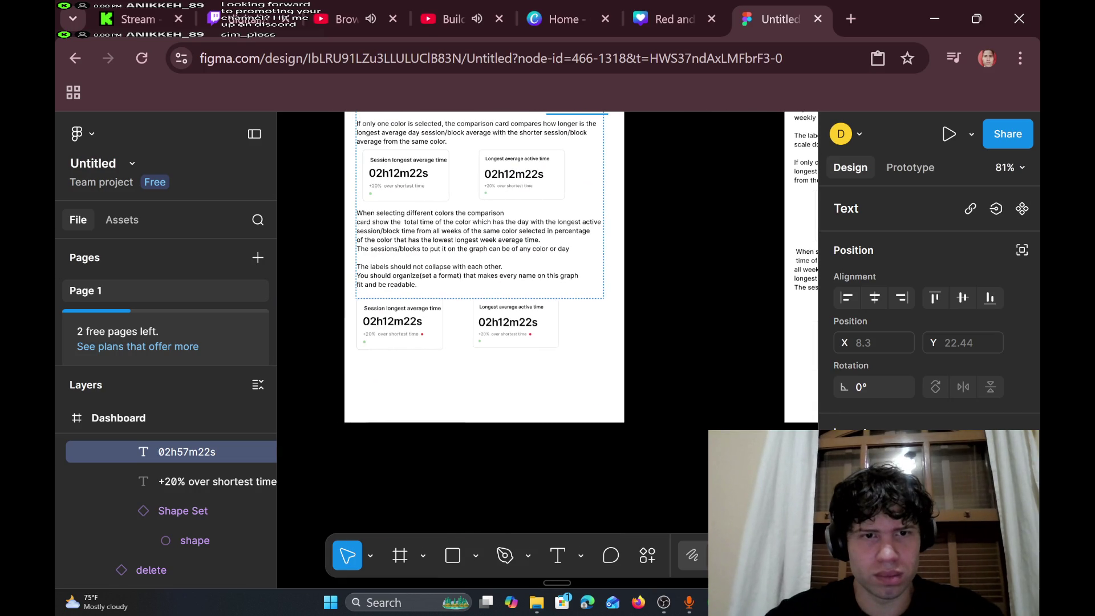
scroll(513, 276, down, 5)
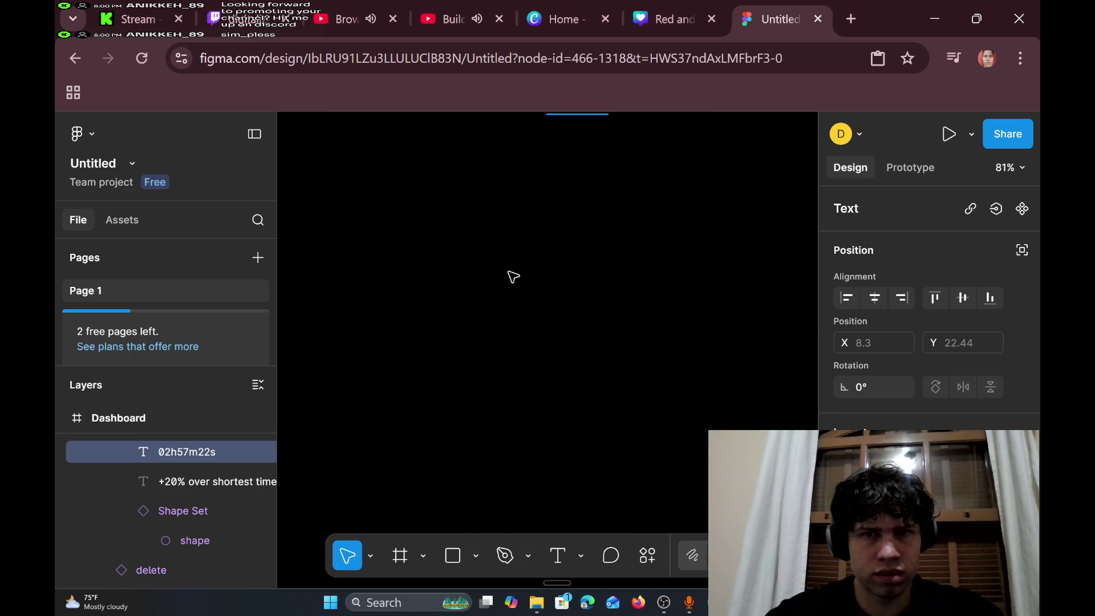
scroll(513, 277, up, 6)
scroll(512, 277, left, 2)
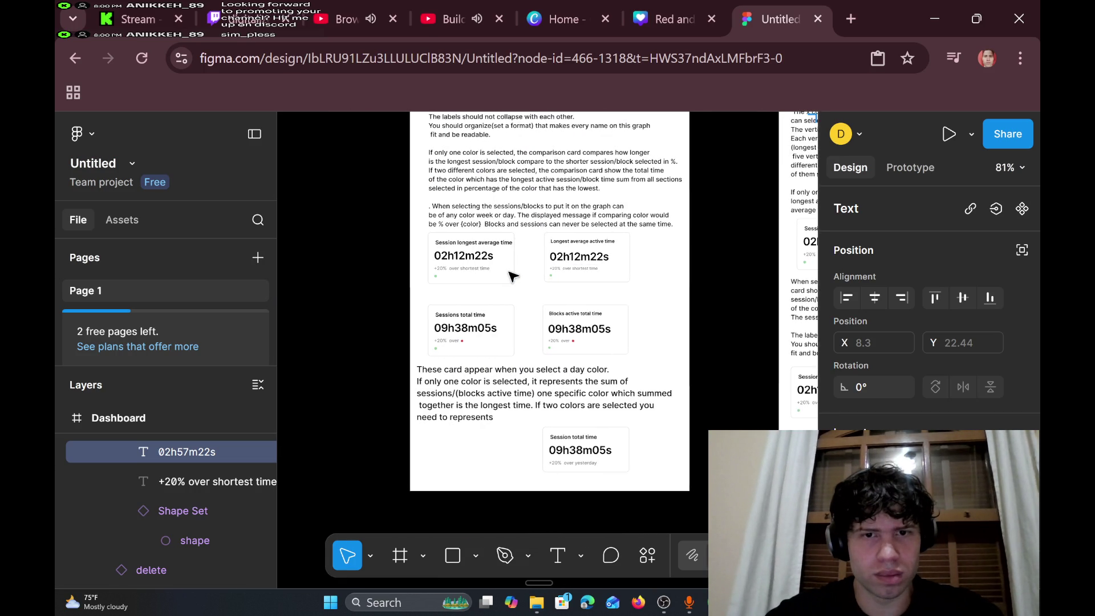
scroll(511, 276, left, 1)
scroll(512, 276, down, 4)
scroll(512, 276, up, 4)
scroll(511, 276, down, 2)
scroll(511, 276, up, 3)
scroll(512, 276, right, 2)
scroll(511, 276, up, 3)
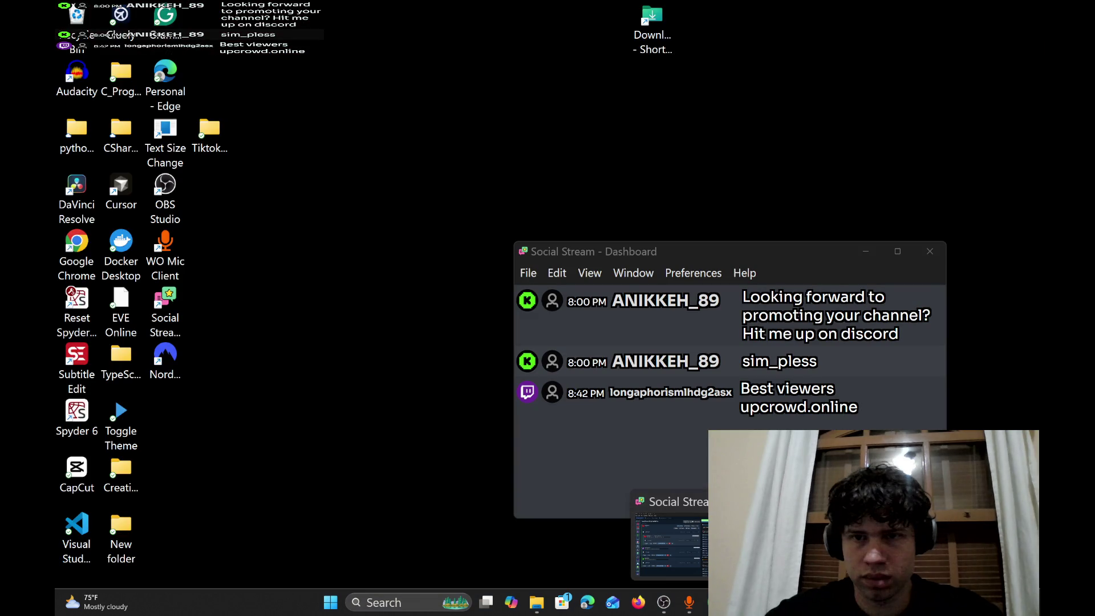
- Minimize the Social Stream chat window and select the Blocks active total time card
click(667, 536)
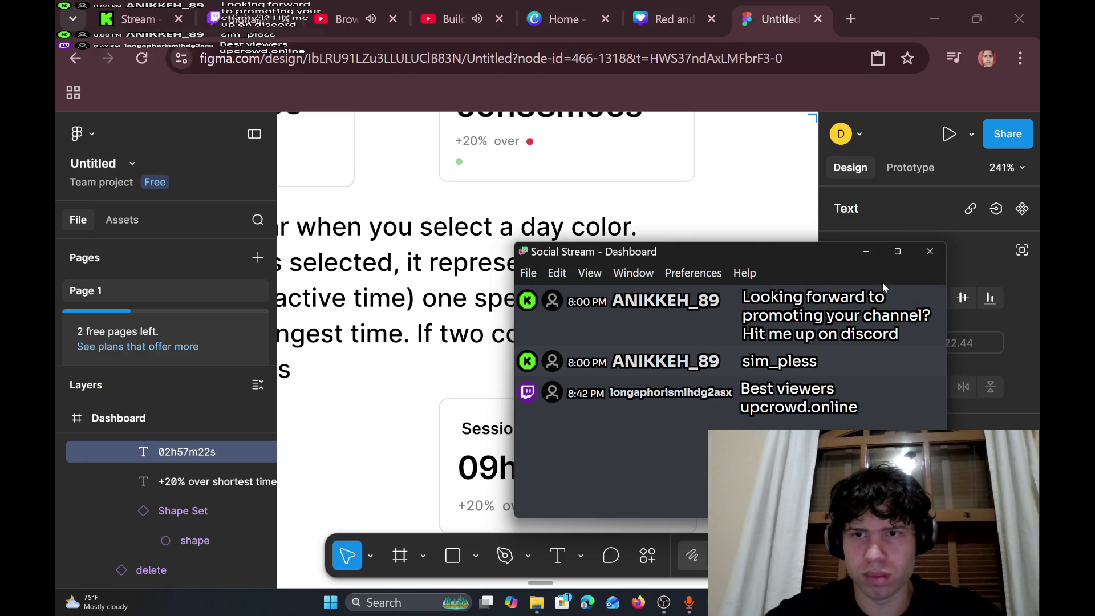
click(875, 256)
scroll(630, 385, down, 2)
scroll(628, 388, up, 1)
scroll(630, 387, down, 5)
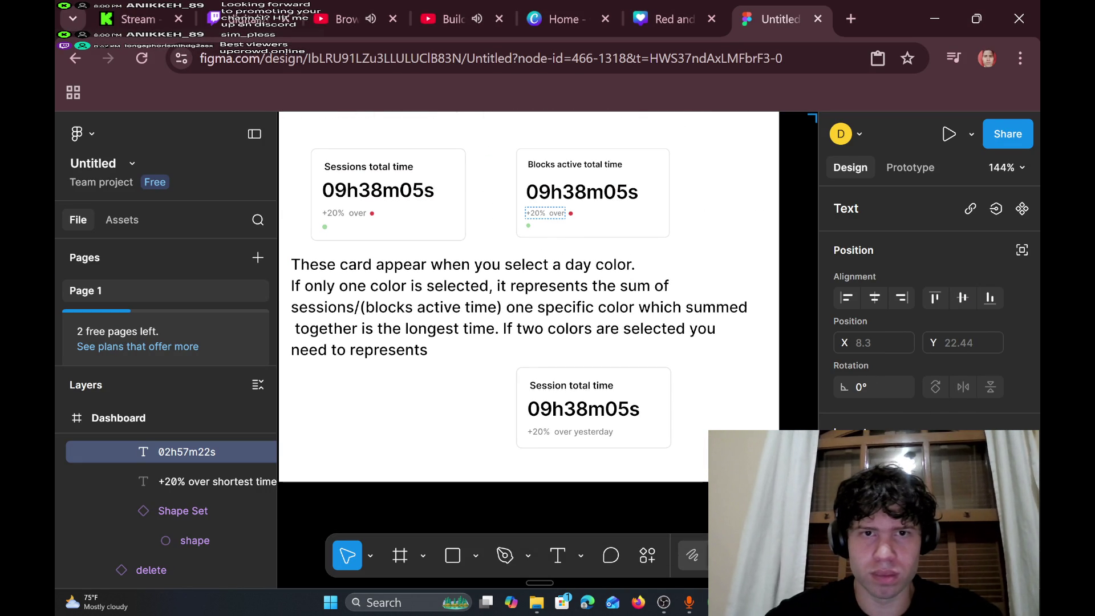
click(533, 228)
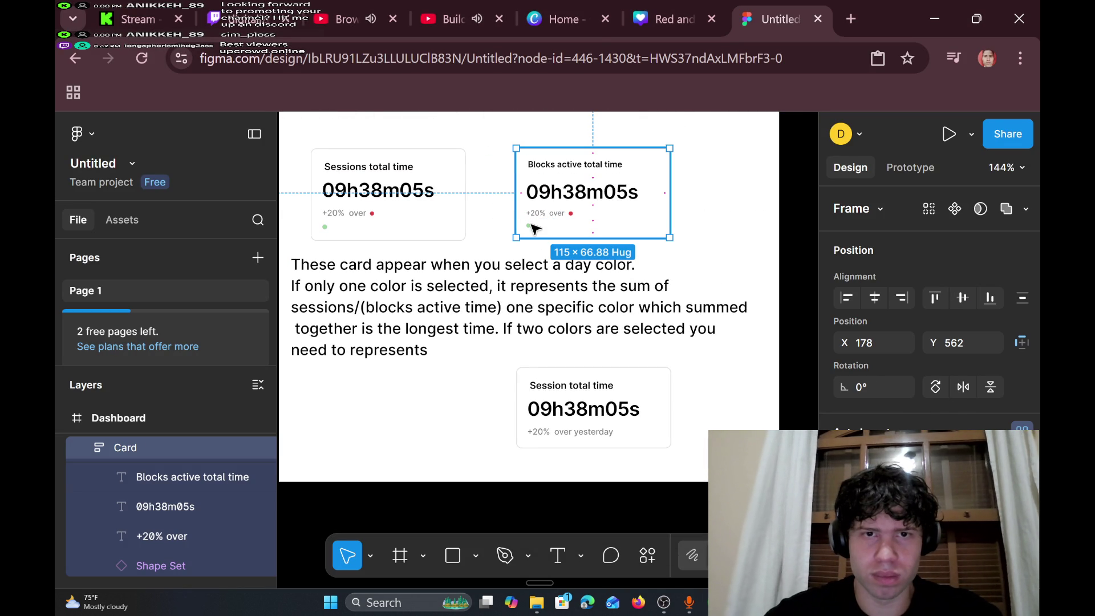
- Copy the green dot shape from the Blocks active total time card
click(530, 226)
click(529, 226)
right_click(528, 225)
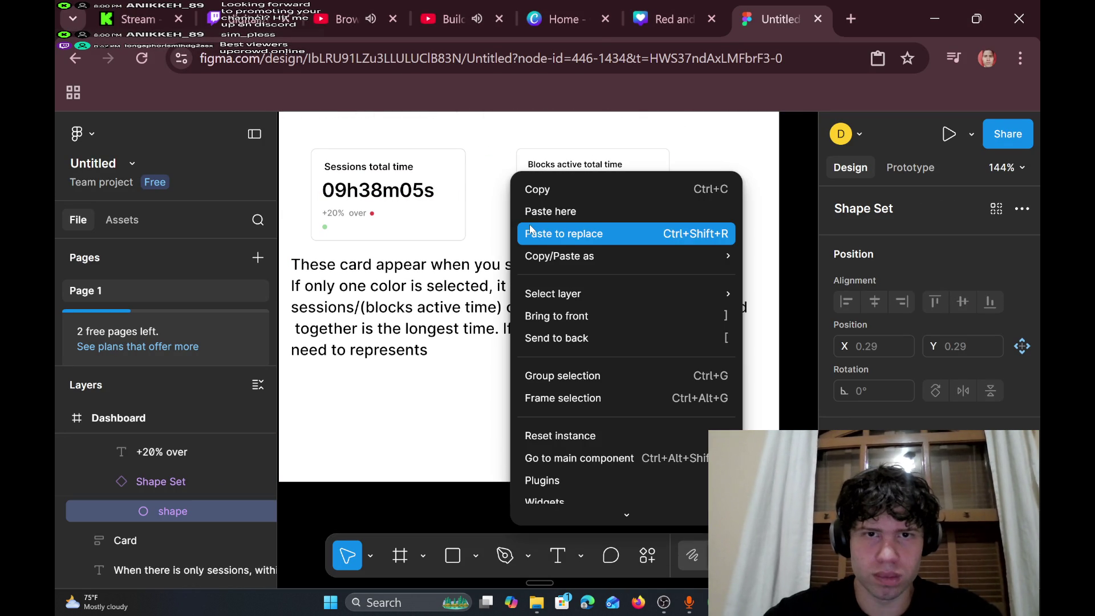
key(ctrl+v)
- Edit the Session total time card's '+20% over yesterday' text, leaving it unchanged
scroll(632, 431, up, 5)
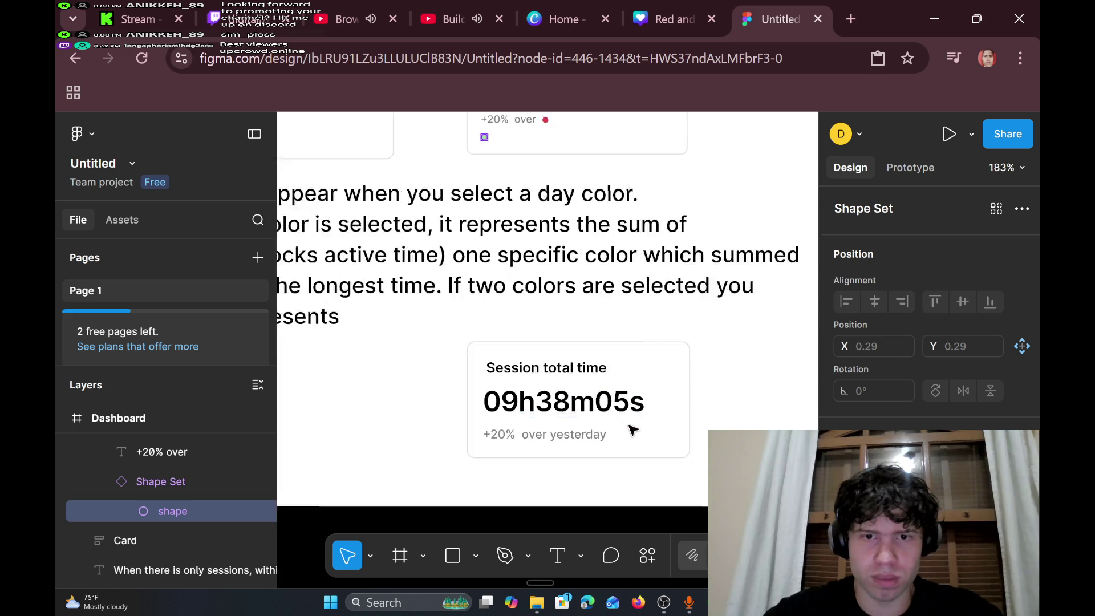
click(621, 444)
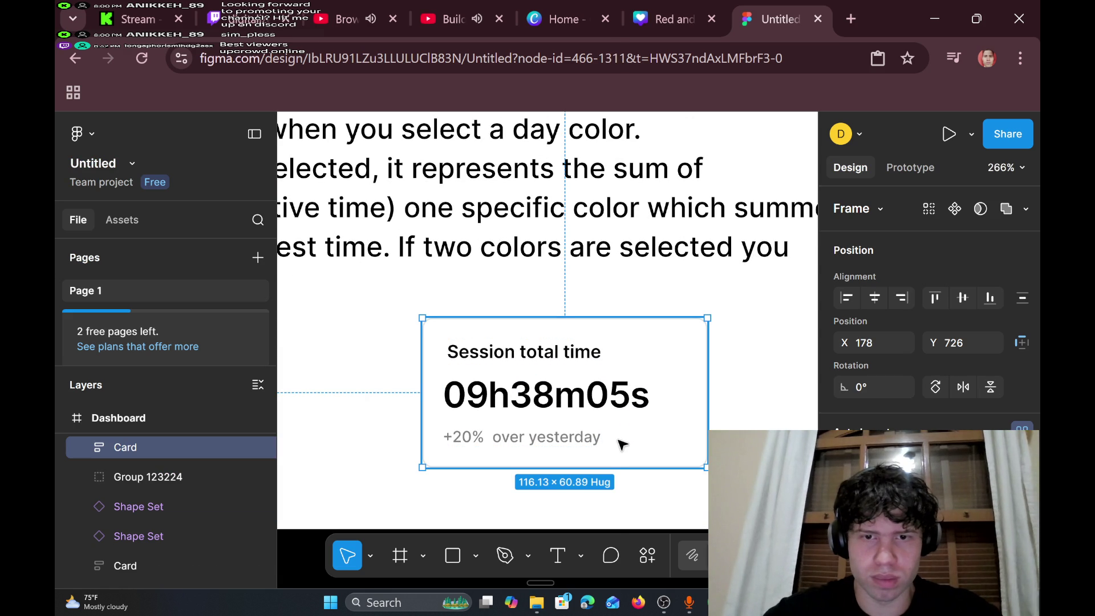
click(602, 434)
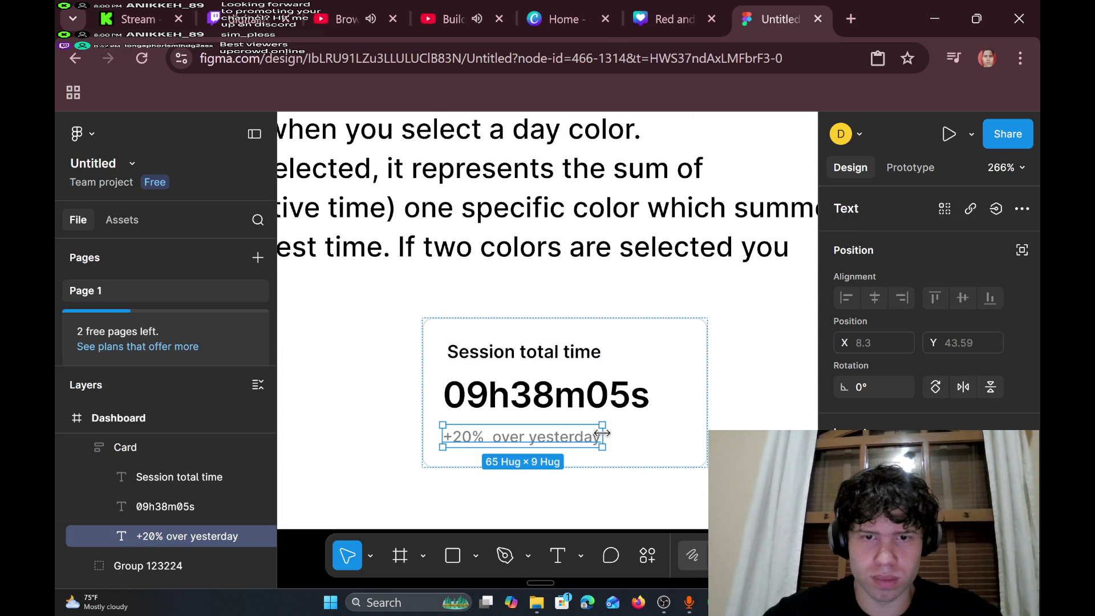
click(623, 442)
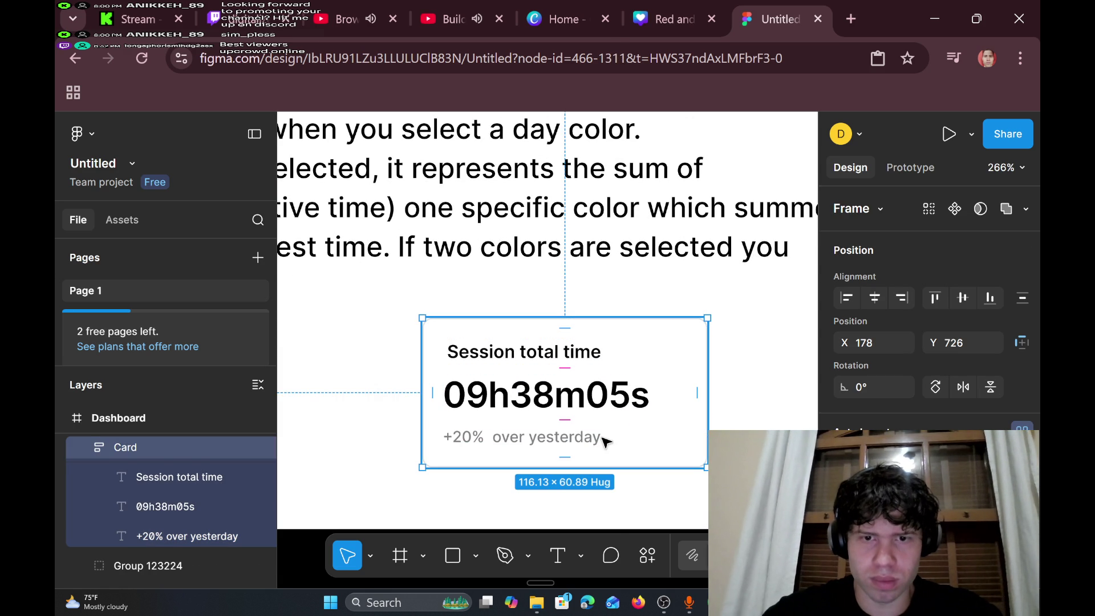
double_click(602, 438)
click(601, 438)
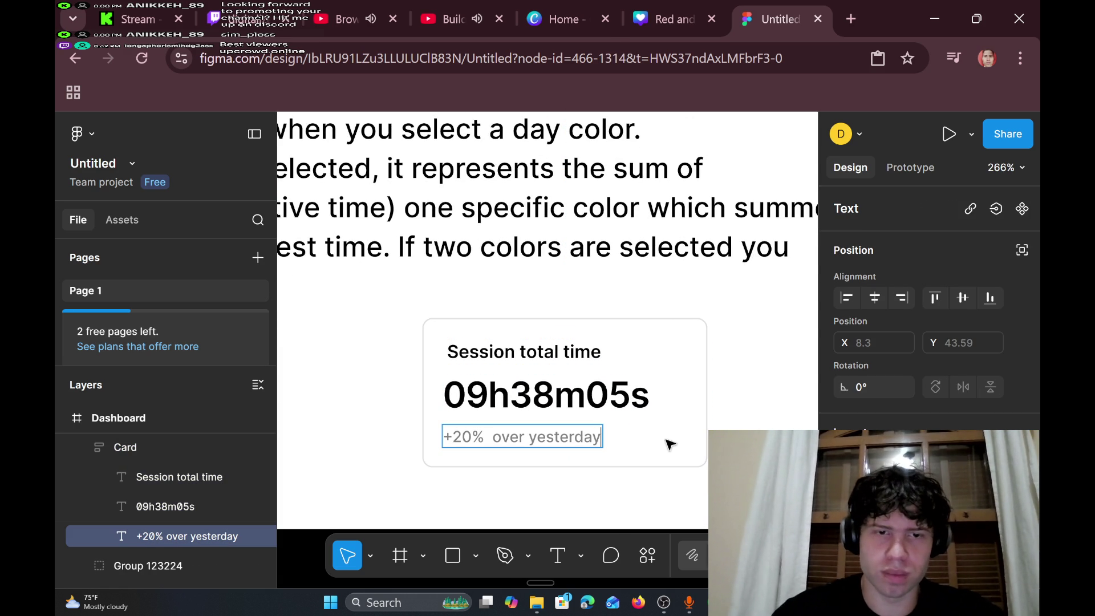
key(Return)
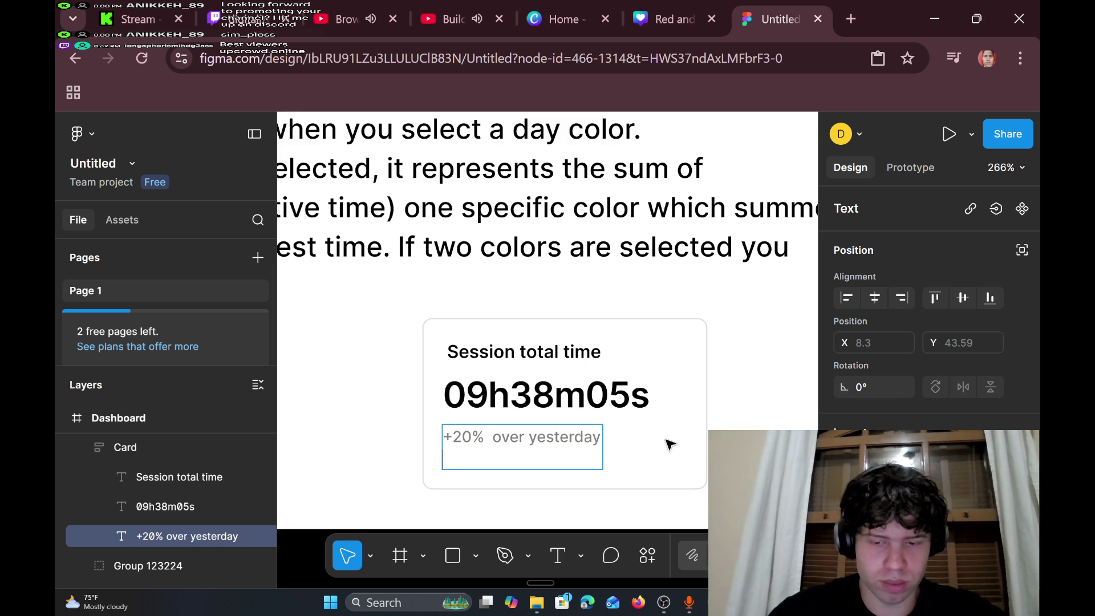
key(BackSpace)
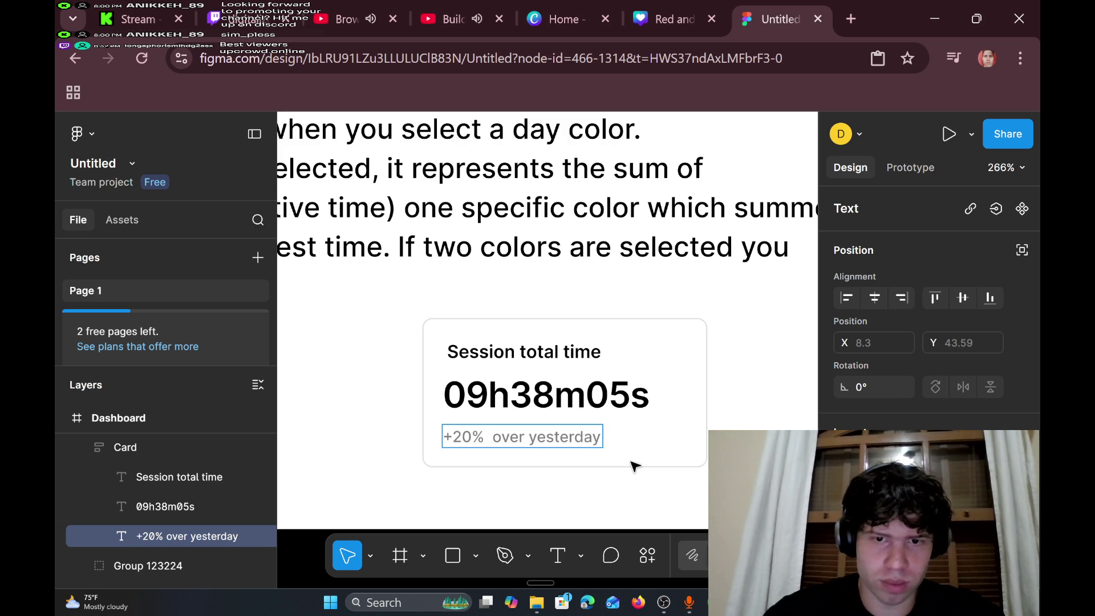
key(Escape)
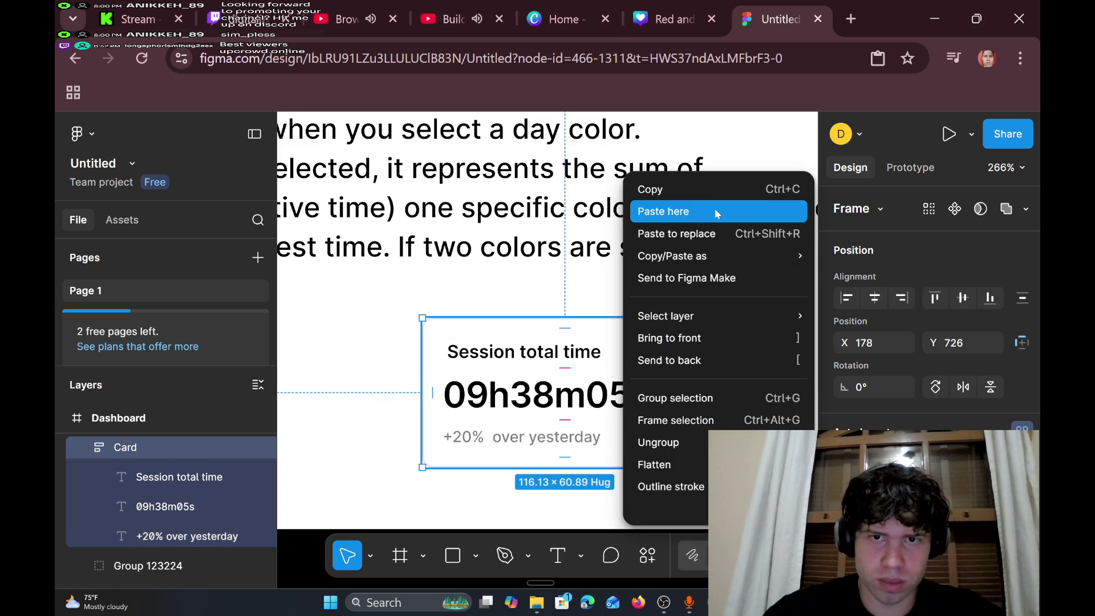
- Paste the dot and place it on the Session total time card's bottom-right corner
click(714, 210)
drag(625, 448, 450, 457)
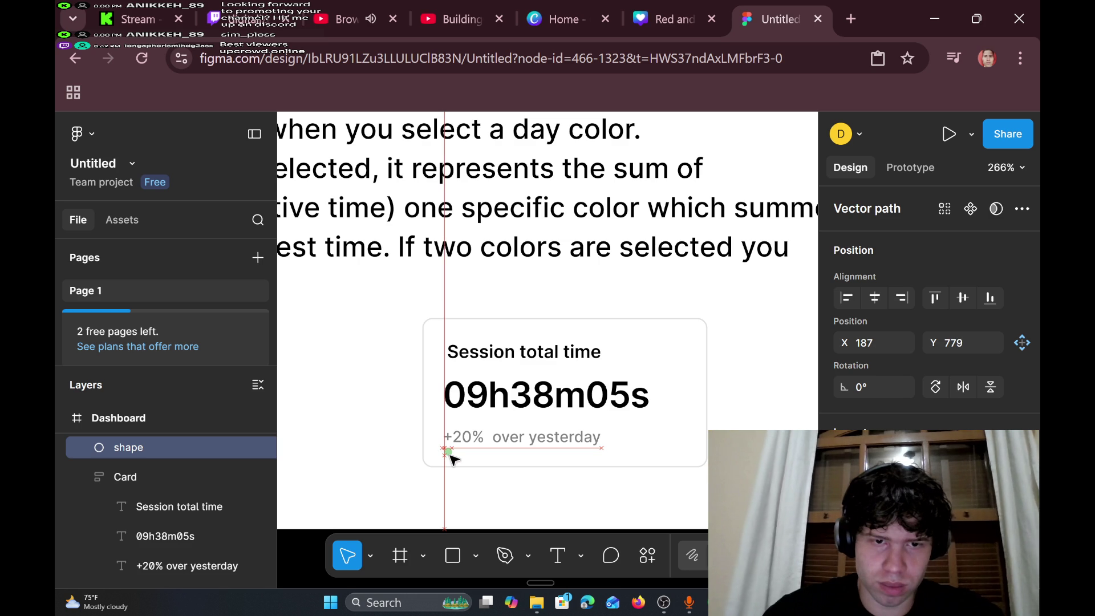
mouse_move(450, 458)
mouse_down()
mouse_move(711, 417)
mouse_move(694, 462)
mouse_up()
click(788, 422)
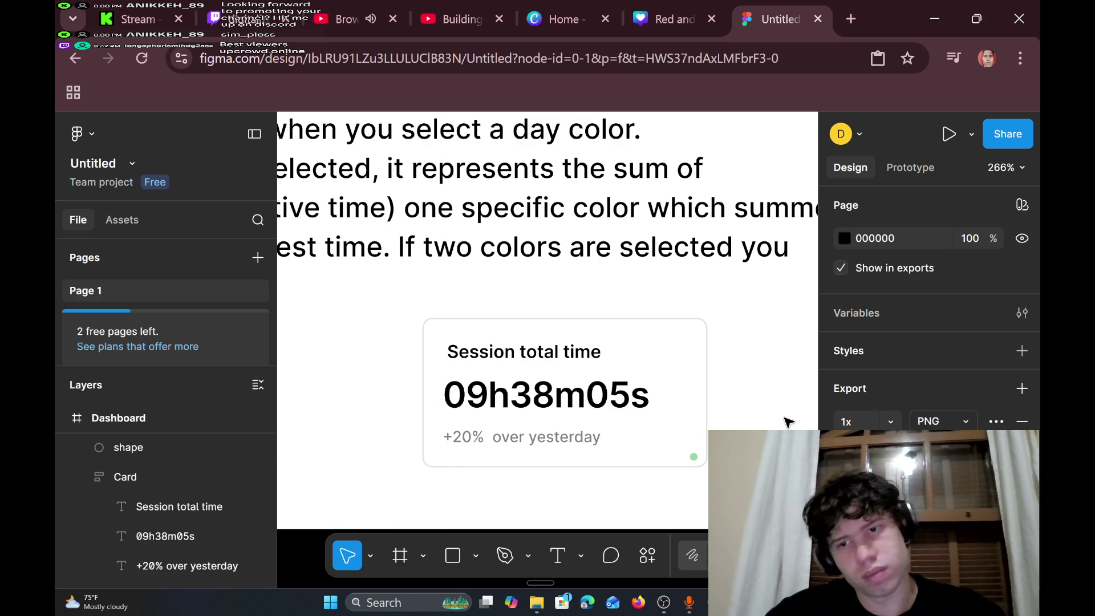
- Reposition the Blocks card's dot, restoring the card after an accidental delete, then select the pasted dot
scroll(788, 422, down, 5)
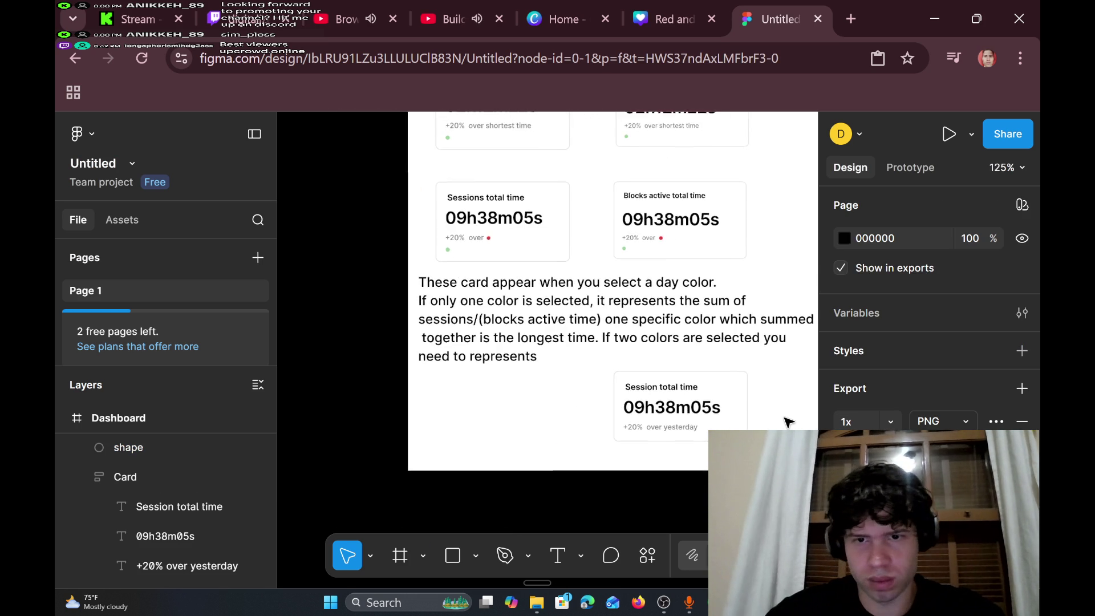
click(627, 254)
click(626, 252)
mouse_move(627, 252)
mouse_down()
mouse_move(723, 241)
mouse_move(804, 385)
mouse_move(772, 276)
mouse_up()
click(735, 248)
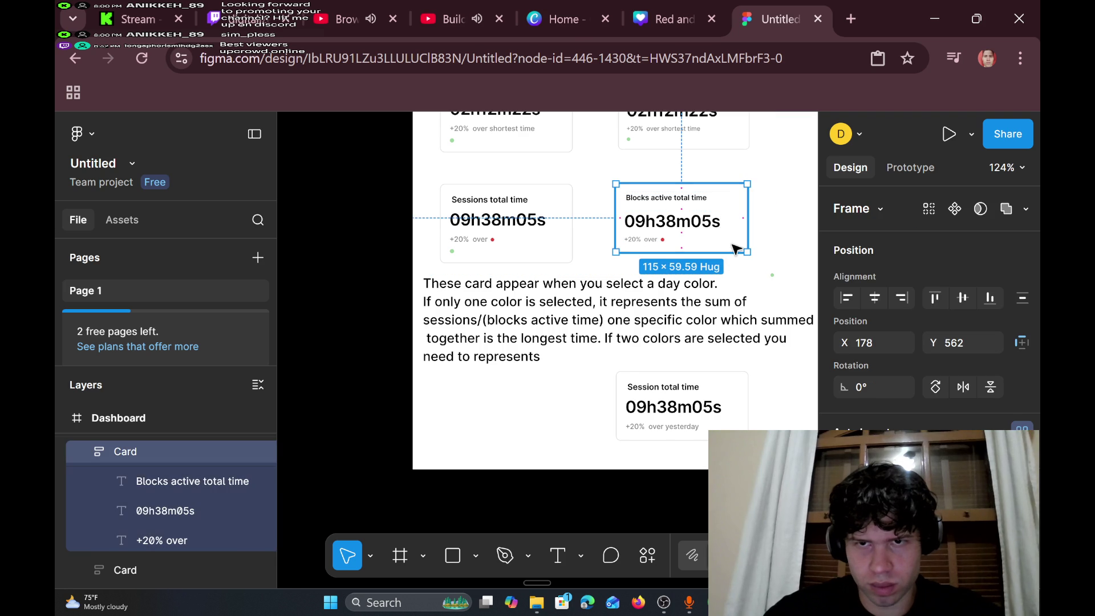
key(Delete)
key(ctrl+z)
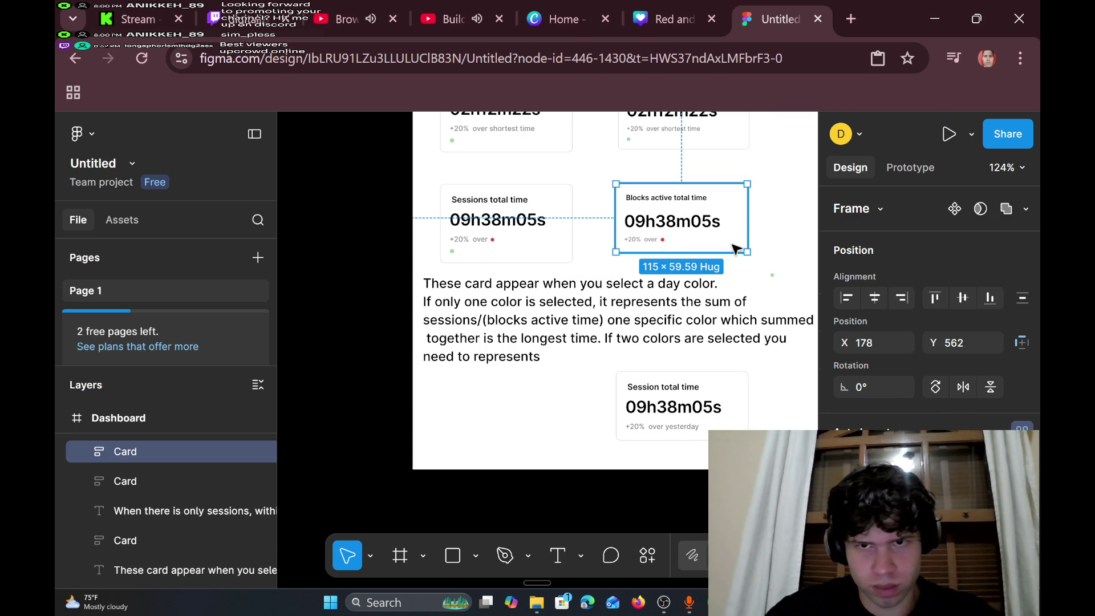
mouse_move(772, 276)
mouse_down()
mouse_move(755, 245)
mouse_move(741, 248)
mouse_up()
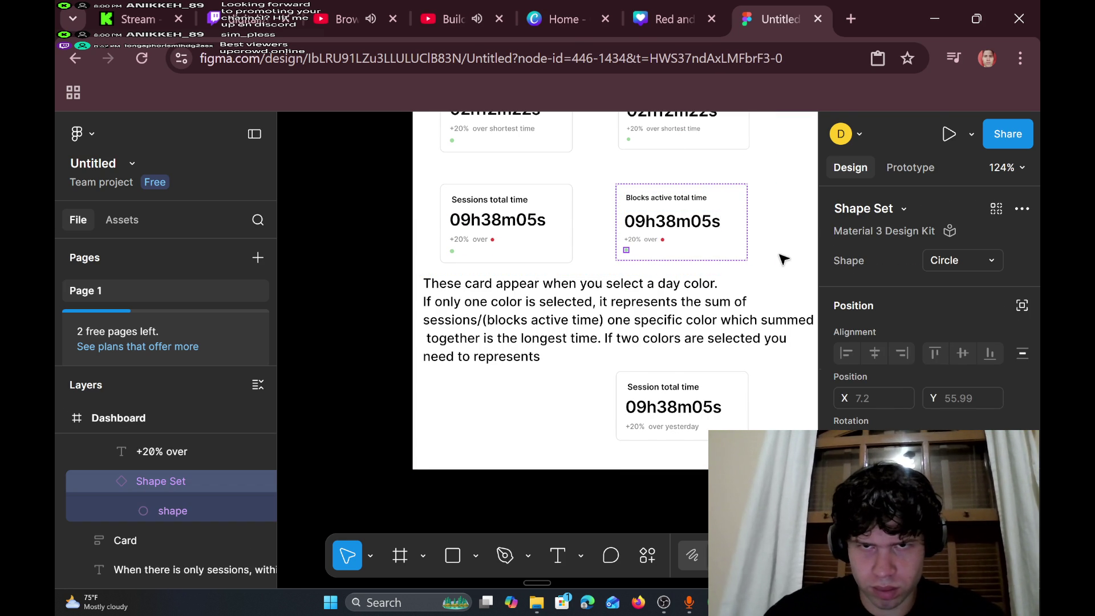
key(ctrl+z)
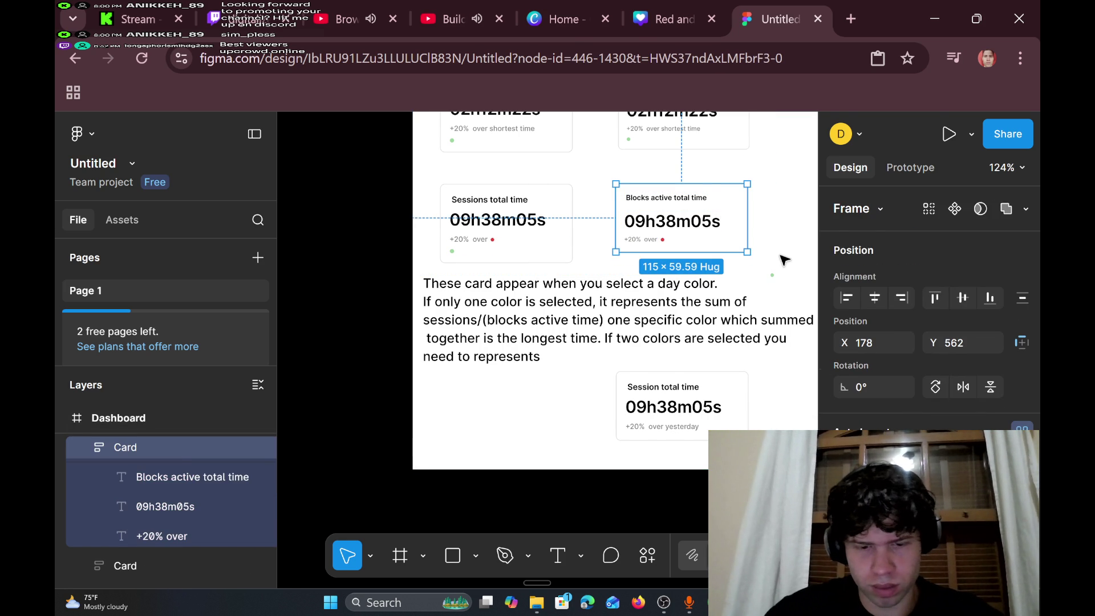
key(ctrl+shift+z)
click(764, 303)
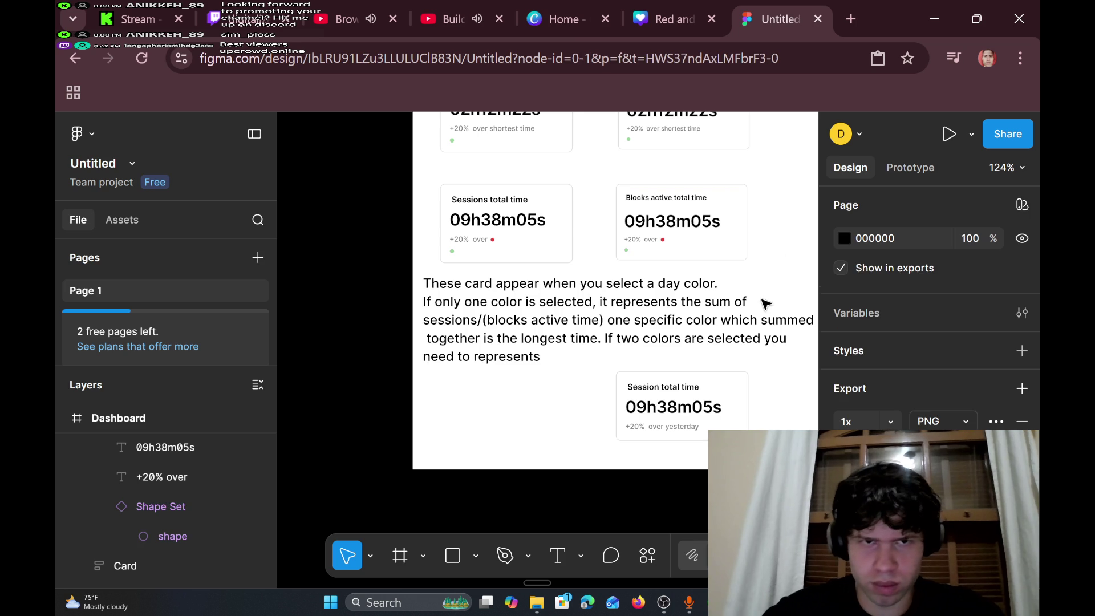
click(816, 447)
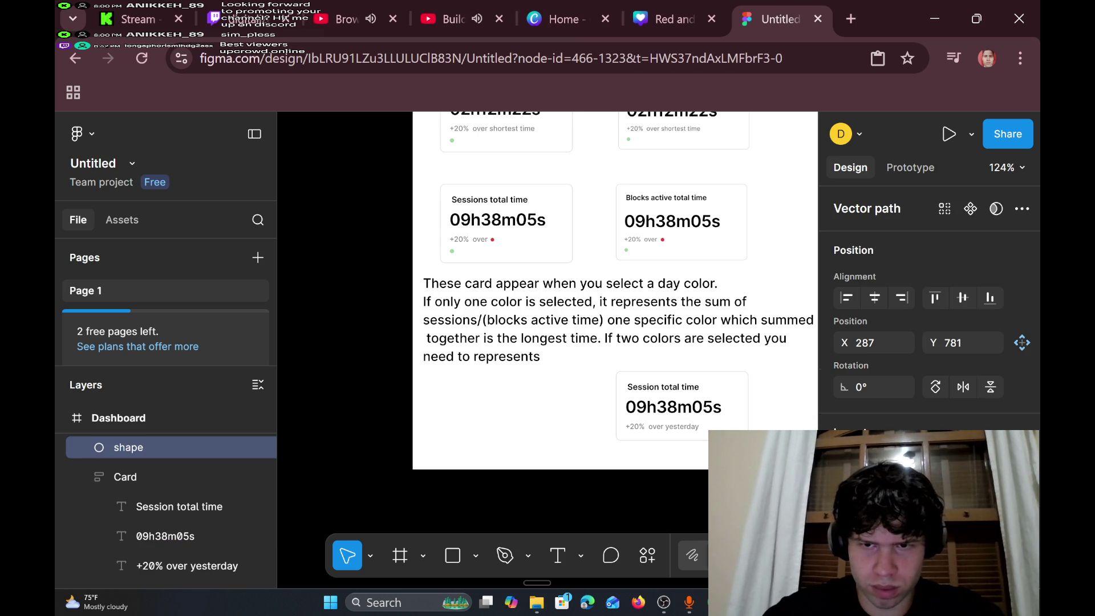
- Try dragging the Blocks card's dot to its bottom-right, undoing each move
click(627, 250)
click(627, 251)
scroll(627, 251, up, 3)
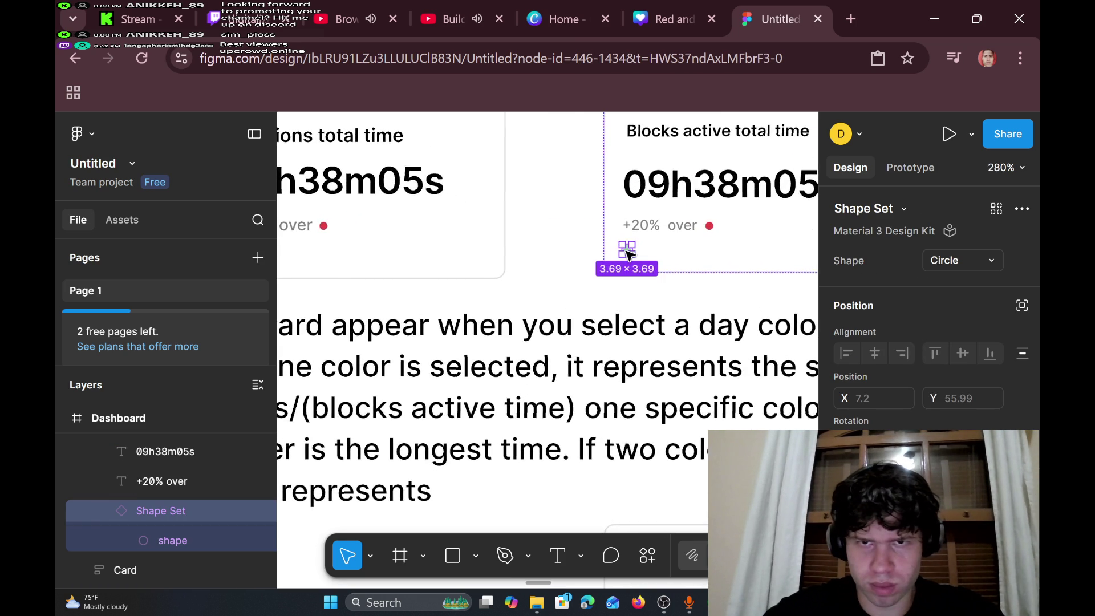
scroll(627, 254, right, 3)
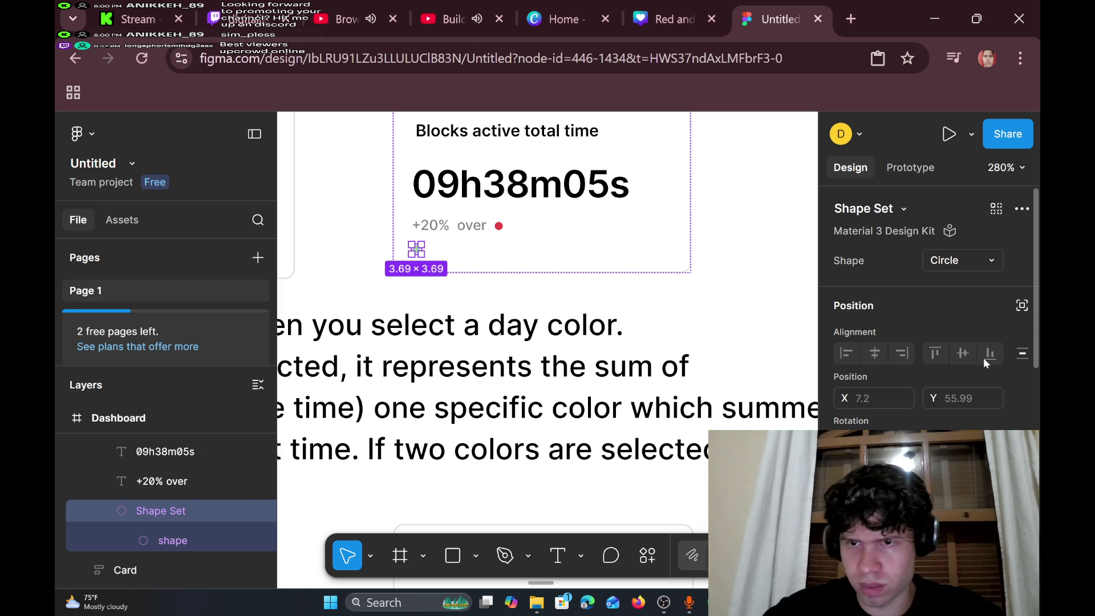
scroll(893, 365, down, 5)
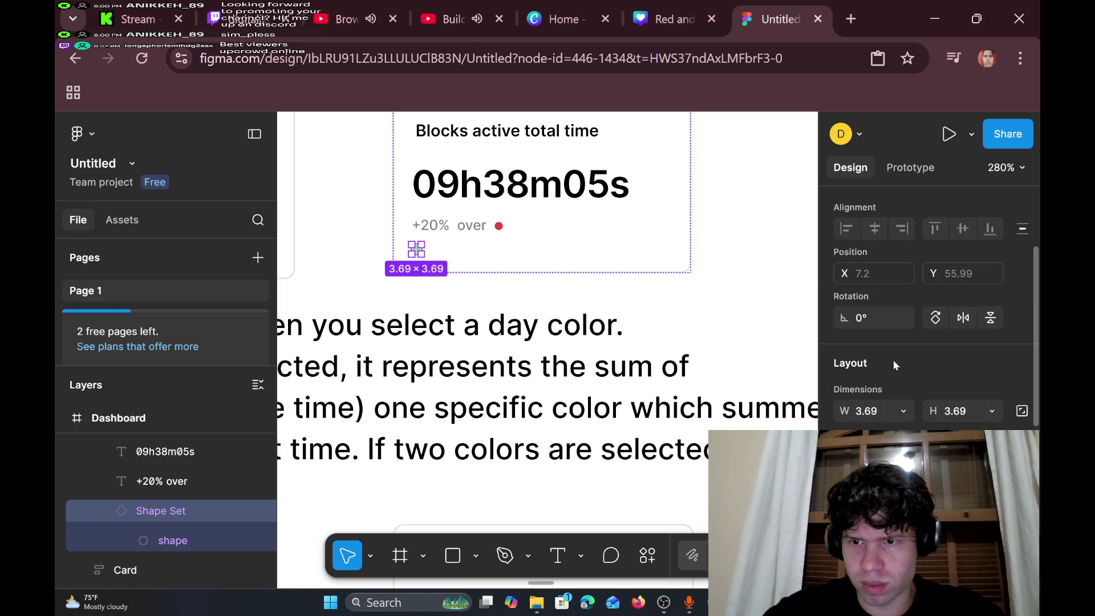
scroll(893, 365, down, 3)
scroll(893, 365, up, 7)
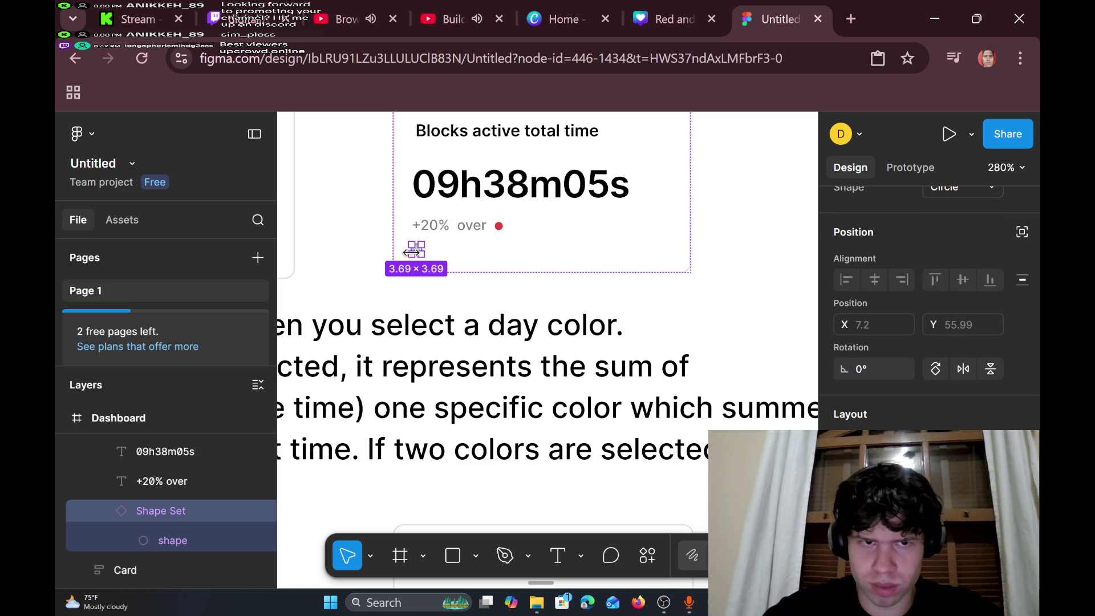
drag(417, 251, 652, 255)
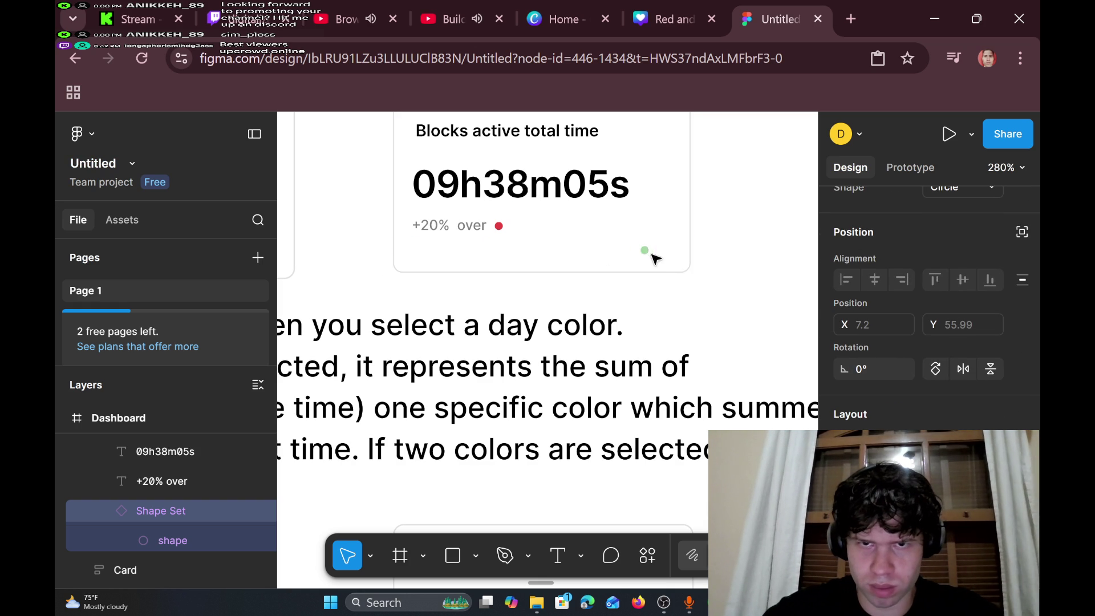
key(ctrl+z)
click(682, 268)
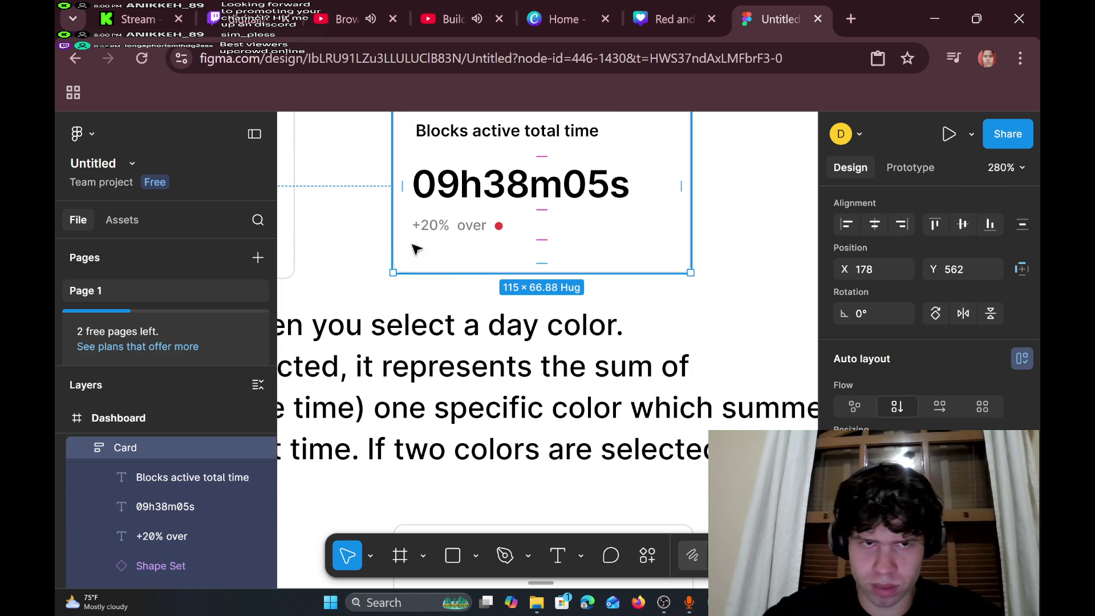
click(418, 251)
mouse_move(418, 251)
mouse_down()
mouse_move(683, 275)
mouse_move(669, 257)
mouse_up()
key(ctrl+z)
- Retry moving the inner circle marker, undo again, and select the nested circle shape
double_click(417, 249)
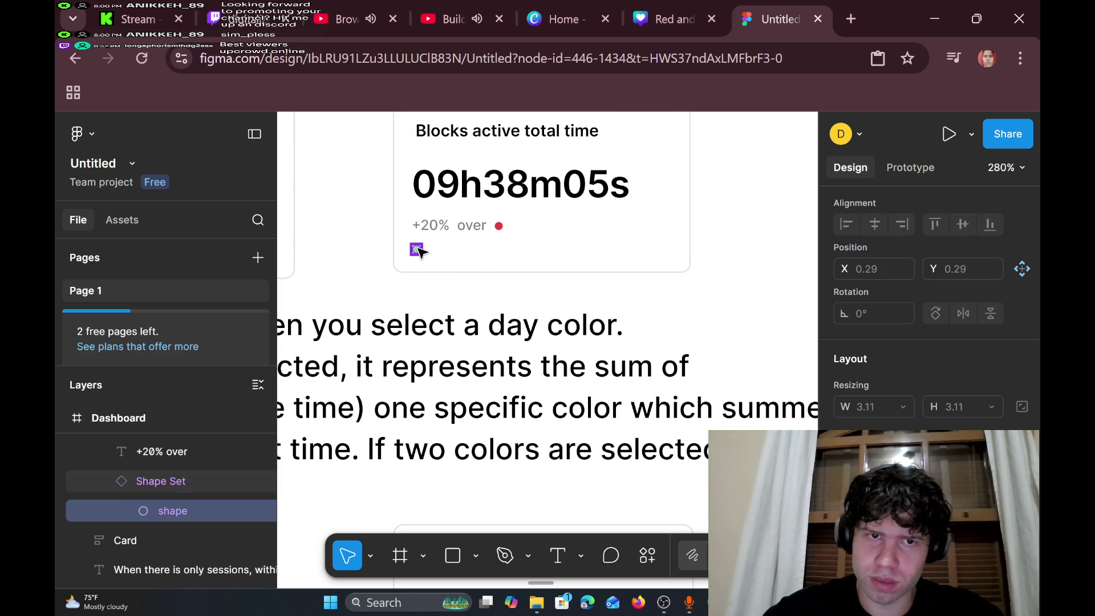
drag(417, 249, 679, 263)
click(679, 263)
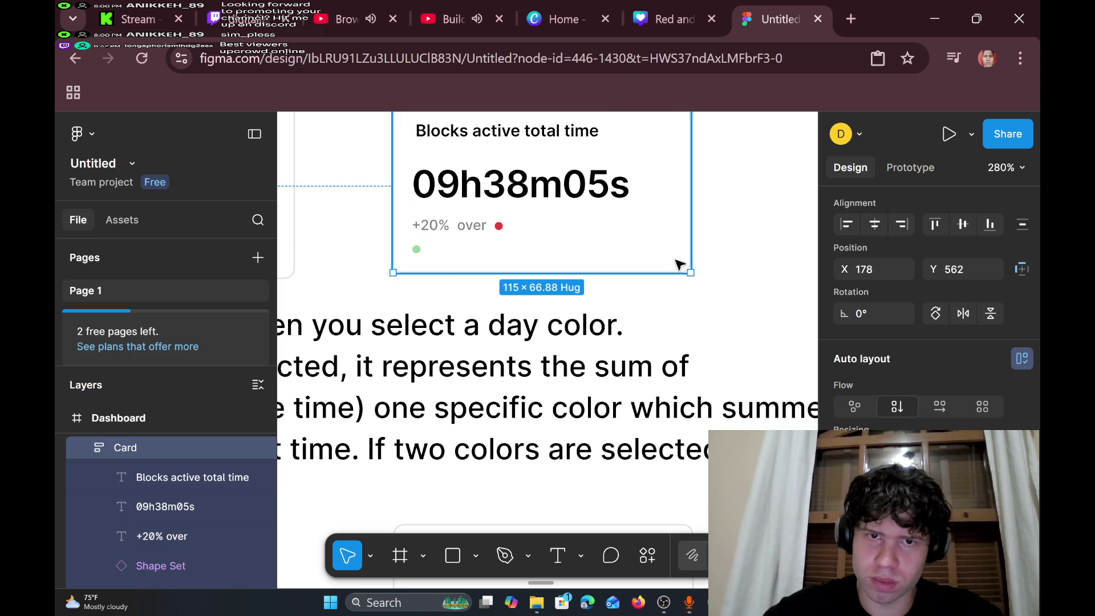
click(686, 295)
drag(418, 251, 653, 249)
key(ctrl+z)
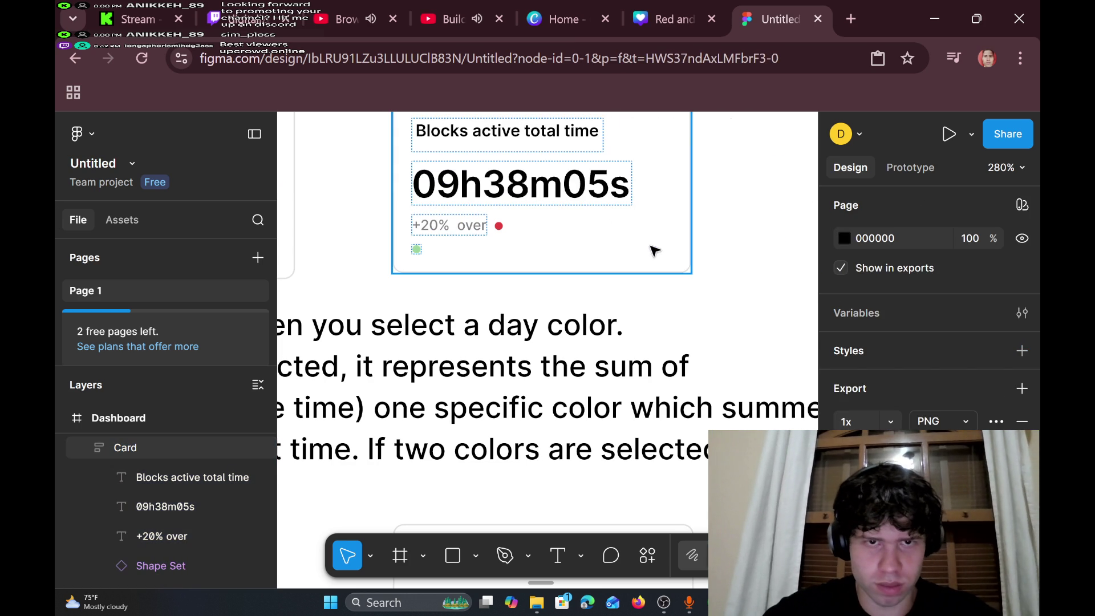
click(417, 251)
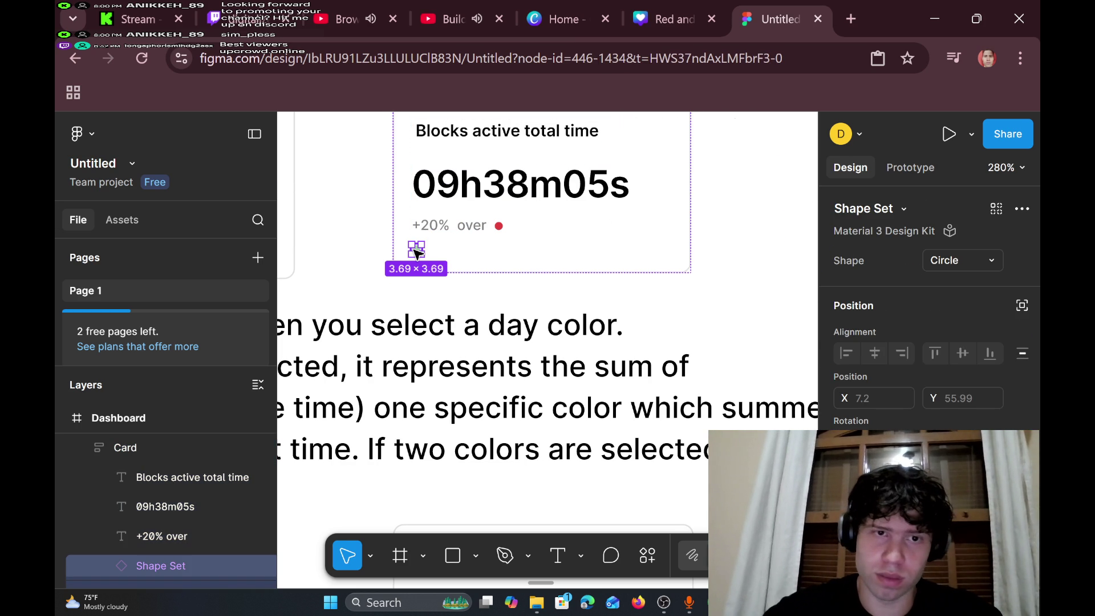
drag(419, 251, 665, 258)
key(ctrl+z)
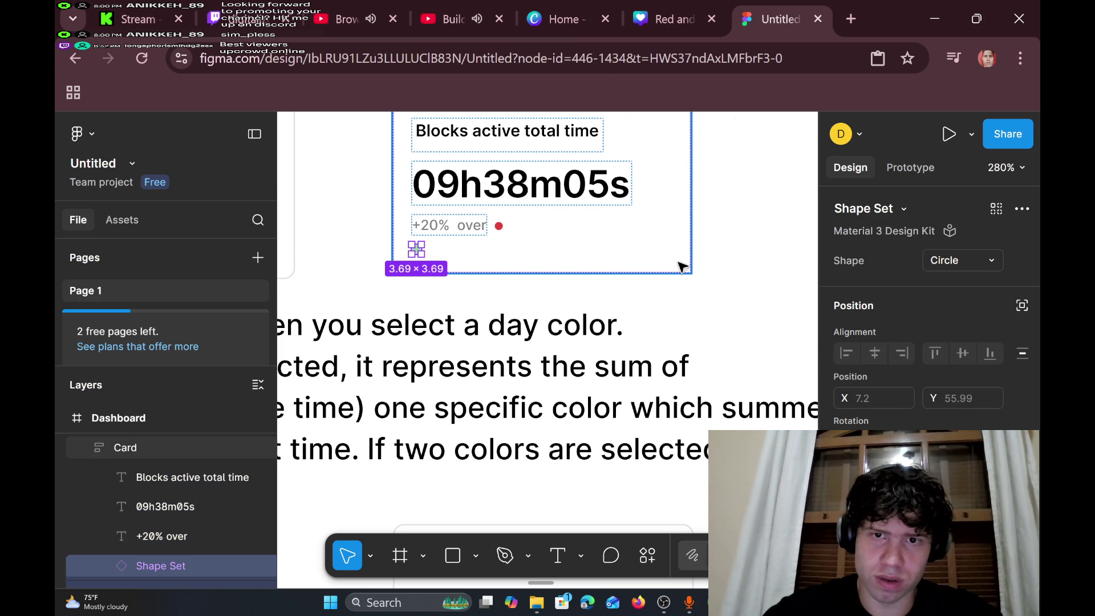
click(719, 303)
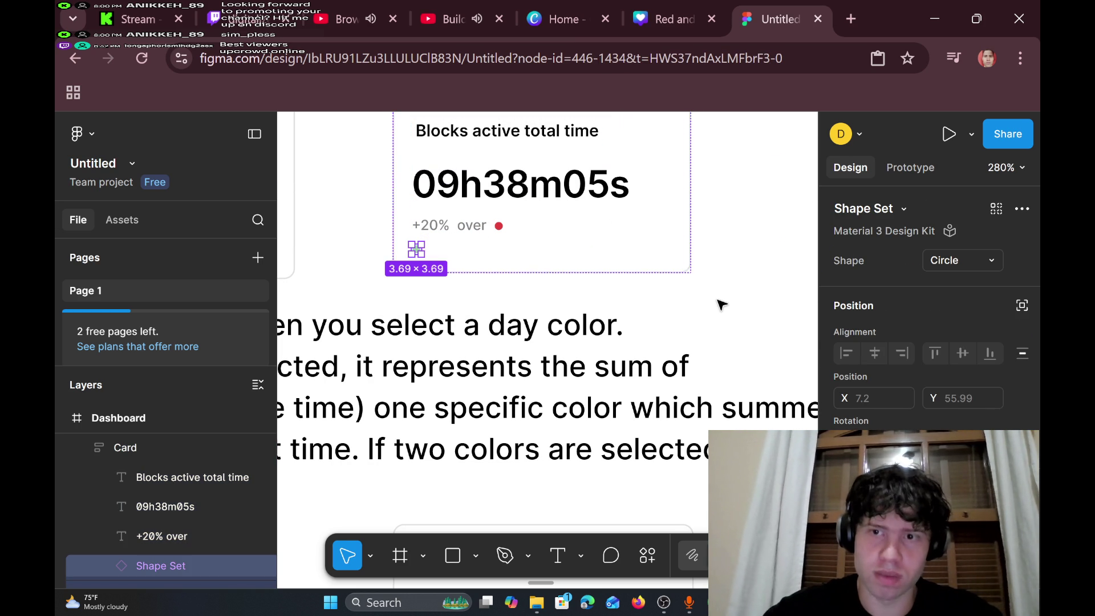
ctrl+click(418, 251)
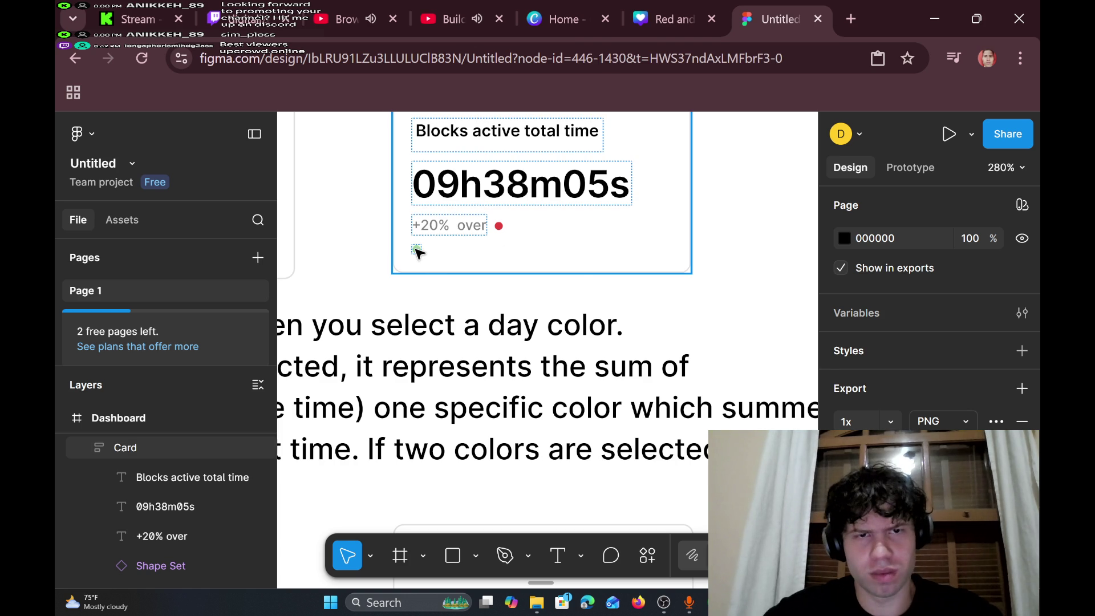
- Inspect the circle's context menu and the marker's reset options, keeping the 9CD49F fill
right_click(418, 250)
mouse_move(417, 254)
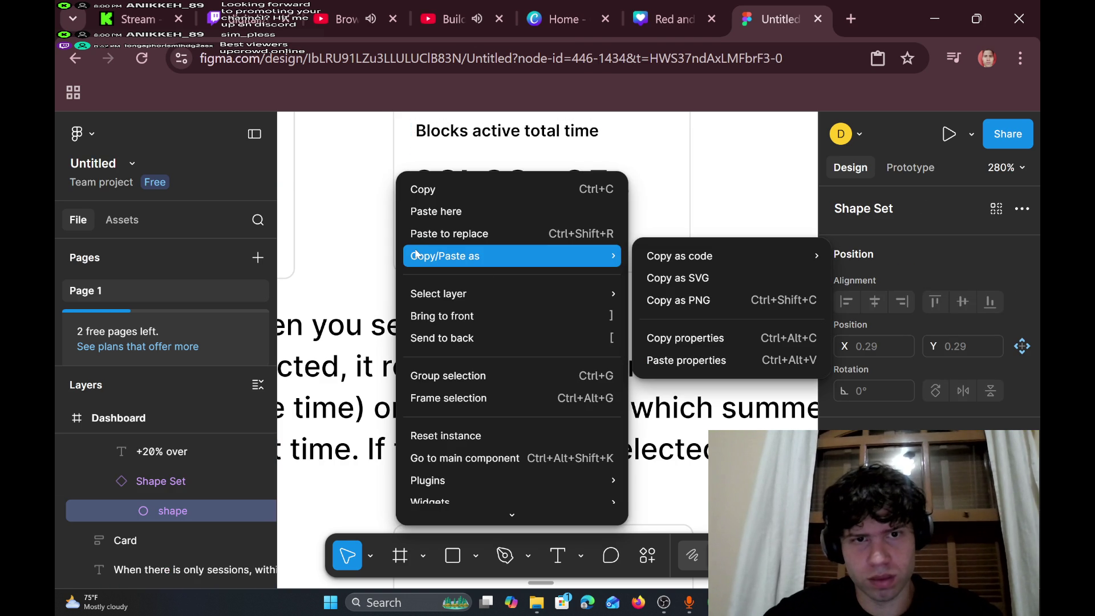
mouse_move(684, 256)
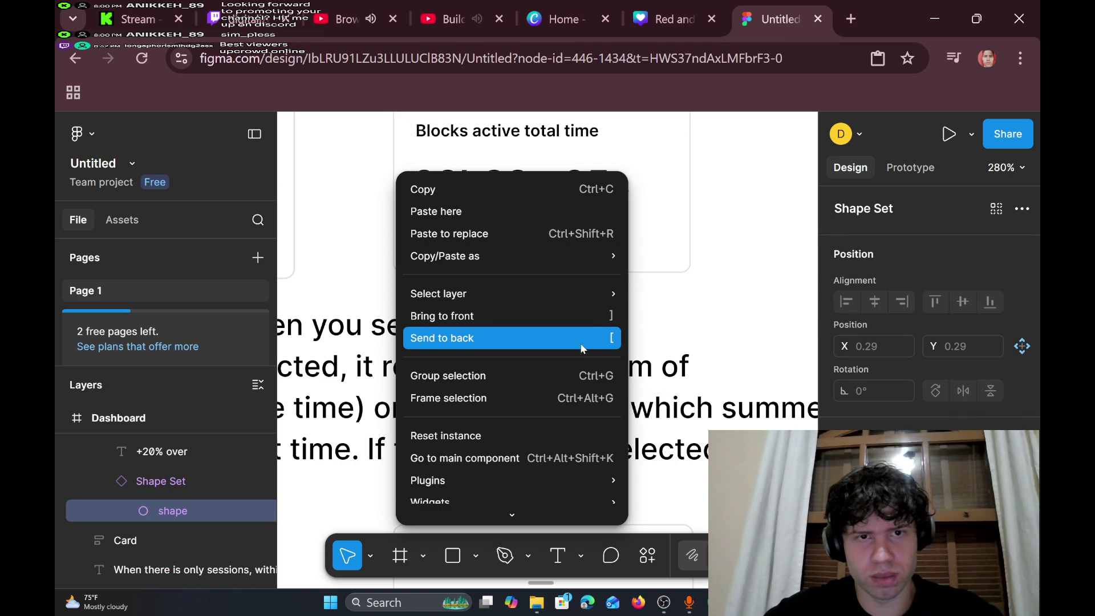
scroll(580, 344, down, 1)
mouse_move(570, 447)
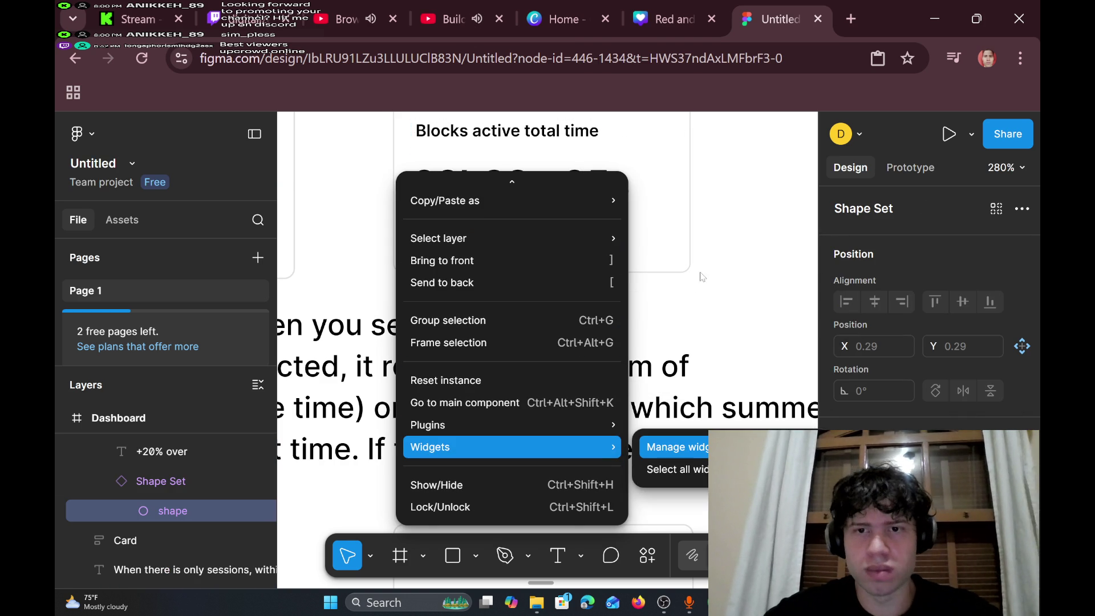
click(722, 323)
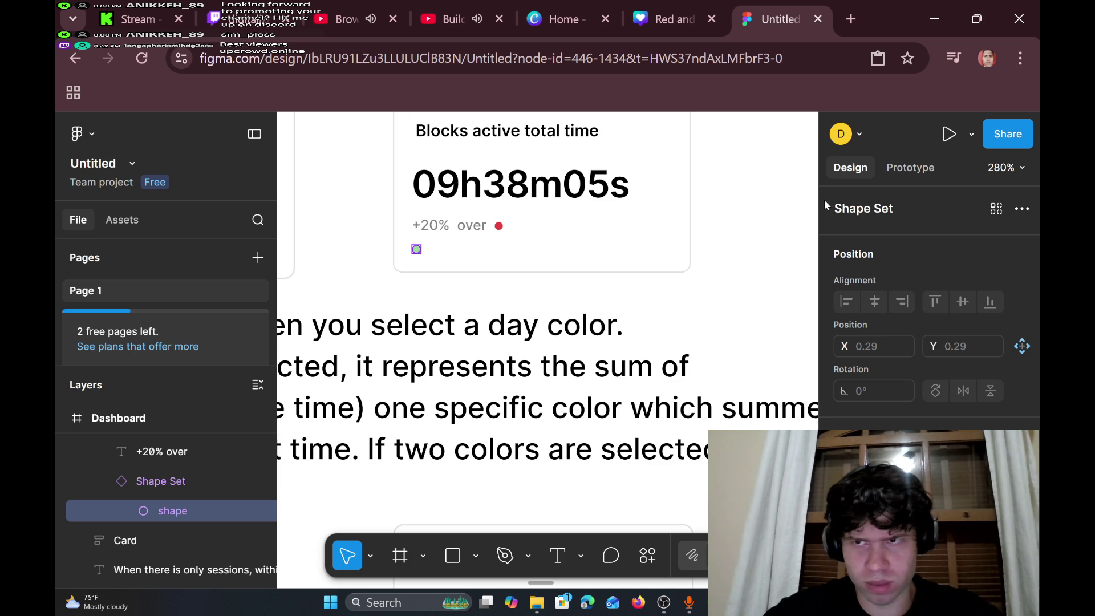
click(1026, 213)
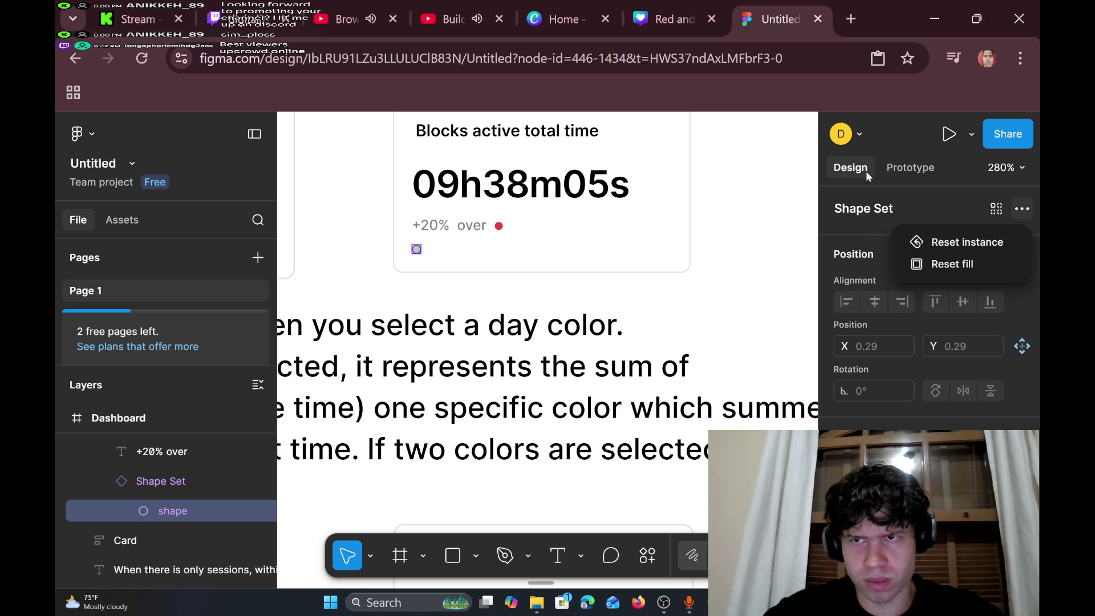
click(1005, 399)
scroll(1004, 399, down, 2)
scroll(1004, 400, down, 3)
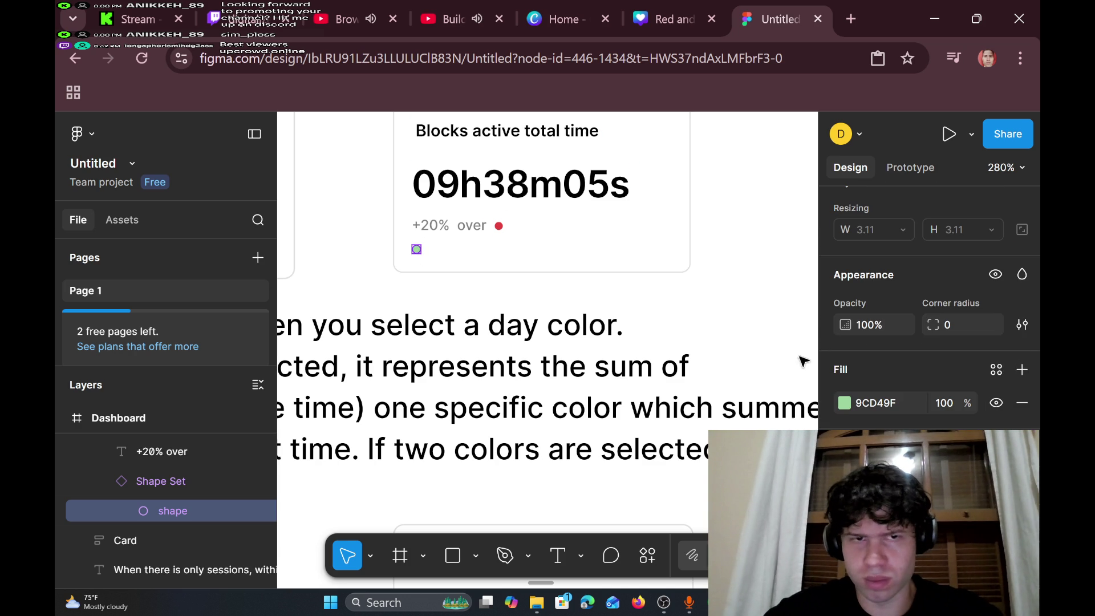
- Reopen and close the circle's context menu, then pan to the Sessions total time card
right_click(417, 251)
mouse_move(417, 256)
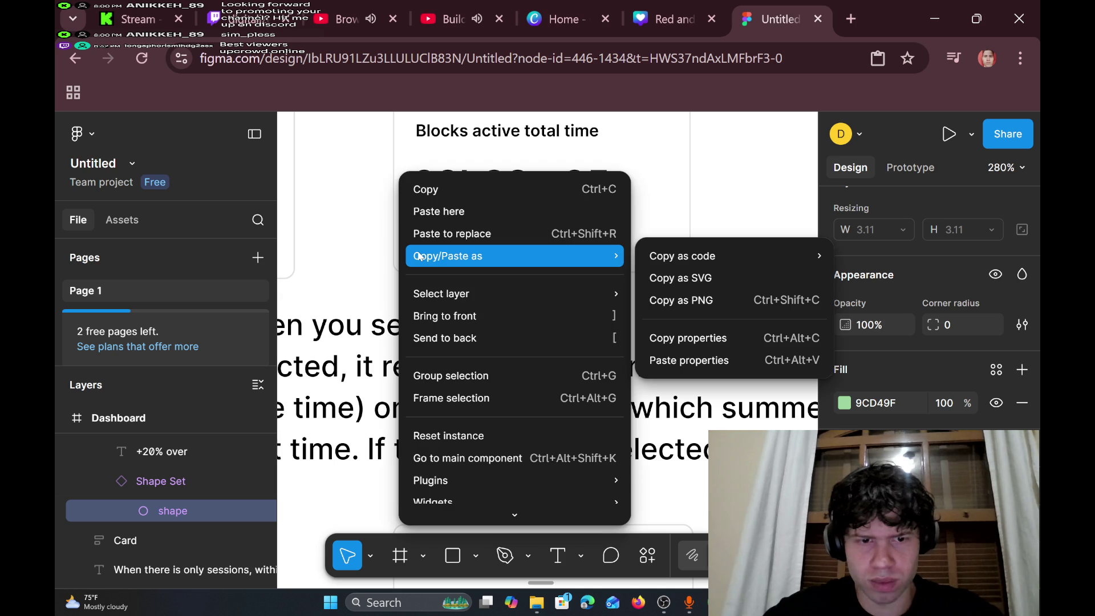
click(360, 250)
scroll(382, 251, left, 5)
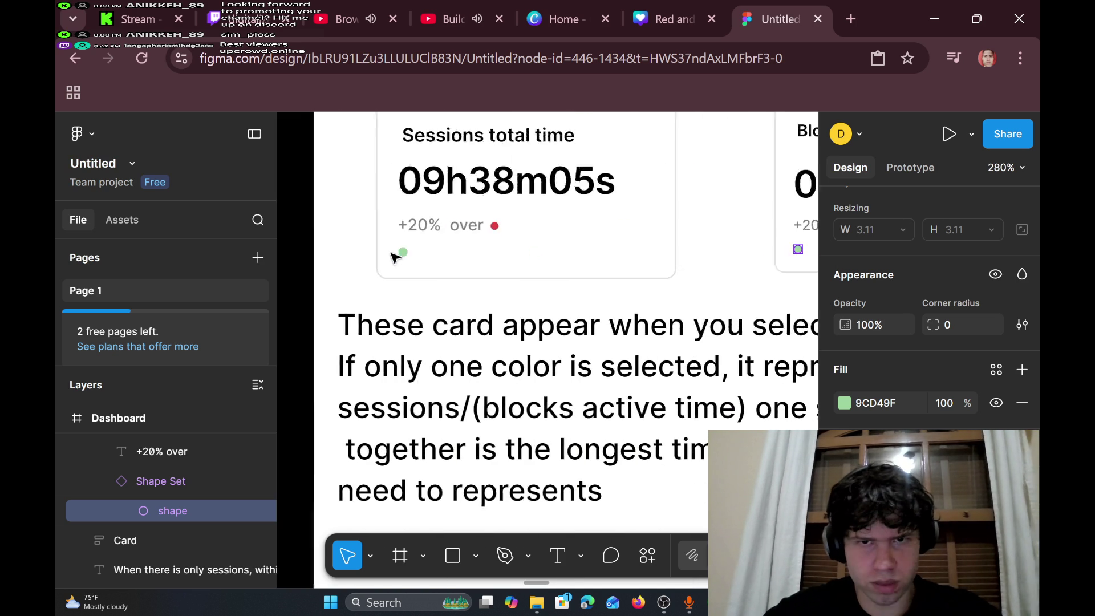
- Try moving the Sessions total time card and its green dot, undoing the card move
click(359, 255)
drag(360, 255, 514, 250)
key(ctrl+z)
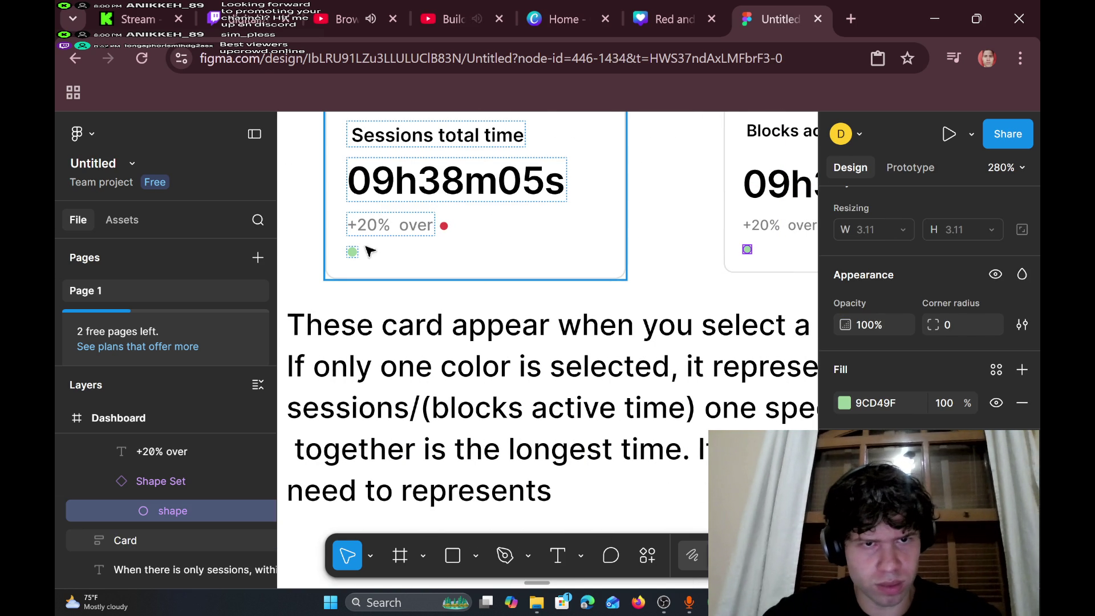
click(354, 254)
click(354, 253)
drag(353, 254, 620, 268)
mouse_move(466, 268)
mouse_down()
mouse_move(354, 254)
mouse_move(549, 251)
mouse_move(615, 269)
mouse_up()
- Pull the green dot out of the card layout to its lower-left corner, then restore the chat window
scroll(614, 269, up, 3)
scroll(614, 269, down, 3)
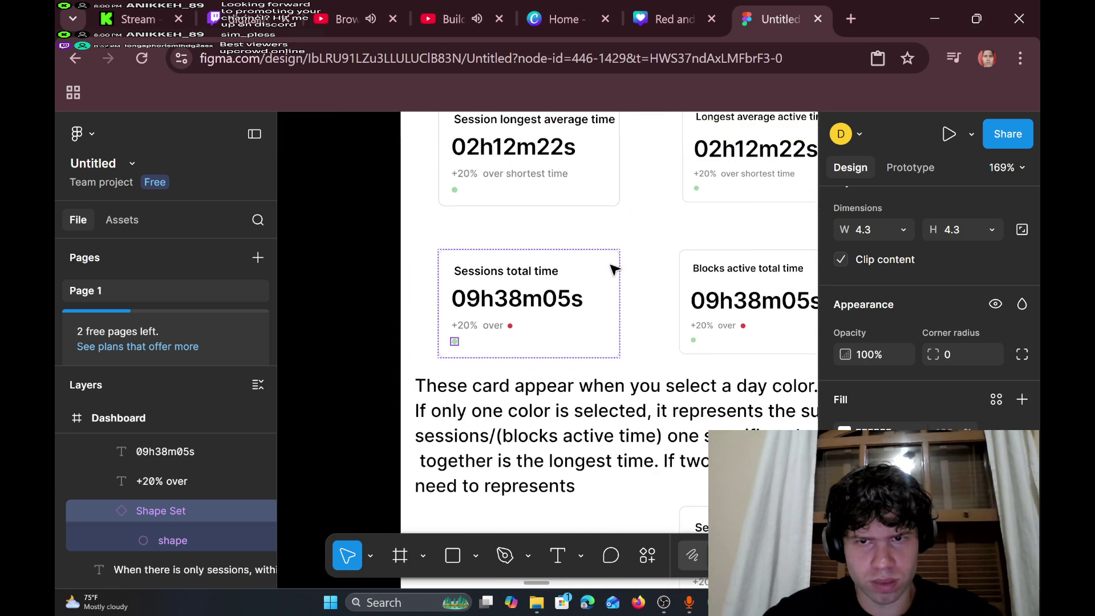
scroll(614, 269, down, 5)
scroll(614, 269, up, 5)
scroll(616, 268, down, 2)
drag(725, 345, 572, 345)
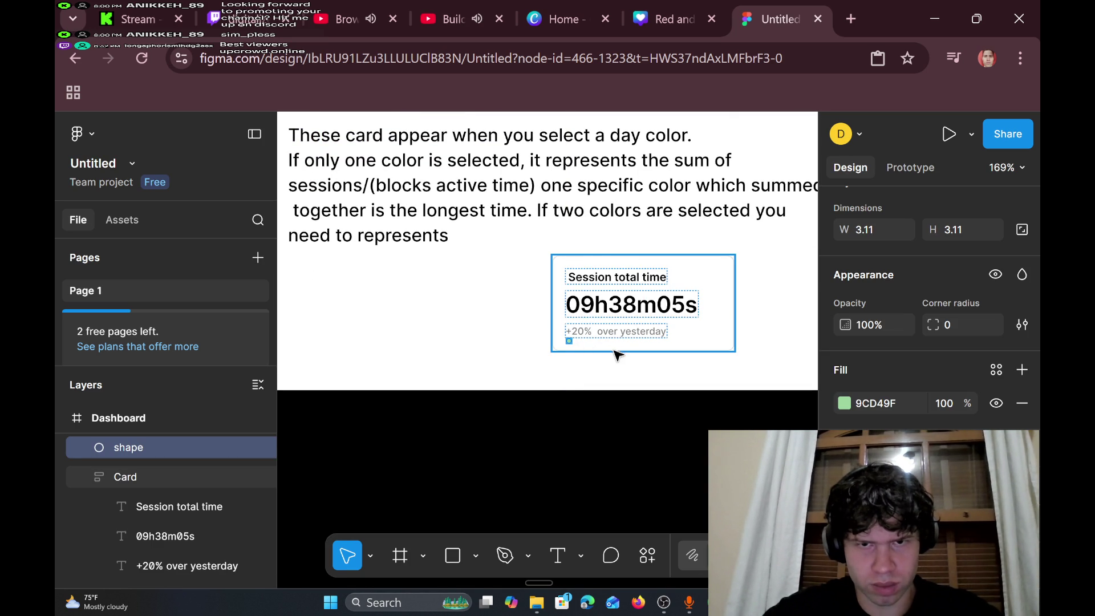
mouse_move(663, 602)
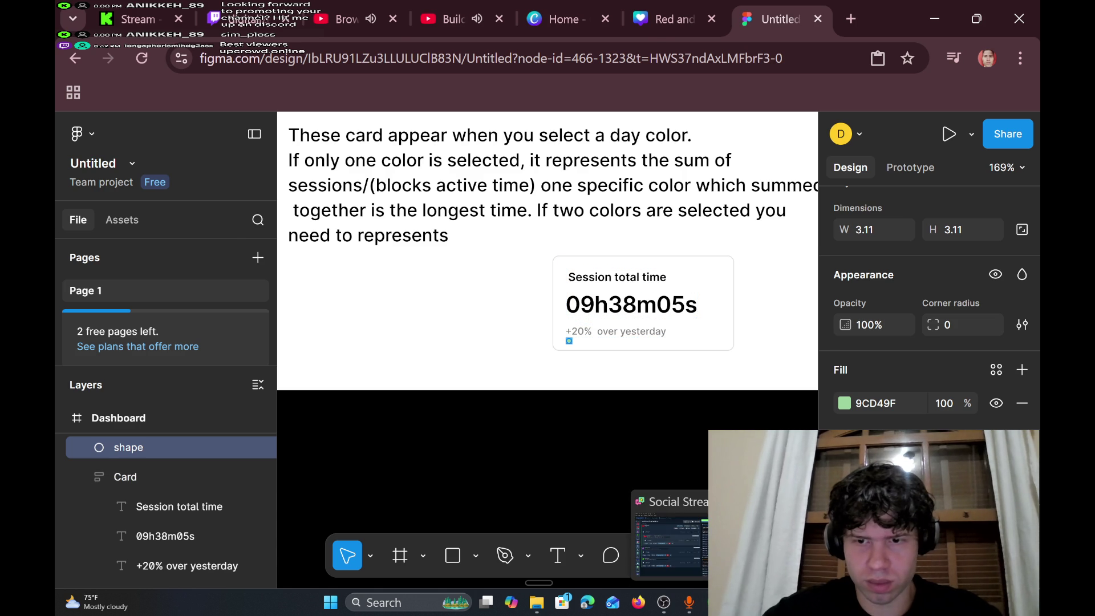
click(669, 536)
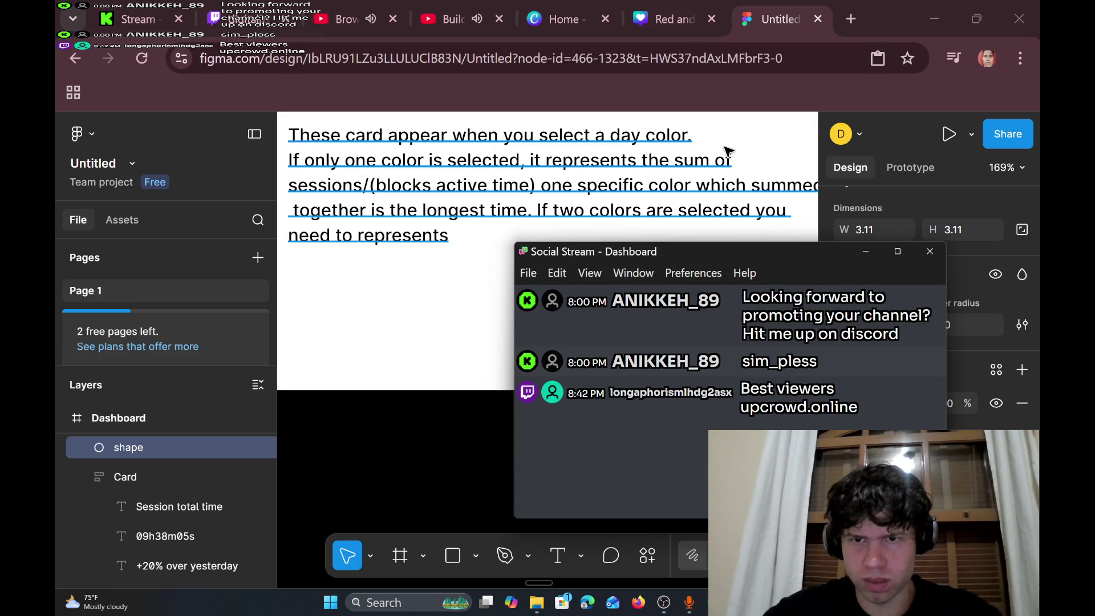
click(439, 5)
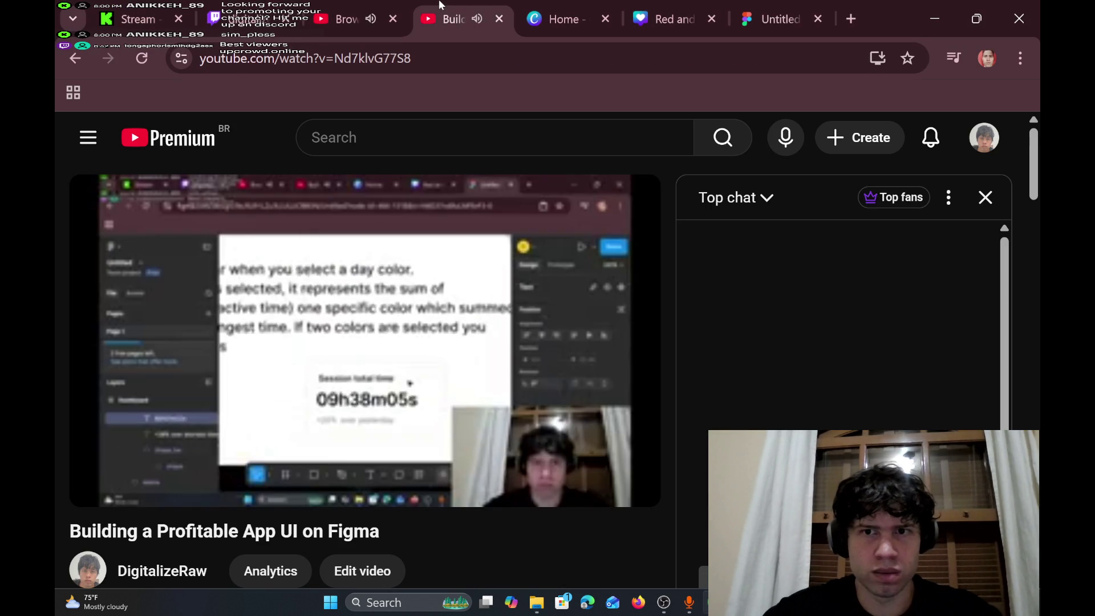
click(251, 6)
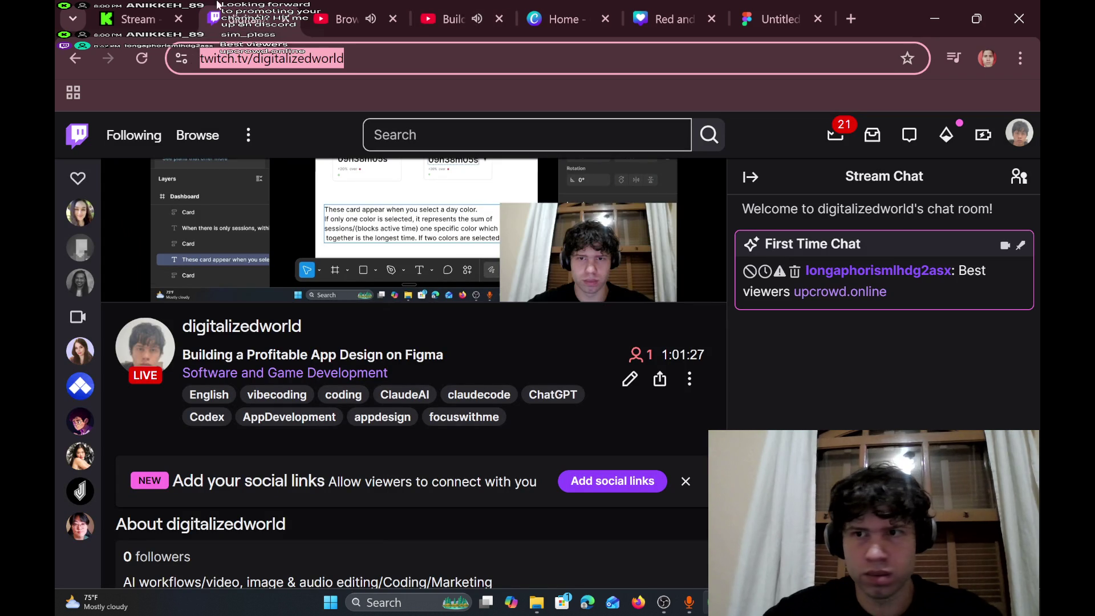
click(140, 13)
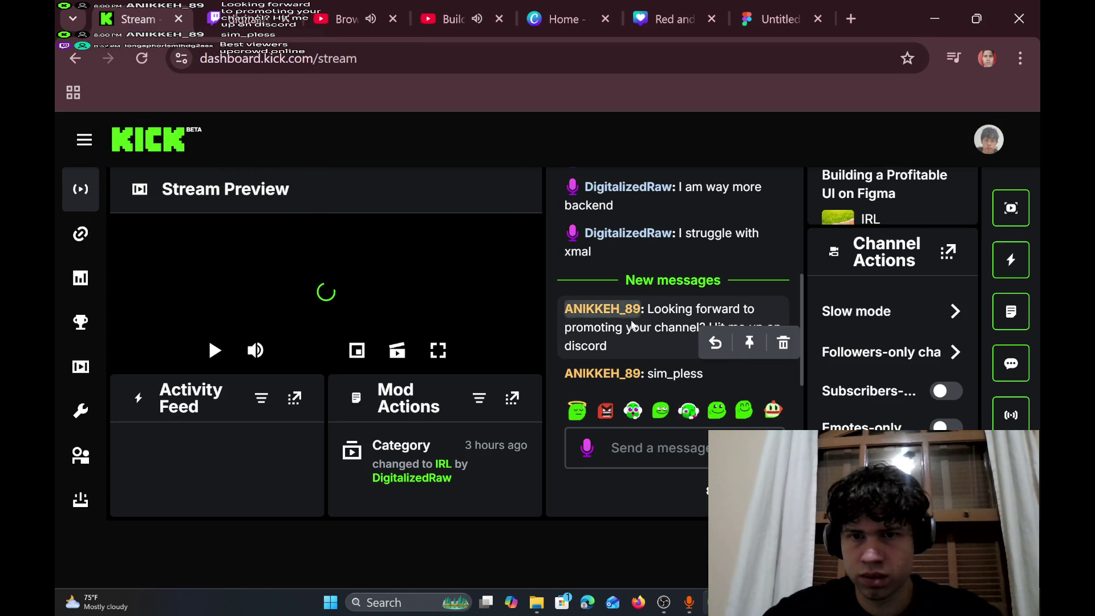
drag(251, 7, 360, 4)
click(450, 19)
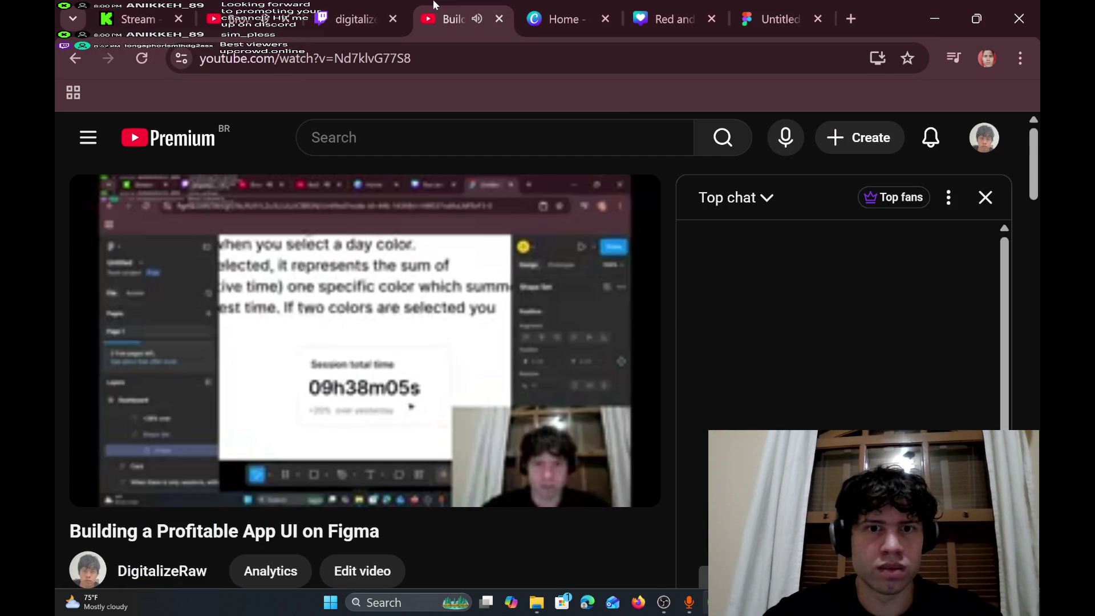
click(235, 6)
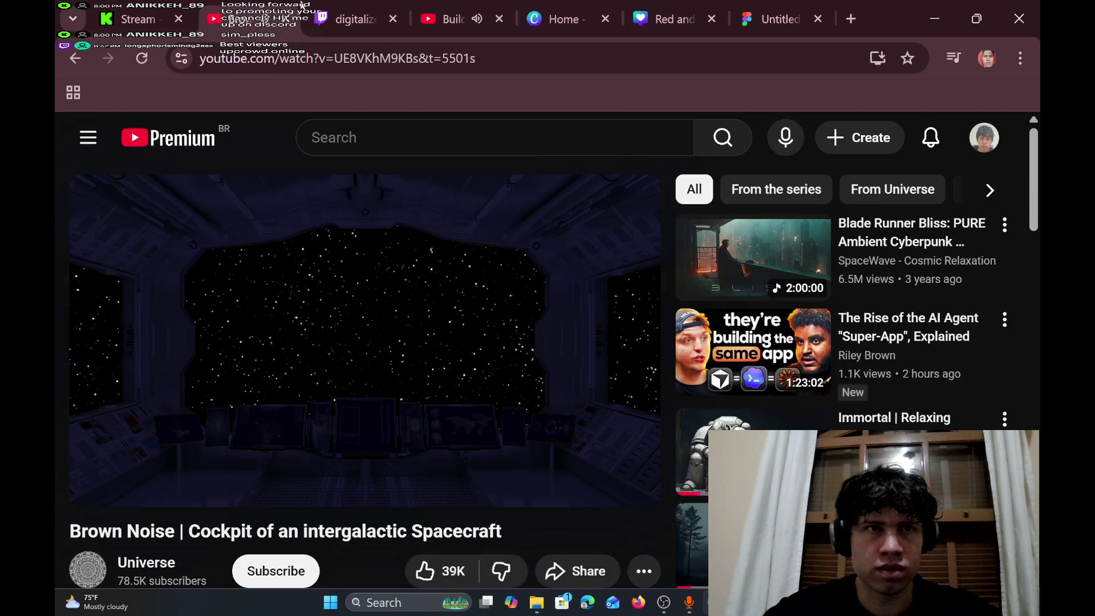
click(359, 6)
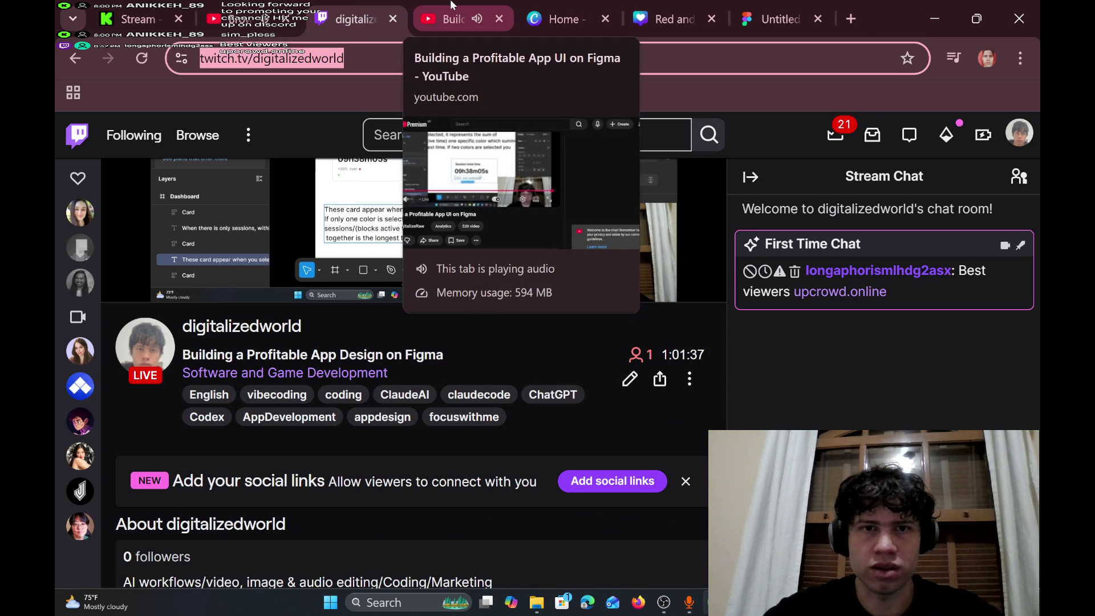
click(450, 6)
click(747, 11)
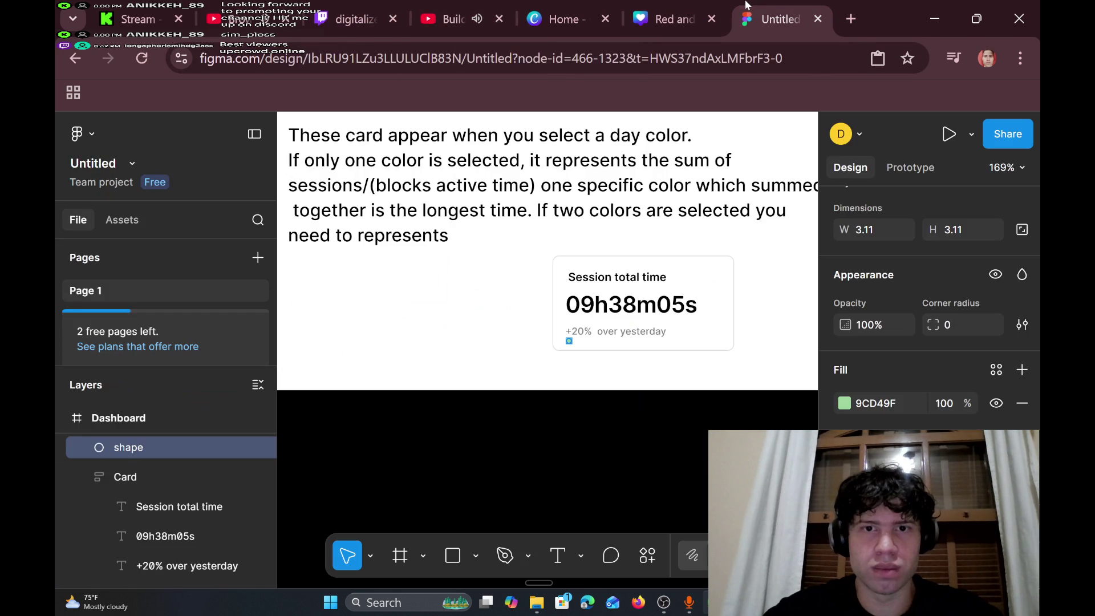
- Stretch the Session total time card to 69 px high and nudge it slightly right and down
click(713, 354)
drag(711, 352, 709, 363)
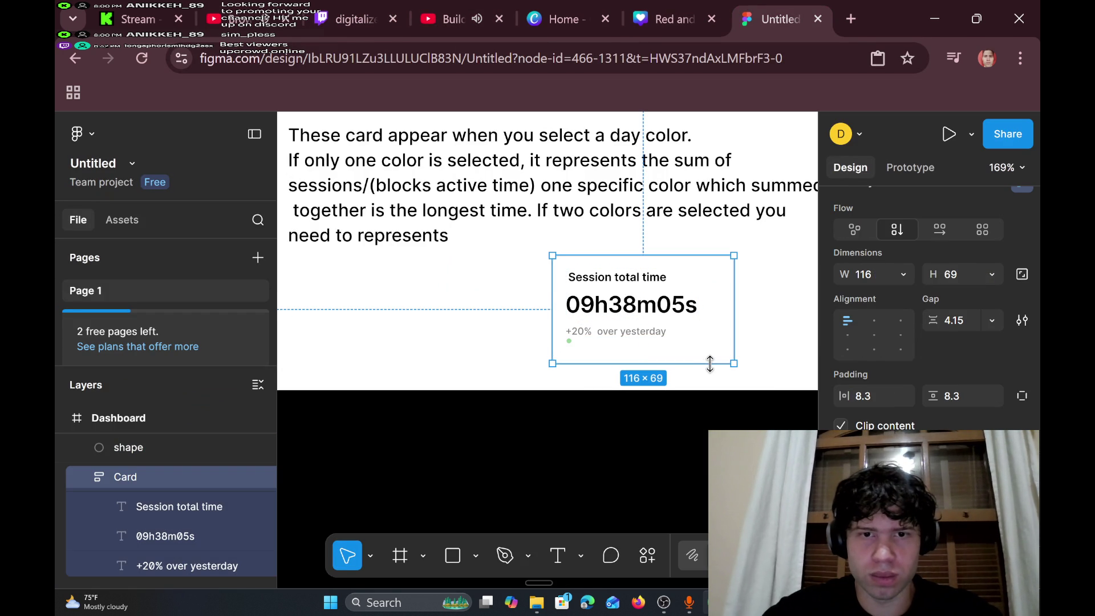
drag(570, 346, 571, 354)
click(569, 341)
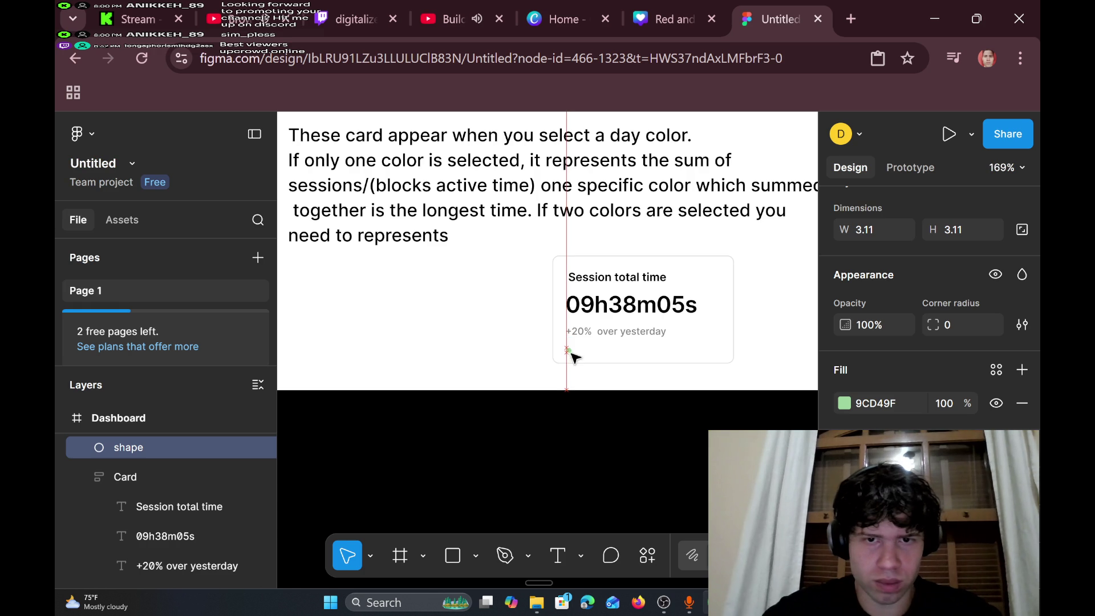
click(767, 255)
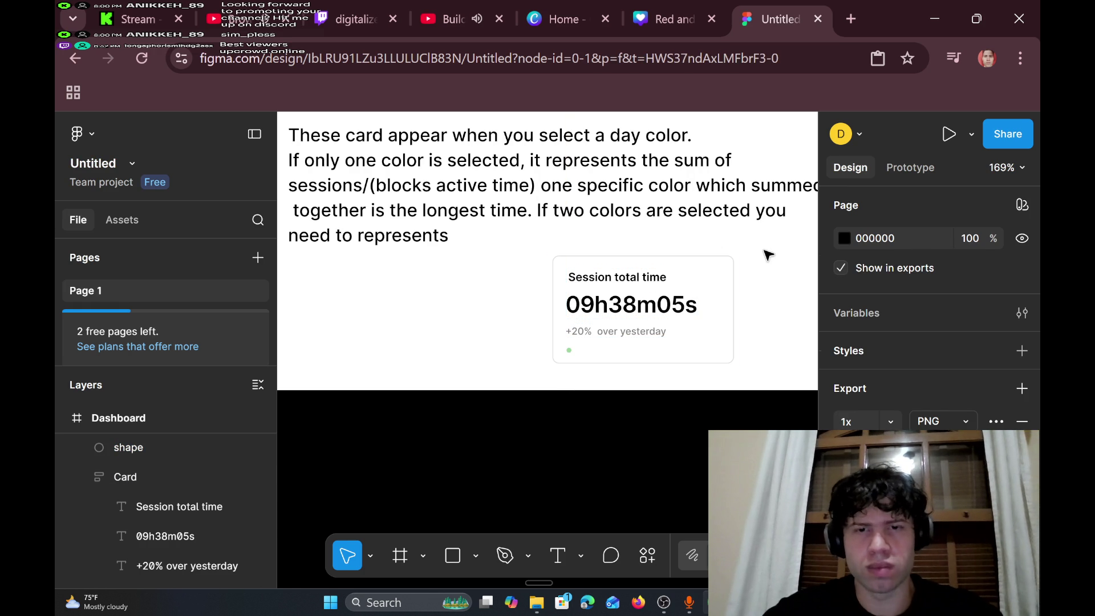
scroll(767, 255, down, 3)
scroll(767, 255, up, 3)
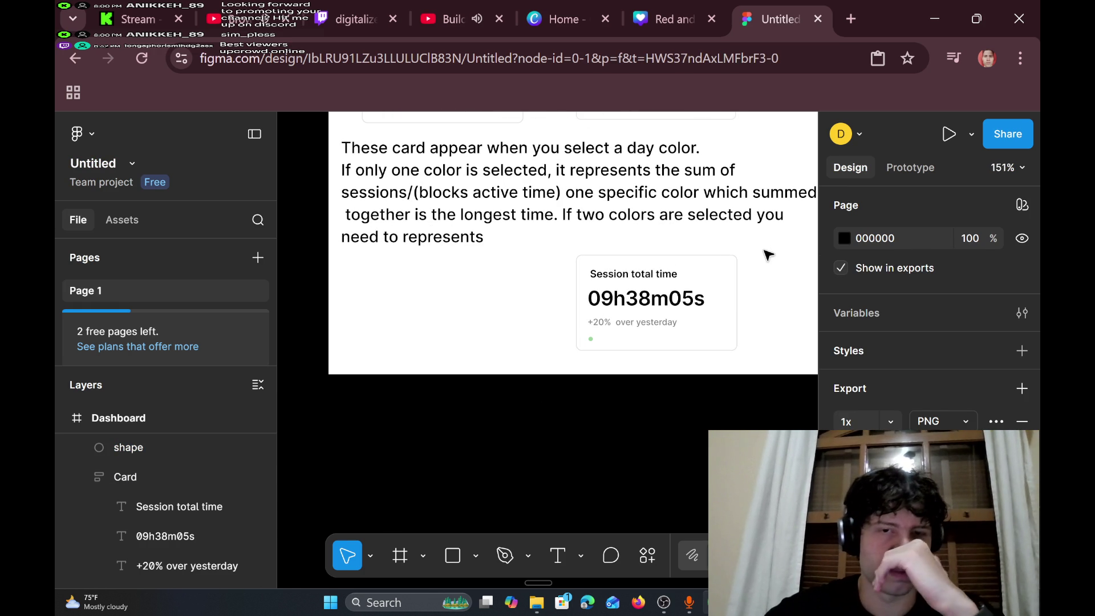
scroll(767, 255, up, 5)
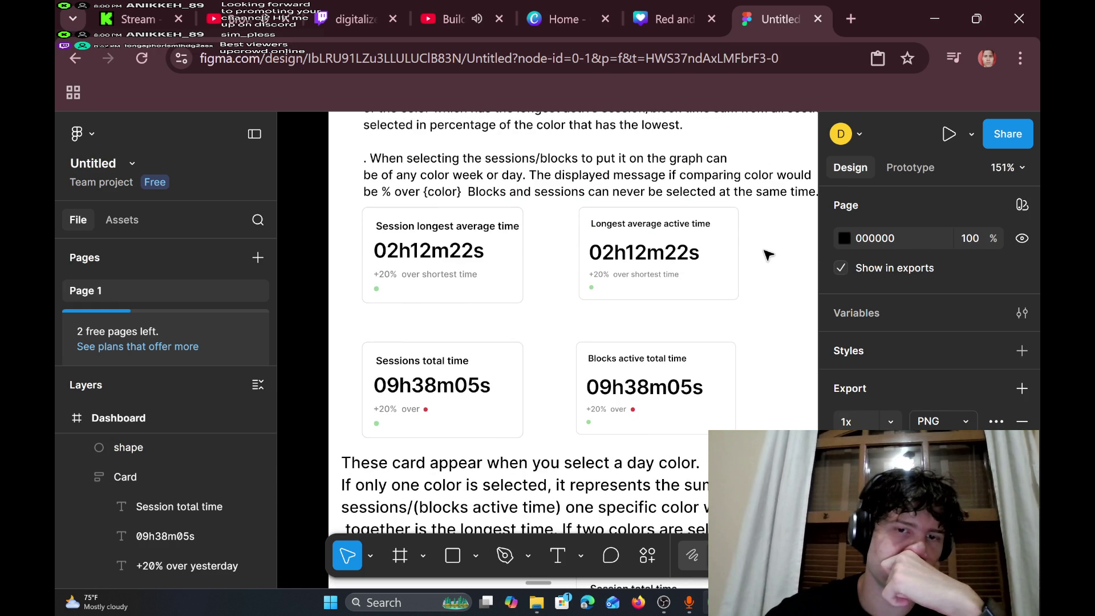
scroll(767, 255, down, 4)
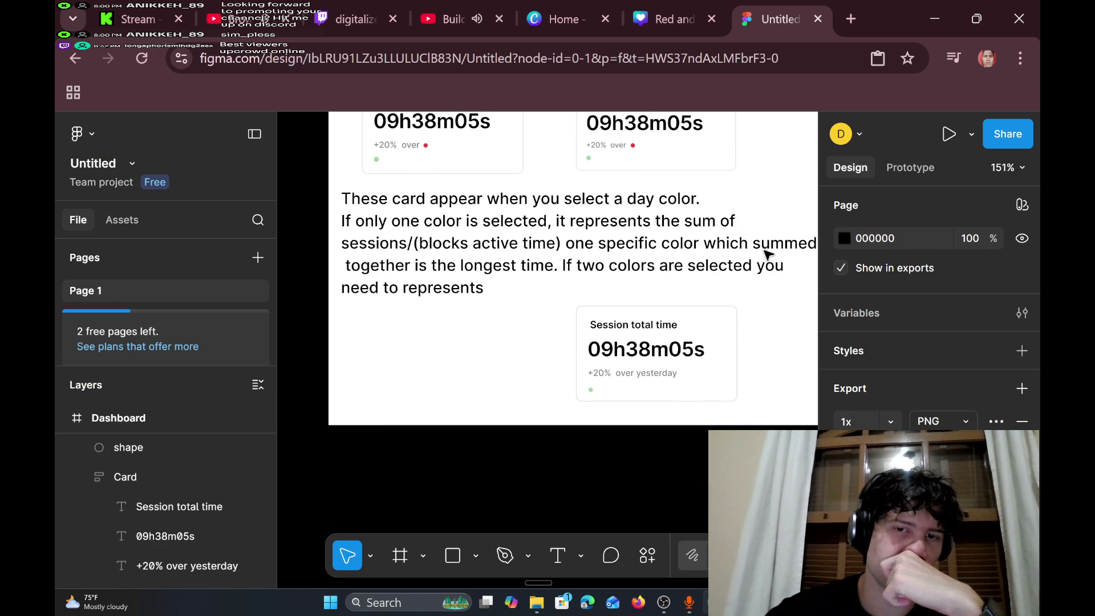
- Delete '+20% over yesterday', shrink the card to 55 px high, and tuck the dot under 09h38m05s
double_click(659, 375)
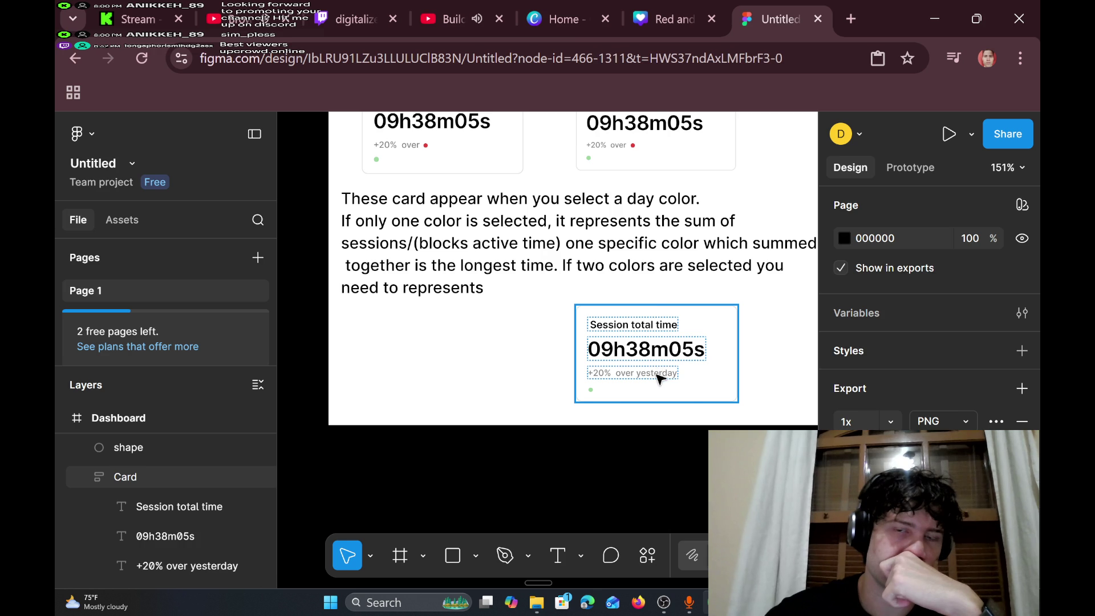
key(Delete)
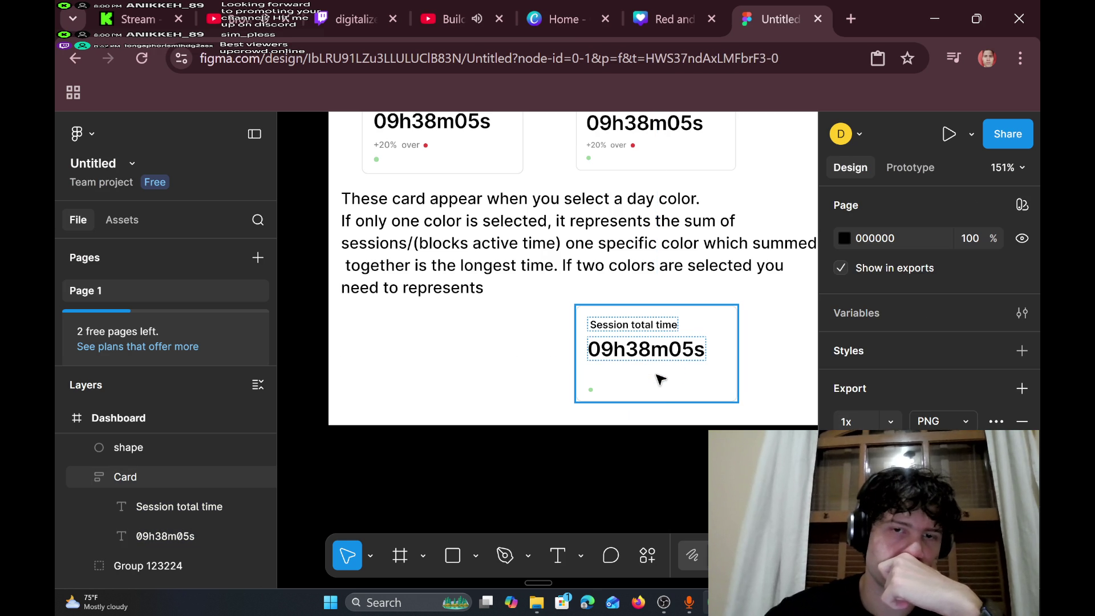
click(656, 399)
drag(655, 393, 655, 381)
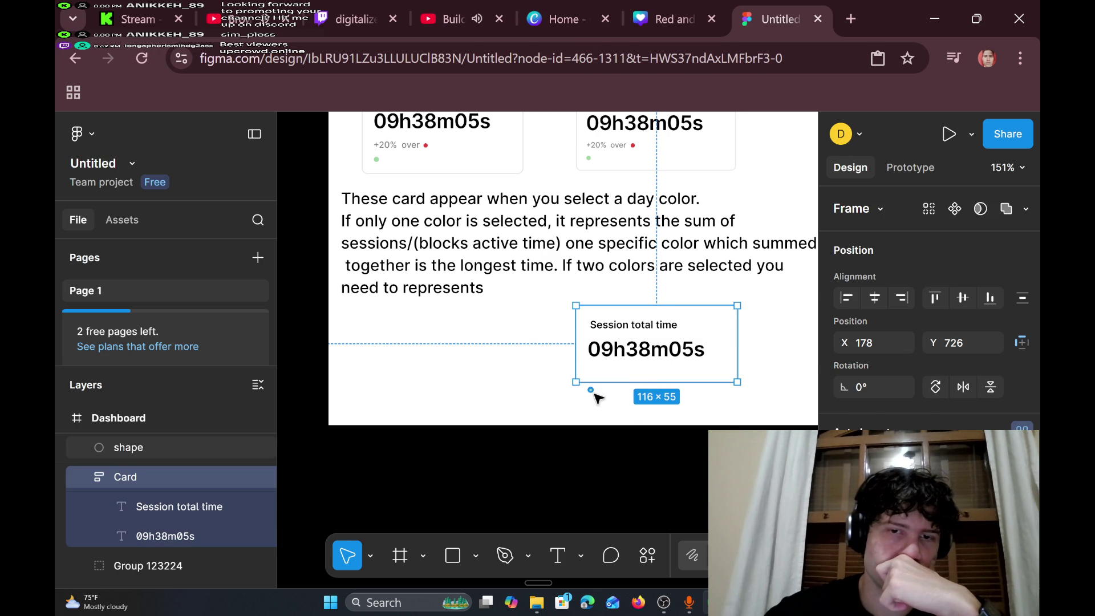
drag(591, 390, 591, 378)
click(630, 383)
ctrl+scroll(631, 384, down, 3)
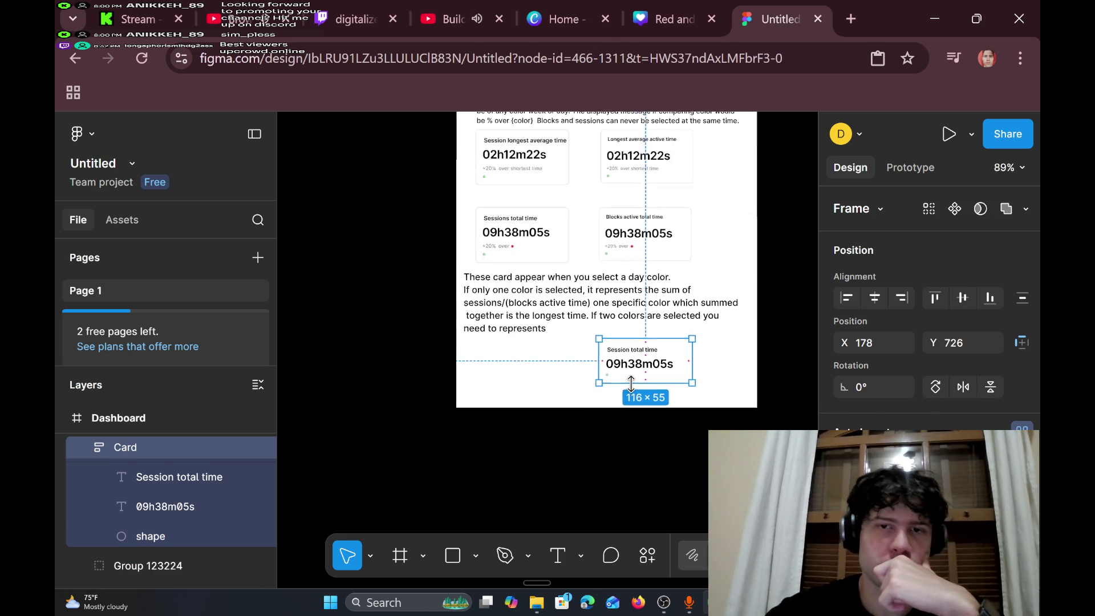
- Pan to the phone mockup and drag-select its Status Bar, brain logo image and Header layers
ctrl+scroll(631, 383, down, 3)
scroll(633, 386, up, 3)
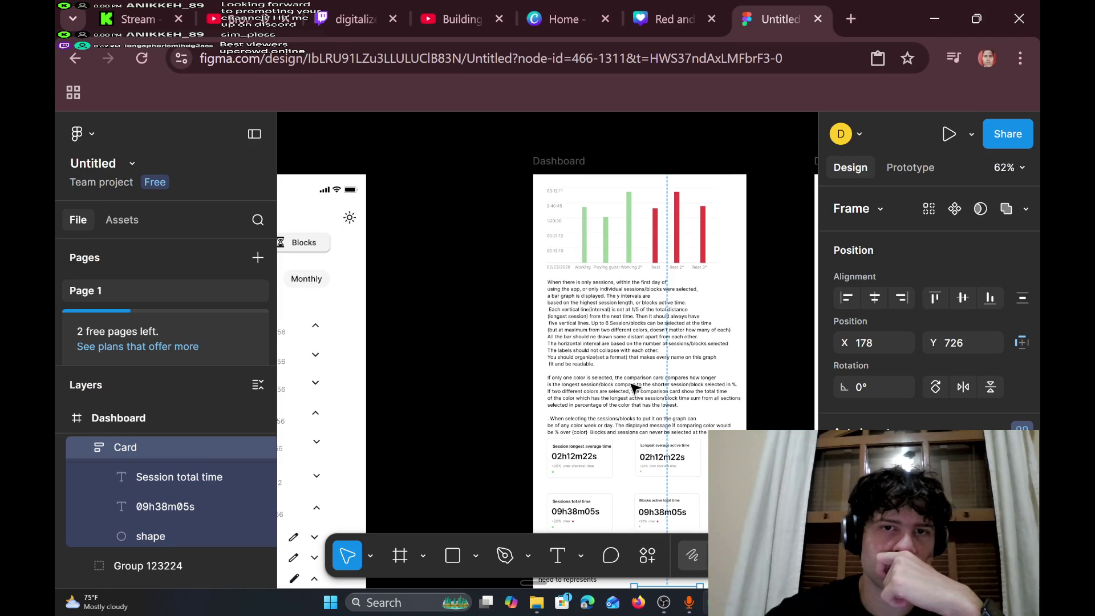
scroll(633, 388, left, 5)
scroll(635, 389, down, 4)
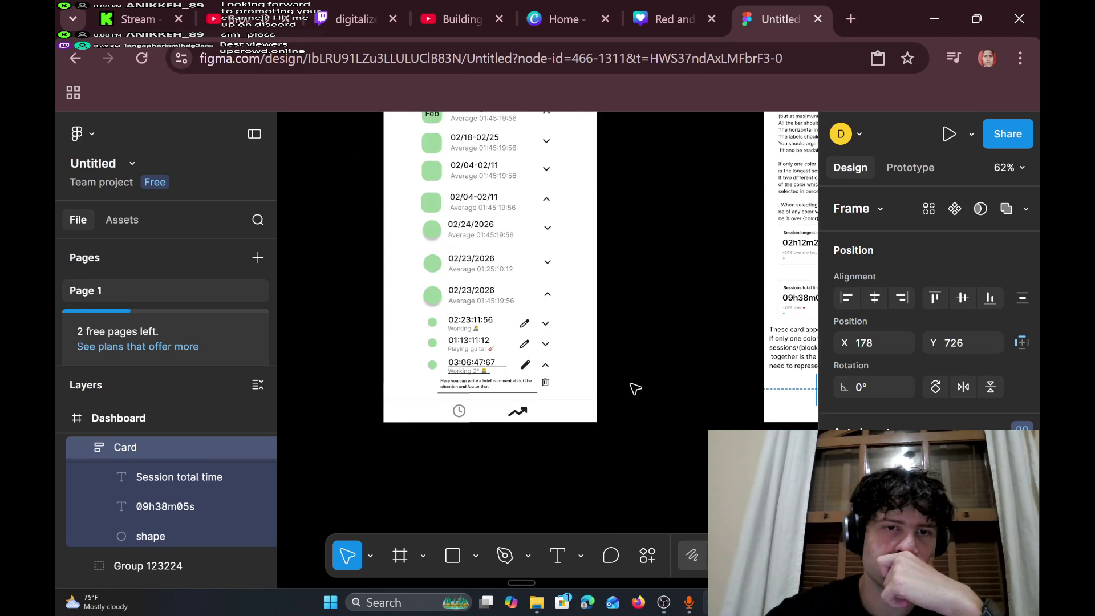
scroll(634, 388, right, 5)
scroll(634, 388, up, 3)
scroll(634, 389, left, 1)
scroll(635, 388, up, 1)
scroll(634, 388, left, 5)
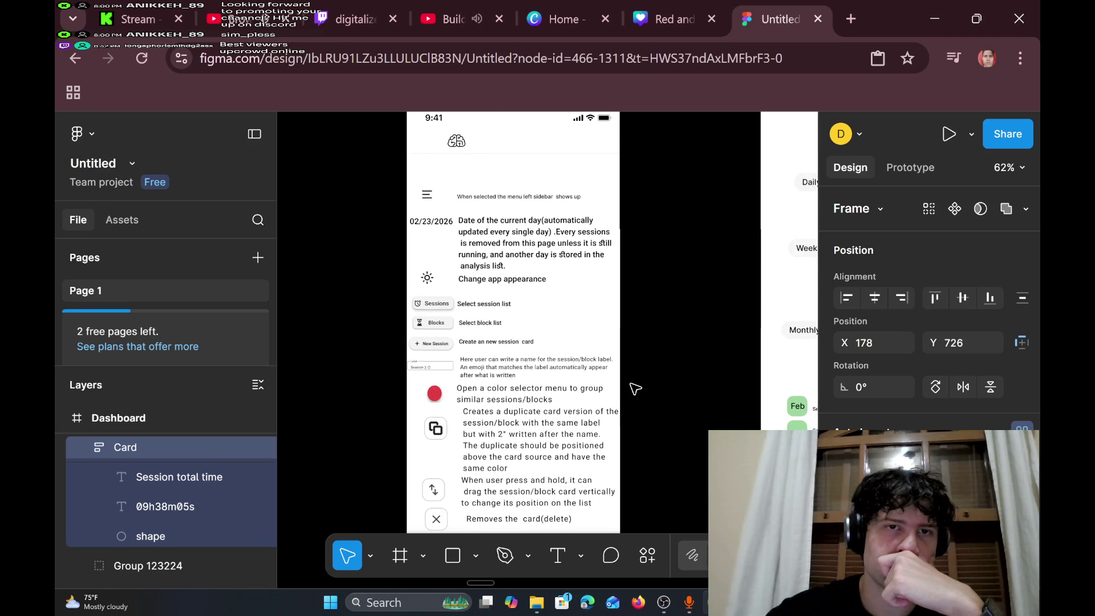
scroll(635, 388, right, 5)
scroll(634, 388, up, 3)
scroll(635, 389, left, 5)
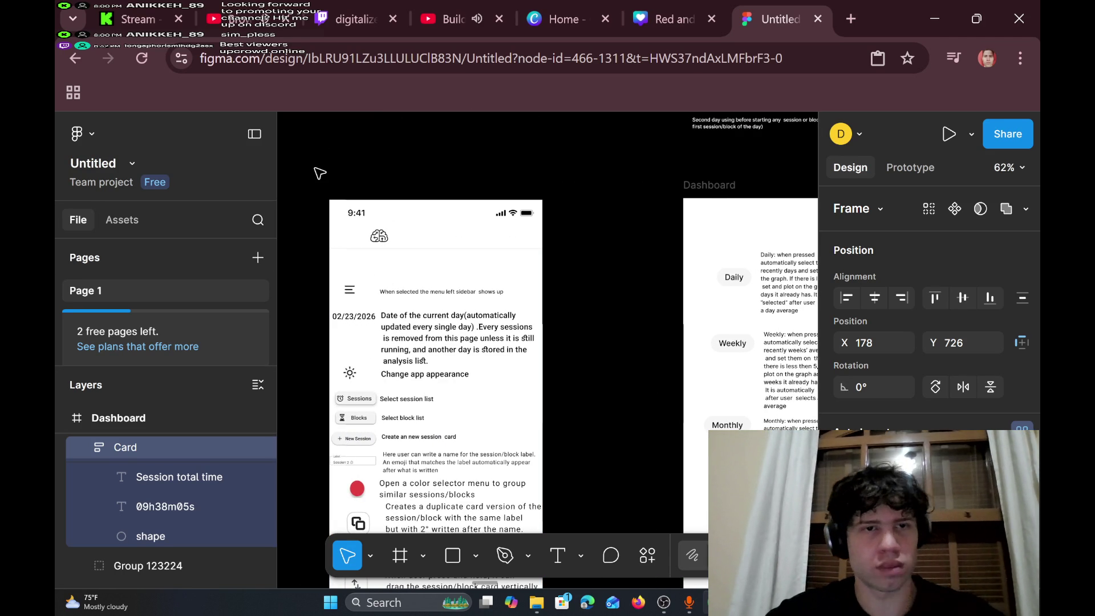
mouse_move(315, 168)
mouse_down()
mouse_move(514, 269)
mouse_move(552, 261)
mouse_up()
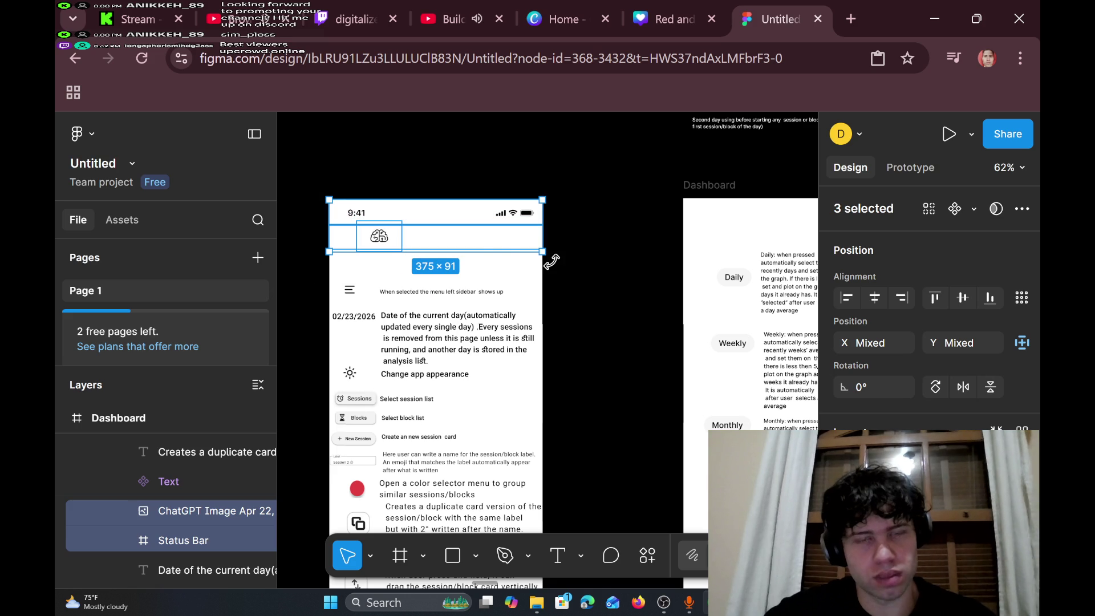
- Group the three header layers and copy the group
key(ctrl+g)
right_click(489, 239)
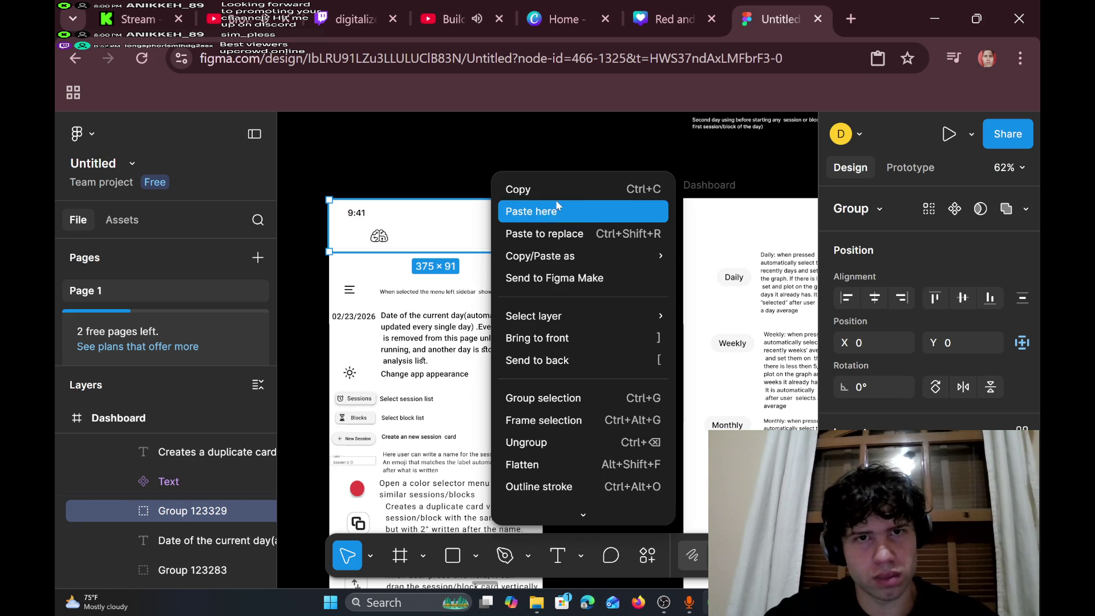
click(533, 188)
- Paste the header group into the Dashboard screen and align it at X 0 along the top
click(745, 227)
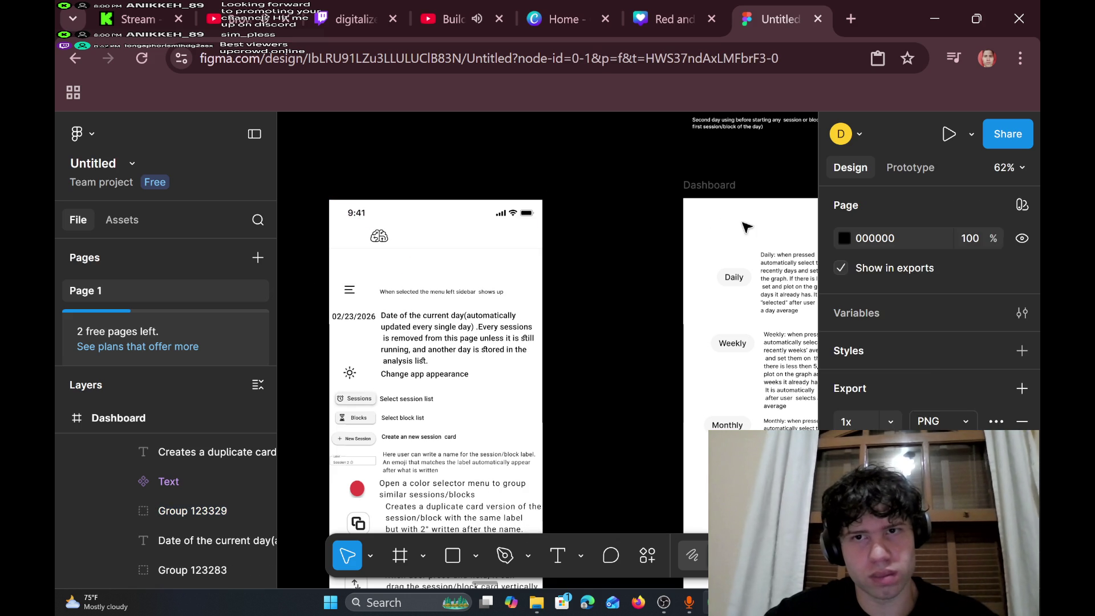
right_click(747, 226)
click(787, 216)
key(ctrl+v)
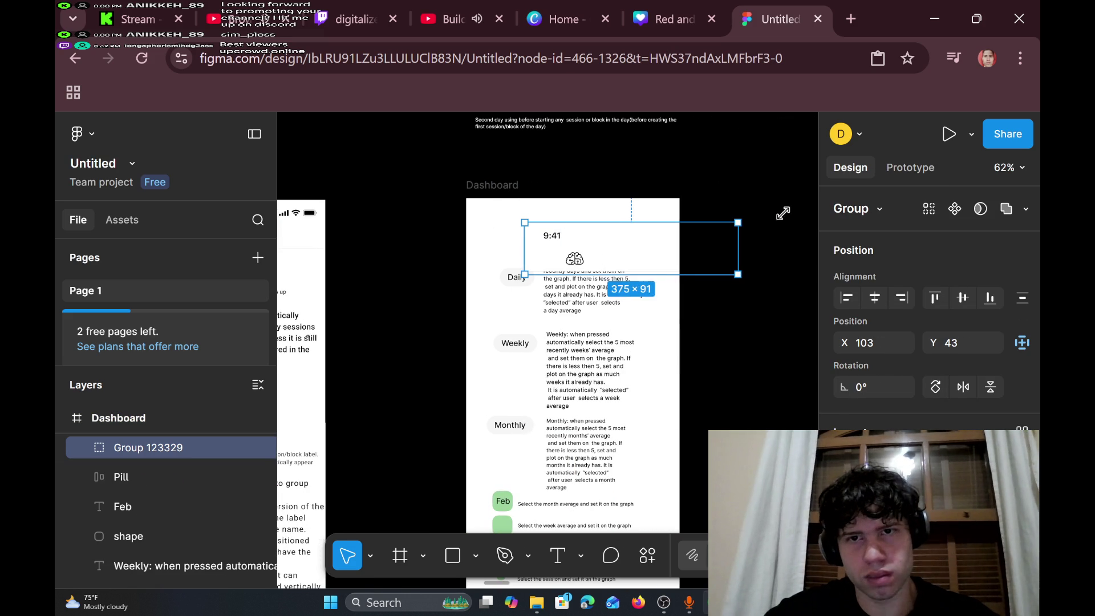
drag(686, 259, 601, 225)
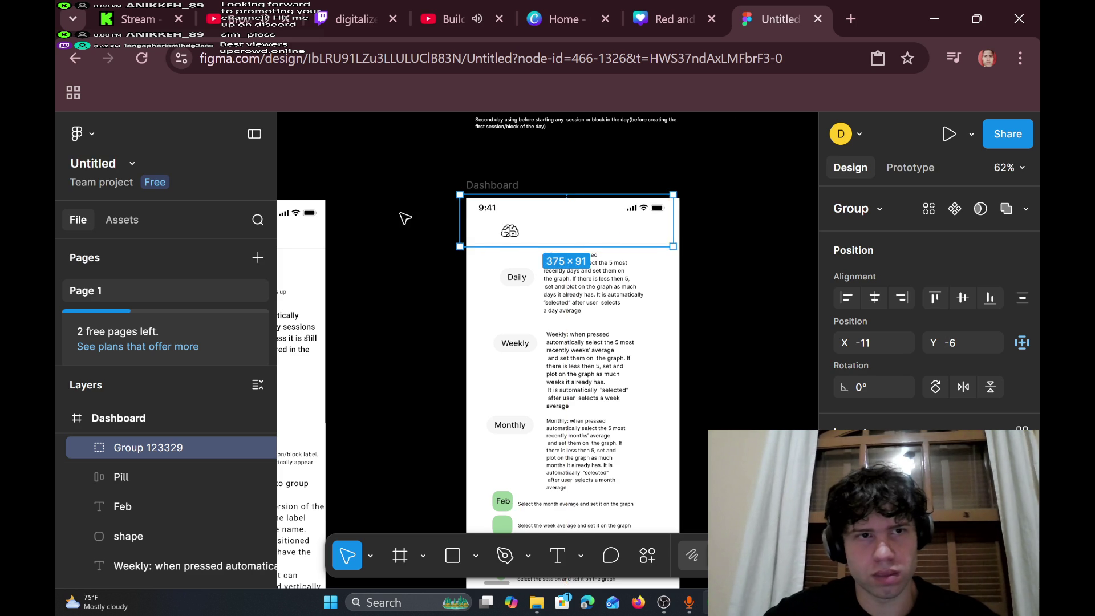
scroll(405, 218, left, 5)
scroll(405, 217, left, 3)
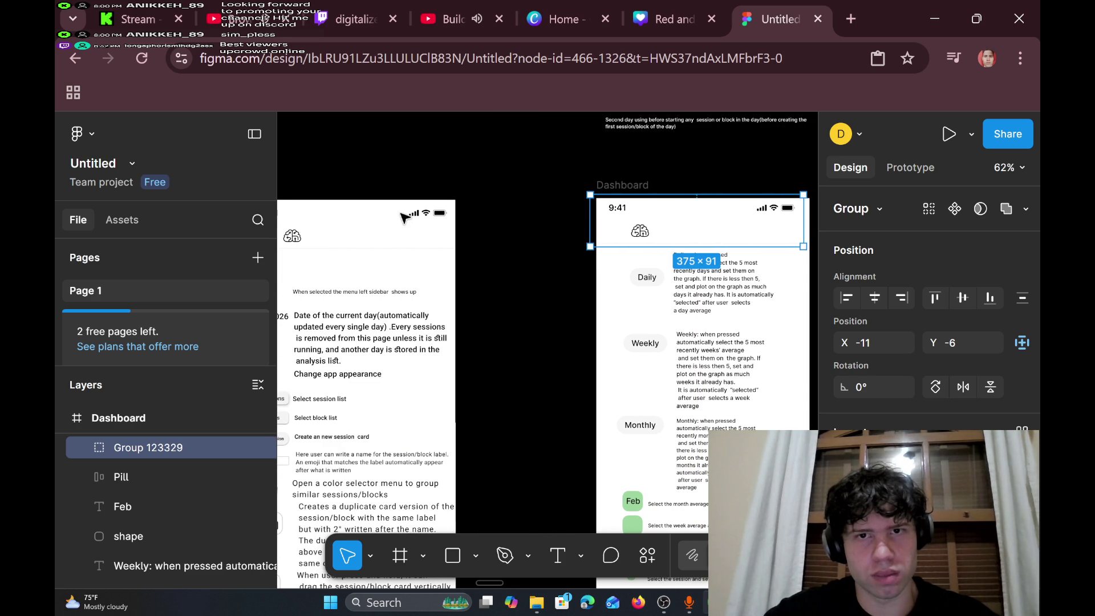
drag(660, 214, 664, 216)
scroll(513, 239, left, 8)
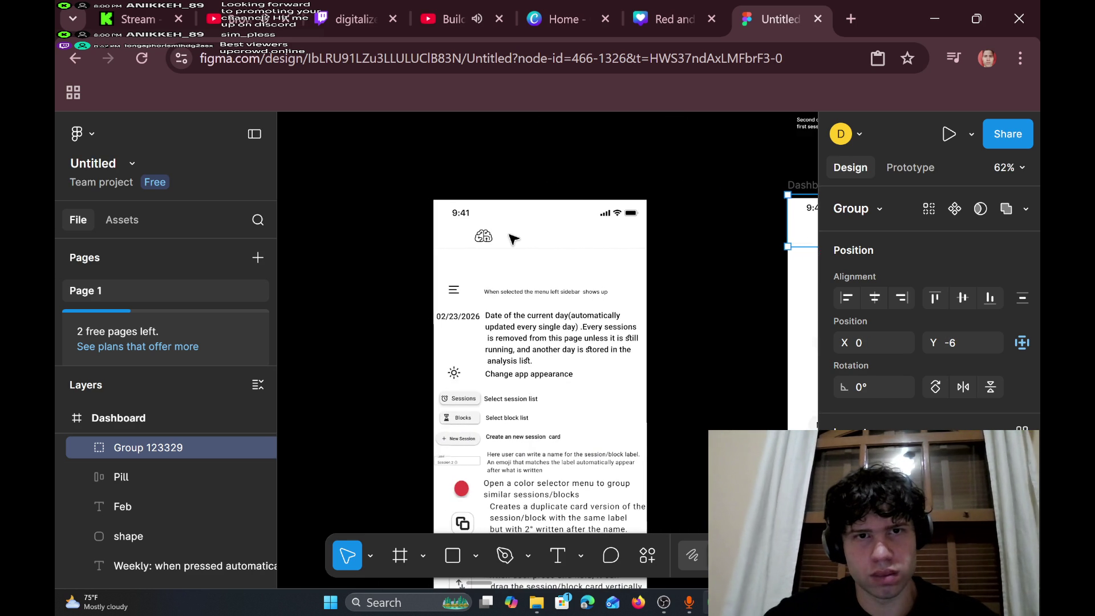
- Select the Dashboard's copied header, wrap it in a new group, and move it to X 0, Y 1
scroll(513, 239, right, 4)
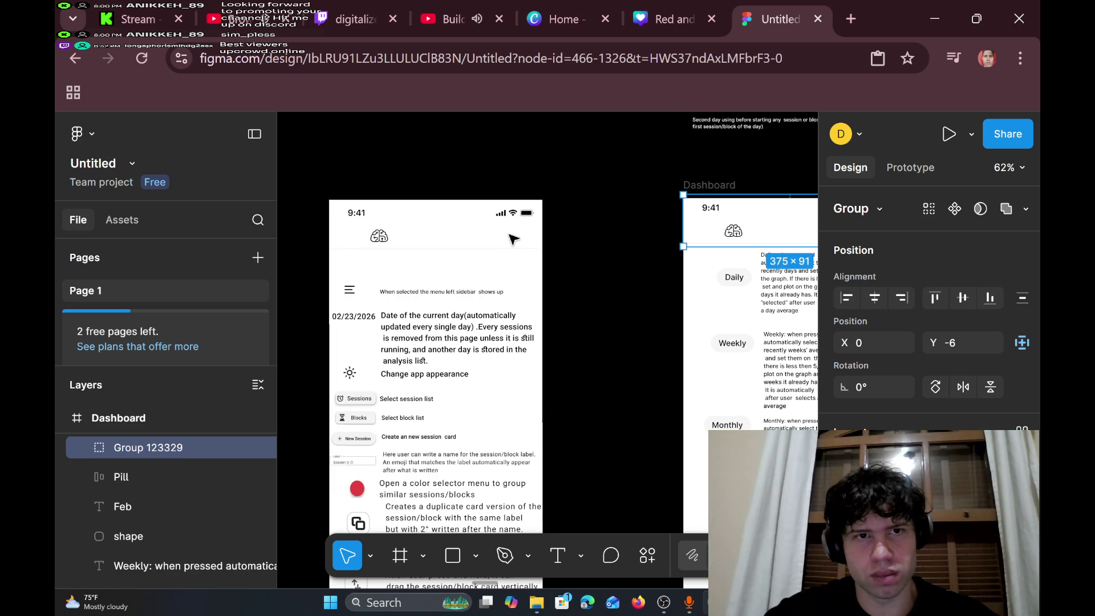
click(474, 233)
double_click(474, 234)
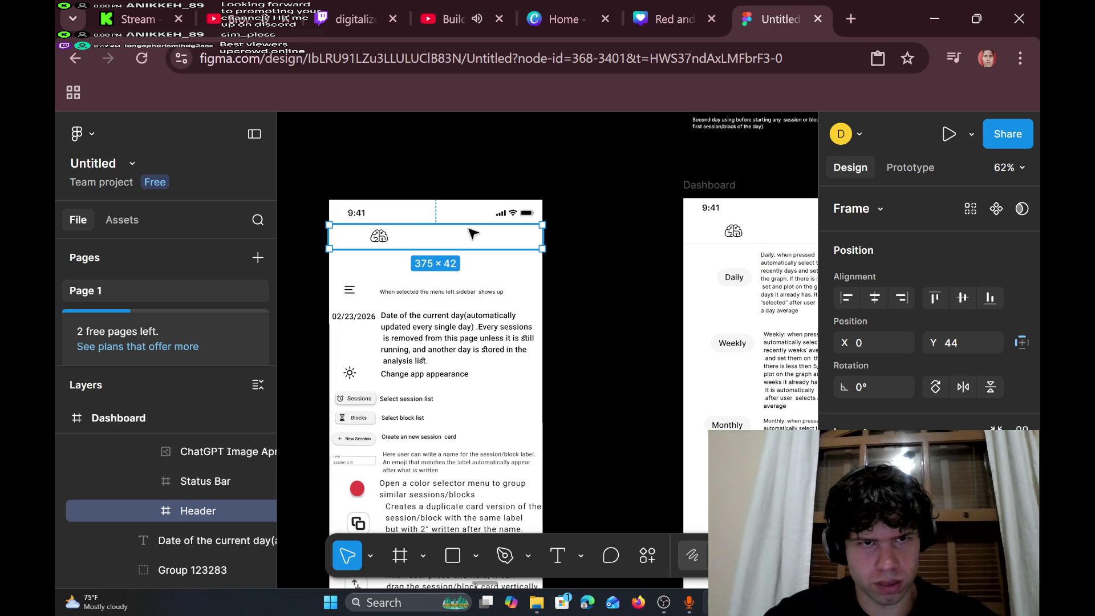
click(492, 218)
scroll(495, 231, right, 8)
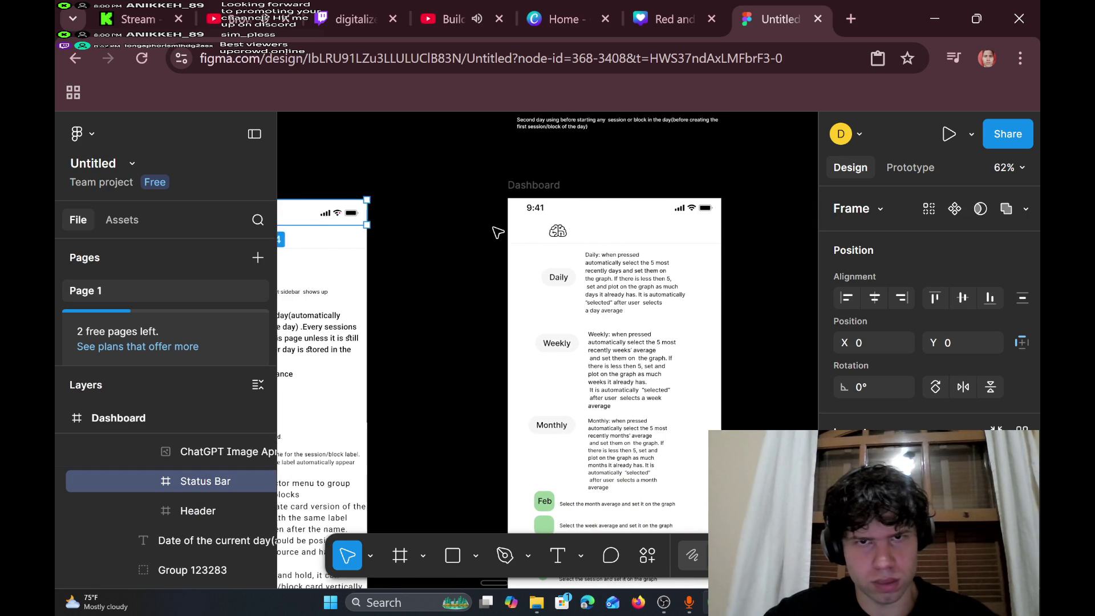
click(583, 208)
double_click(583, 208)
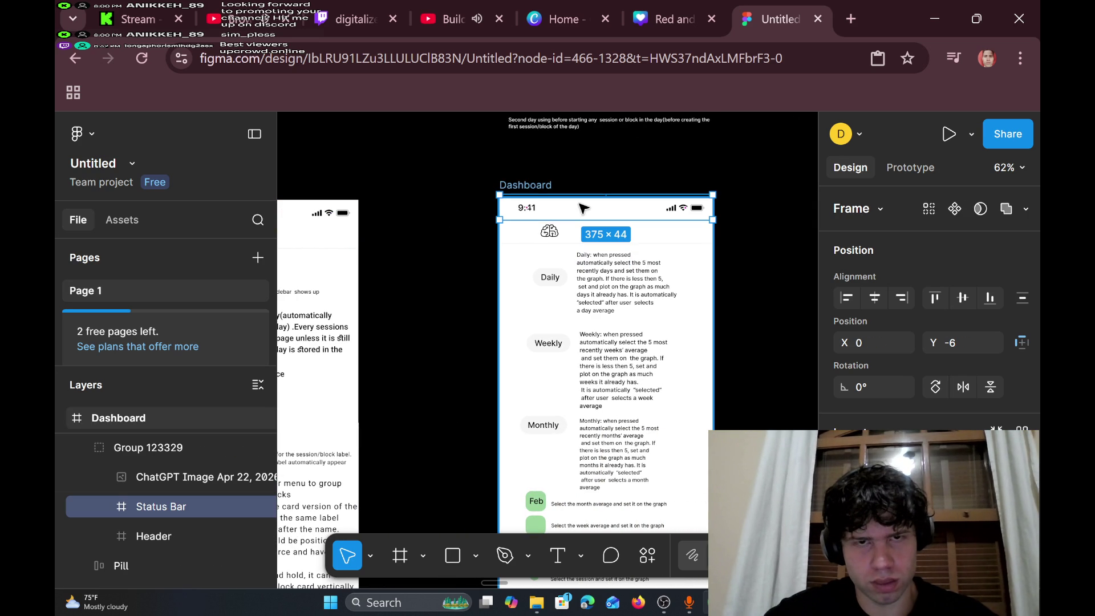
click(470, 193)
mouse_move(470, 177)
mouse_down()
mouse_move(630, 269)
mouse_move(707, 250)
mouse_move(749, 257)
mouse_up()
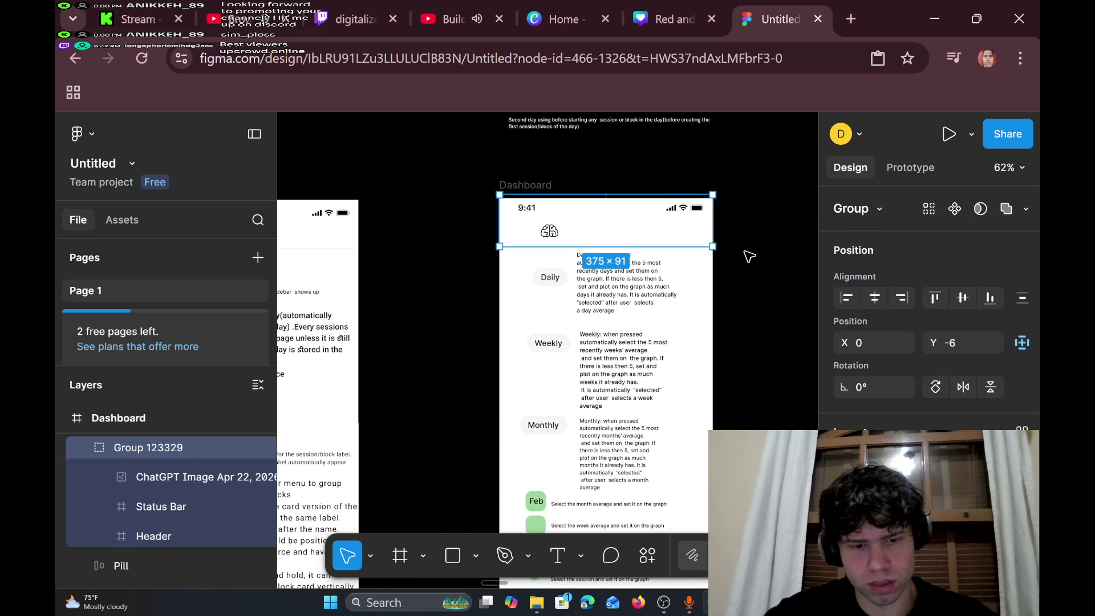
key(ctrl+g)
drag(635, 226, 630, 227)
- Marquee-select the left phone screen mockup group and delete it
scroll(656, 259, down, 6)
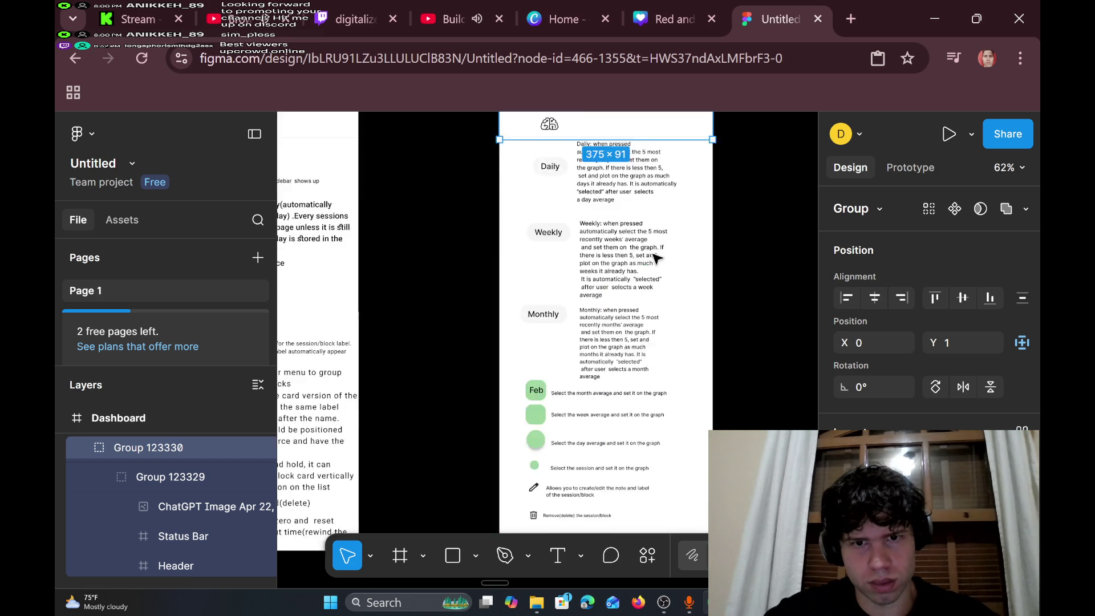
scroll(656, 260, up, 10)
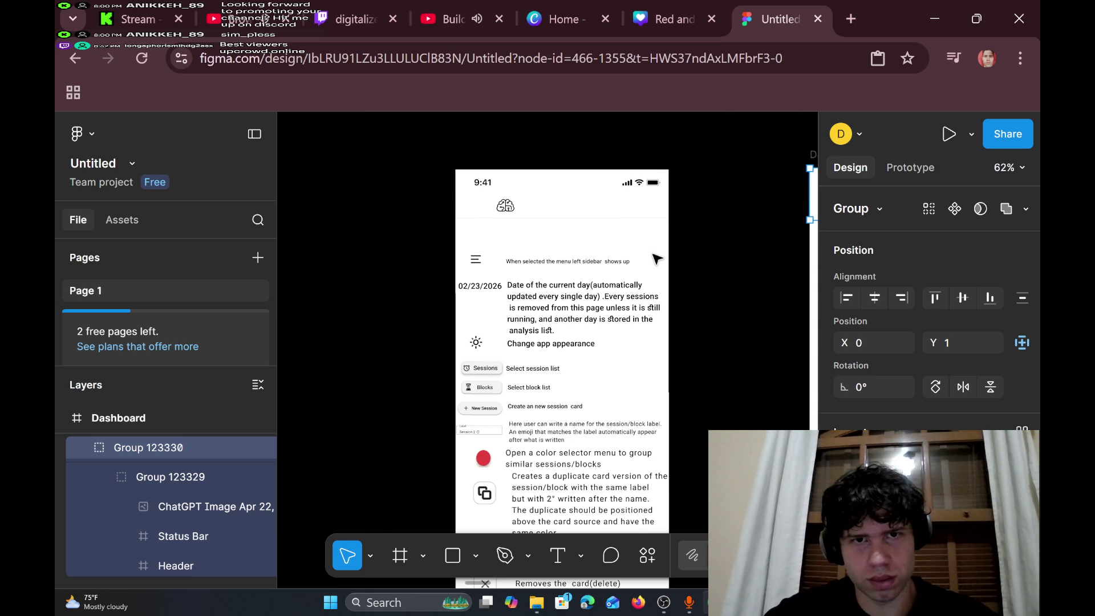
scroll(656, 259, right, 4)
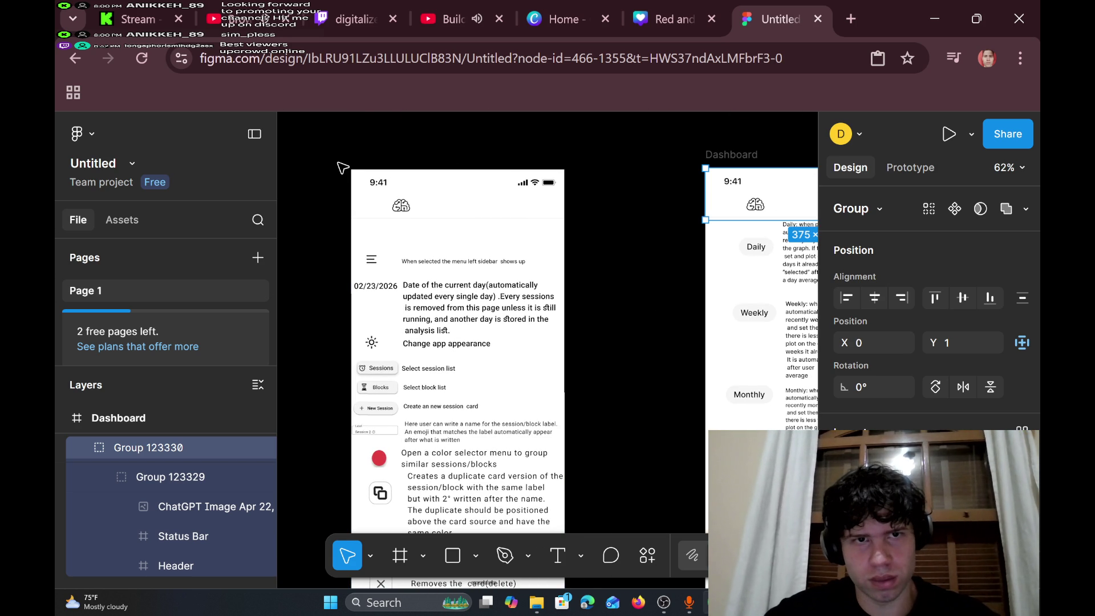
drag(343, 168, 594, 243)
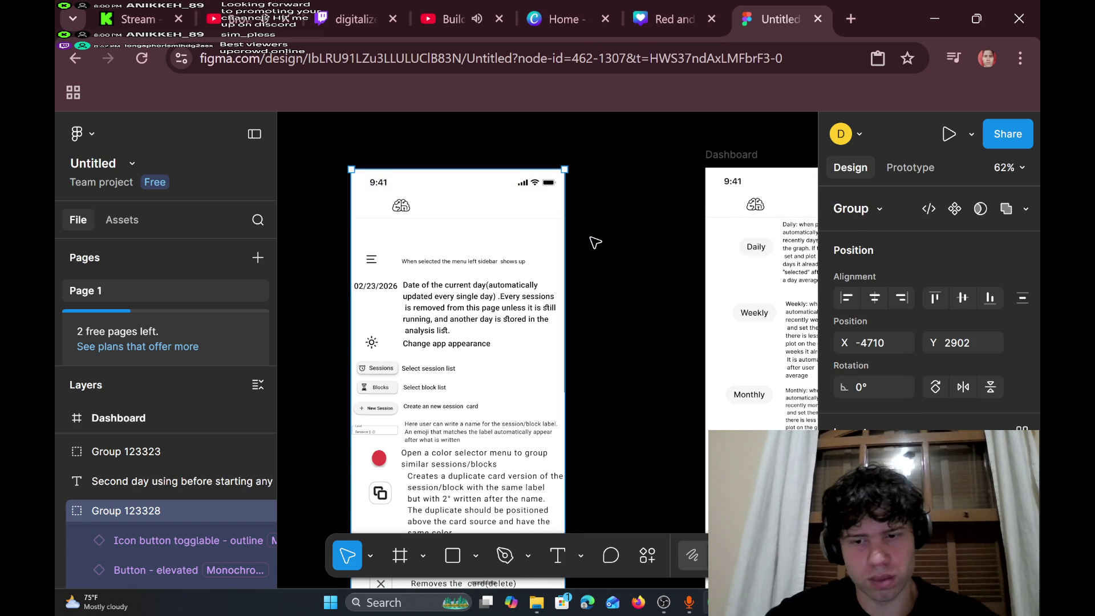
key(Delete)
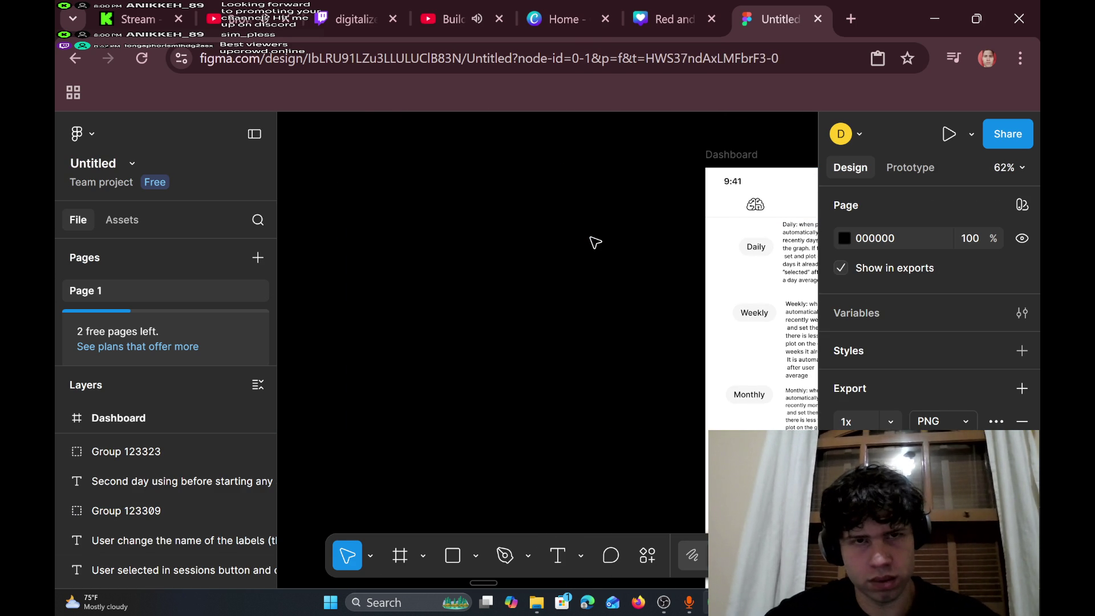
- Restore the deleted phone mockup and inspect its brain logo image fill settings
key(ctrl+z)
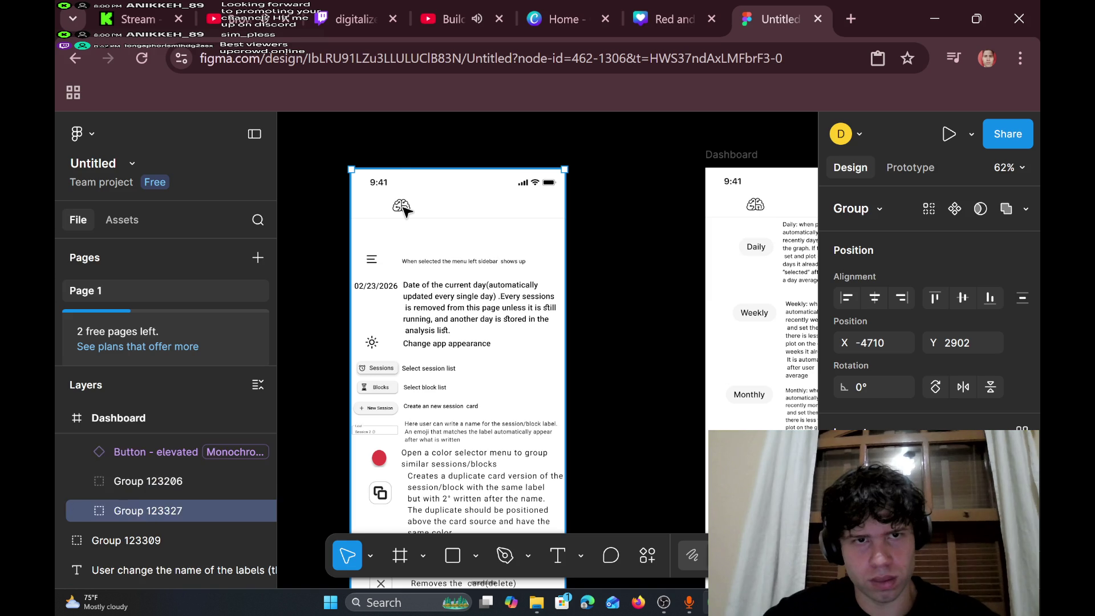
double_click(402, 209)
double_click(402, 207)
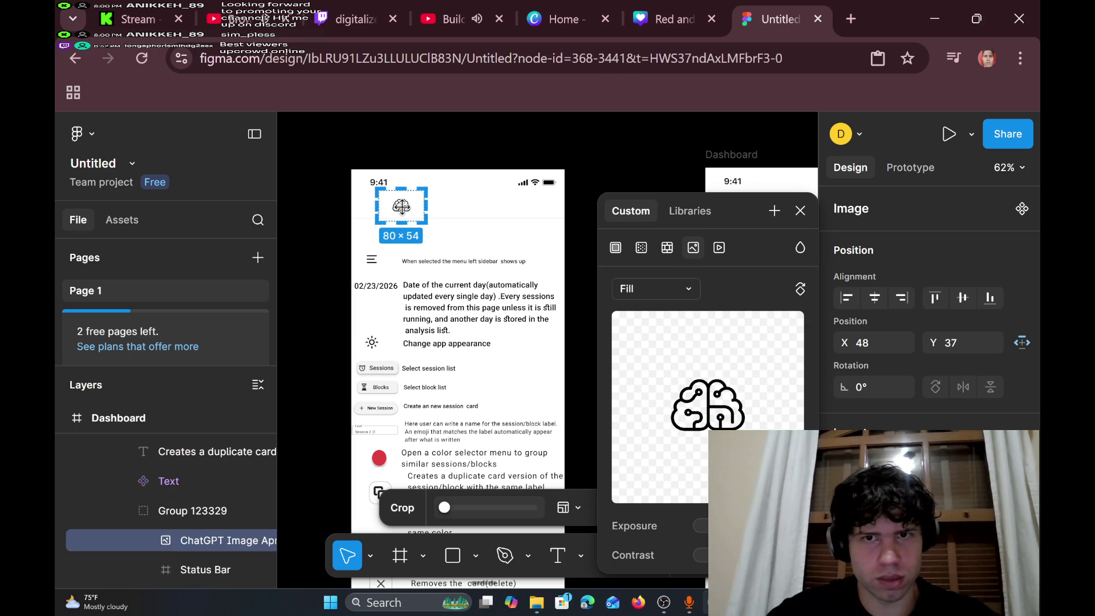
click(454, 225)
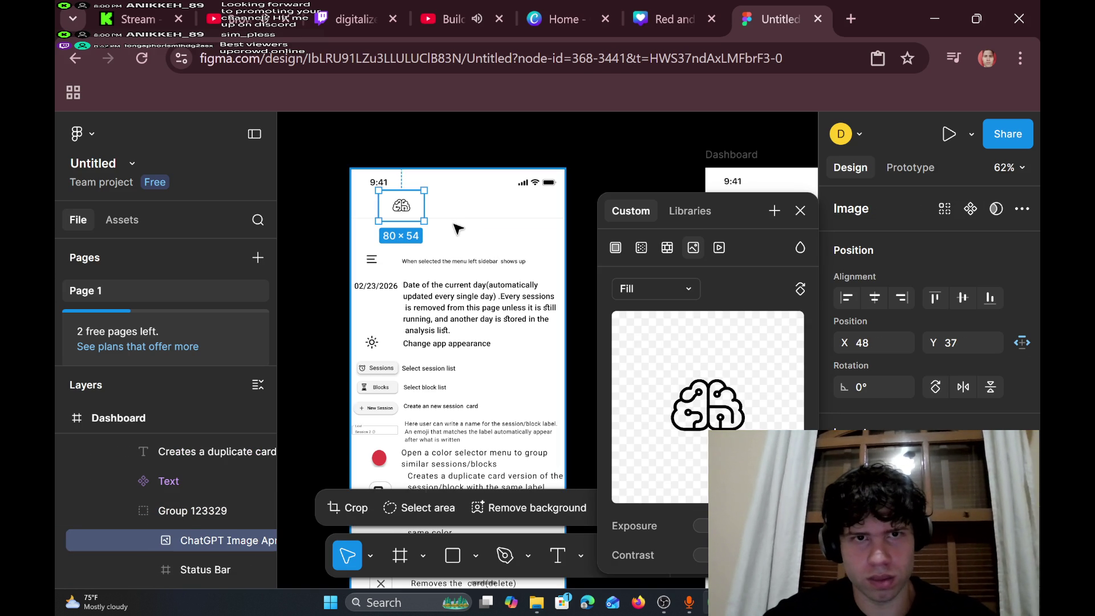
click(632, 149)
- Undo the recent changes, removing the copied header from the Dashboard screen
key(ctrl+z)
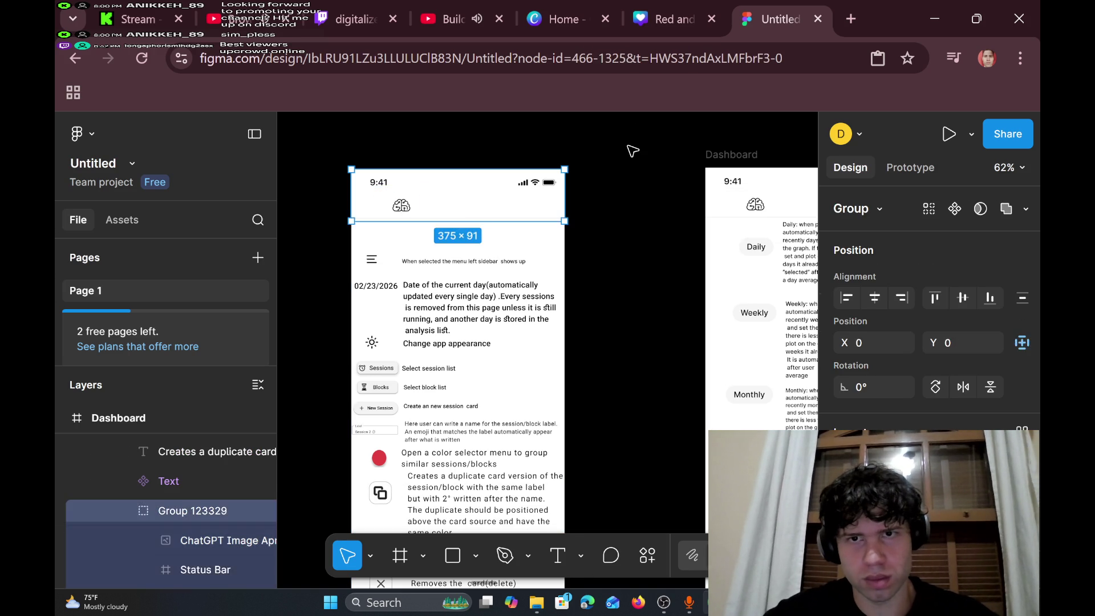
key(ctrl+z)
key(ctrl+z)
key(ctrl+z)
key(ctrl+z)
key(ctrl+z)
key(ctrl+z)
key(ctrl+z)
key(ctrl+z)
key(ctrl+z)
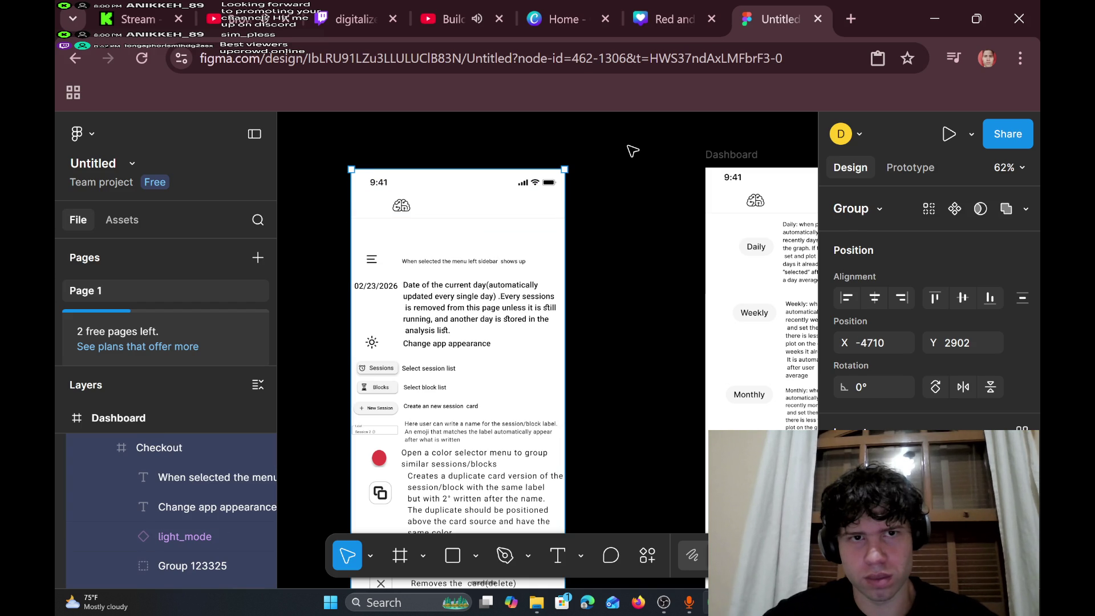
key(ctrl+z)
key(ctrl+z)
key(ctrl+z)
key(ctrl+z)
key(ctrl+z)
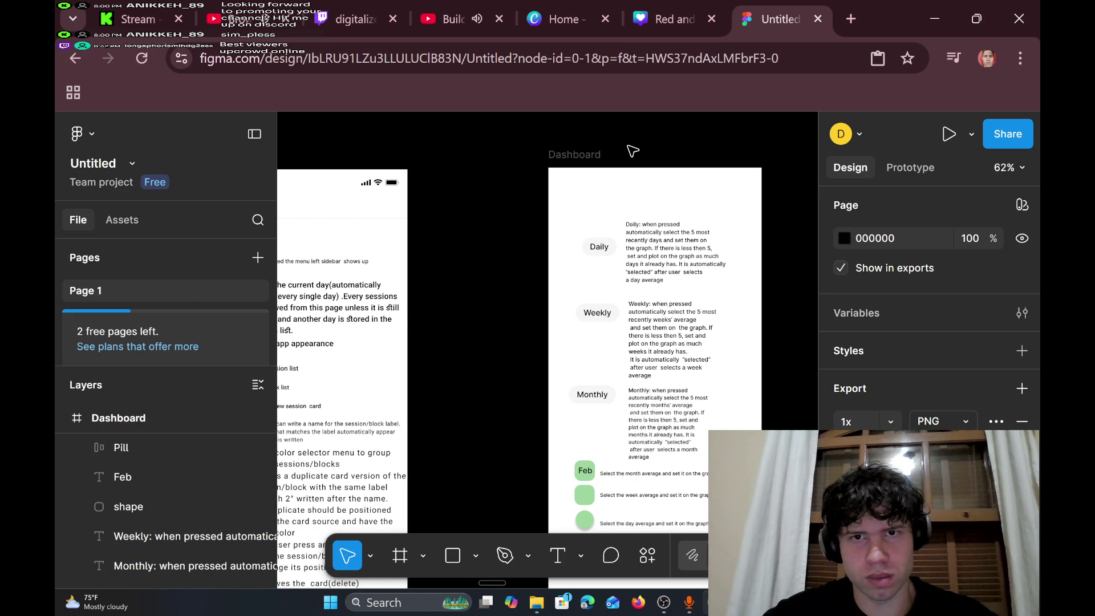
key(ctrl+z)
key(ctrl+z)
key(ctrl+z)
key(ctrl+z)
key(ctrl+z)
key(ctrl+z)
key(ctrl+z)
key(ctrl+z)
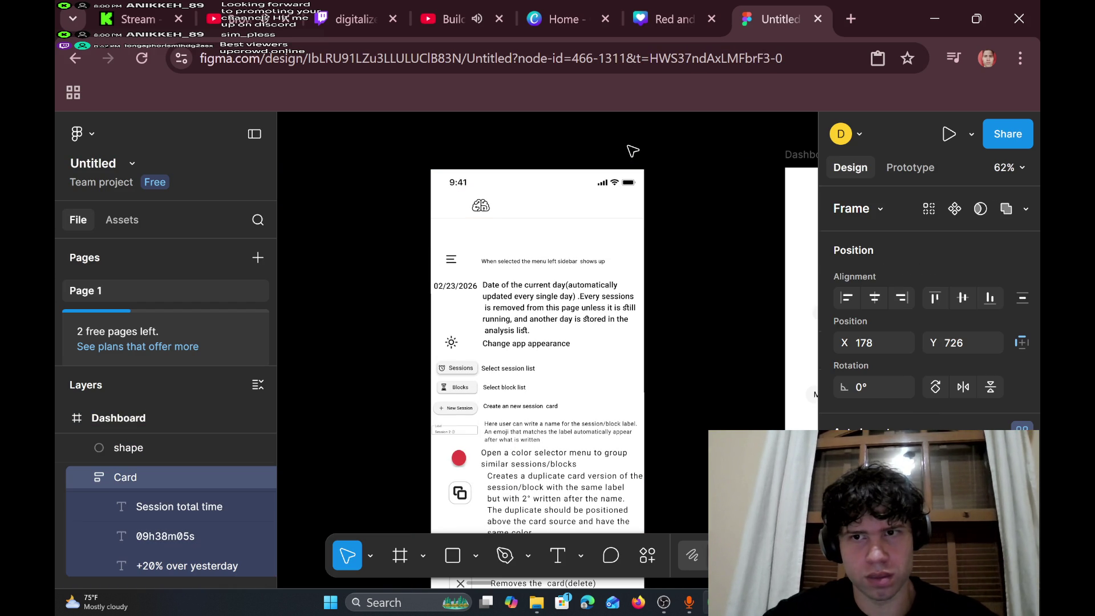
- Step back and forth through undo and redo to review the header group changes
scroll(631, 150, down, 5)
click(631, 151)
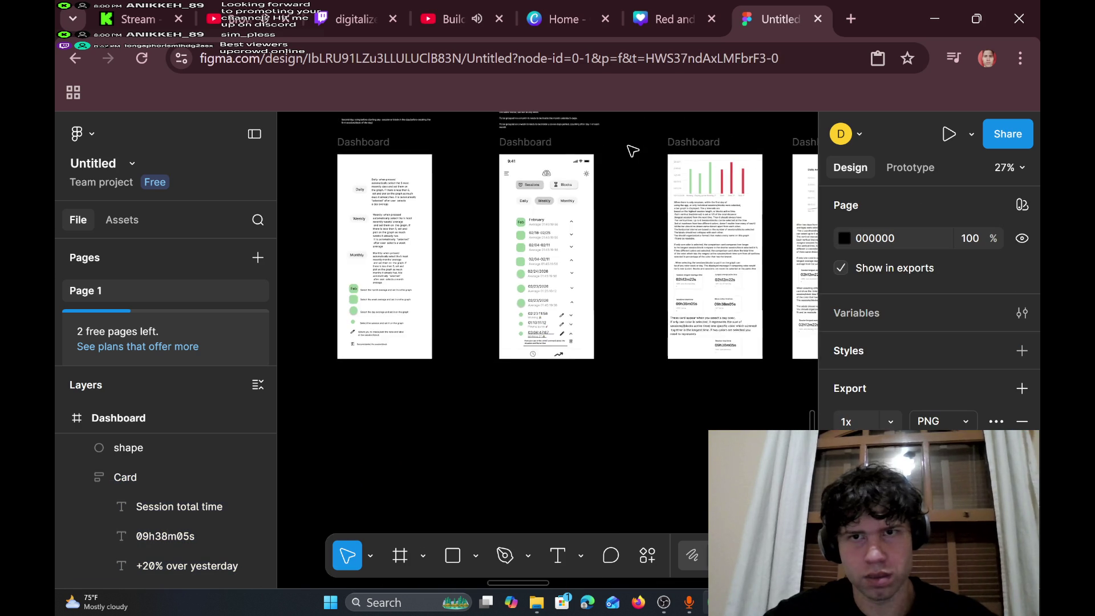
scroll(631, 151, right, 3)
key(ctrl+z)
key(ctrl+shift+z)
key(ctrl+shift+z)
key(ctrl+z)
key(ctrl+z)
key(ctrl+z)
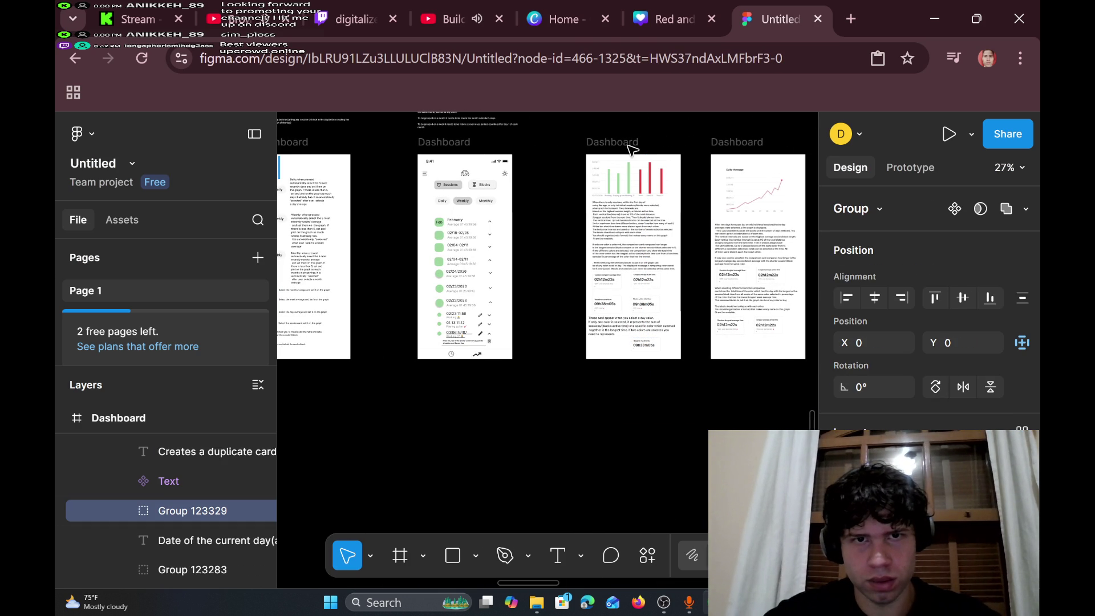
key(ctrl+z)
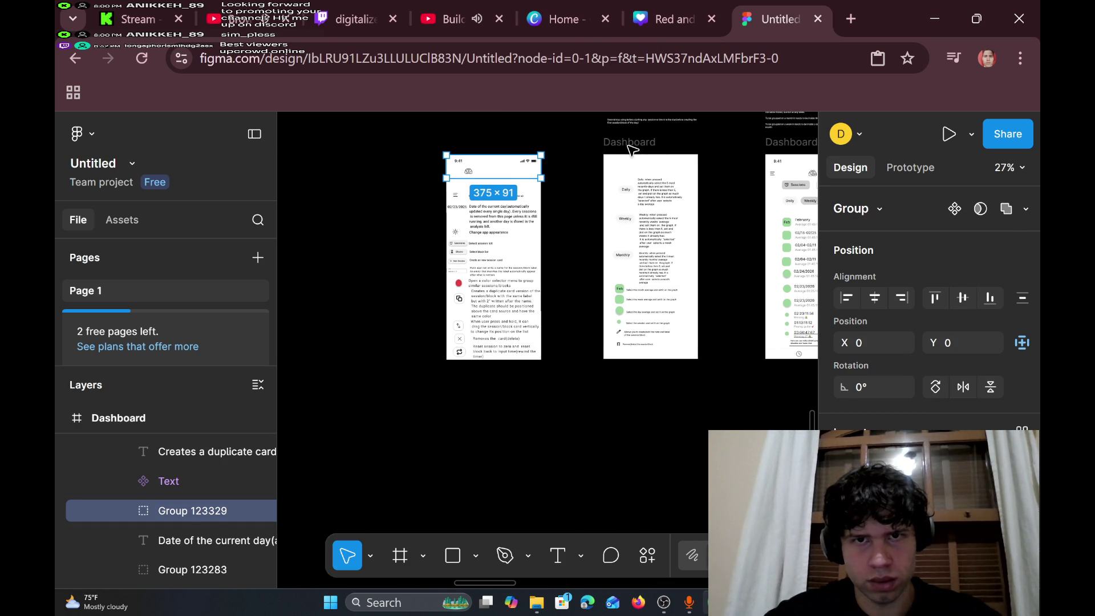
key(ctrl+z)
key(ctrl+z)
key(ctrl+shift+z)
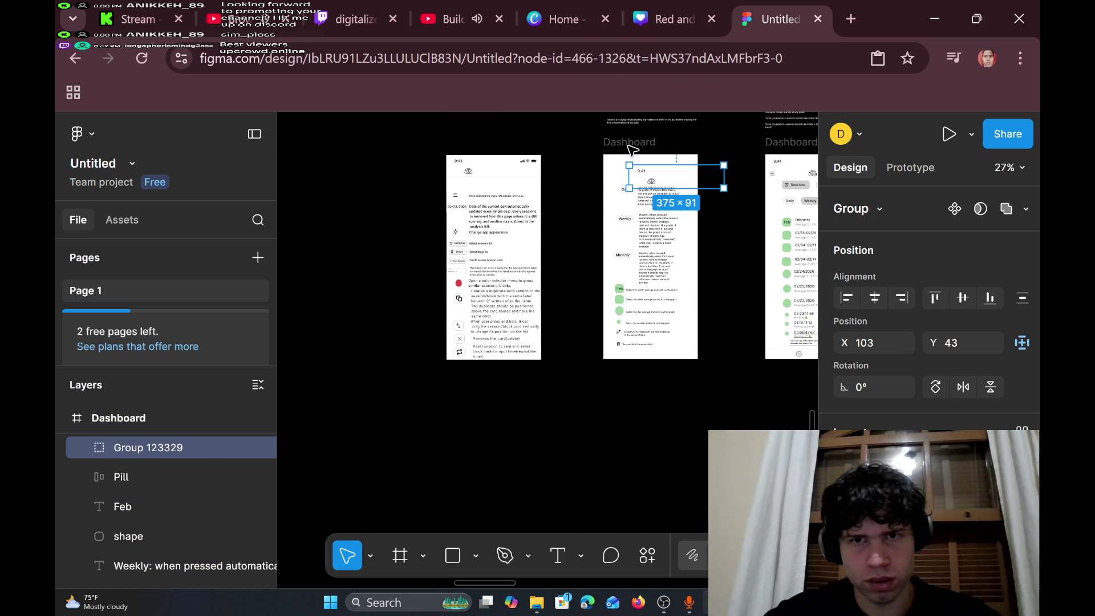
key(ctrl+z)
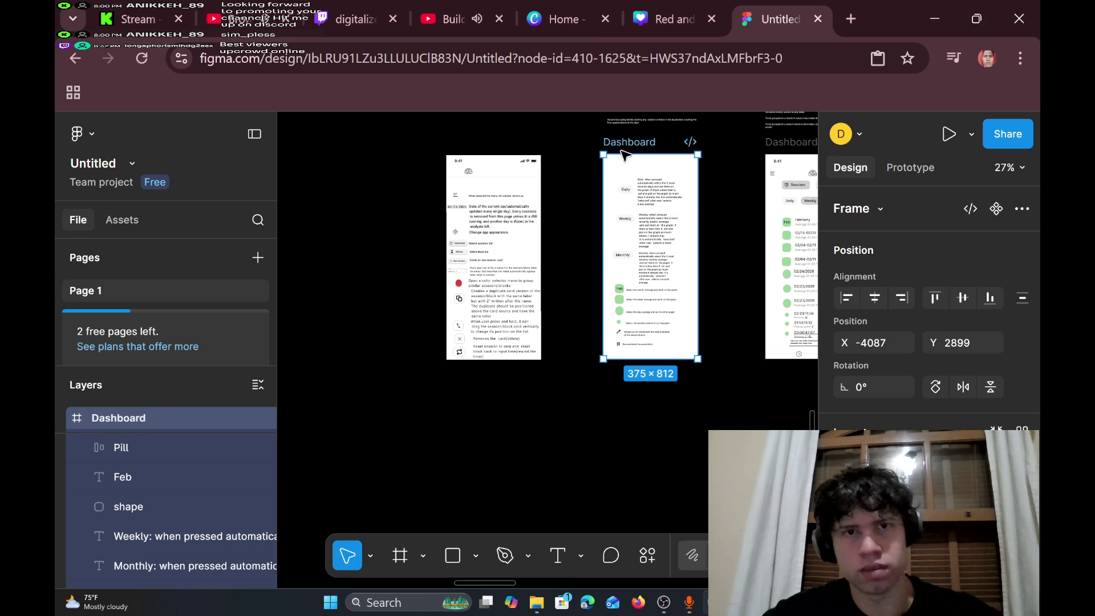
- Select the header group on the left phone screen and drill into its brain logo image
click(469, 174)
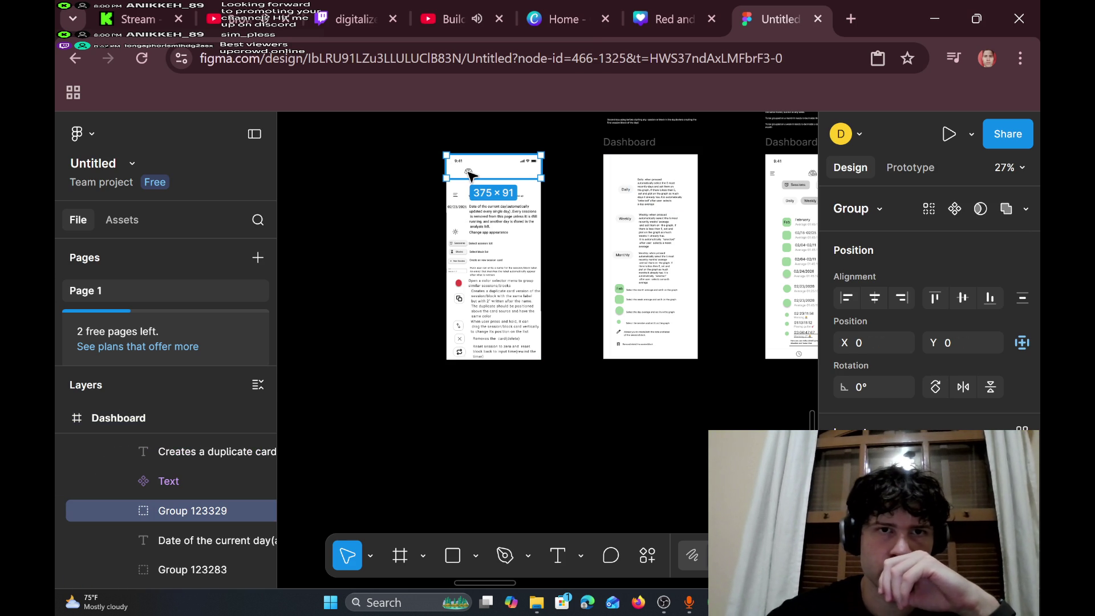
double_click(469, 174)
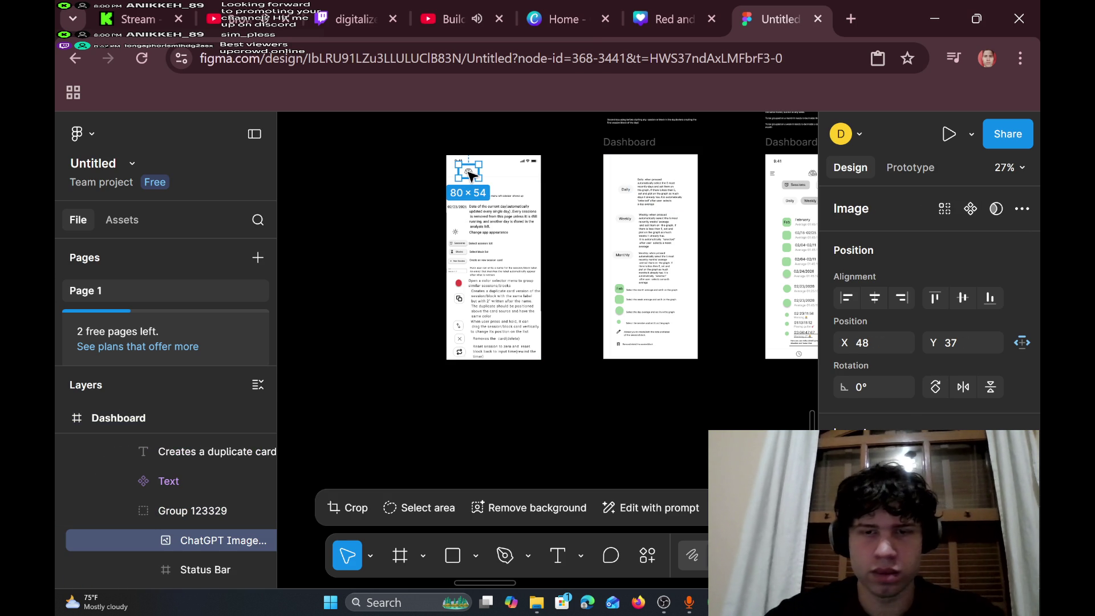
key(Escape)
scroll(490, 185, up, 5)
- Marquee-select the phone's header band, group it, and copy the group
scroll(490, 185, down, 4)
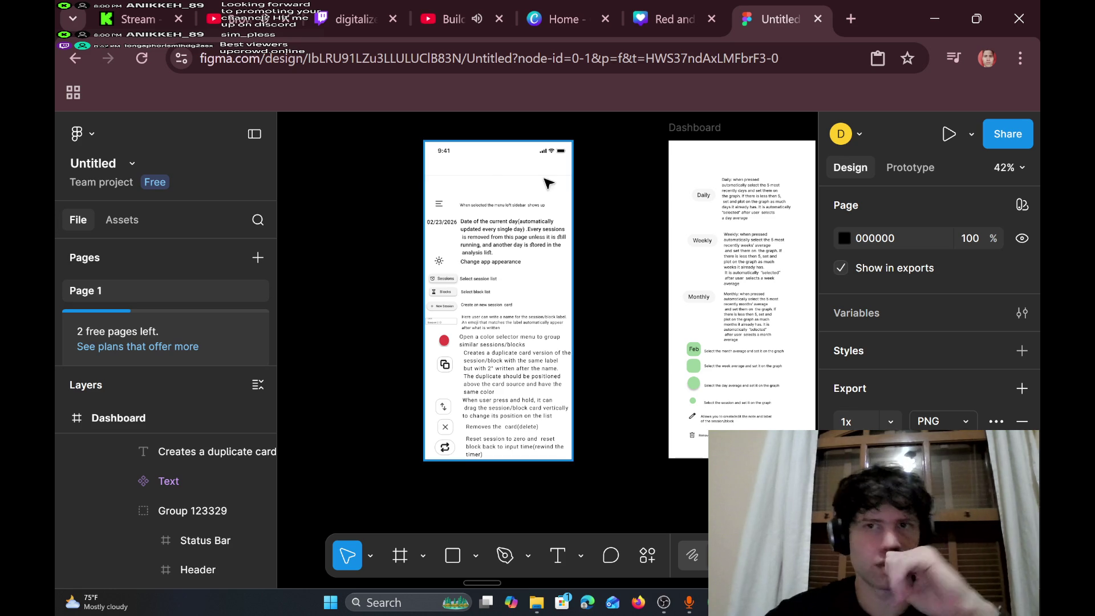
drag(409, 130, 604, 194)
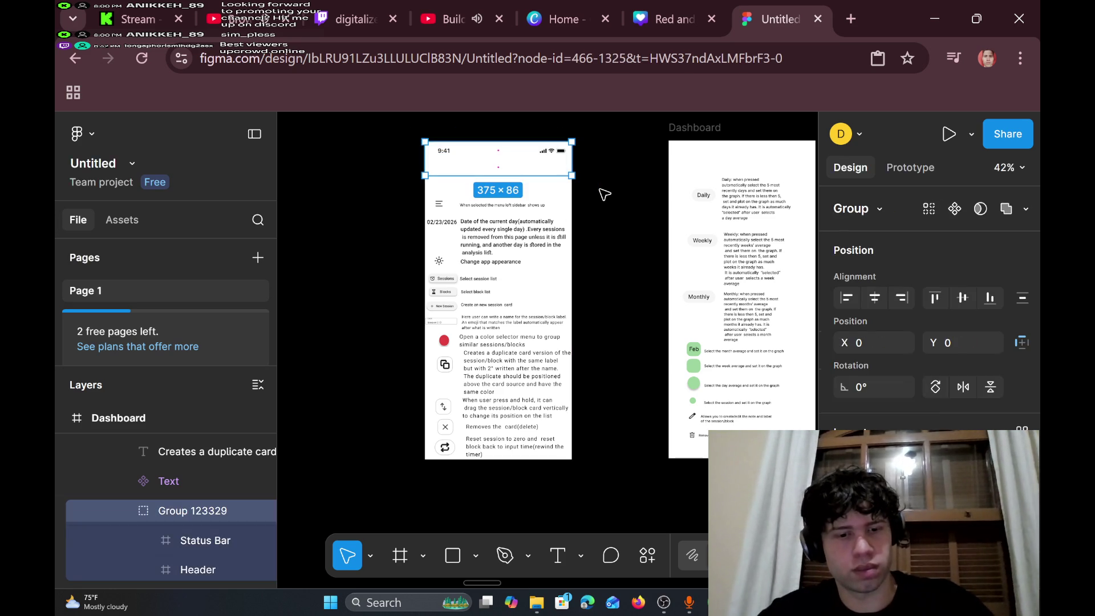
key(ctrl+g)
right_click(472, 162)
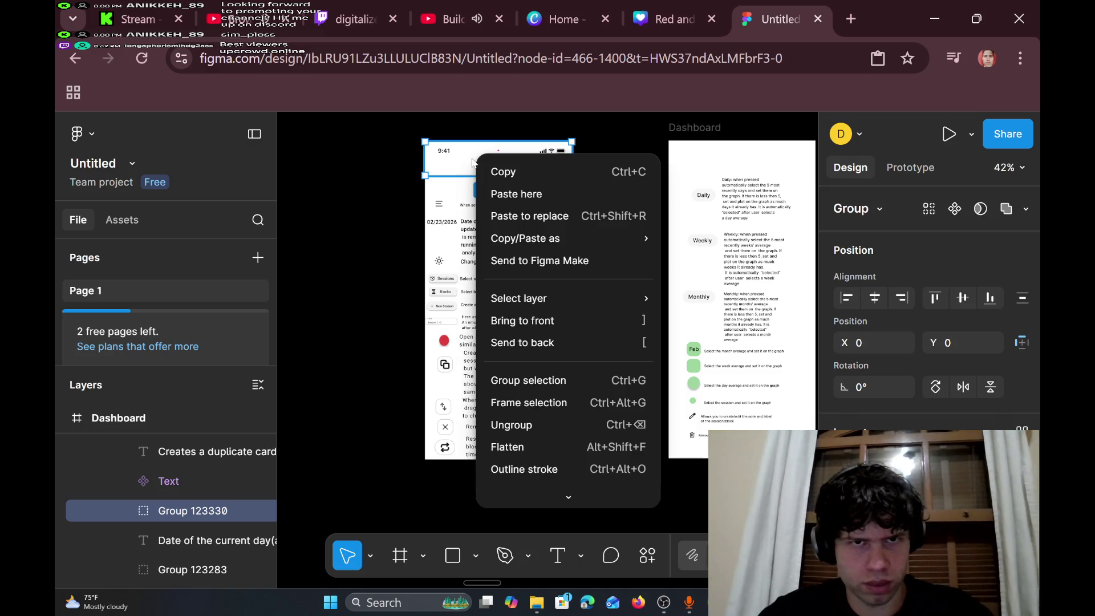
click(492, 171)
- Paste the header onto the Dashboard screen and align it to the top-left corner
scroll(502, 165, right, 3)
click(508, 150)
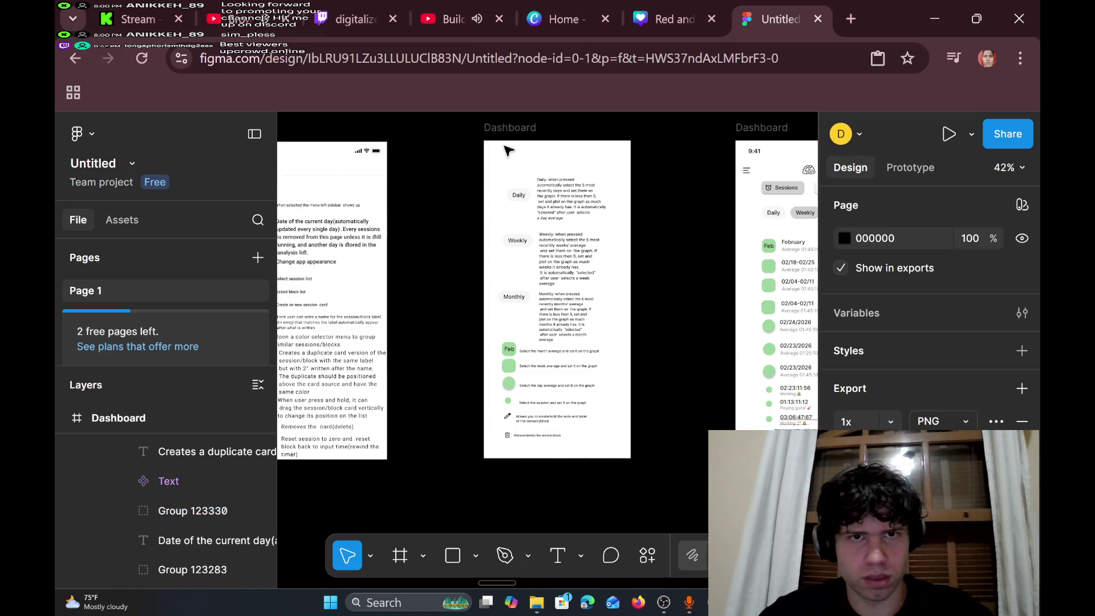
right_click(505, 148)
click(550, 181)
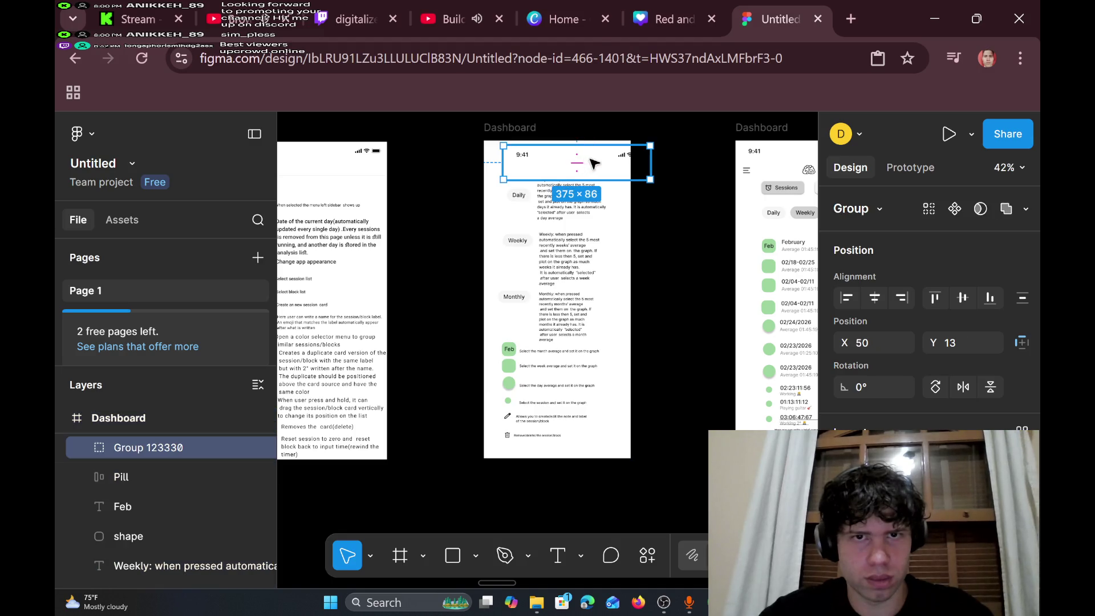
mouse_move(591, 160)
mouse_down()
mouse_move(568, 155)
mouse_move(589, 160)
mouse_up()
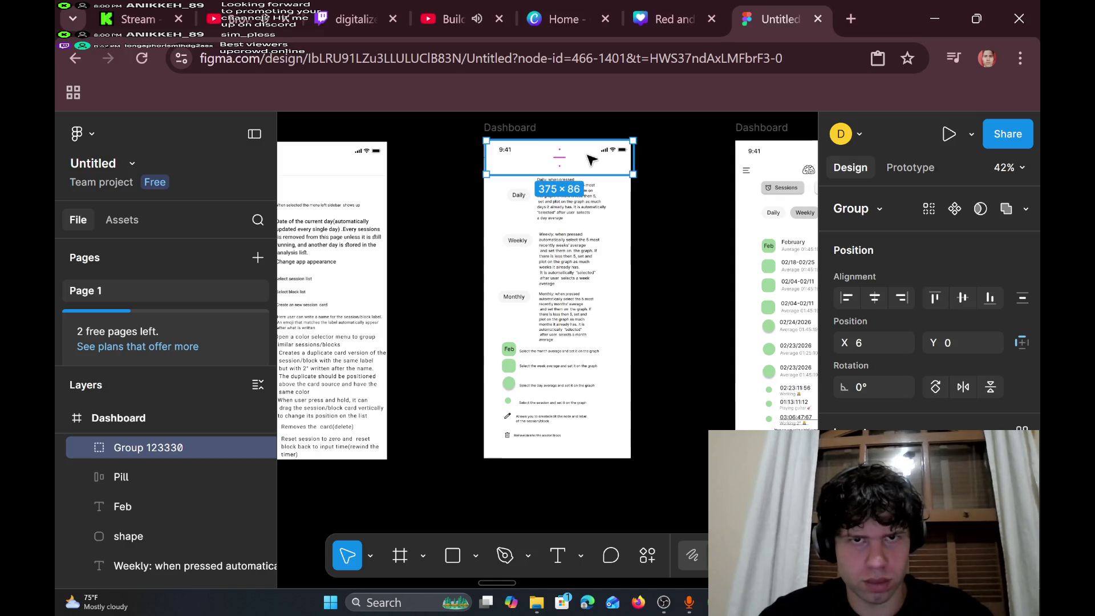
- Bring up the Social Stream chat window and view the YouTube live, Brown Noise video and Kick tabs
mouse_move(663, 602)
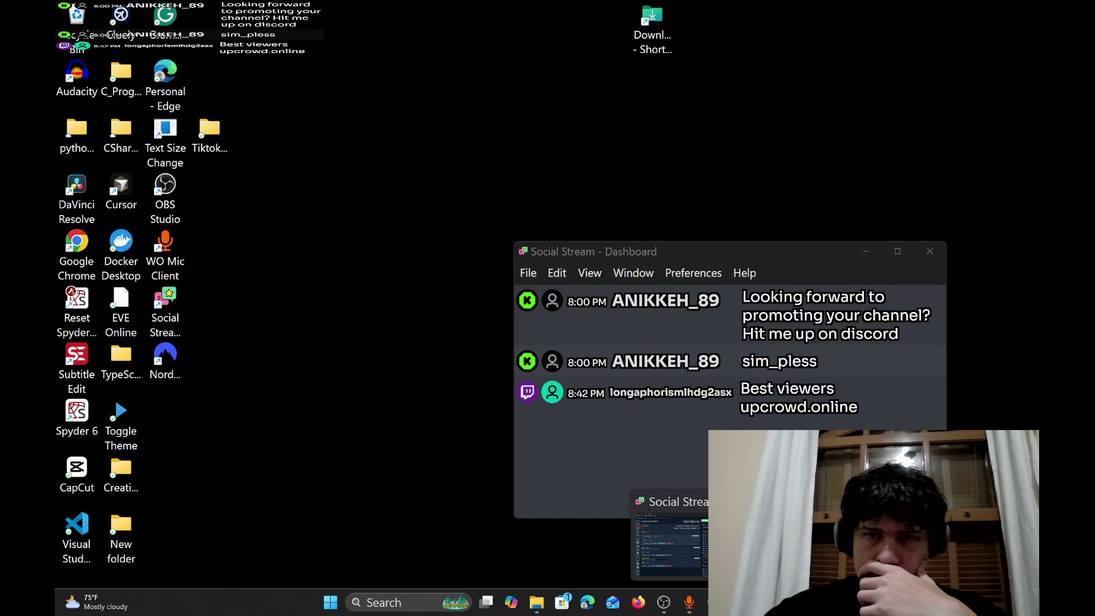
click(668, 539)
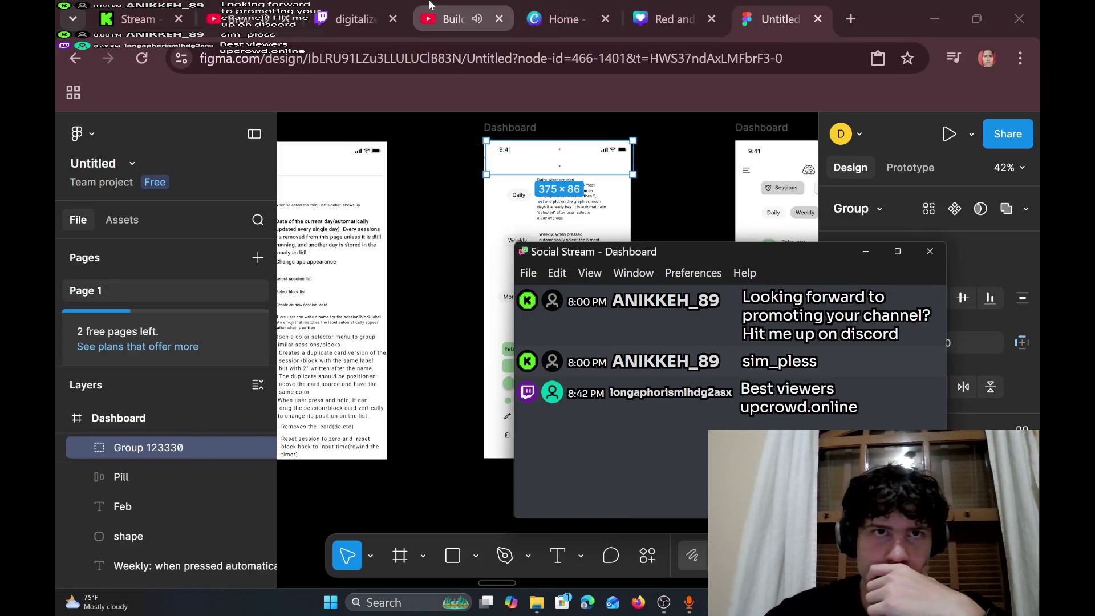
click(451, 19)
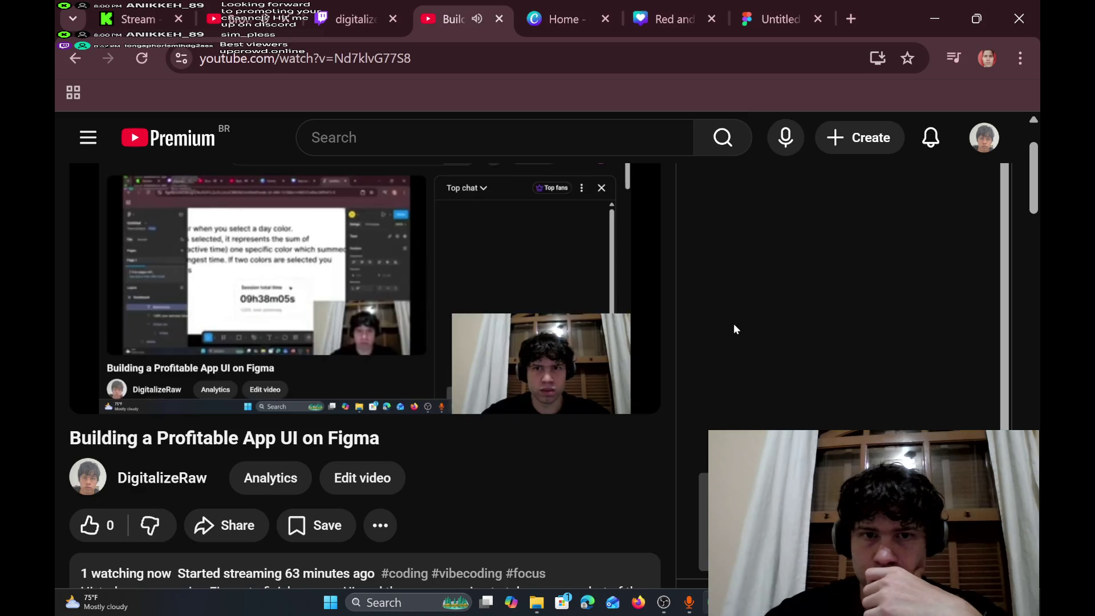
click(272, 6)
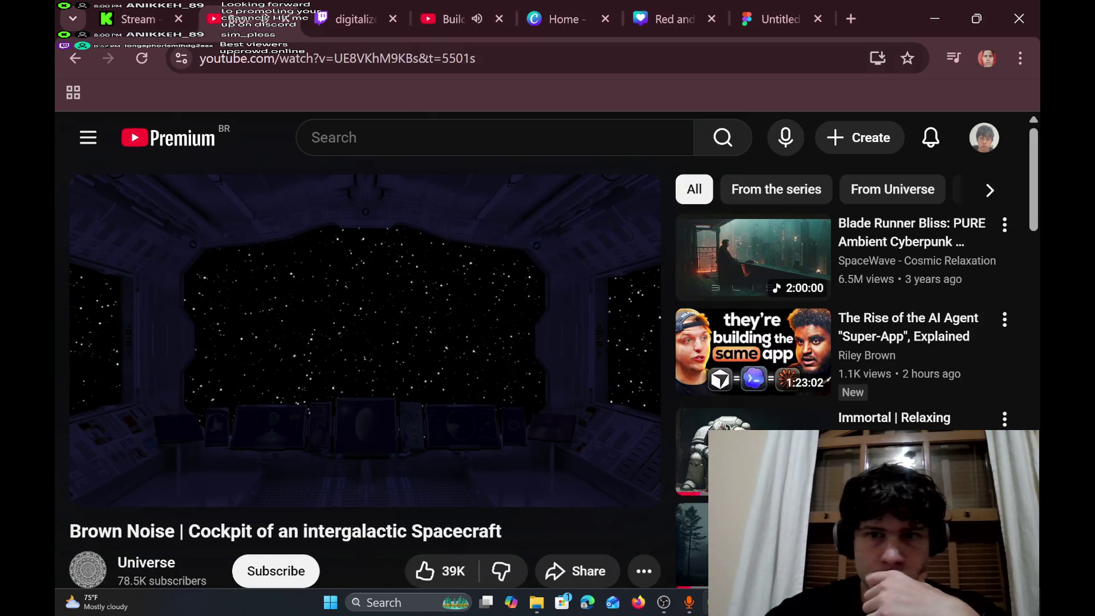
click(162, 4)
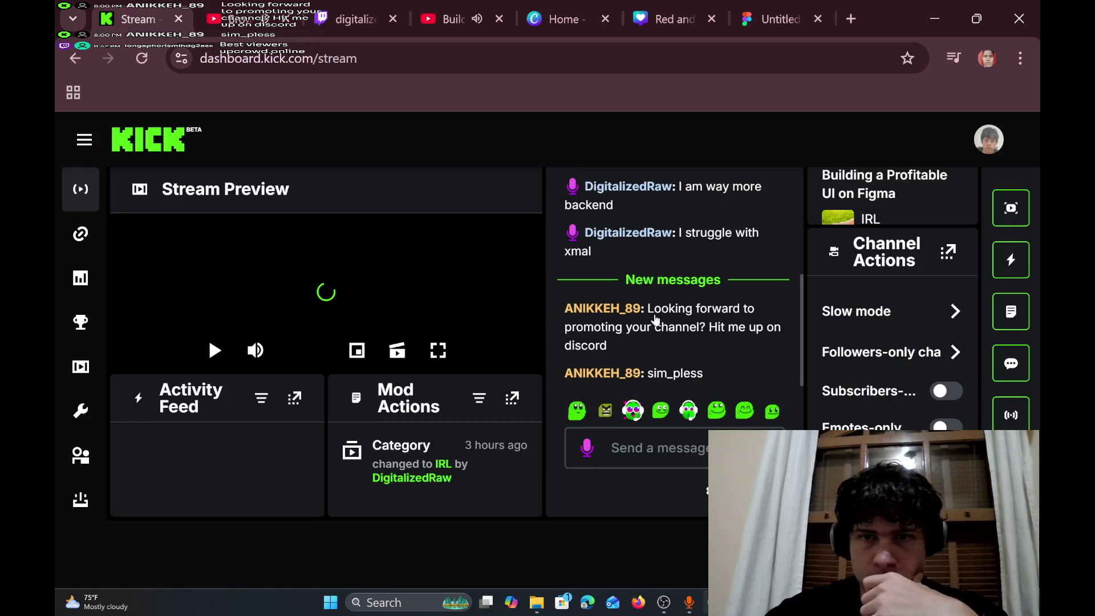
- Check the Twitch channel, scroll the YouTube live stream page, then go back to Figma
mouse_move(780, 336)
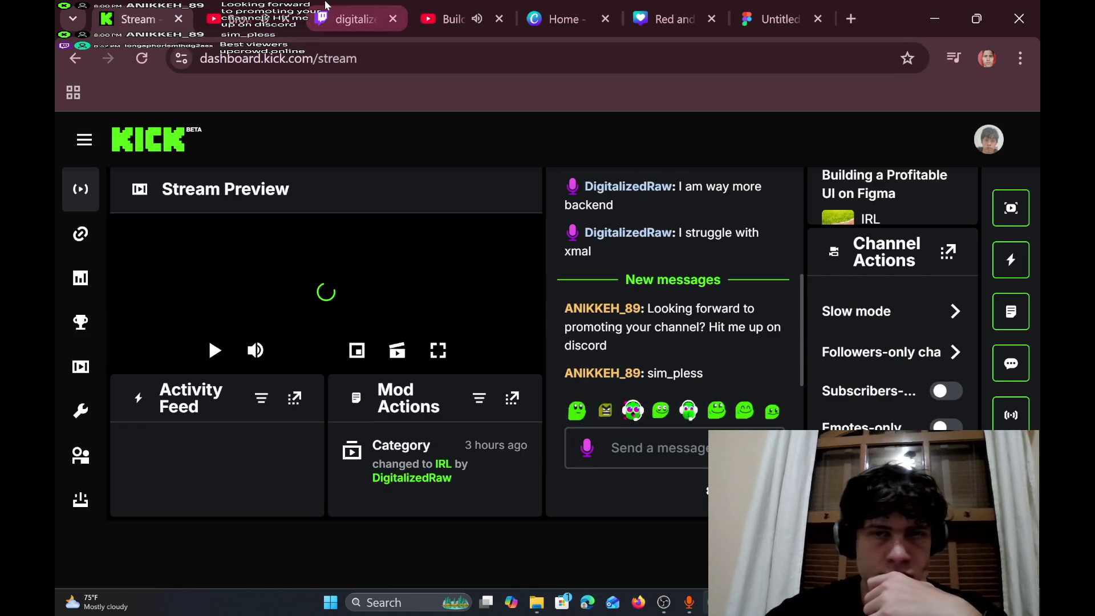
click(356, 19)
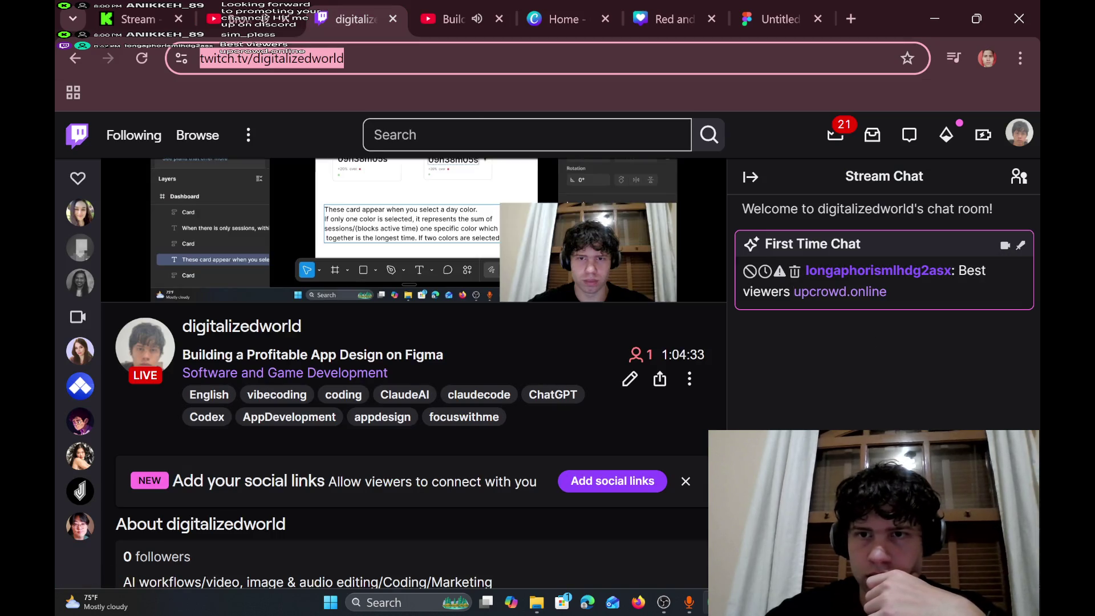
click(450, 19)
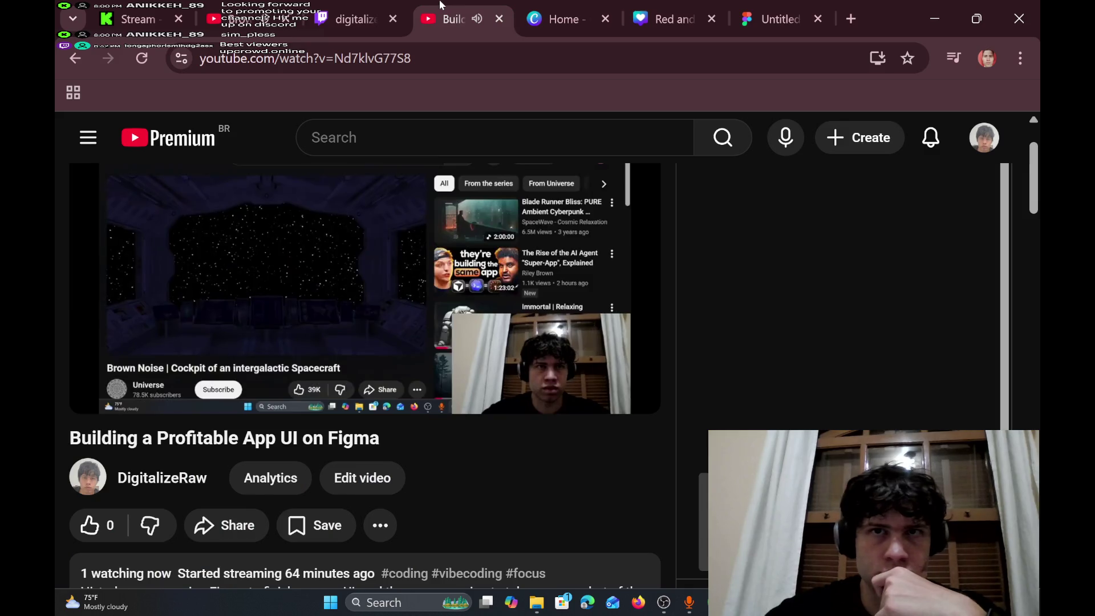
scroll(505, 295, down, 2)
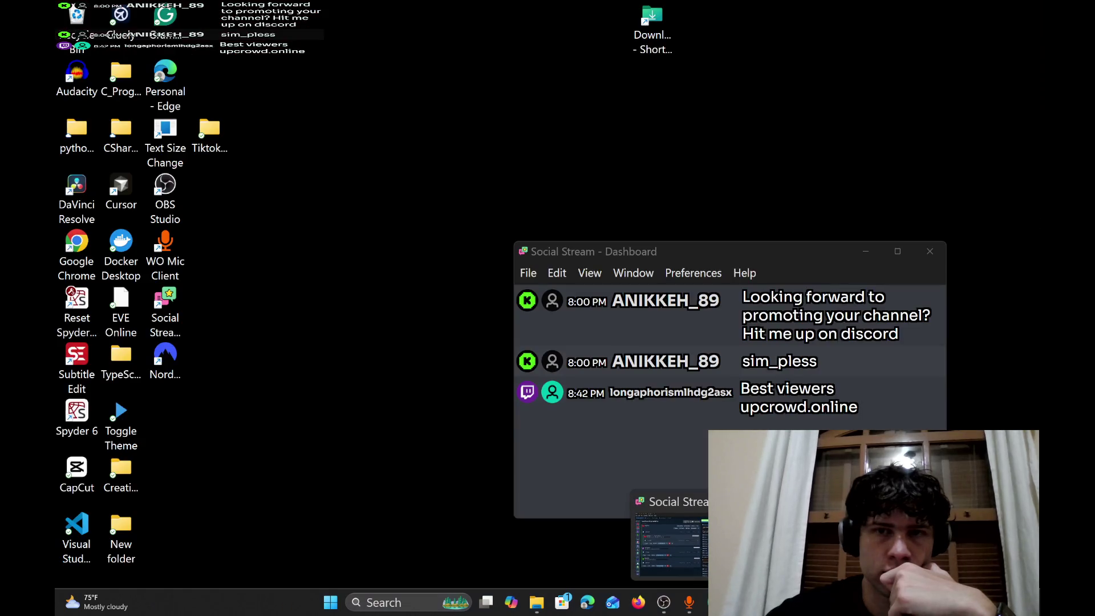
click(661, 502)
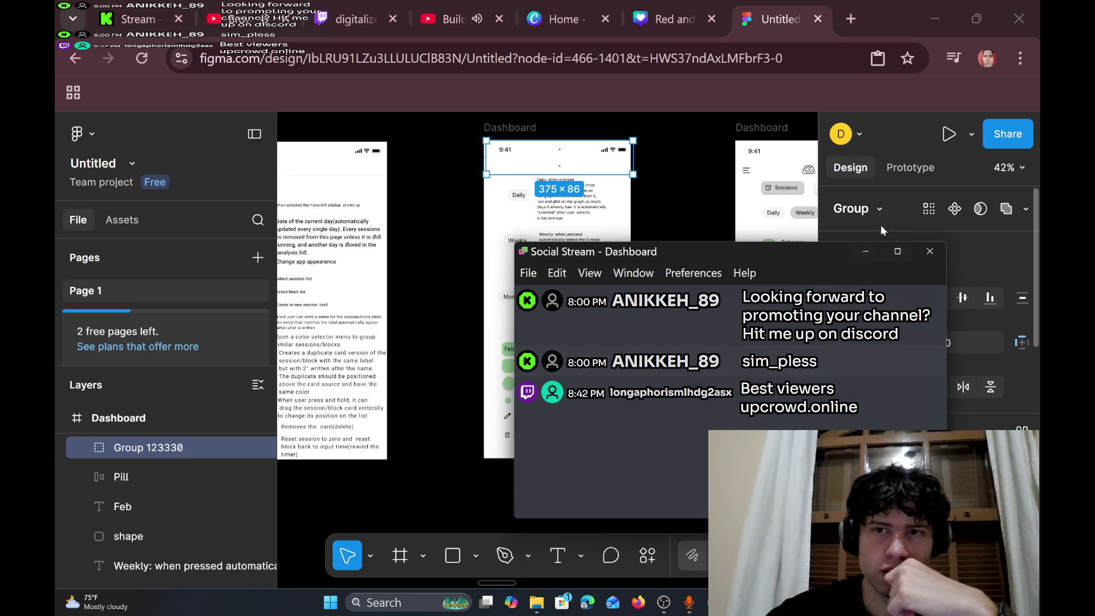
- Minimize the Social Stream chat window and scroll to the Dashboard header to select its inner frame
click(868, 253)
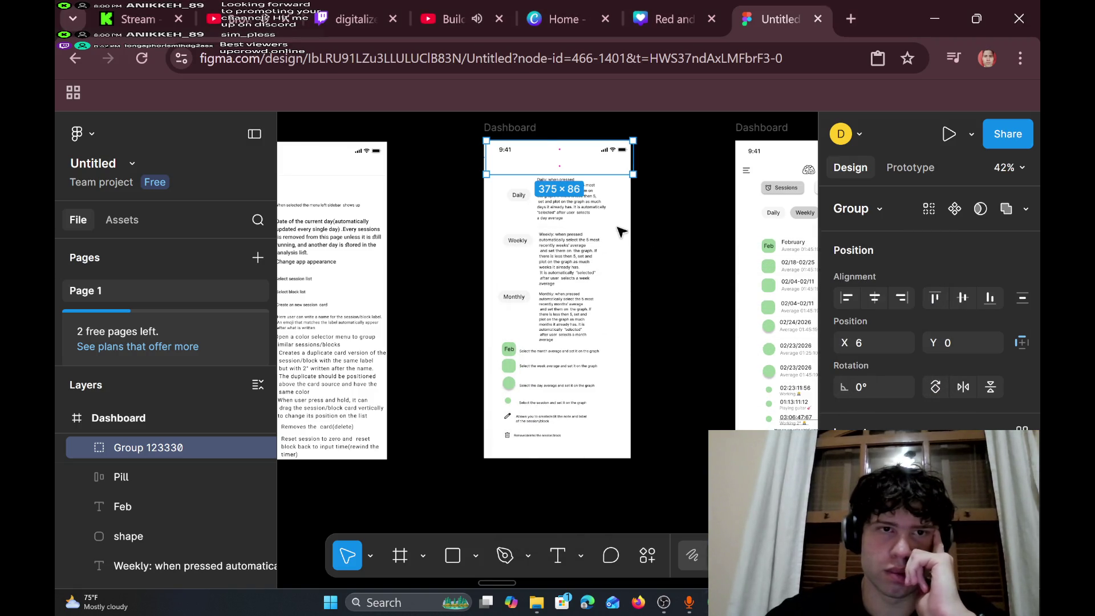
scroll(621, 231, left, 3)
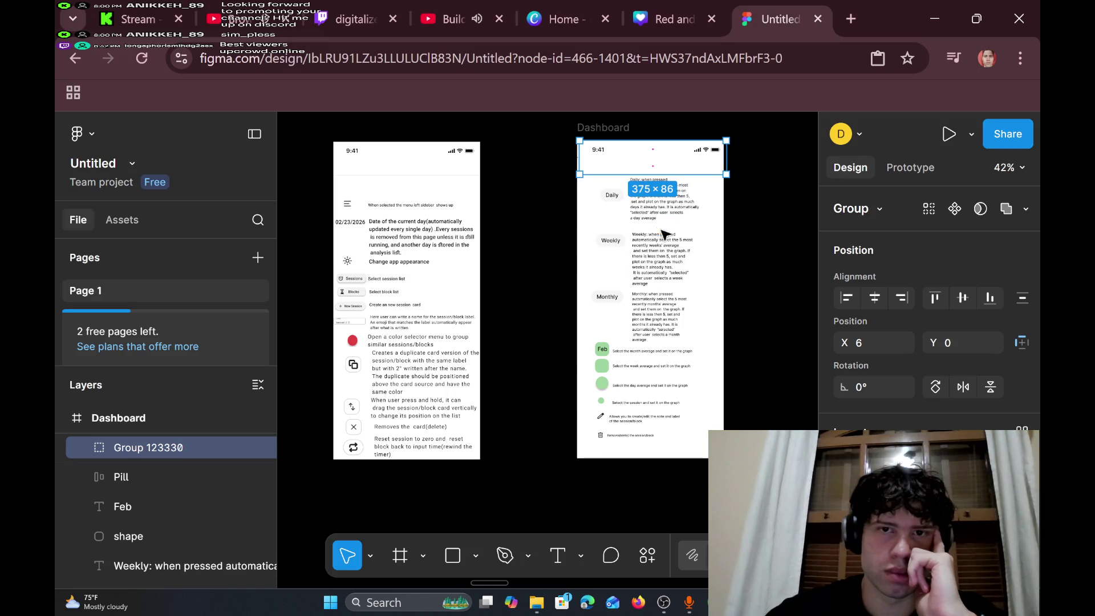
scroll(679, 256, right, 6)
scroll(680, 259, right, 3)
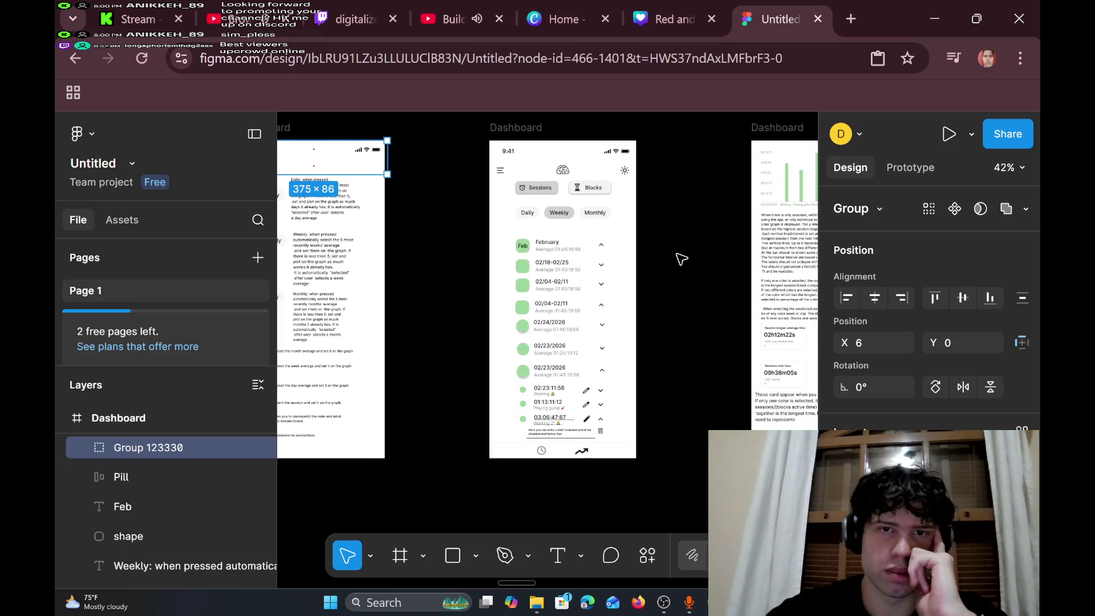
scroll(594, 220, up, 4)
scroll(596, 224, up, 2)
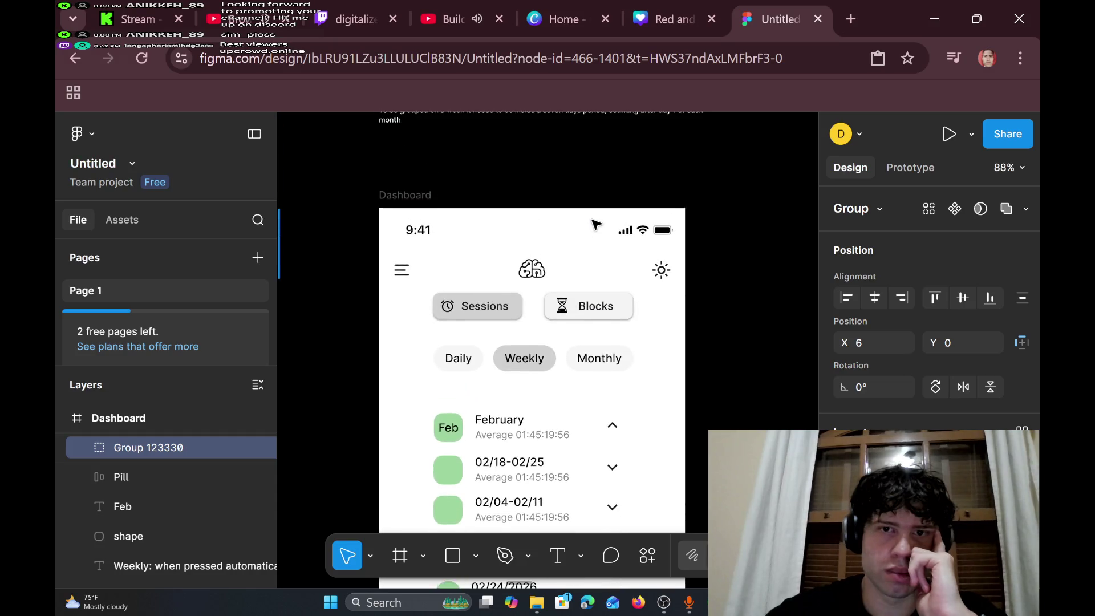
scroll(594, 225, up, 3)
scroll(594, 225, down, 2)
click(502, 238)
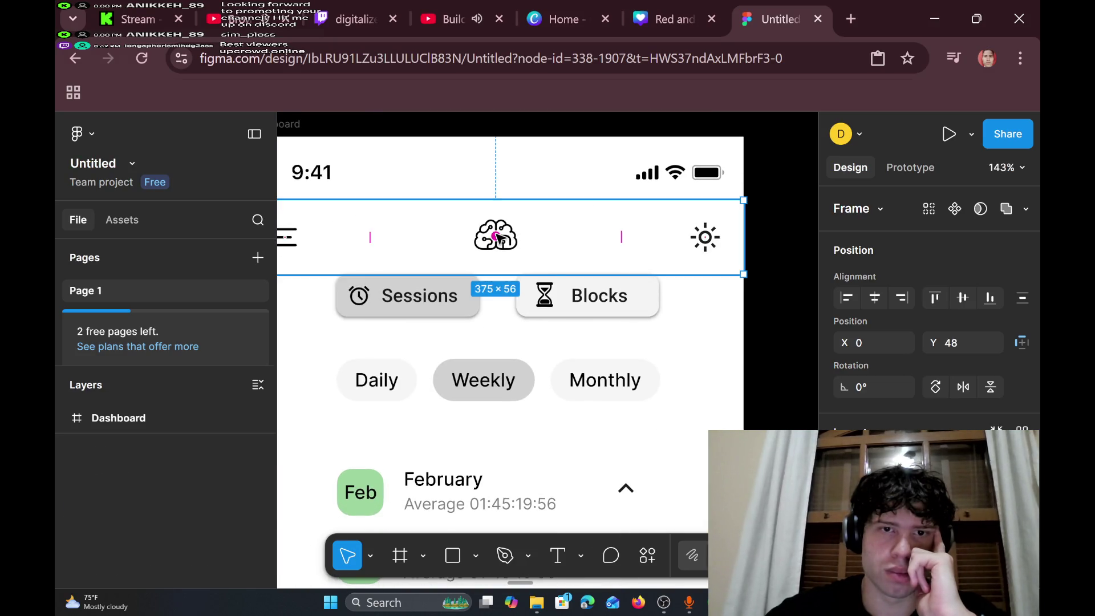
double_click(500, 239)
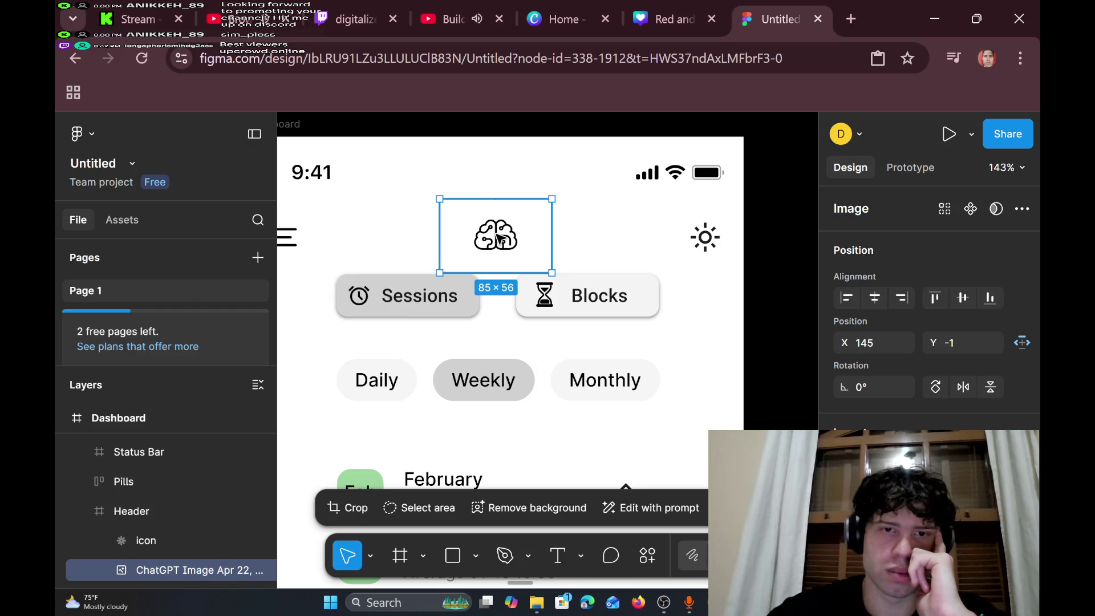
scroll(499, 239, down, 5)
scroll(499, 238, up, 1)
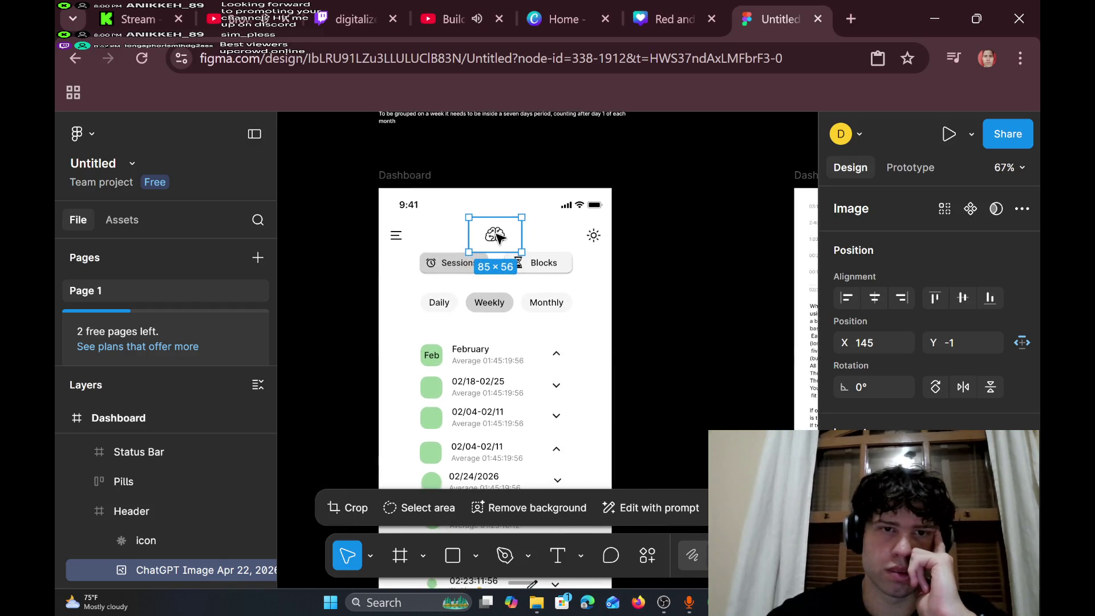
scroll(498, 237, left, 10)
scroll(497, 237, down, 3)
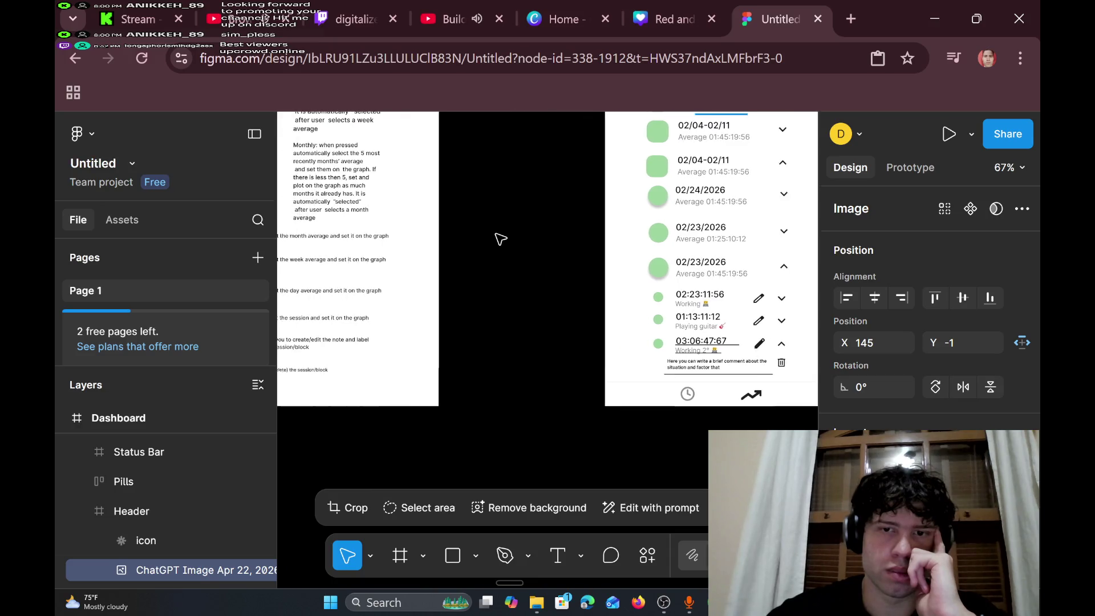
scroll(498, 237, up, 3)
scroll(497, 237, left, 10)
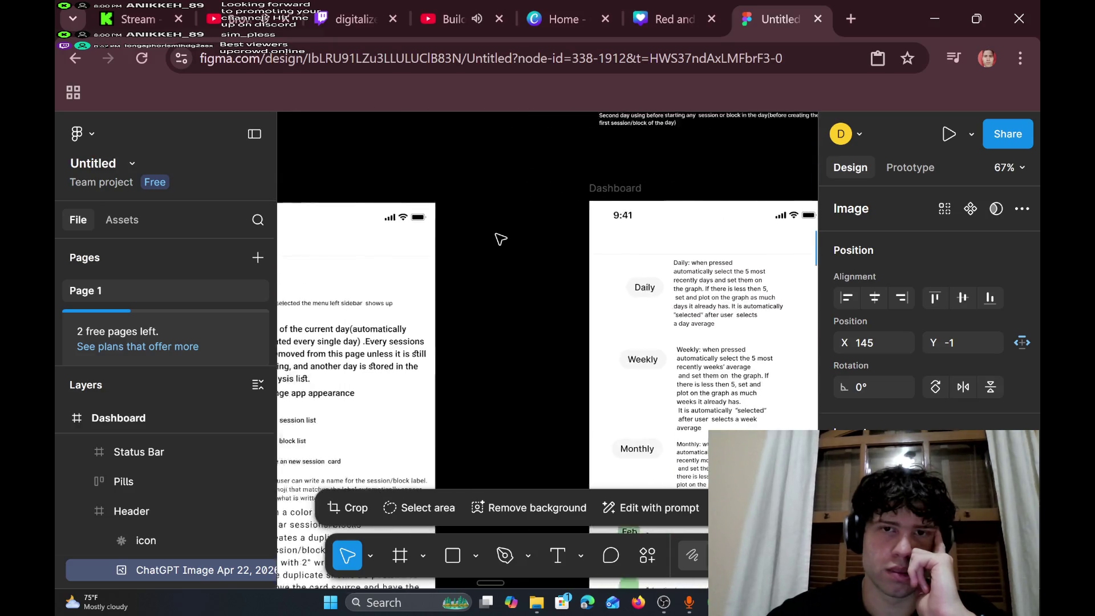
scroll(500, 239, right, 8)
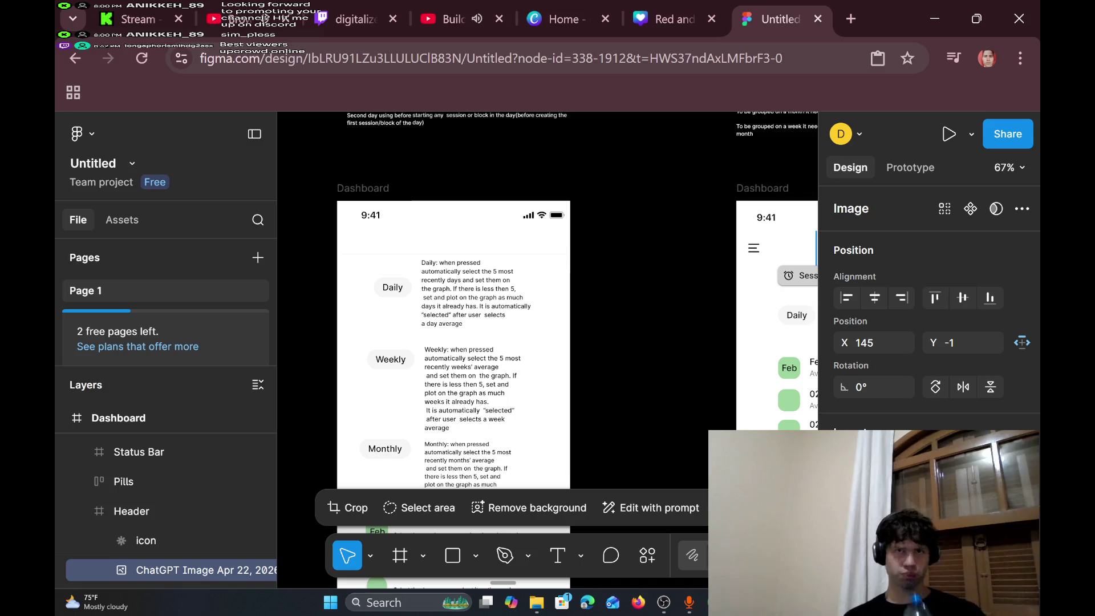
scroll(635, 268, down, 5)
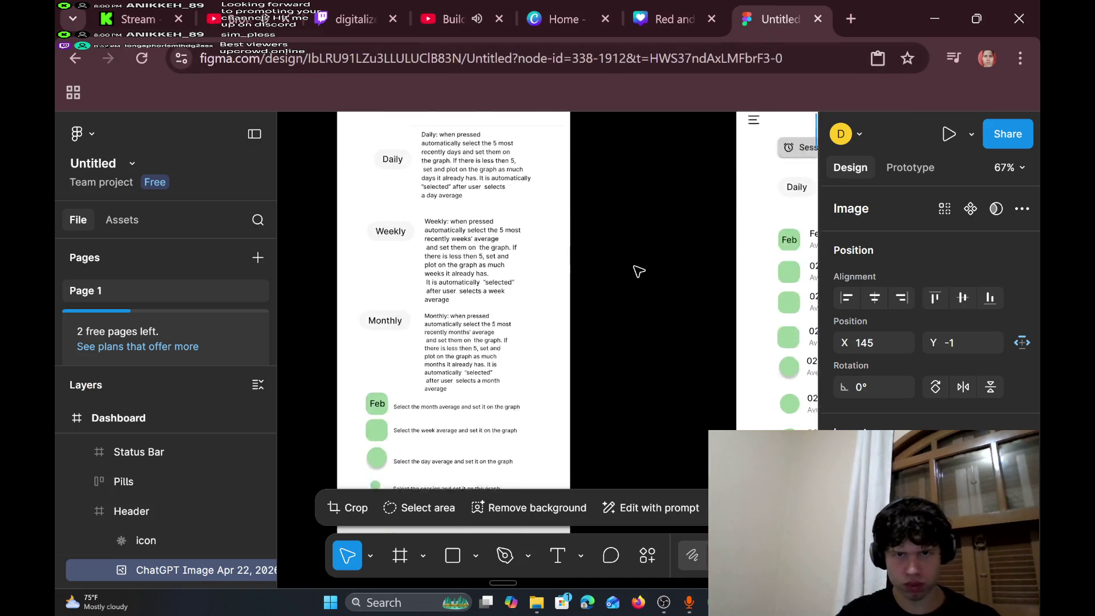
scroll(638, 271, up, 1)
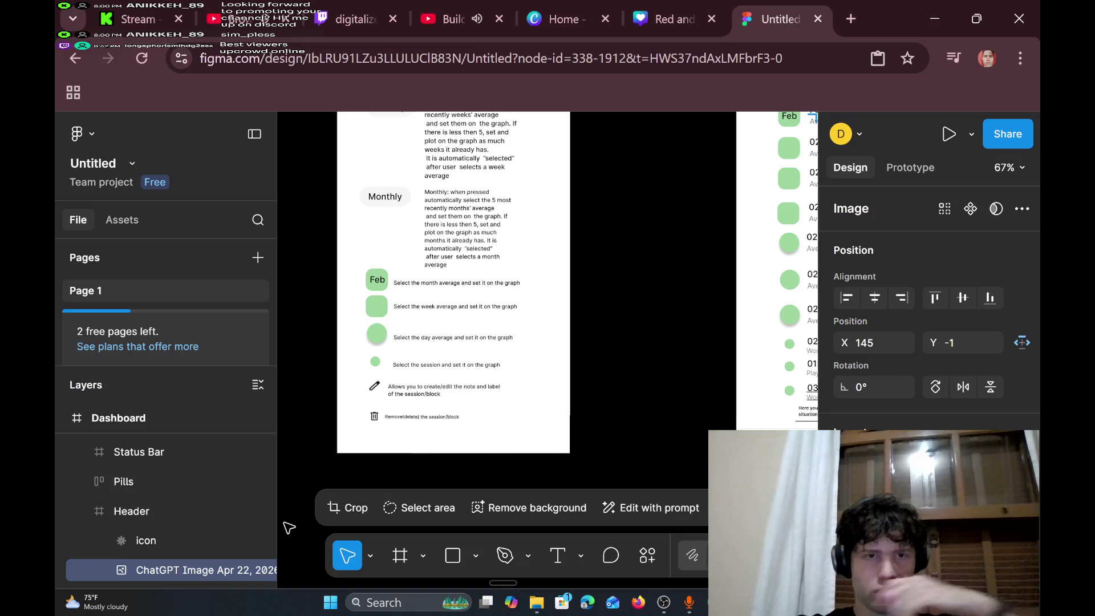
scroll(623, 371, up, 3)
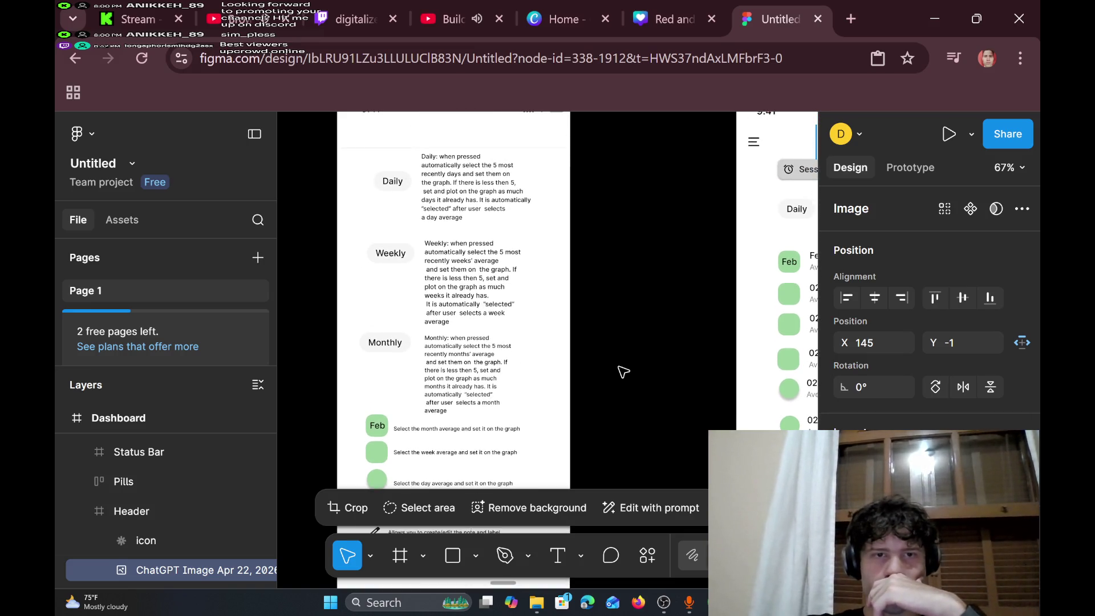
scroll(623, 372, right, 5)
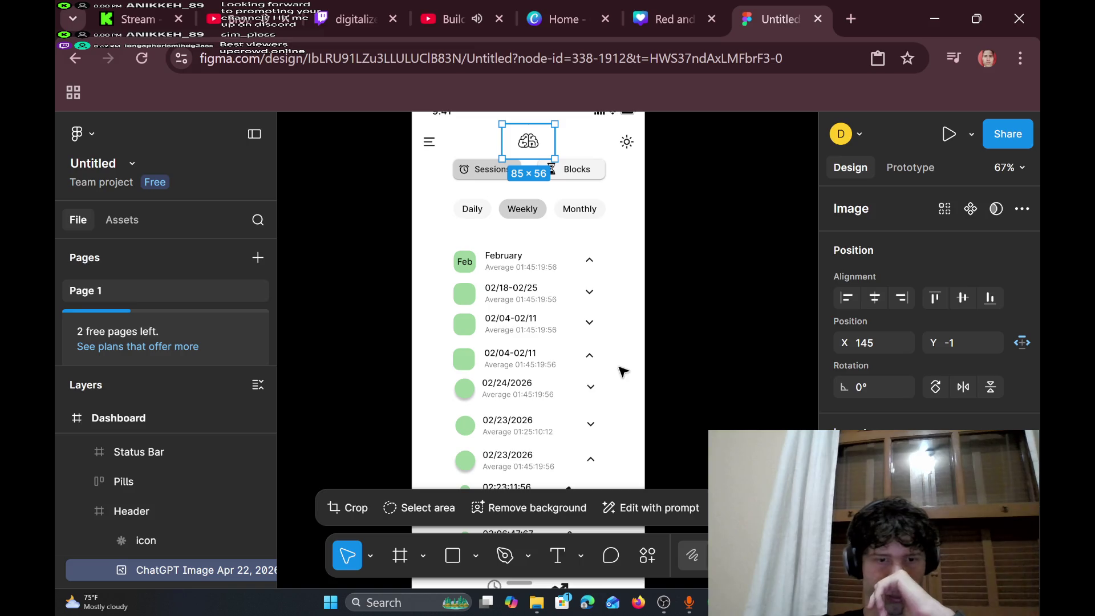
scroll(623, 371, right, 4)
scroll(623, 372, left, 2)
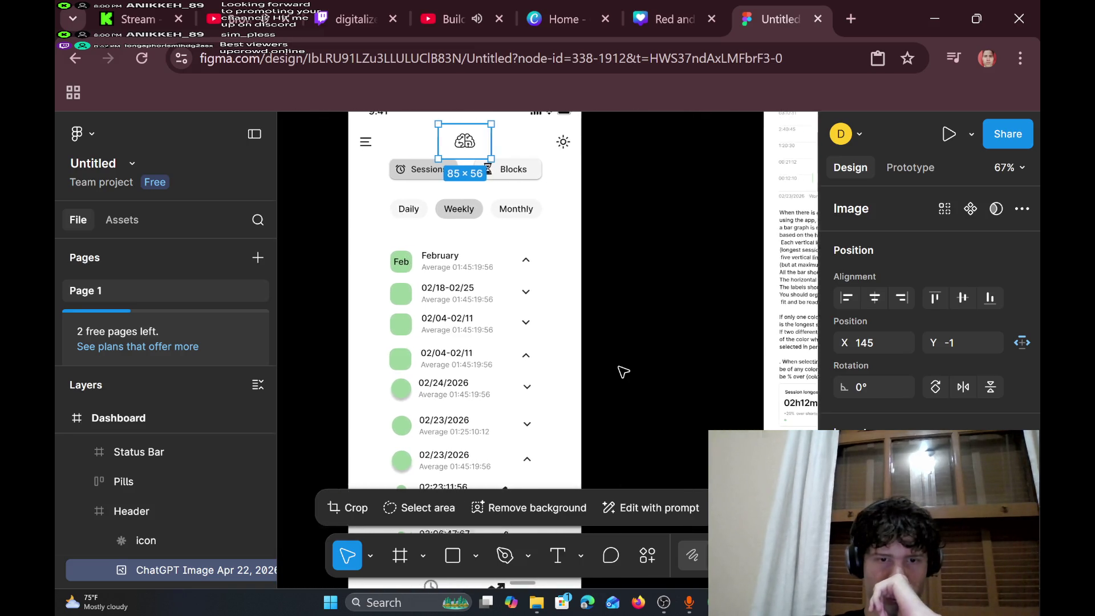
scroll(623, 371, left, 1)
scroll(624, 372, down, 5)
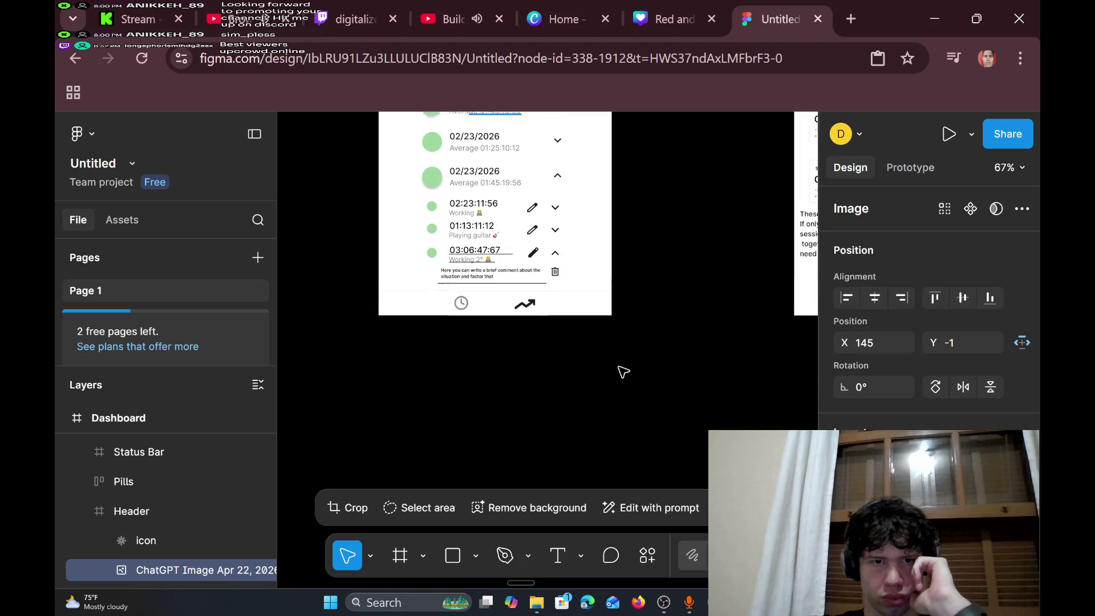
scroll(623, 372, down, 10)
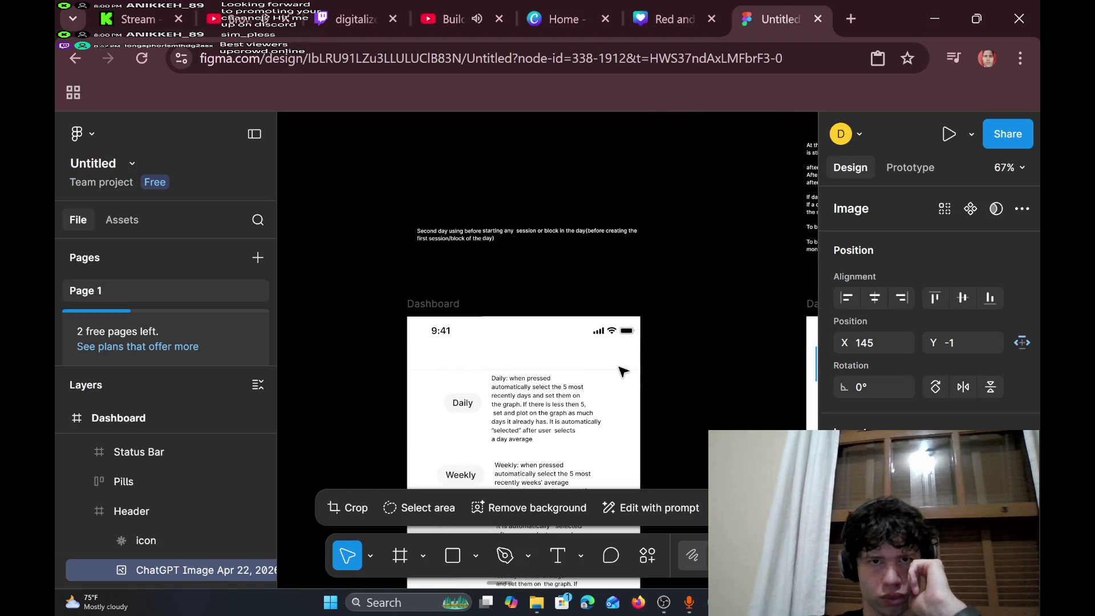
scroll(624, 372, up, 5)
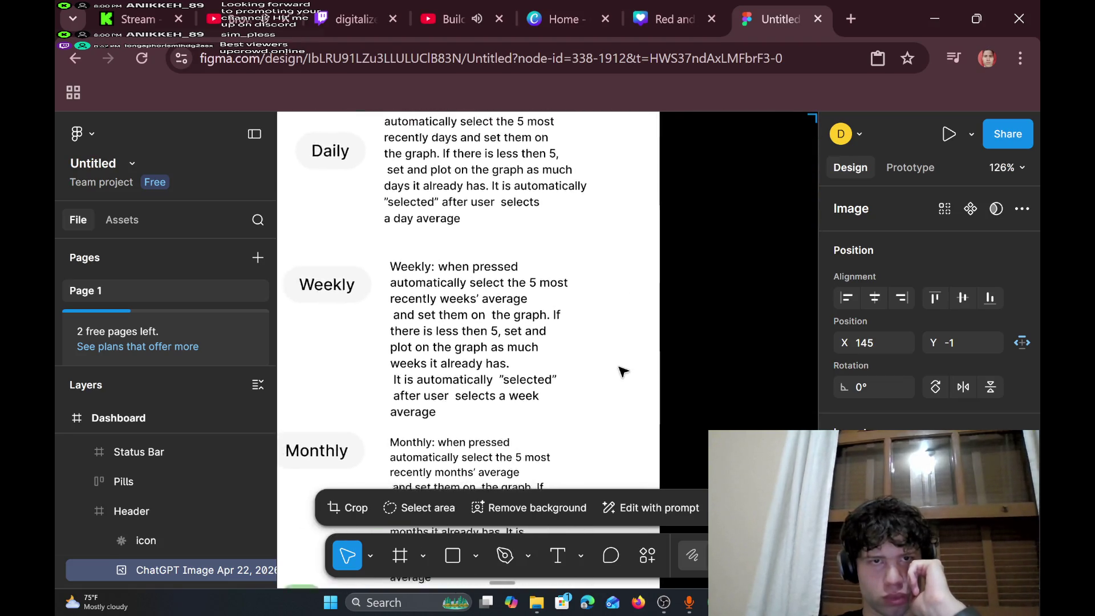
scroll(623, 372, down, 8)
scroll(623, 372, up, 4)
scroll(623, 371, right, 2)
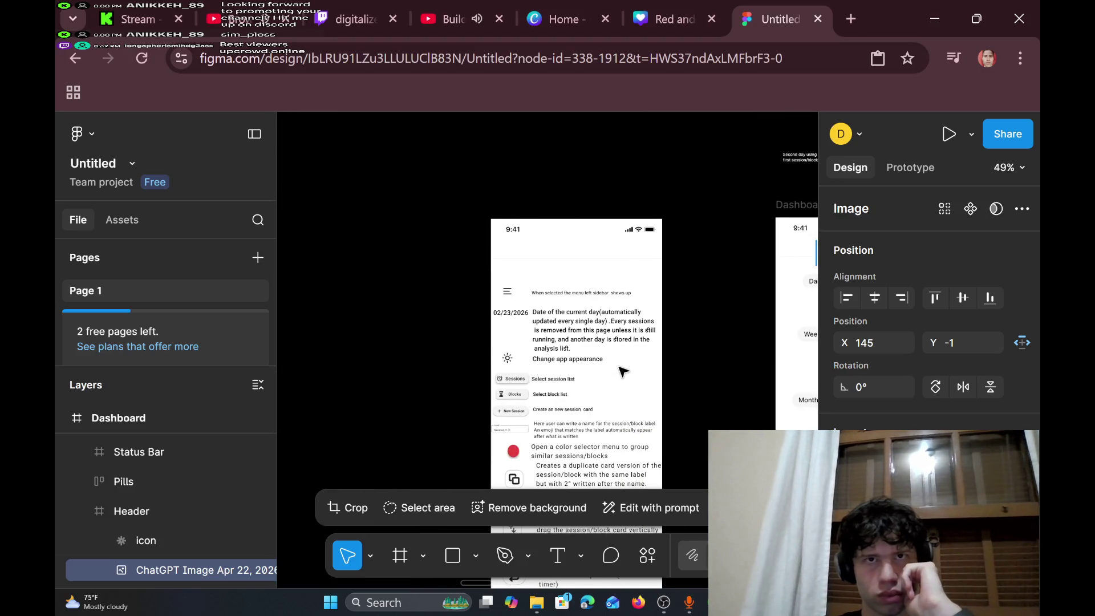
scroll(623, 372, down, 3)
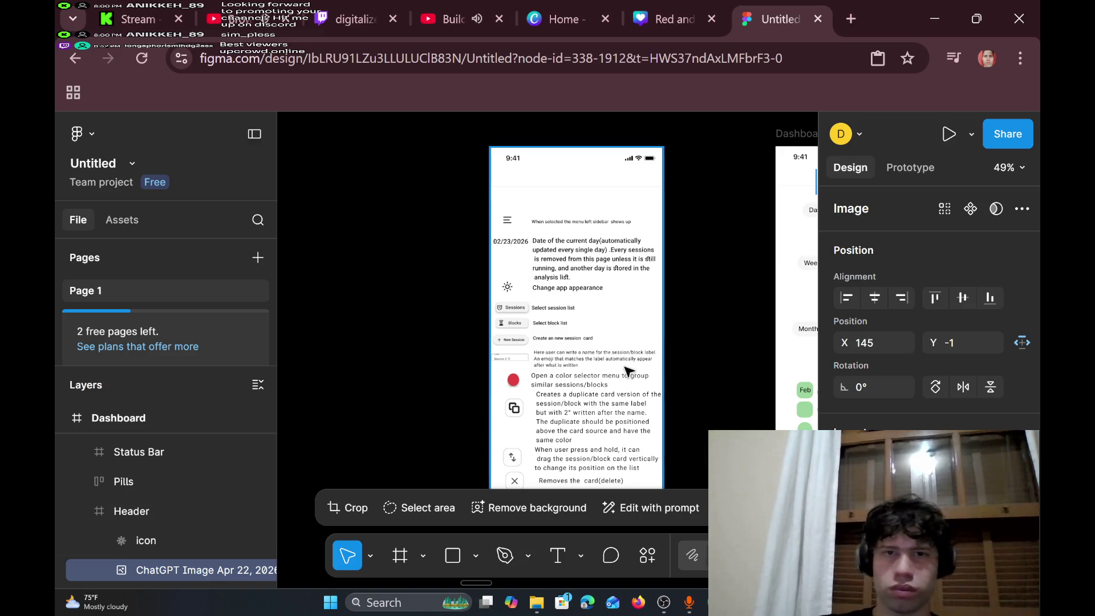
scroll(466, 381, right, 5)
scroll(467, 381, right, 4)
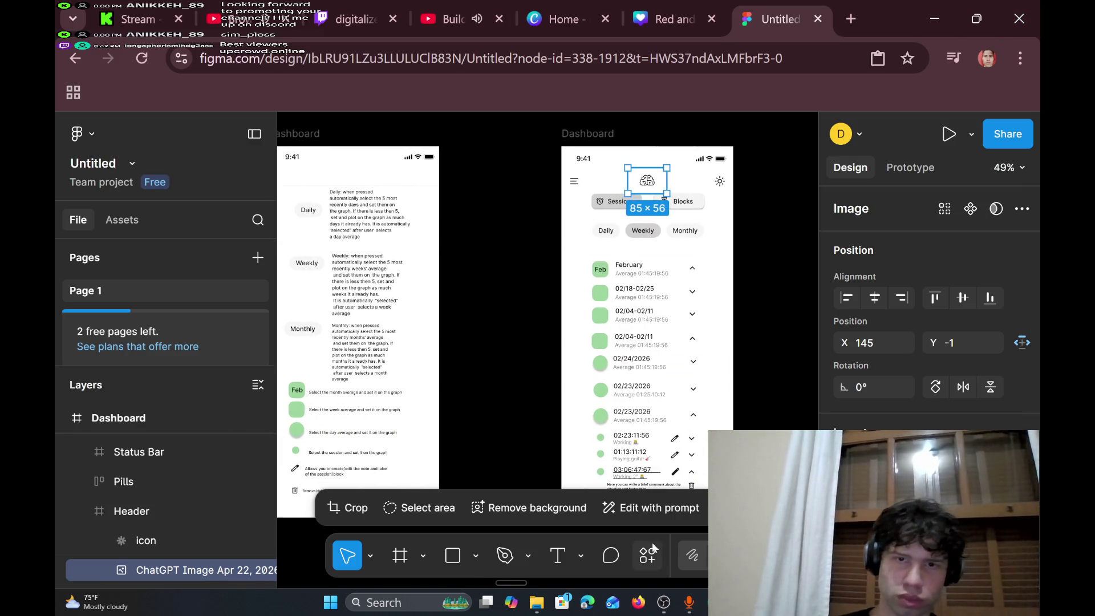
scroll(728, 386, right, 2)
scroll(665, 301, right, 7)
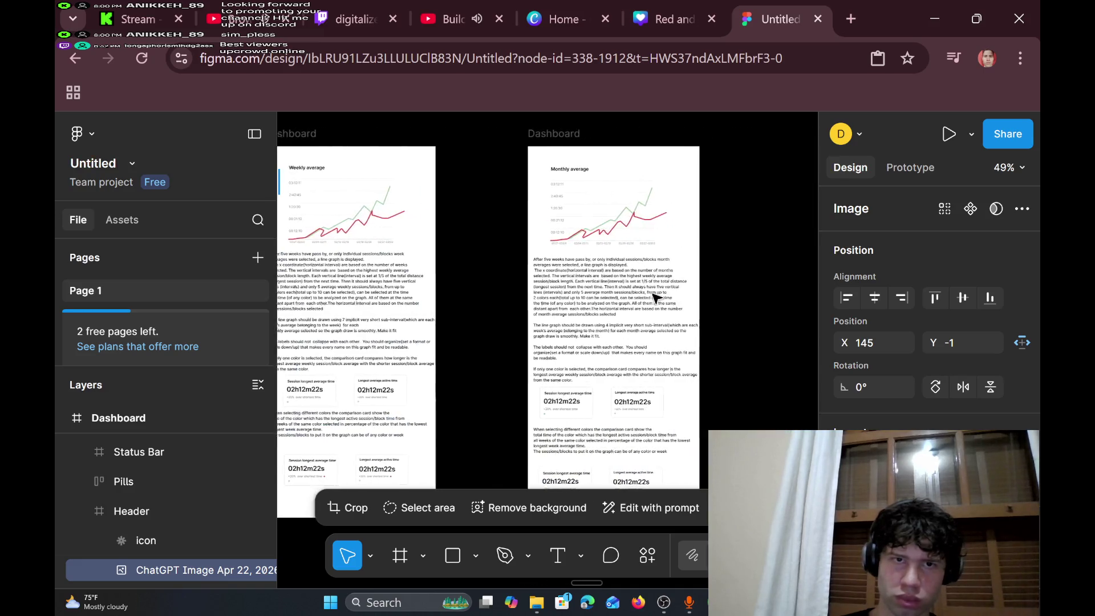
scroll(657, 299, left, 12)
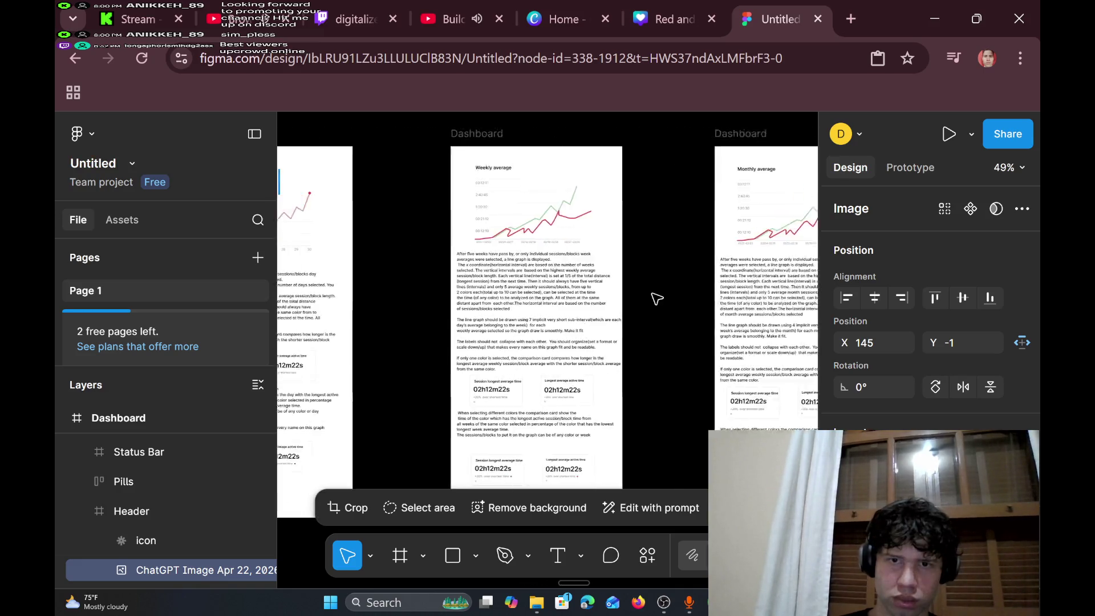
scroll(657, 299, up, 2)
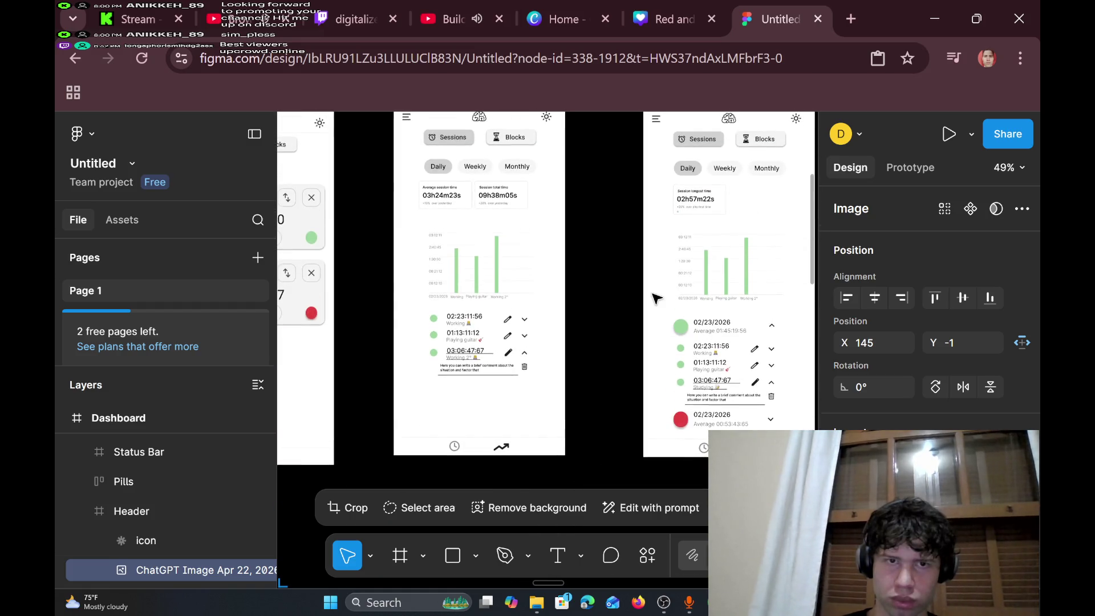
scroll(657, 298, right, 1)
scroll(656, 296, left, 8)
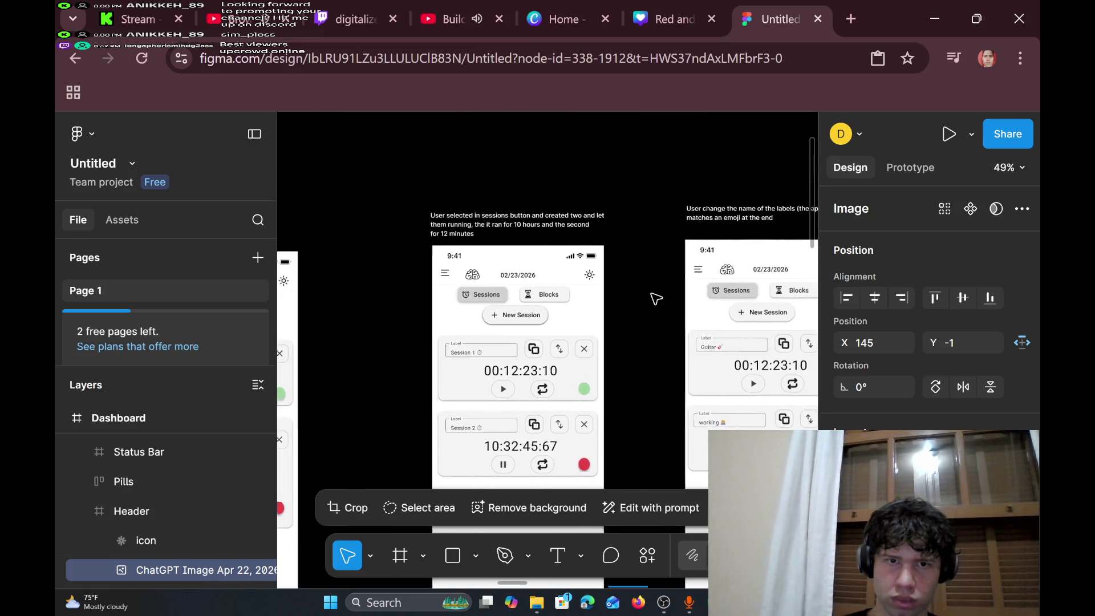
scroll(656, 299, left, 6)
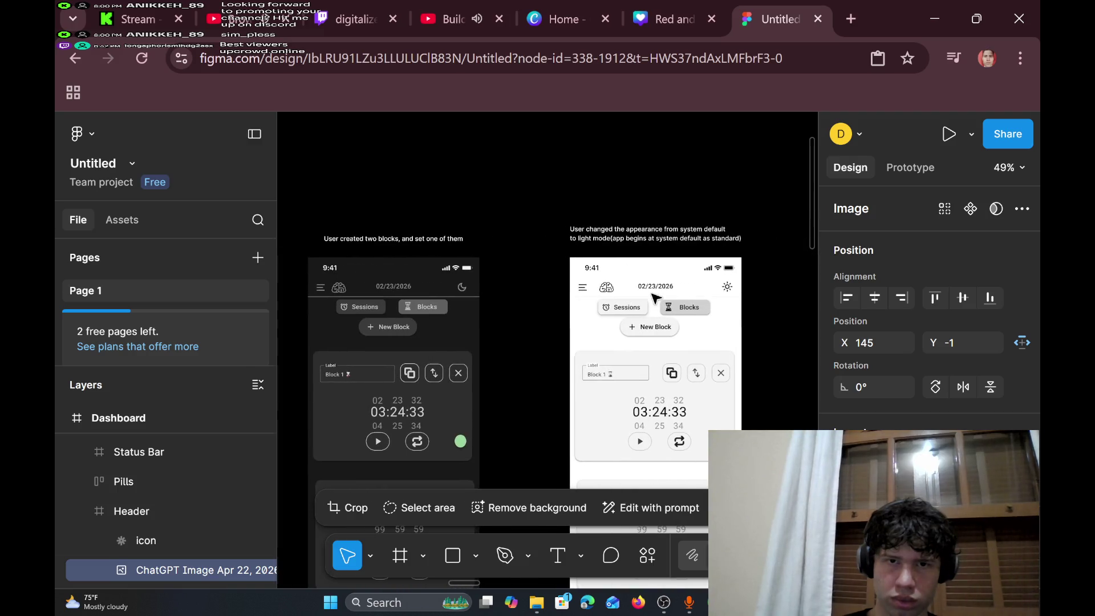
scroll(656, 298, down, 5)
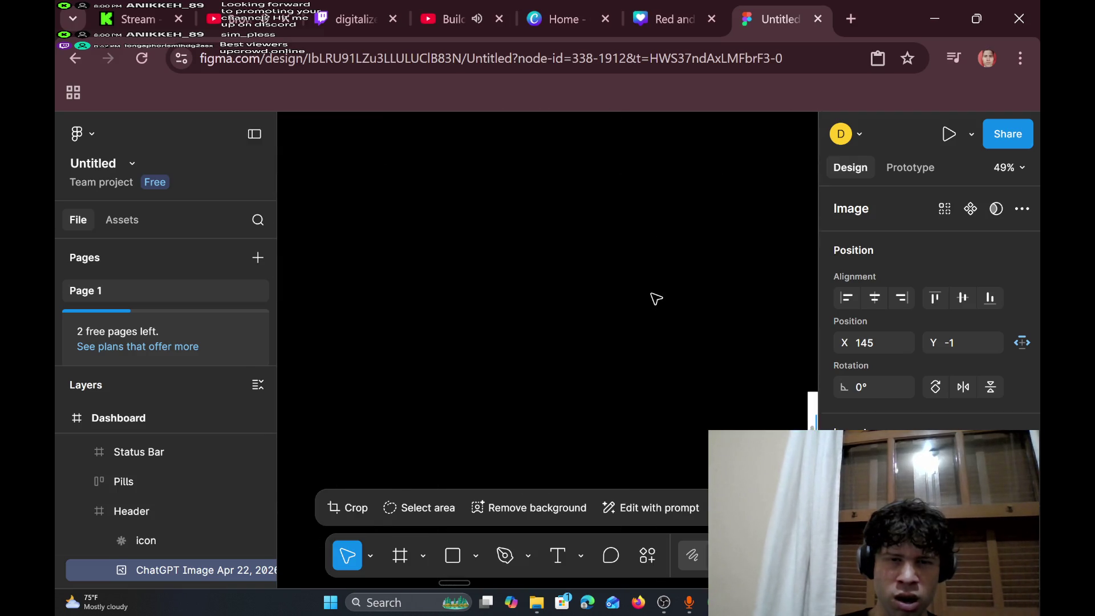
scroll(656, 298, right, 8)
scroll(656, 320, up, 6)
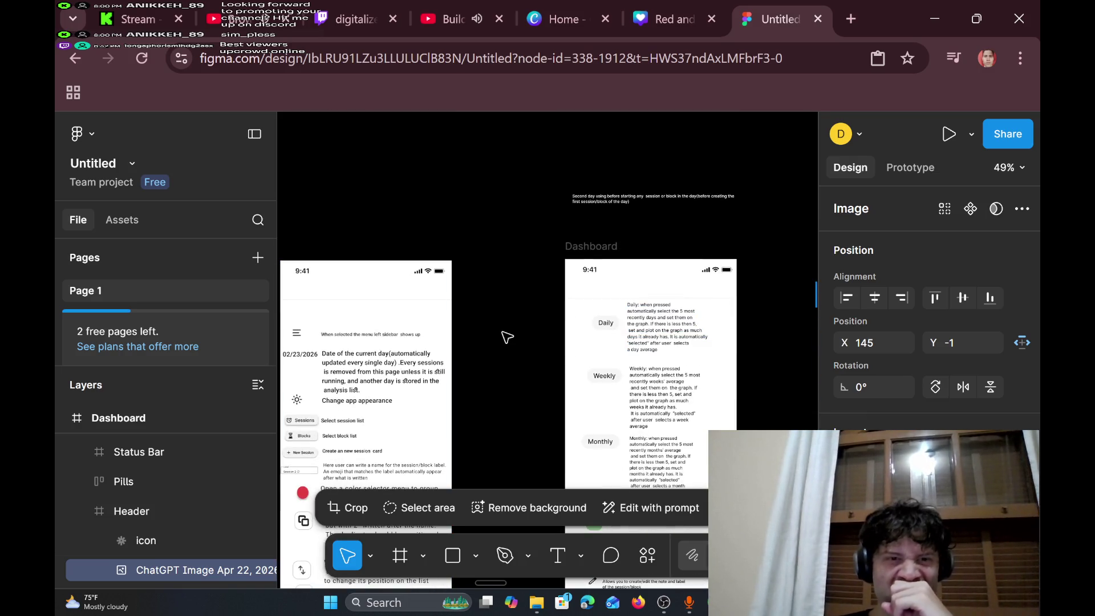
scroll(506, 335, left, 3)
scroll(506, 334, down, 1)
scroll(536, 326, up, 5)
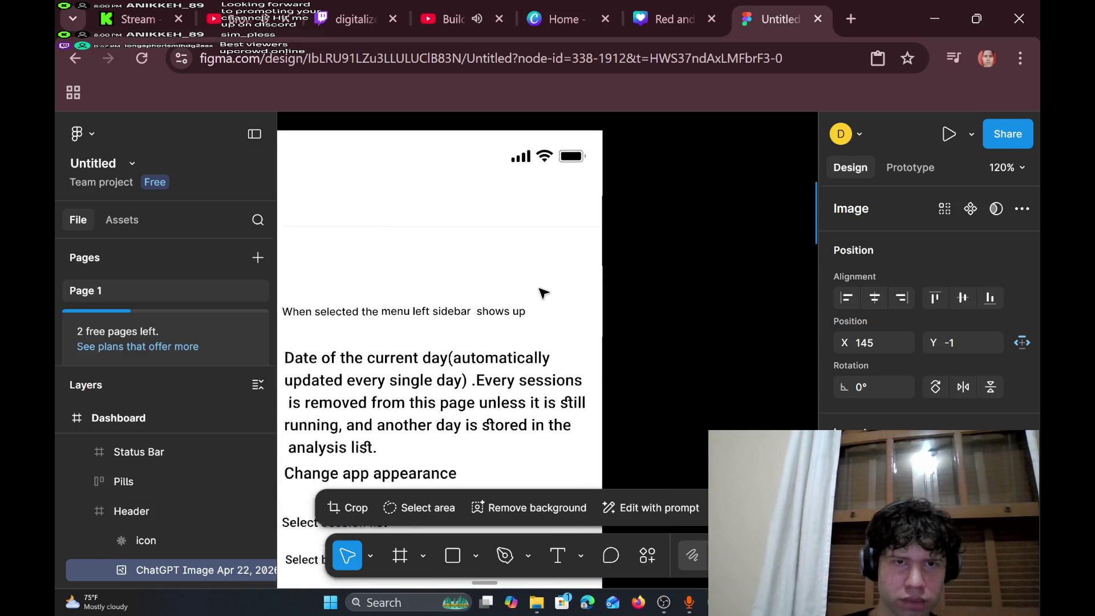
scroll(399, 285, down, 3)
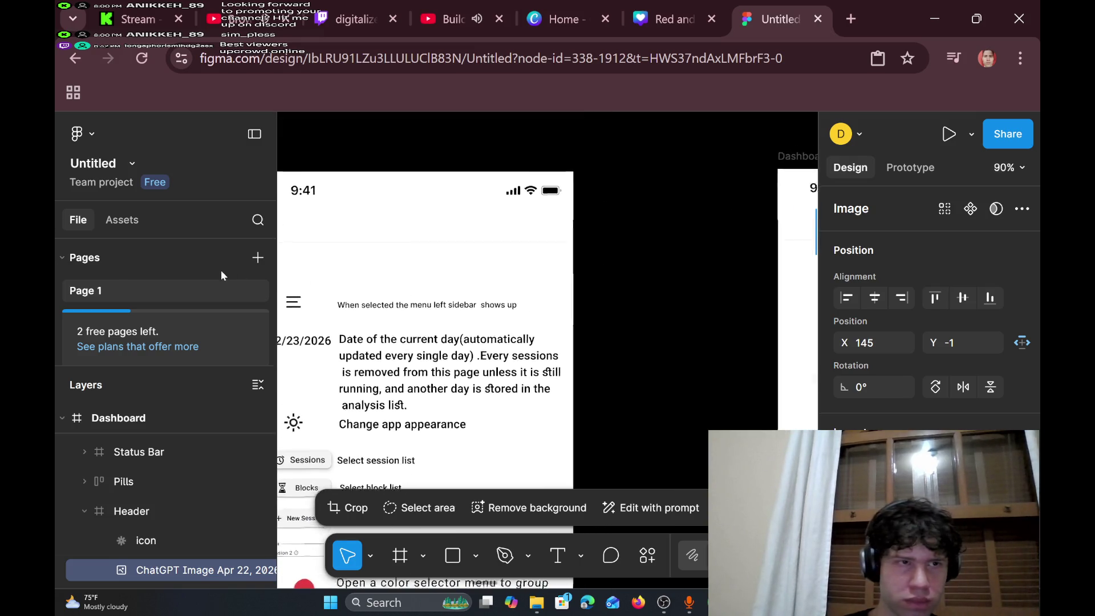
- Open the iOS and iPadOS 26 UI kit from the available libraries
click(136, 222)
scroll(142, 355, down, 4)
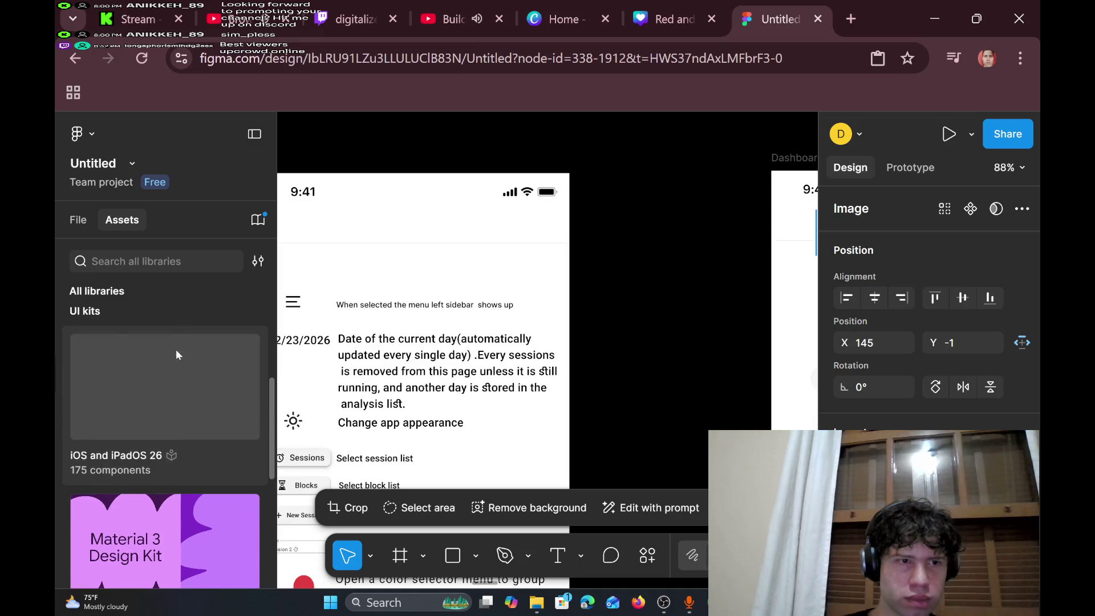
click(168, 386)
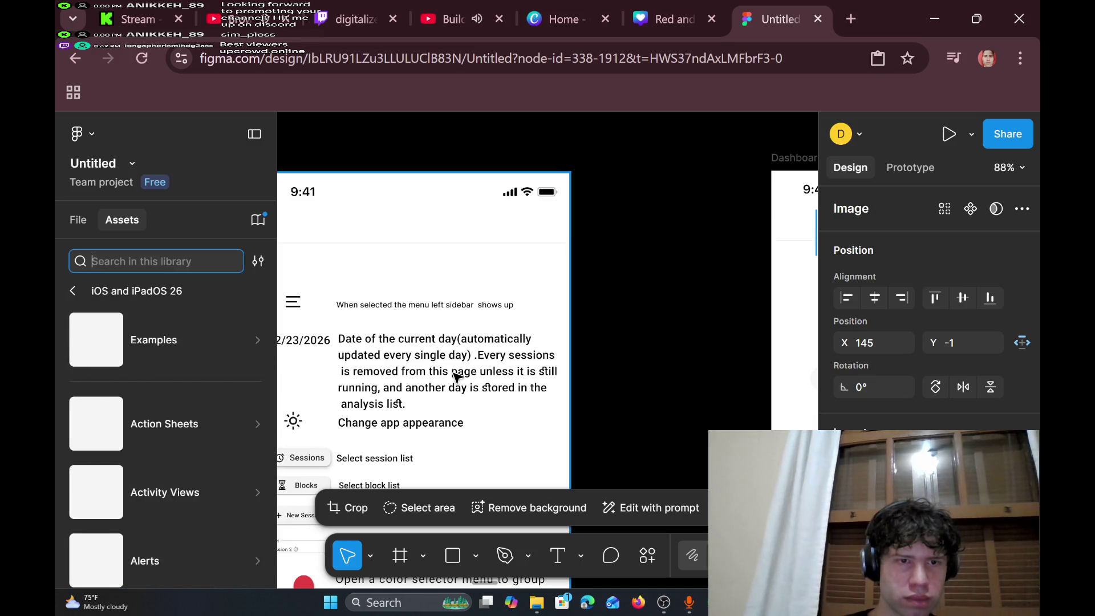
- Scroll the component list down to Pickers, Pop-up Buttons and Popovers
scroll(423, 392, down, 3)
scroll(423, 392, down, 3)
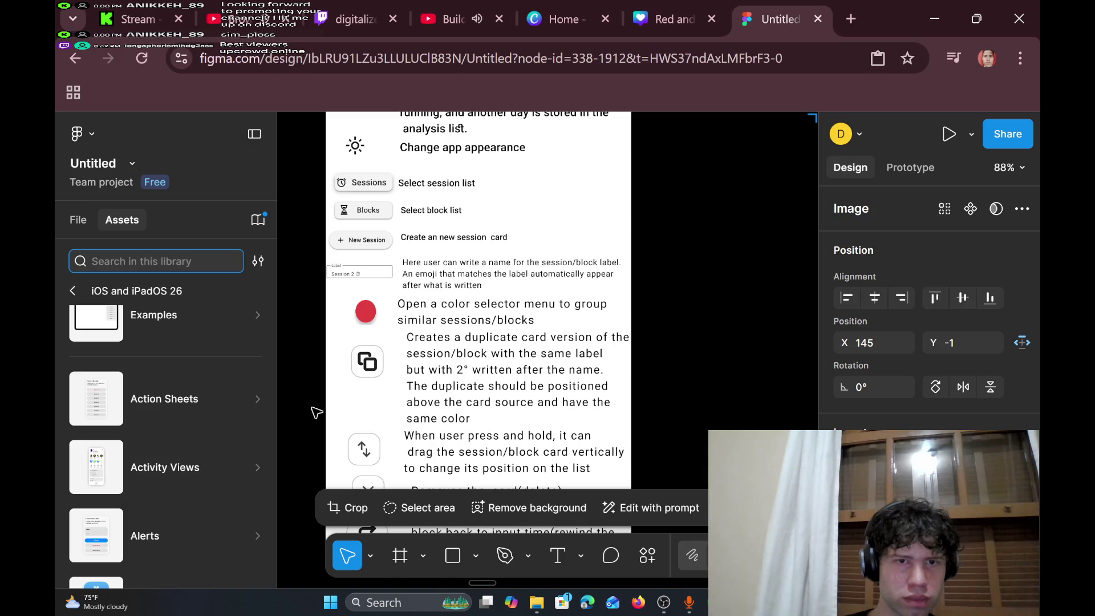
scroll(168, 406, down, 2)
scroll(168, 406, up, 2)
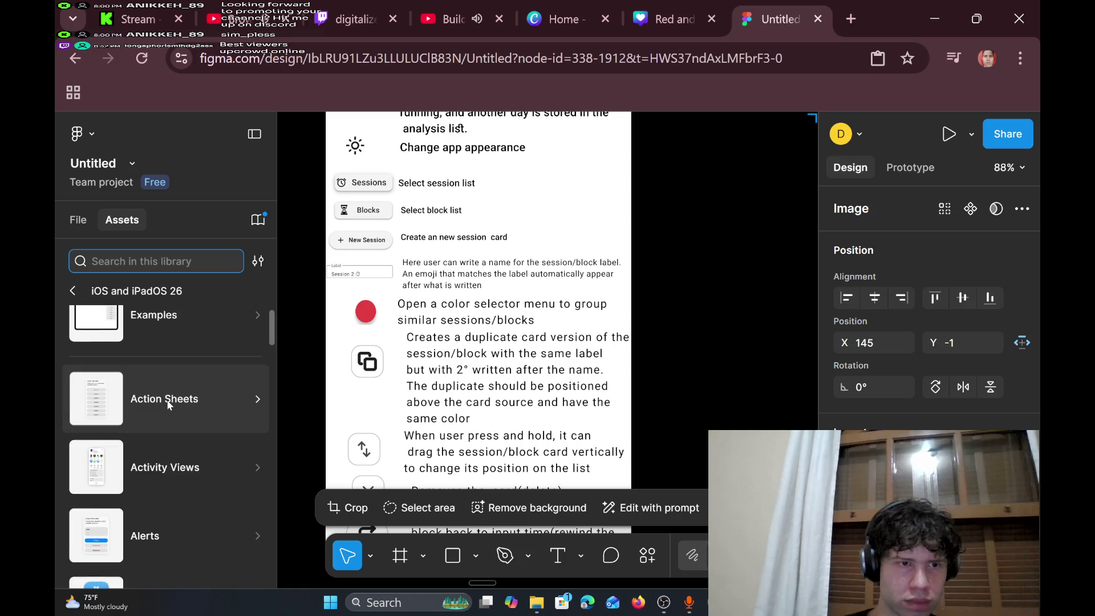
scroll(183, 353, up, 1)
scroll(183, 365, down, 4)
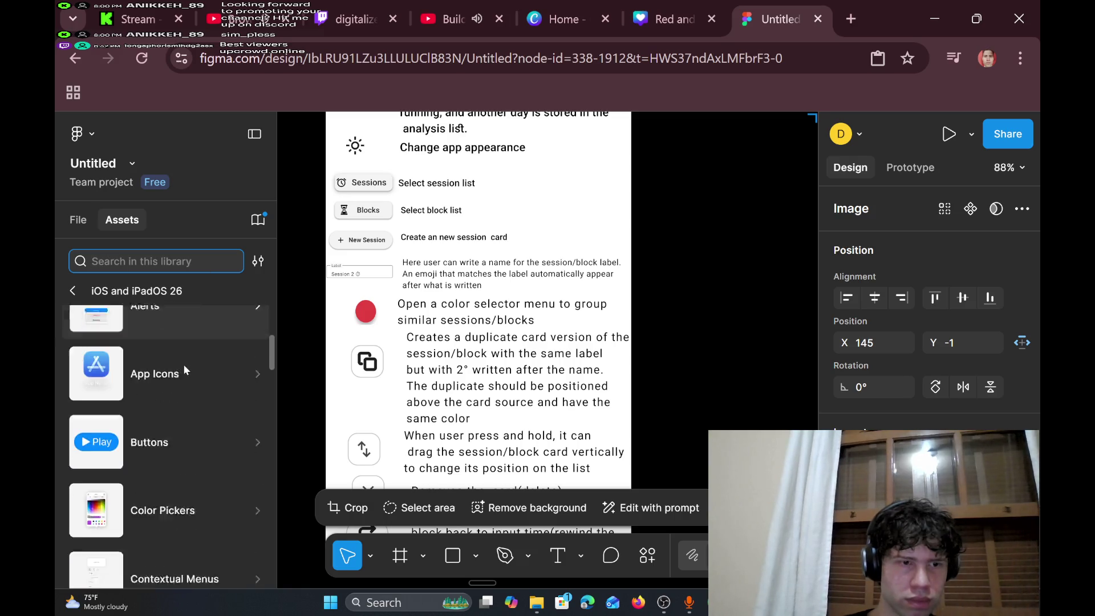
scroll(184, 366, down, 4)
scroll(181, 376, down, 3)
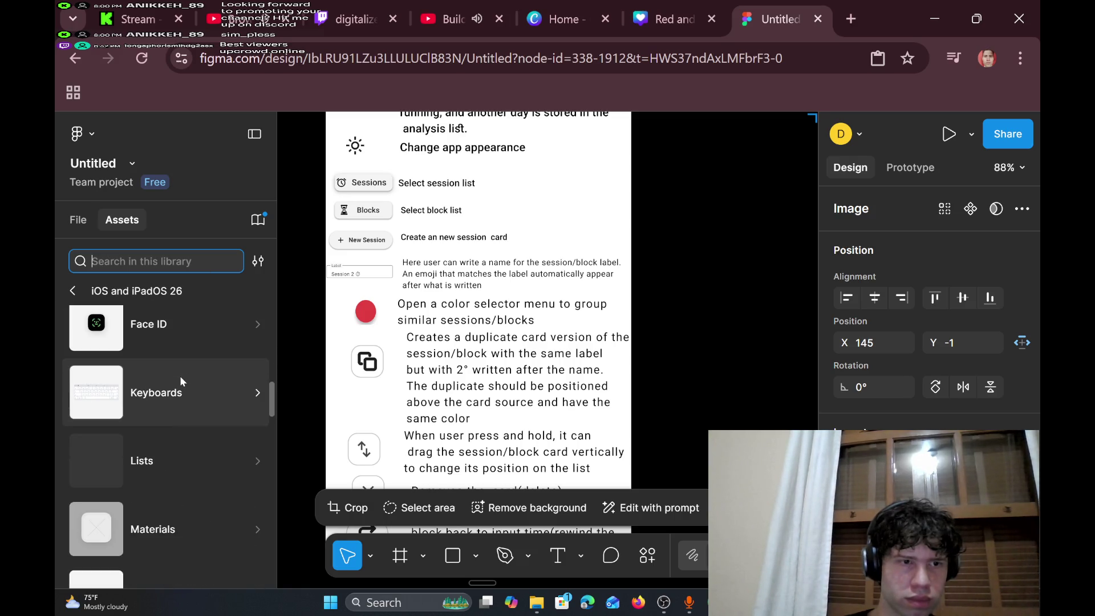
scroll(180, 381, down, 3)
scroll(181, 369, down, 4)
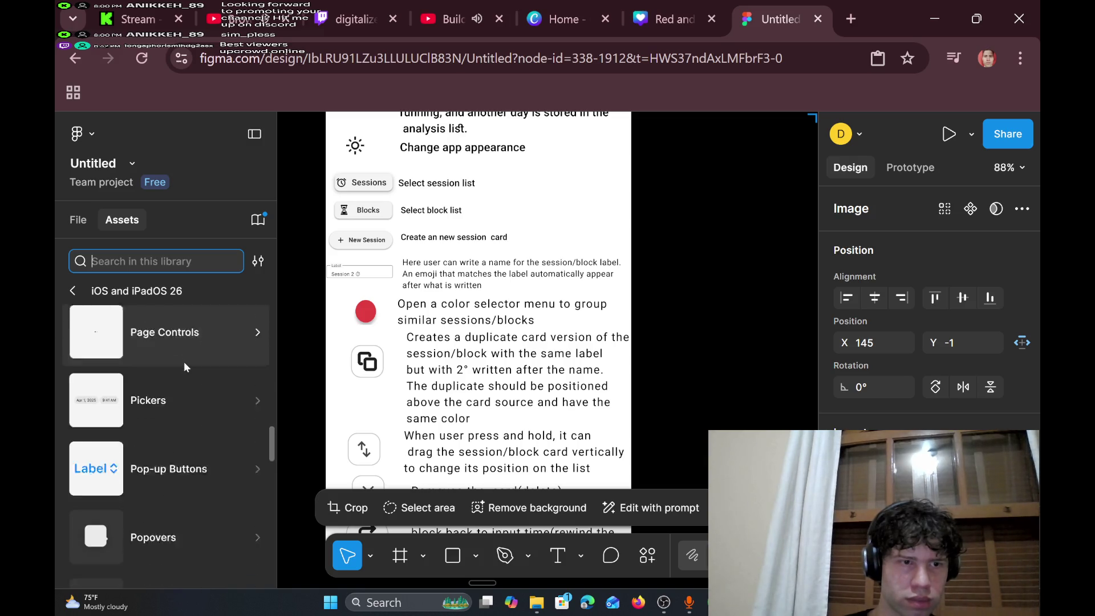
scroll(183, 367, down, 1)
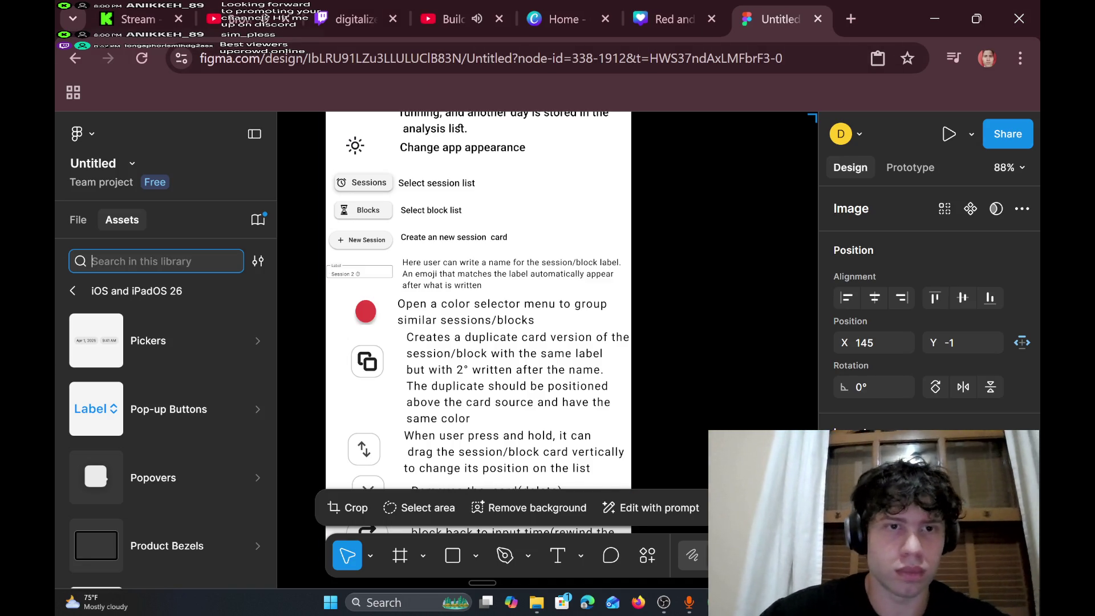
- Pan across the canvas reviewing the mockups, stopping on the dark-mode two-blocks screens
scroll(460, 294, up, 5)
scroll(454, 291, down, 2)
scroll(455, 290, up, 3)
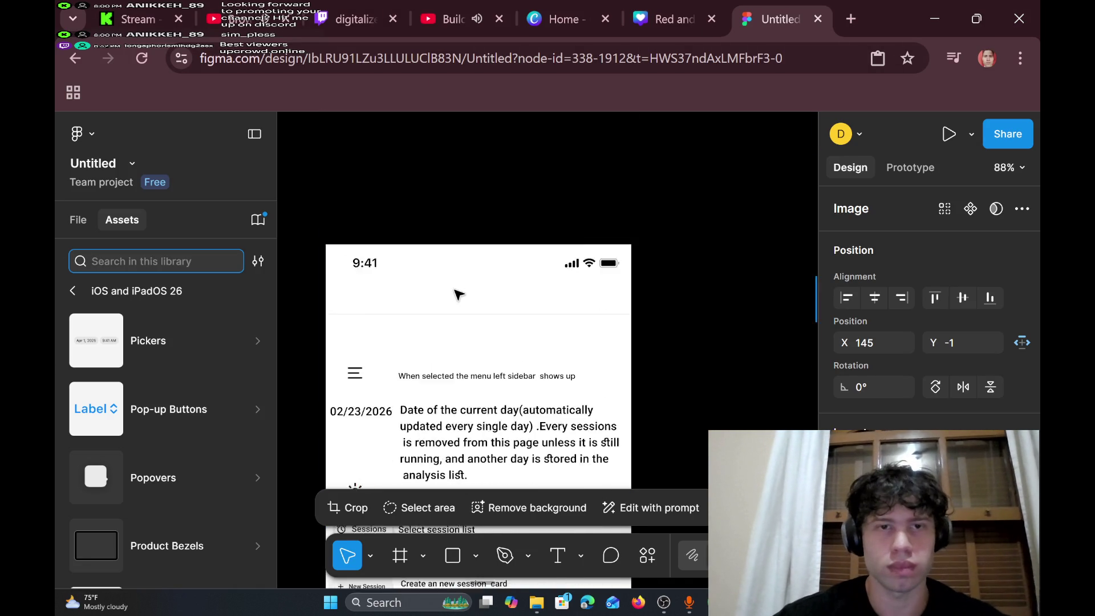
scroll(460, 295, up, 5)
scroll(459, 295, up, 5)
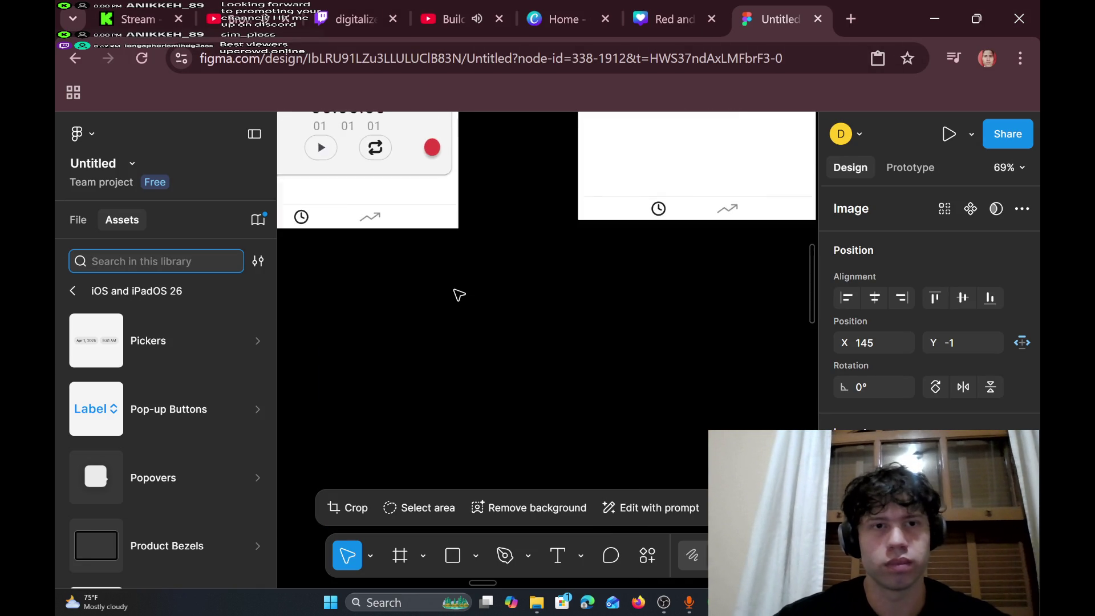
ctrl+scroll(460, 295, down, 2)
scroll(460, 294, left, 1)
scroll(460, 295, up, 5)
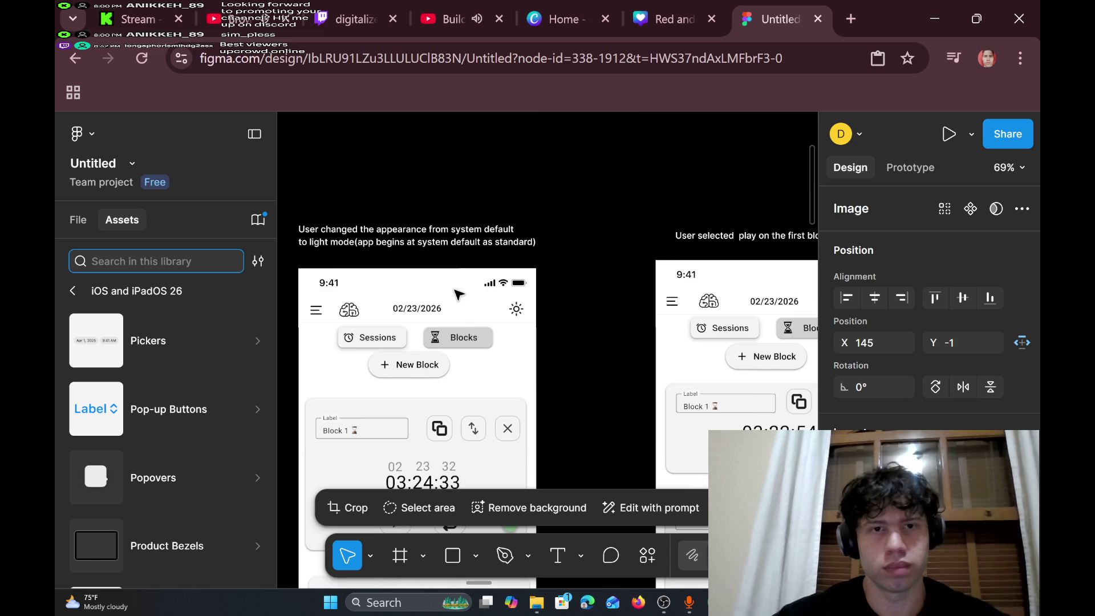
scroll(460, 295, right, 5)
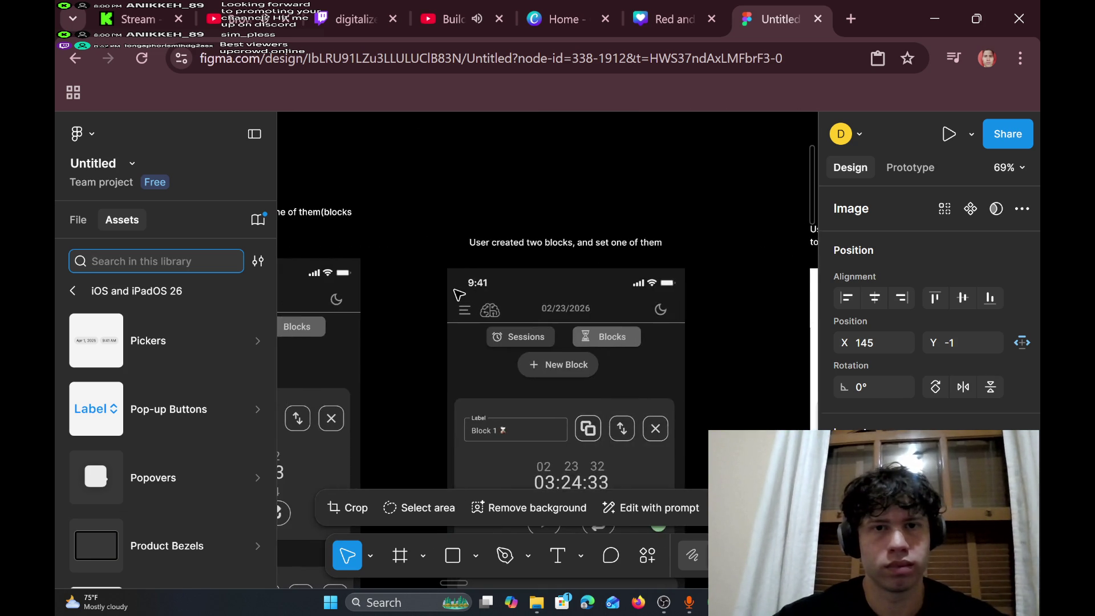
scroll(460, 295, left, 4)
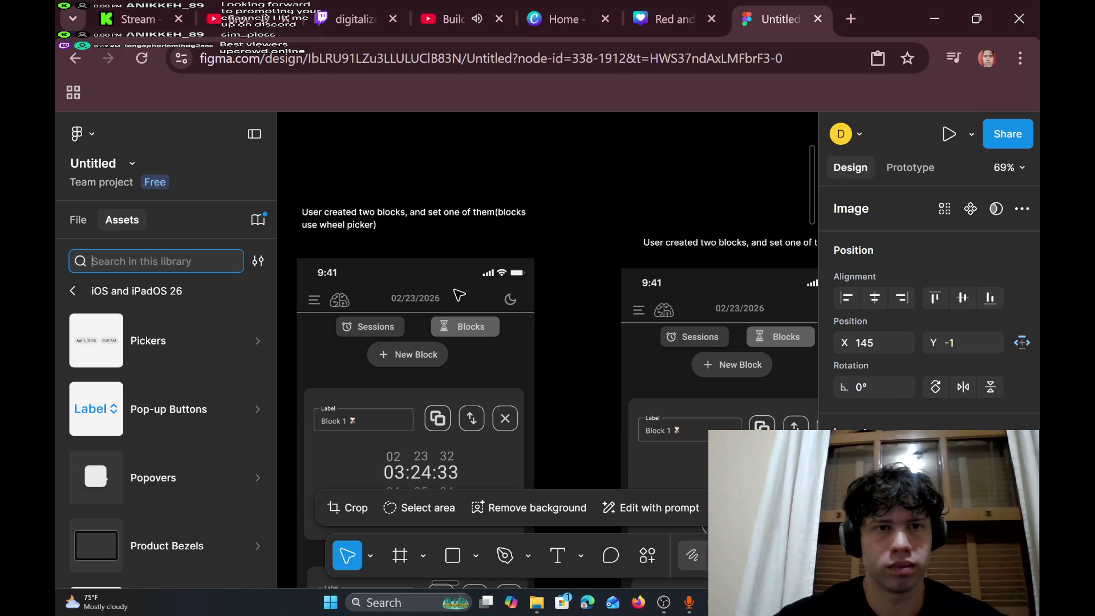
scroll(459, 295, right, 5)
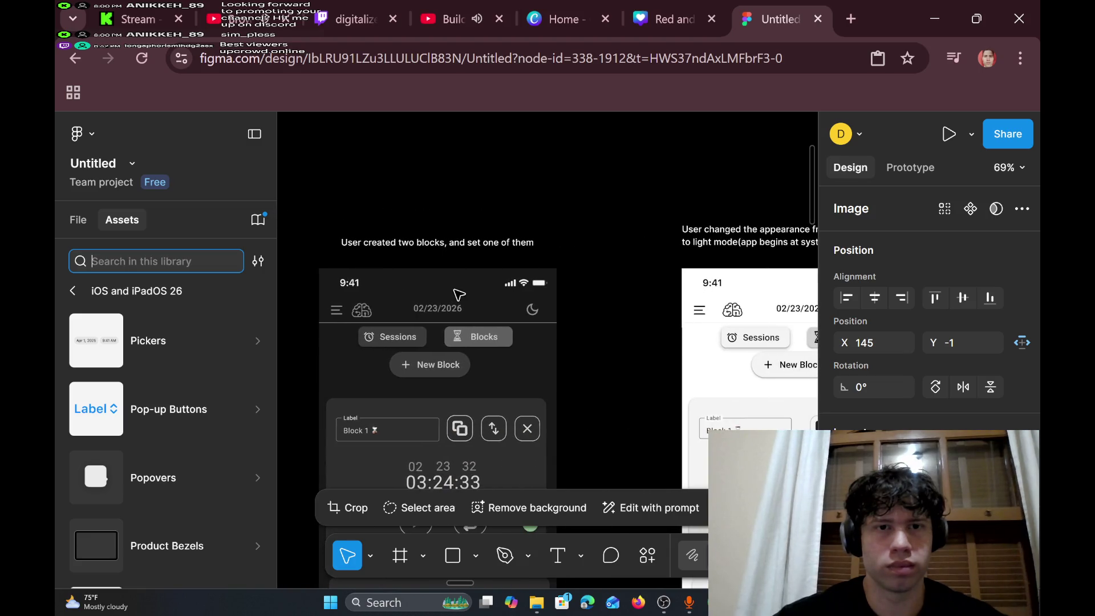
scroll(459, 295, down, 5)
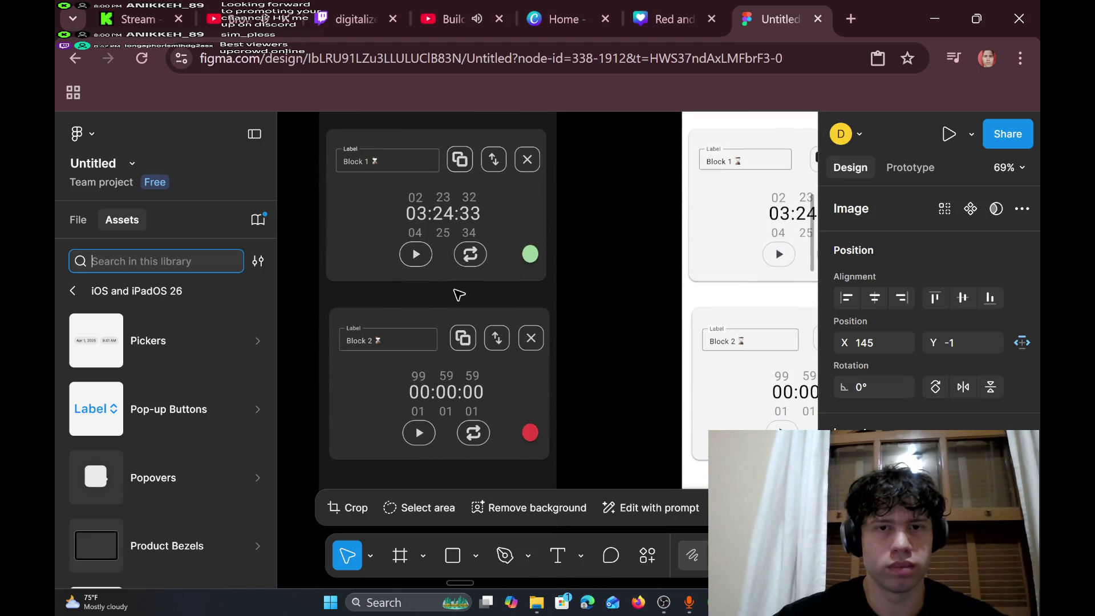
scroll(460, 295, up, 5)
scroll(459, 295, right, 6)
scroll(459, 295, left, 8)
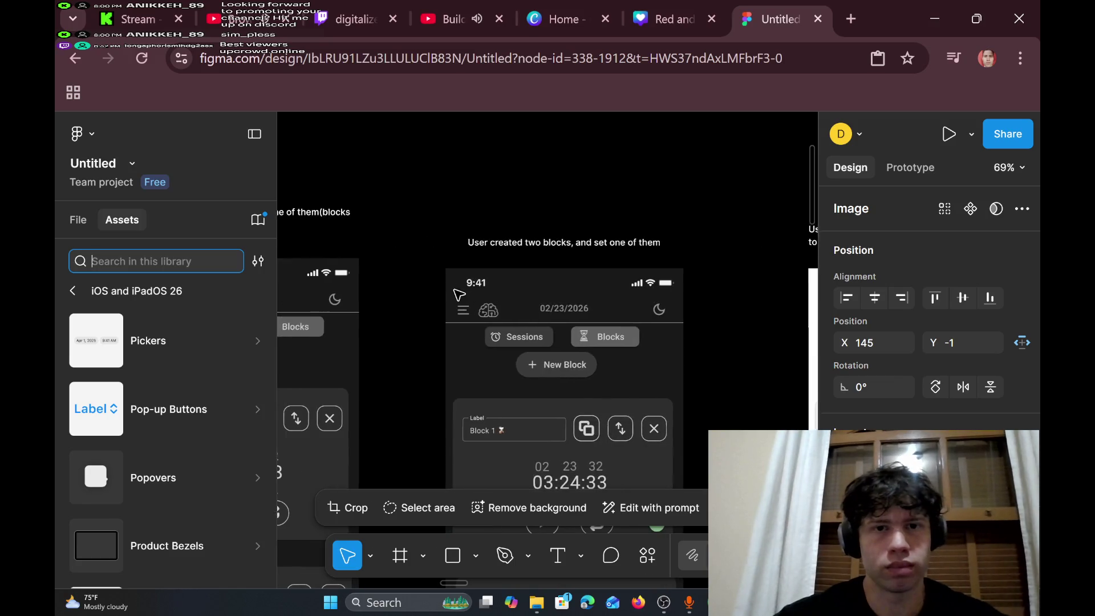
scroll(460, 295, left, 3)
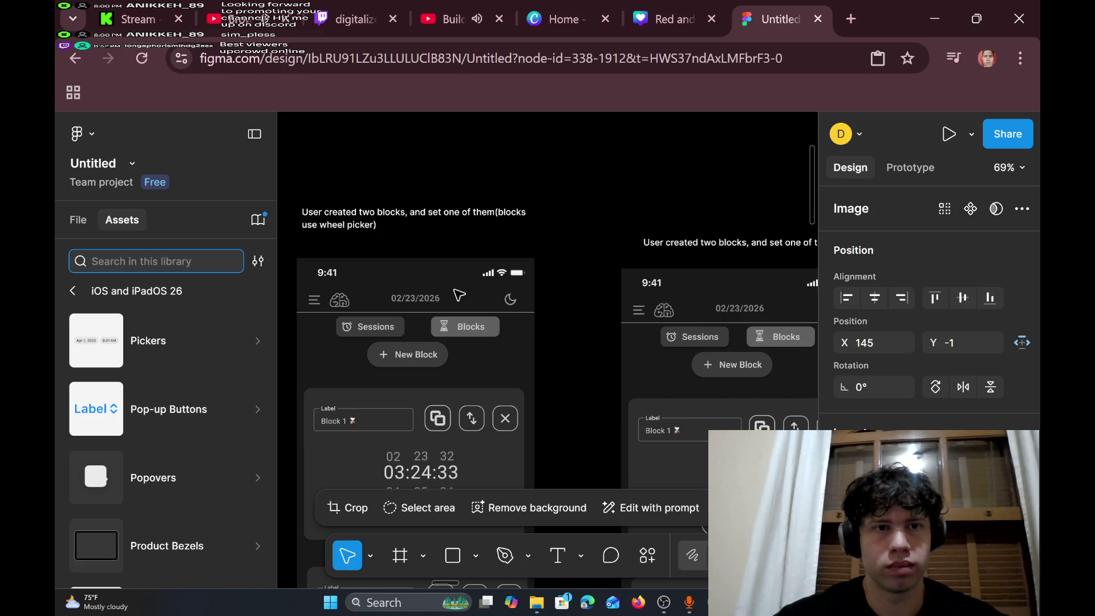
scroll(460, 295, right, 5)
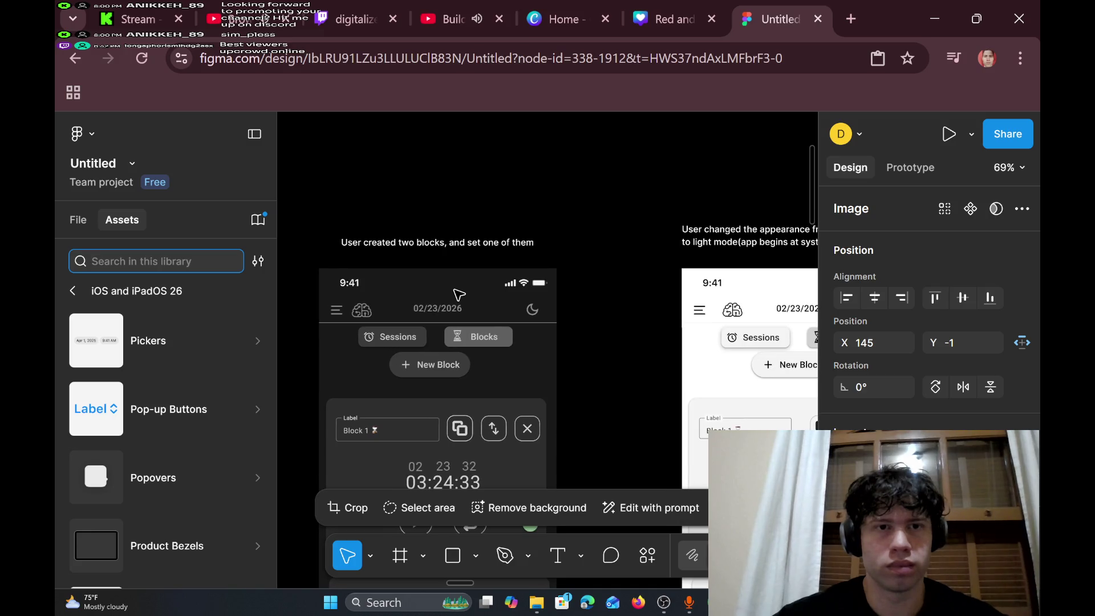
scroll(460, 295, down, 5)
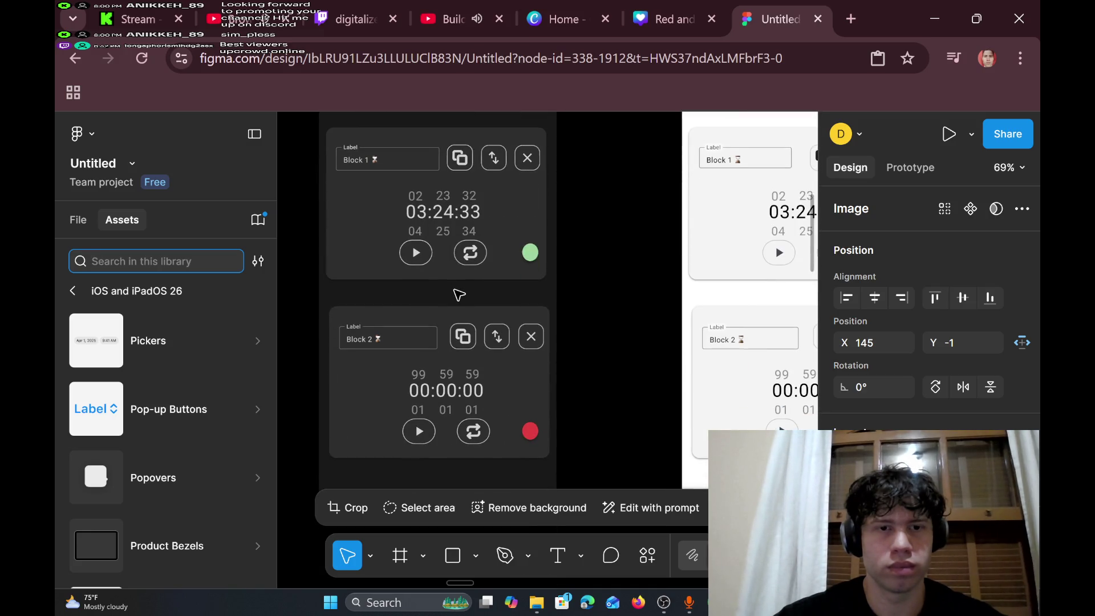
scroll(460, 295, up, 5)
scroll(460, 295, left, 5)
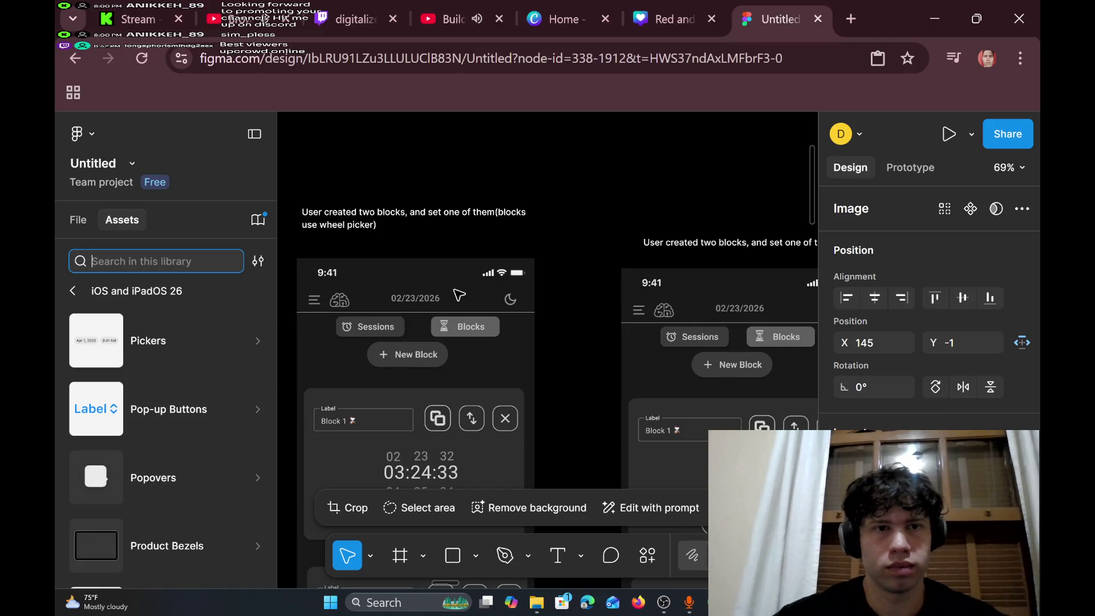
scroll(460, 295, right, 5)
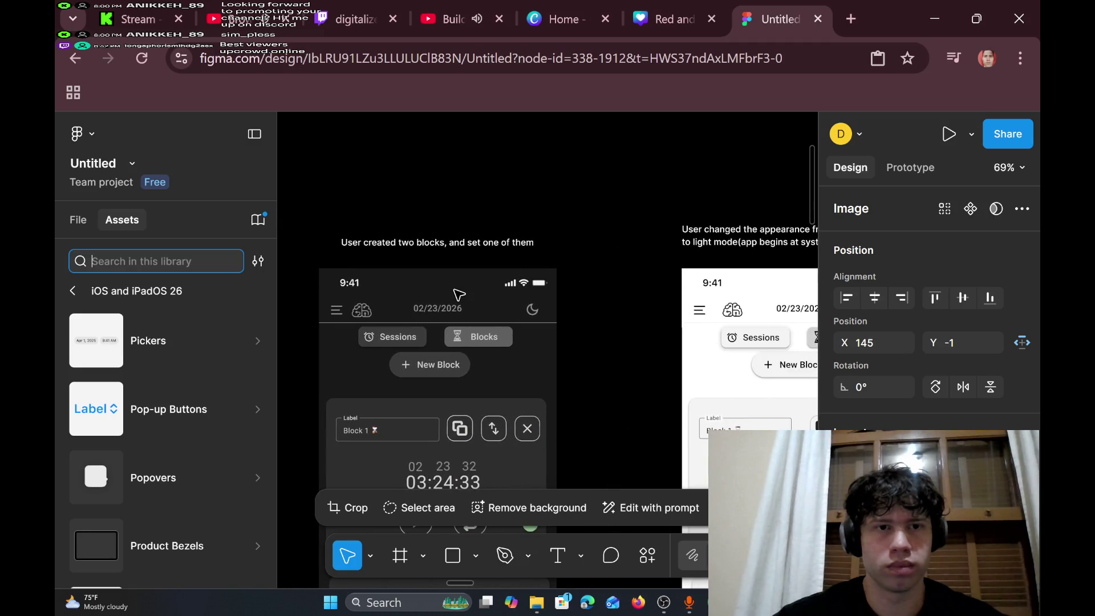
scroll(460, 295, down, 5)
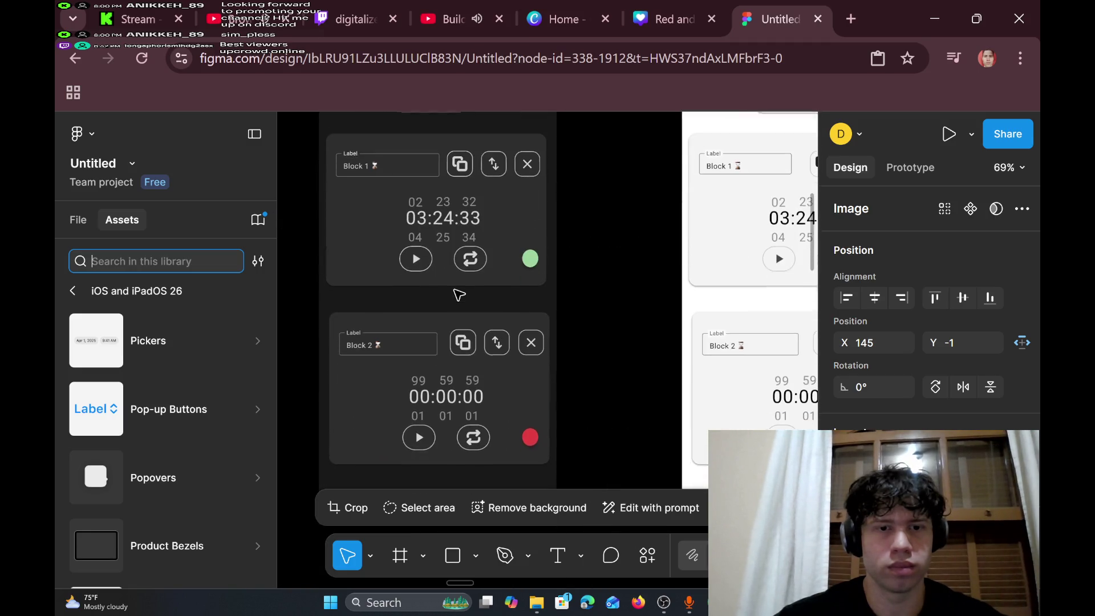
scroll(459, 294, right, 1)
scroll(459, 295, left, 1)
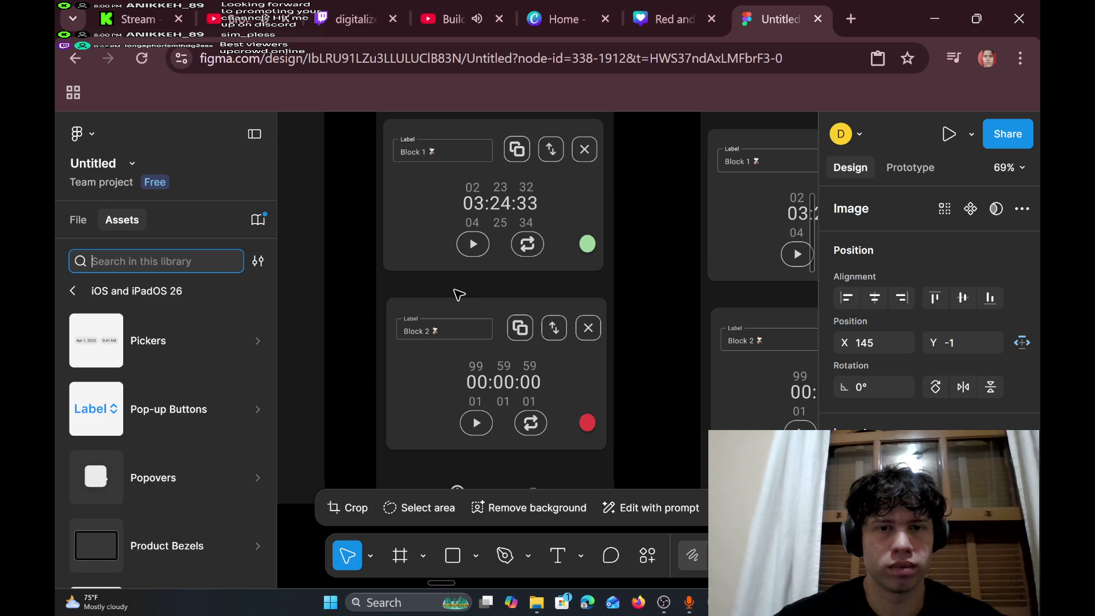
scroll(459, 294, right, 3)
scroll(459, 295, up, 5)
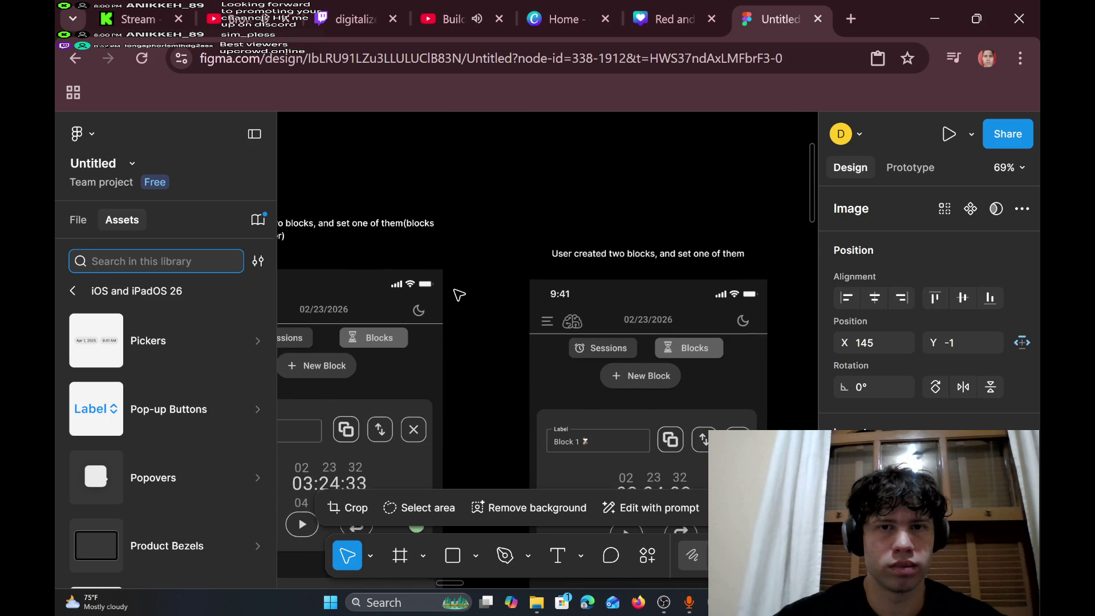
scroll(668, 251, right, 5)
scroll(669, 251, down, 6)
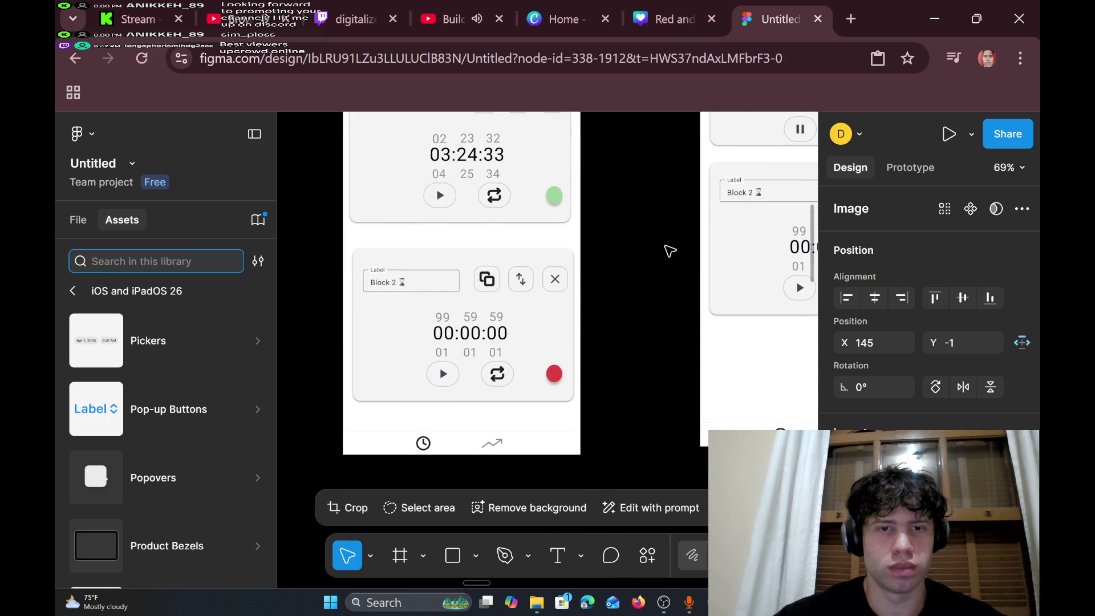
scroll(670, 251, up, 3)
scroll(670, 251, right, 1)
scroll(670, 251, down, 5)
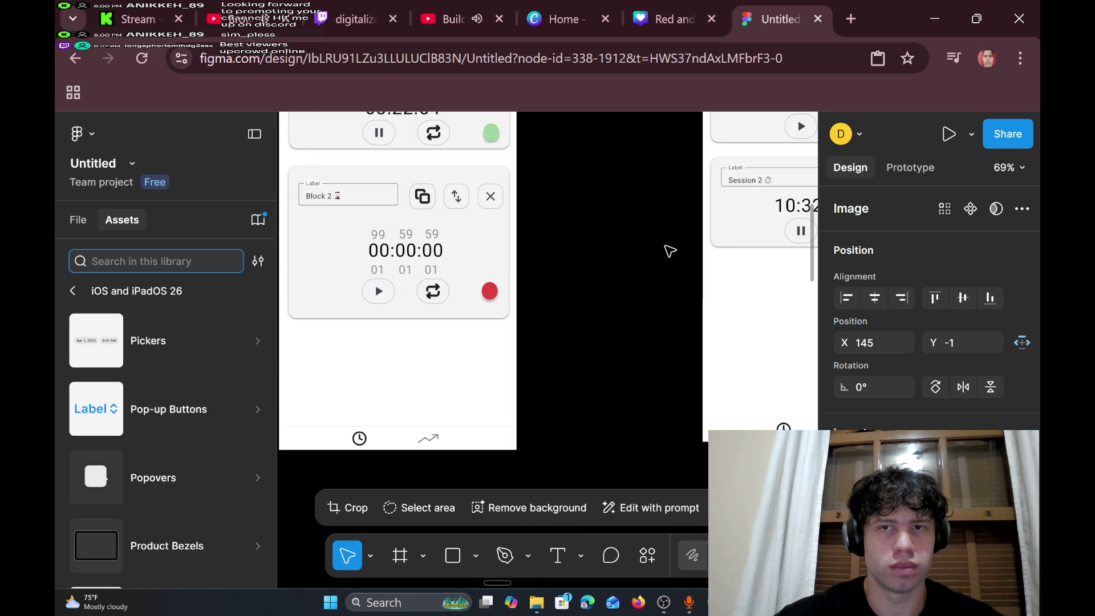
scroll(670, 251, left, 2)
scroll(670, 251, up, 3)
scroll(670, 251, right, 5)
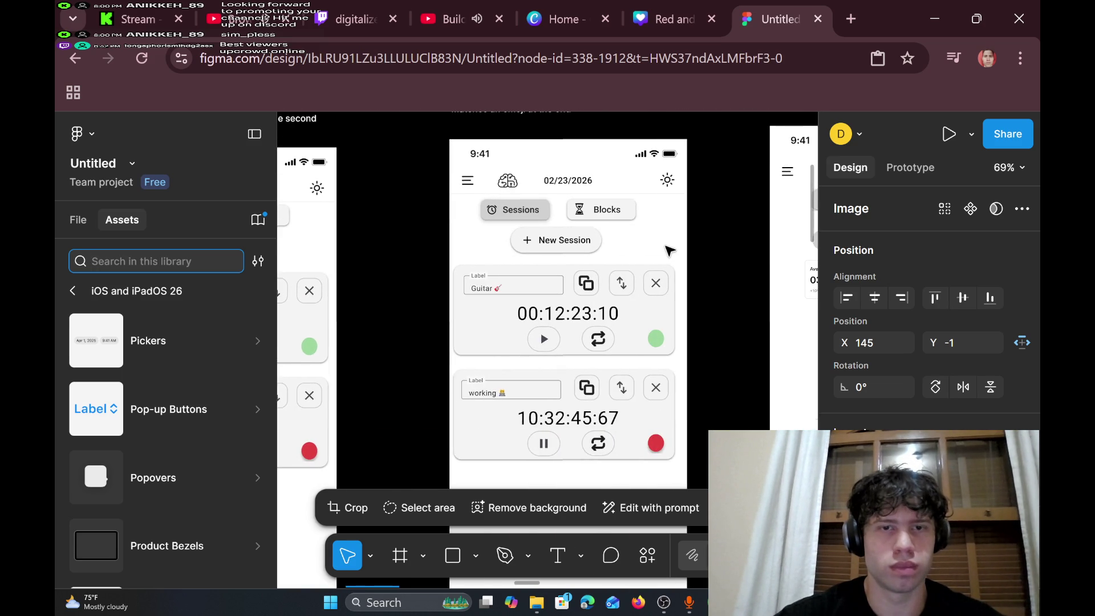
scroll(668, 251, right, 3)
scroll(668, 251, up, 3)
scroll(669, 251, left, 5)
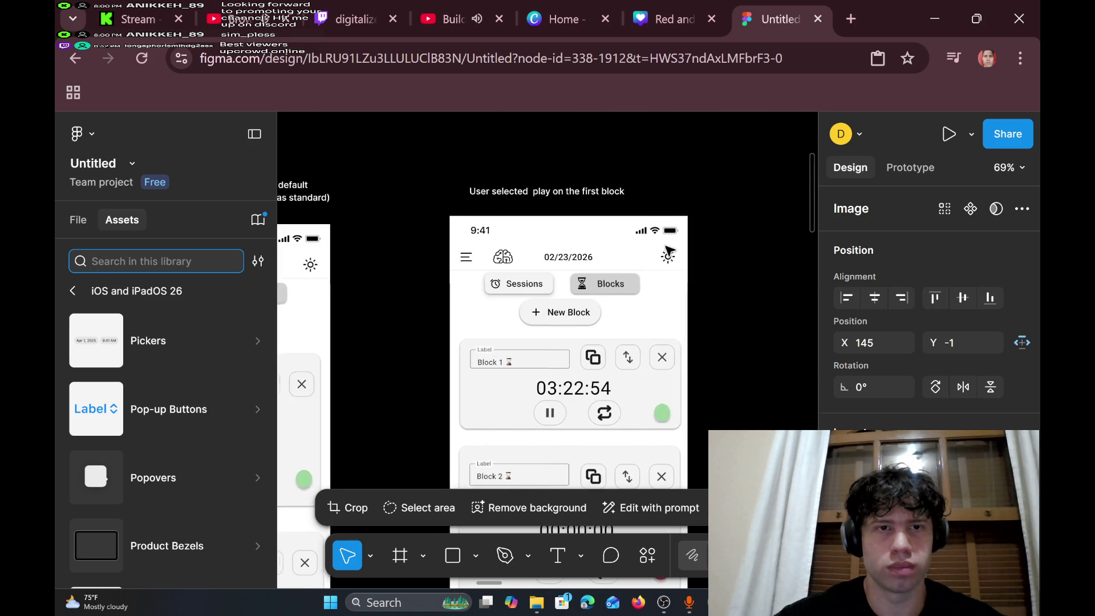
scroll(668, 251, left, 3)
scroll(669, 251, right, 3)
scroll(670, 251, left, 3)
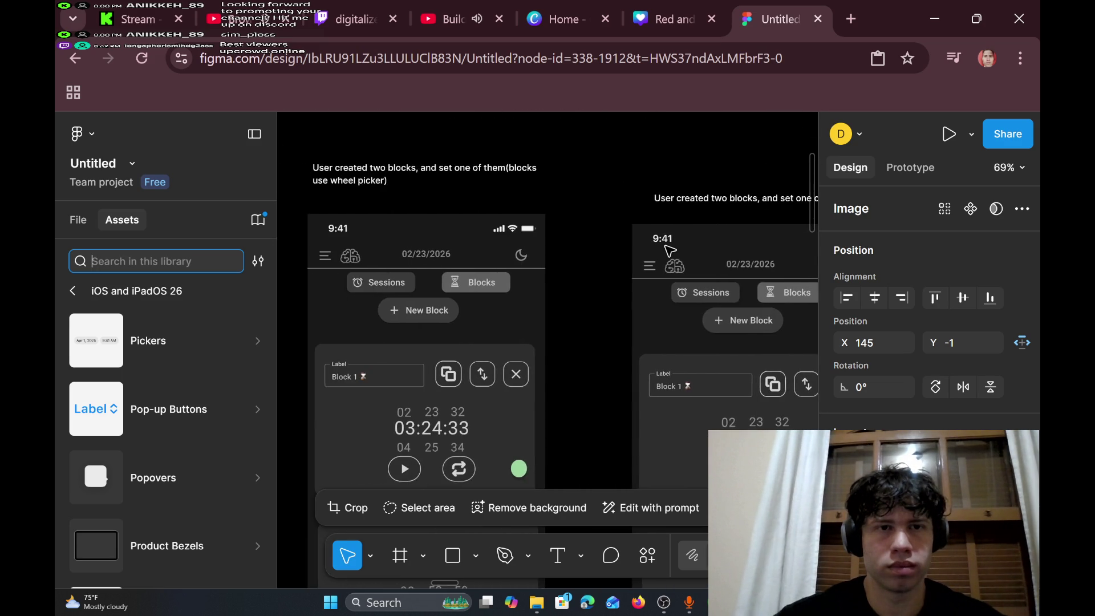
scroll(670, 251, left, 5)
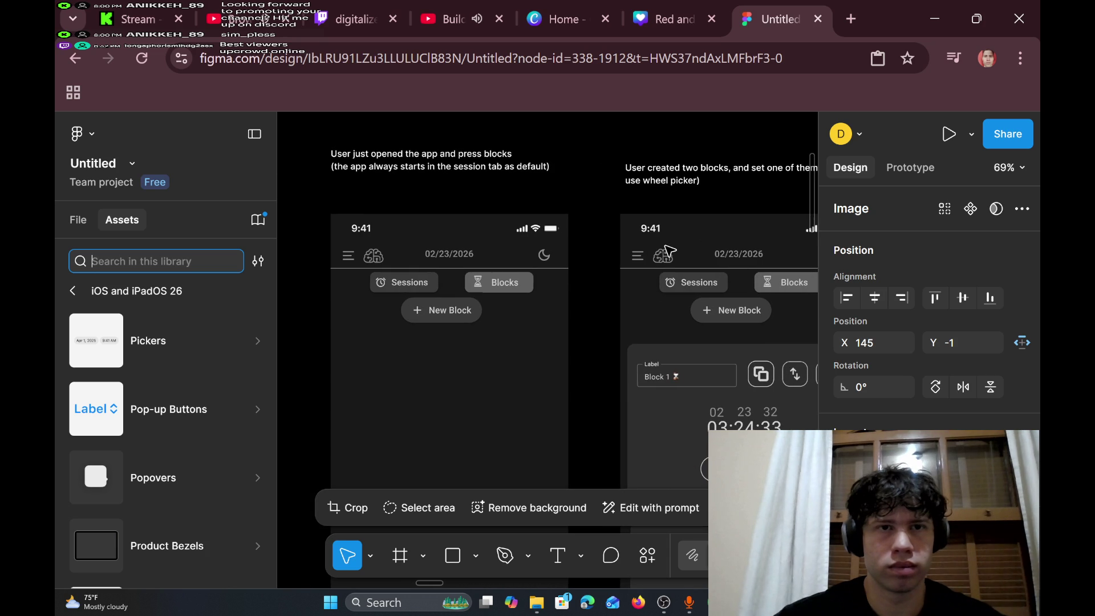
scroll(668, 251, right, 4)
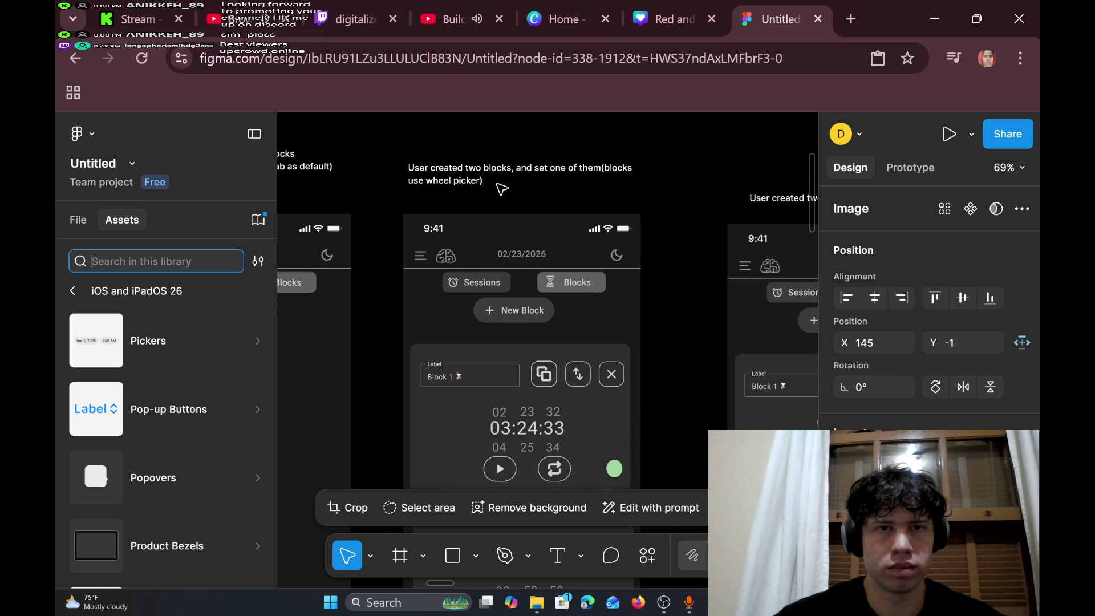
scroll(501, 188, right, 6)
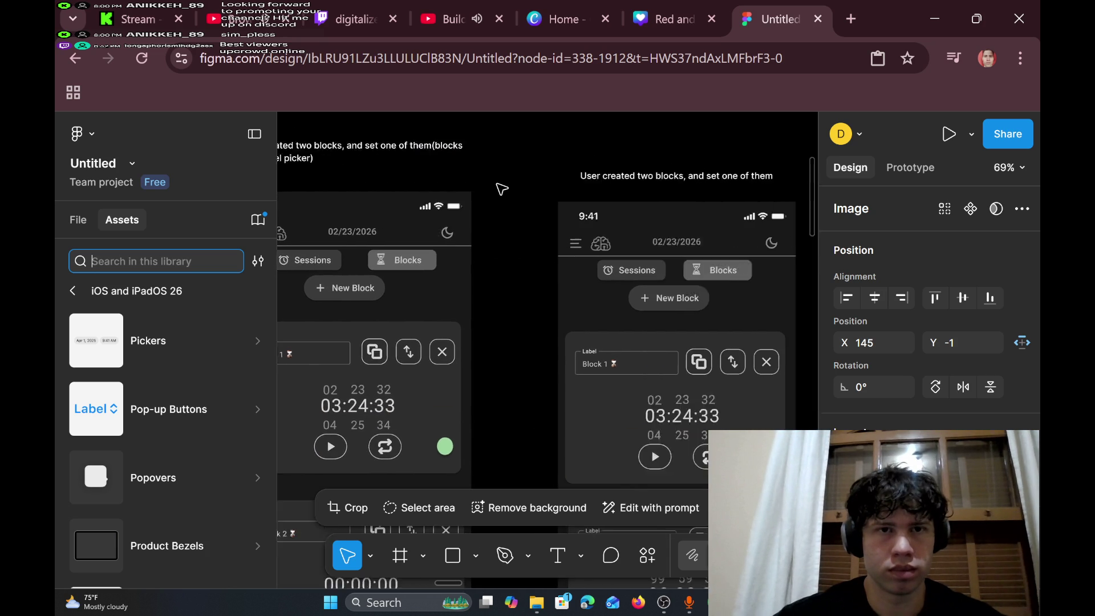
- Move the two-blocks caption off its overlapping duplicate and delete the duplicate
click(568, 178)
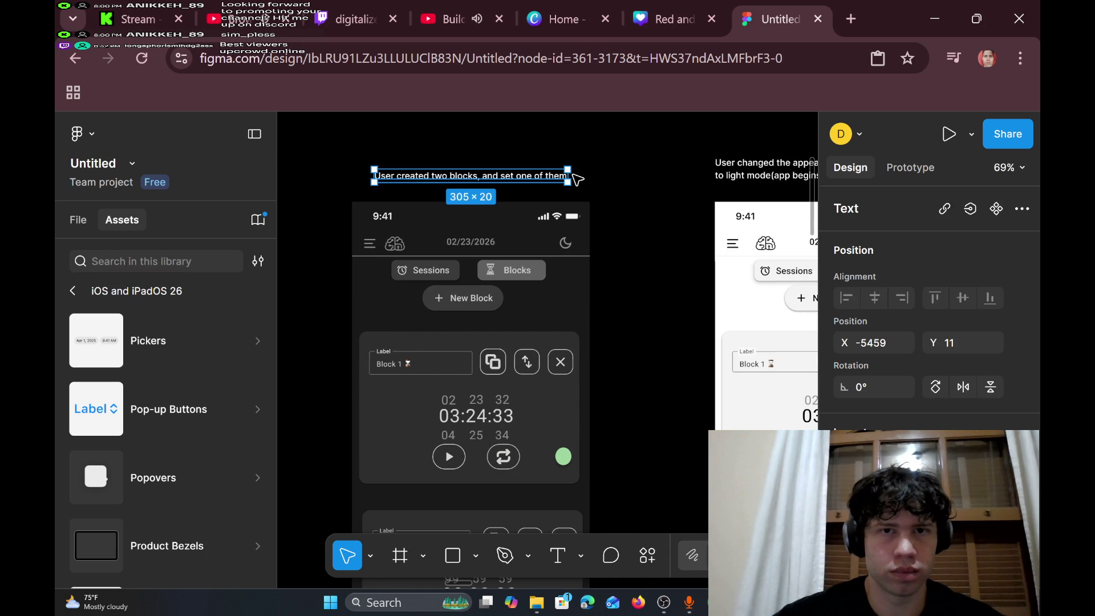
scroll(576, 181, left, 4)
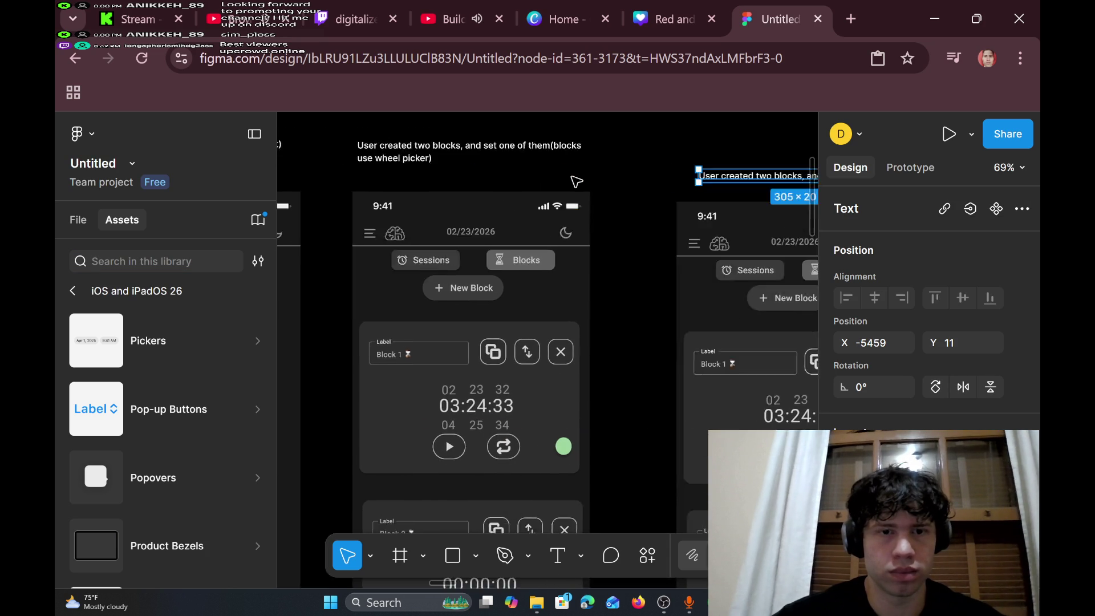
scroll(576, 181, right, 2)
scroll(576, 181, down, 5)
scroll(576, 181, up, 5)
scroll(576, 181, left, 8)
scroll(574, 179, right, 10)
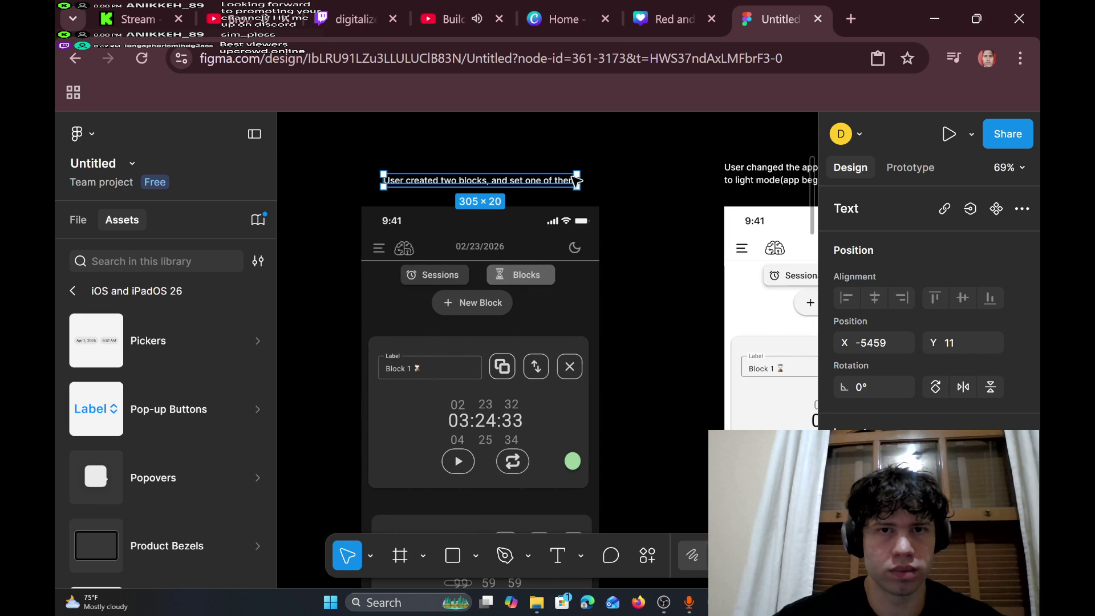
double_click(567, 186)
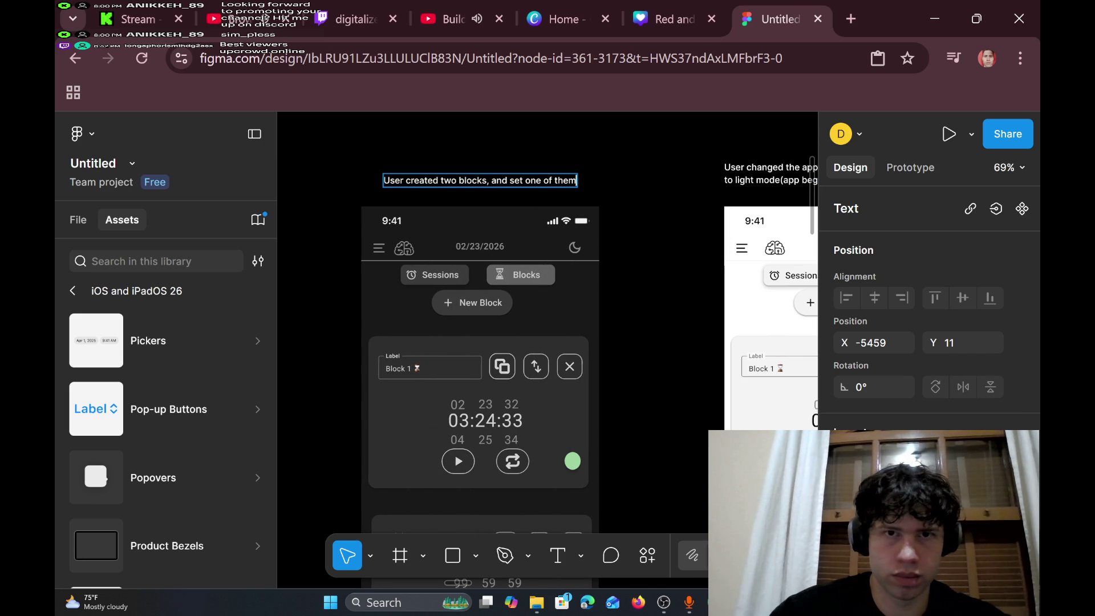
text( you)
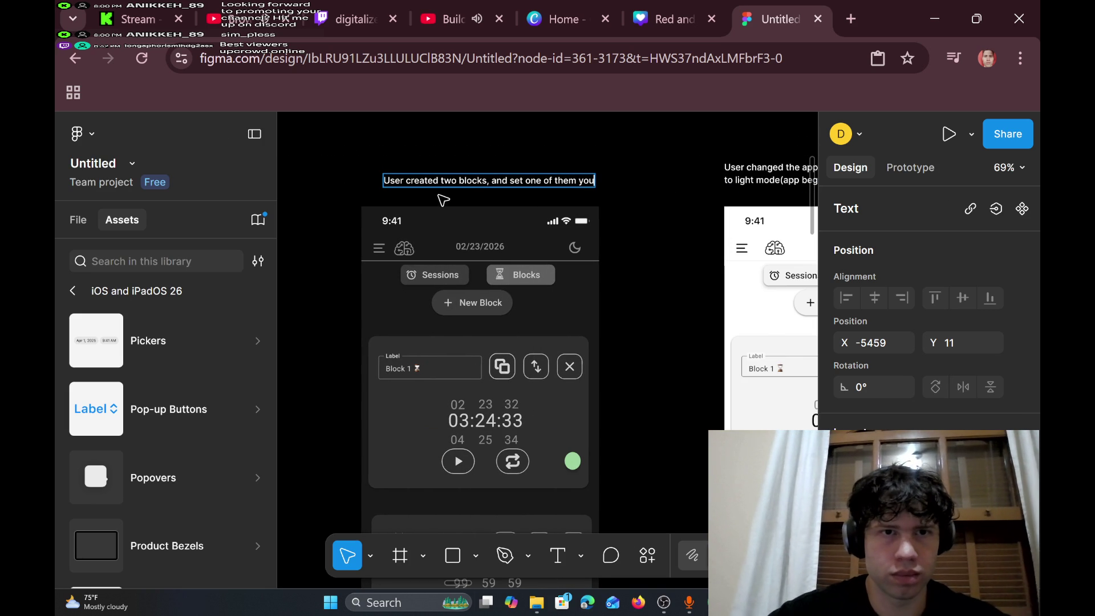
key(Escape)
drag(470, 185, 460, 174)
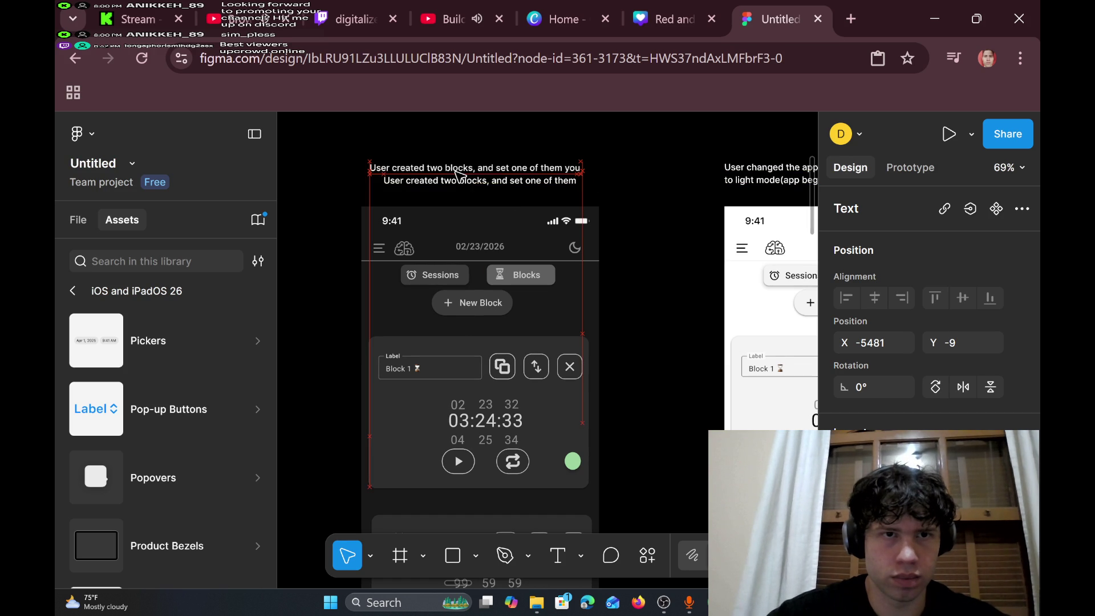
click(537, 185)
key(Delete)
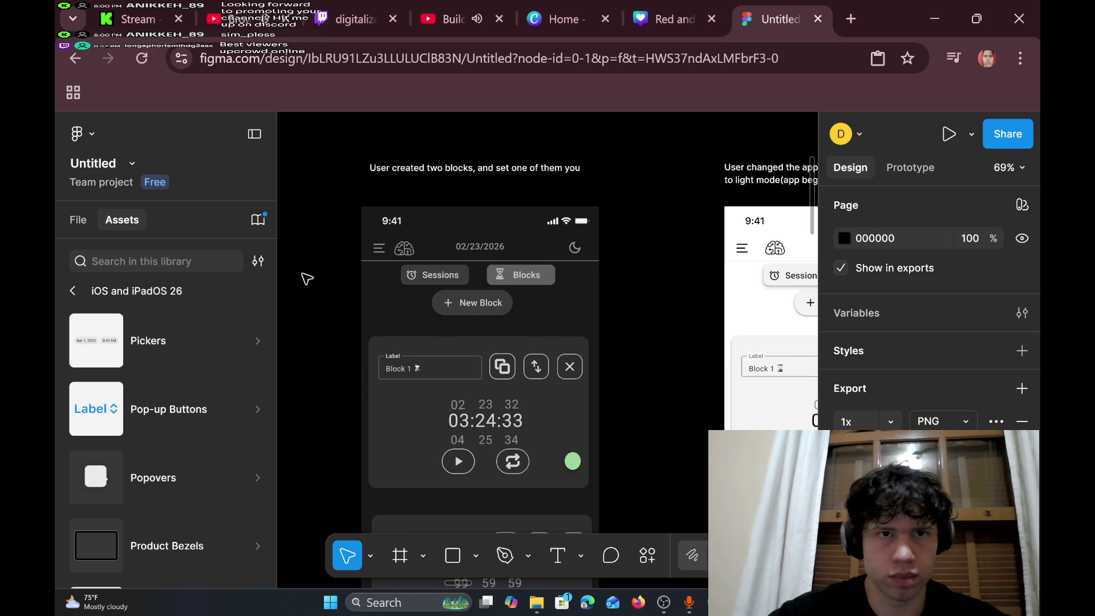
- Add the line 'You cannot press play on different colors at the same time.' to the caption
click(467, 169)
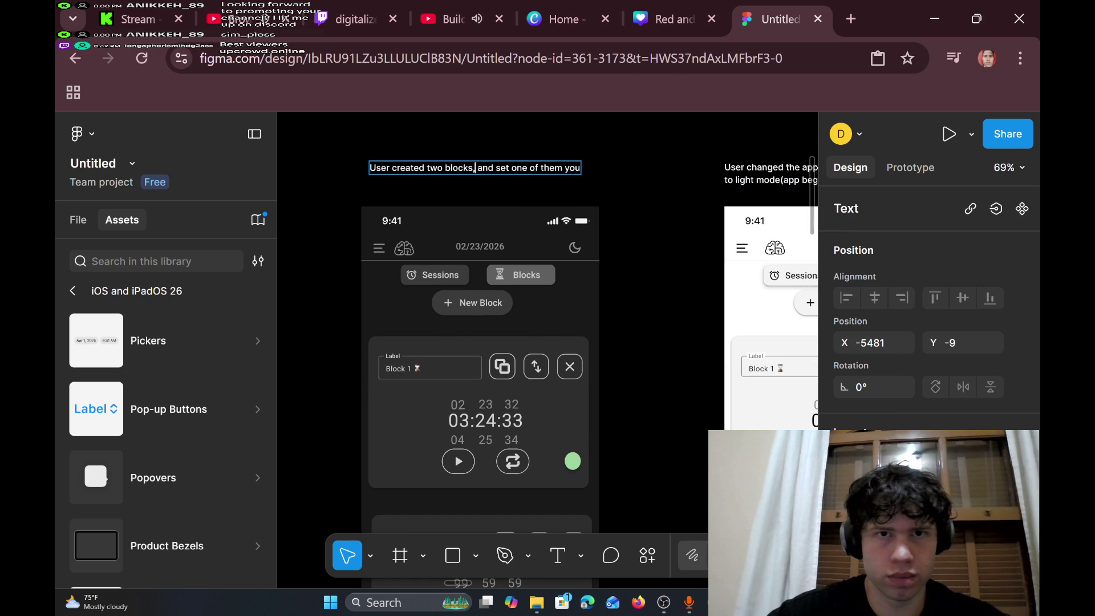
double_click(577, 173)
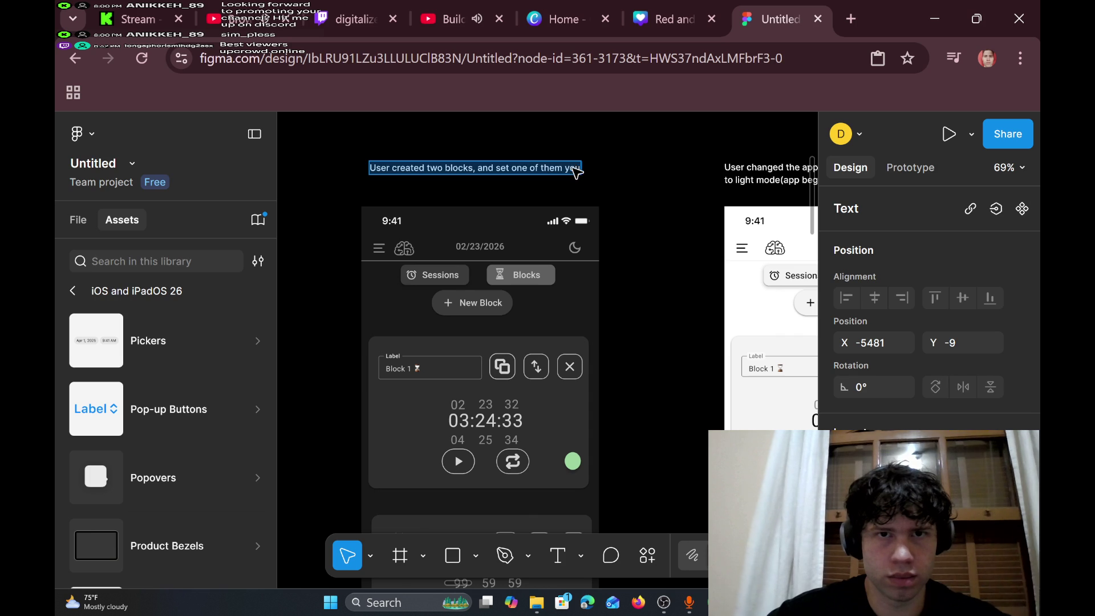
click(569, 168)
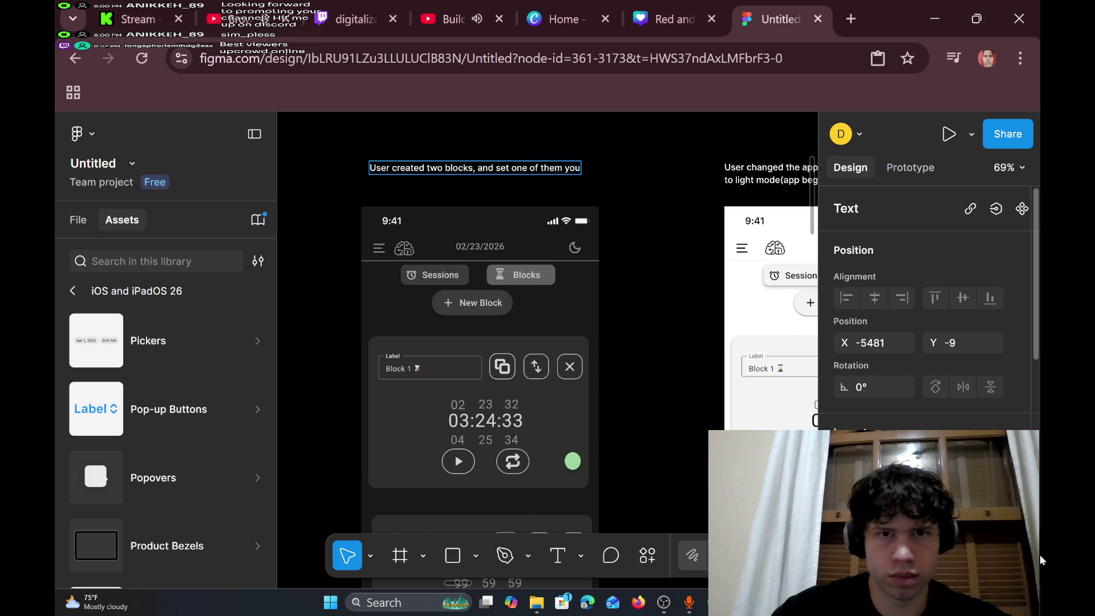
key(Return)
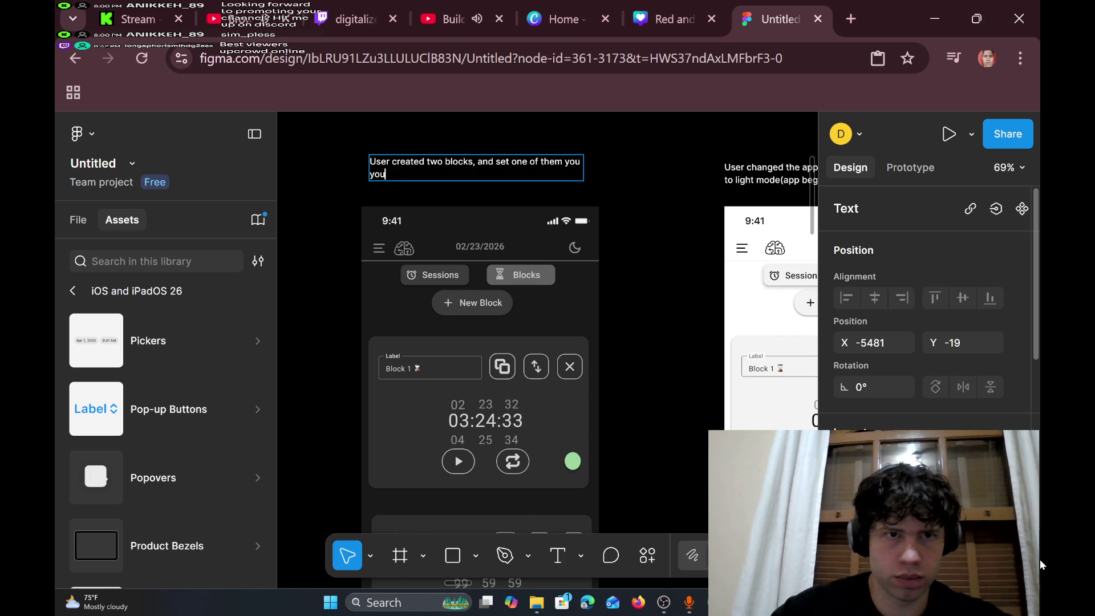
key(BackSpace)
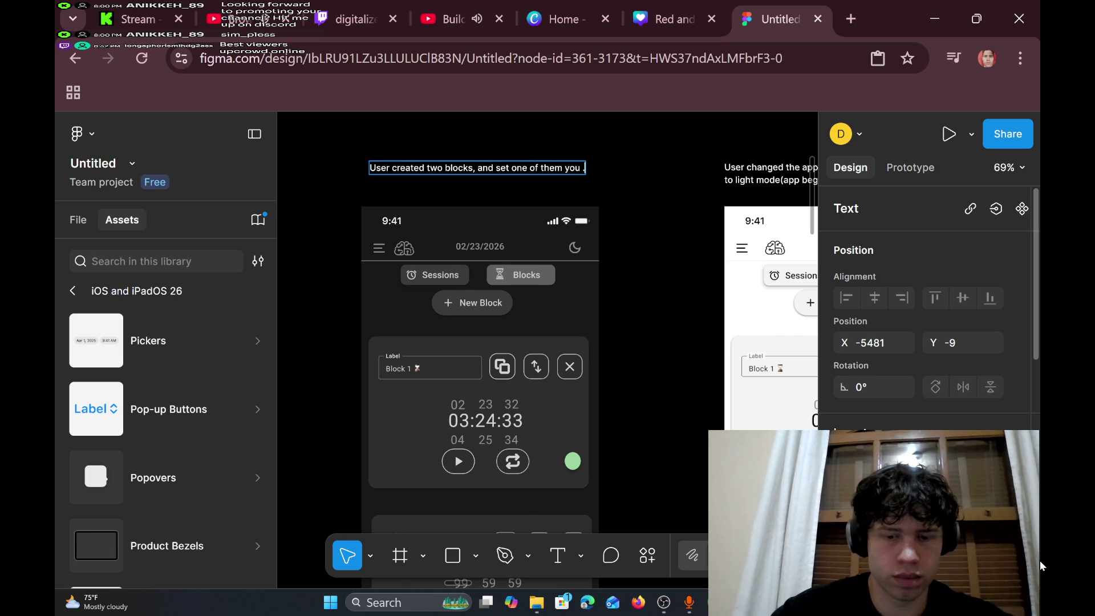
key(Return)
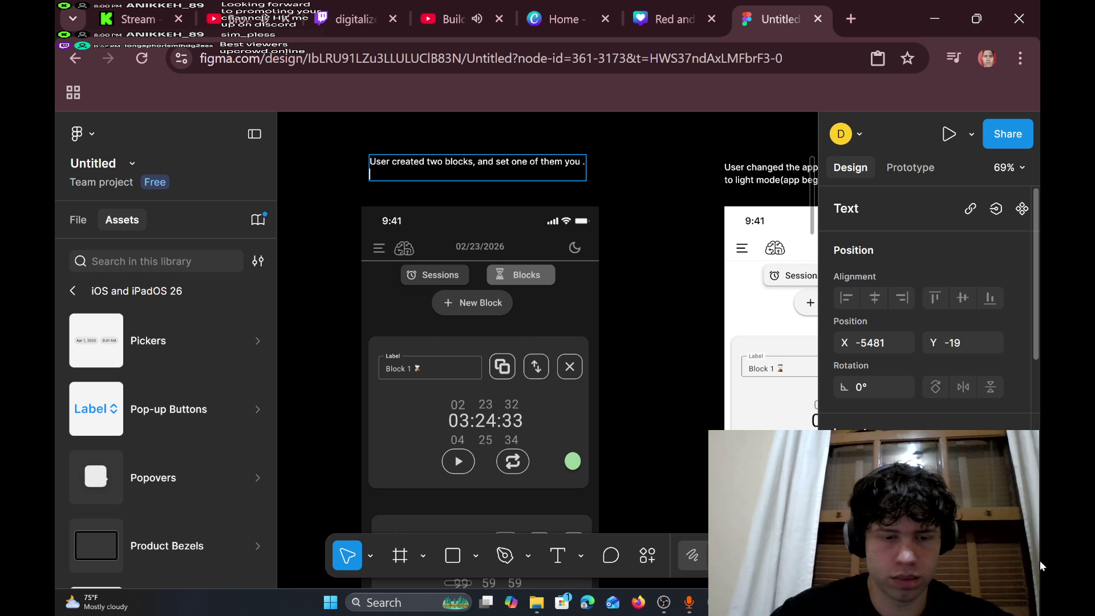
text(You cannot press )
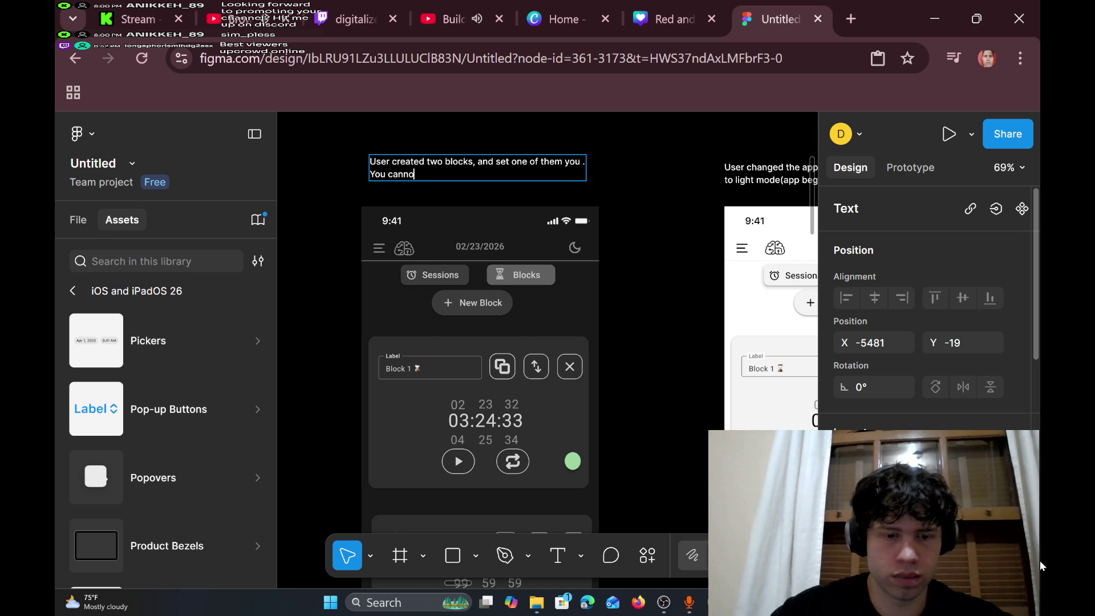
text(play on)
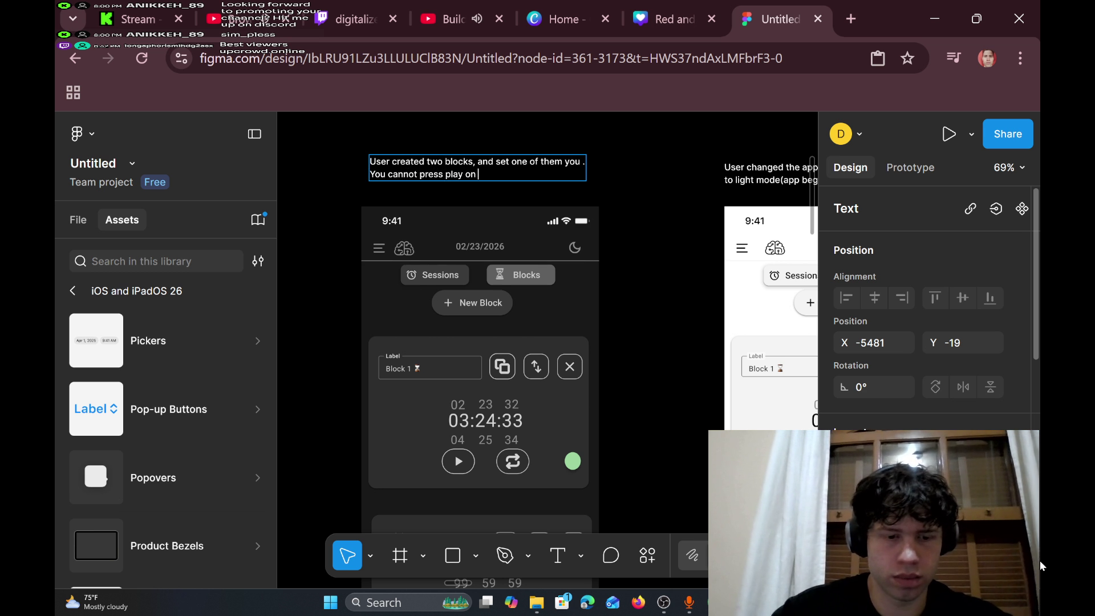
text( different)
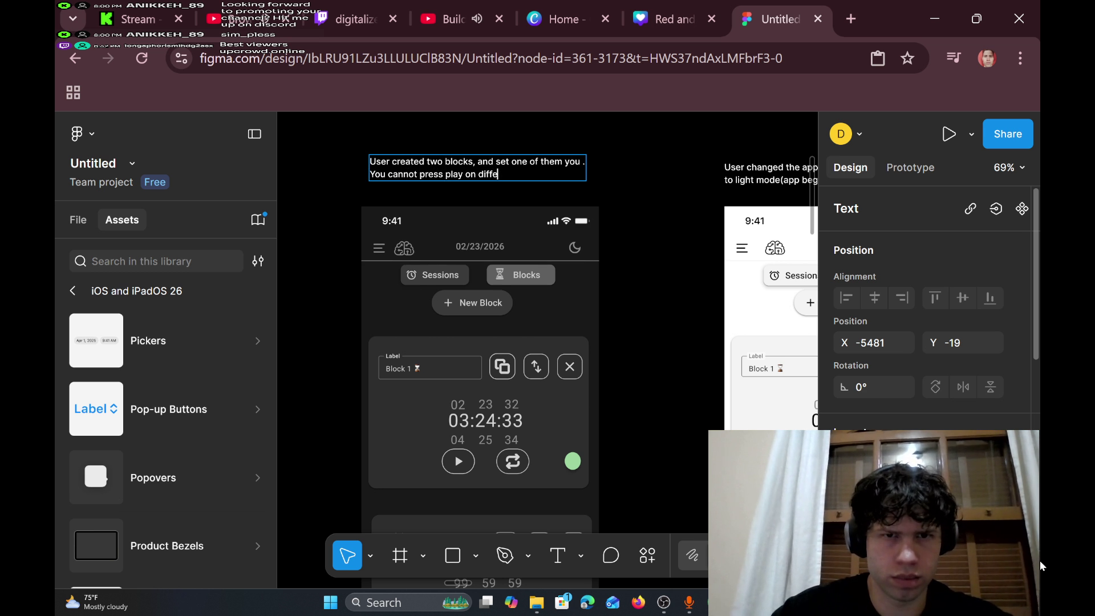
text( co)
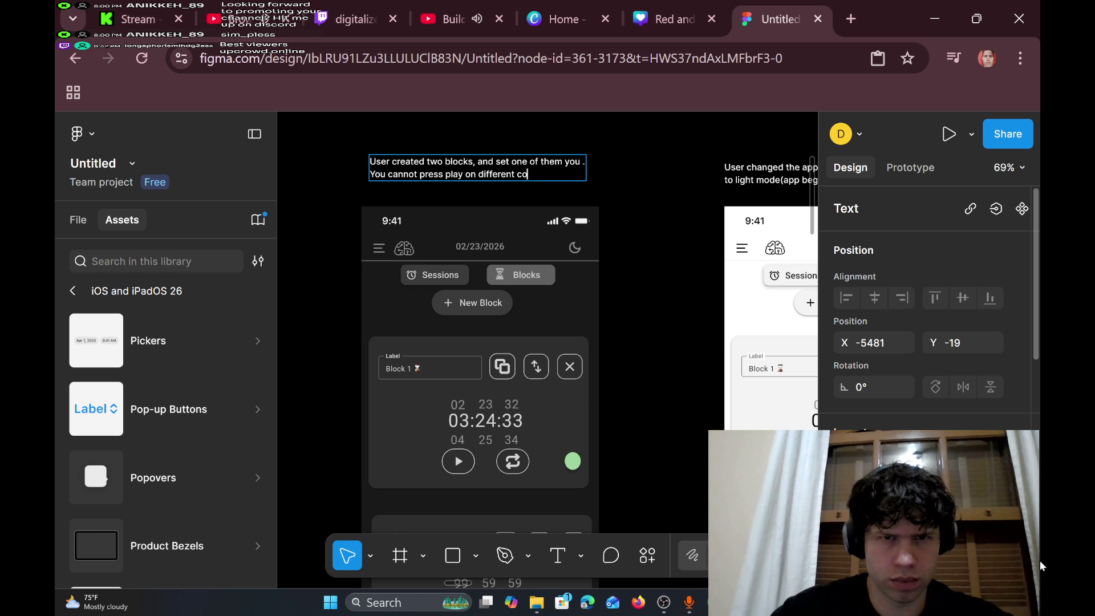
text(lors at the same)
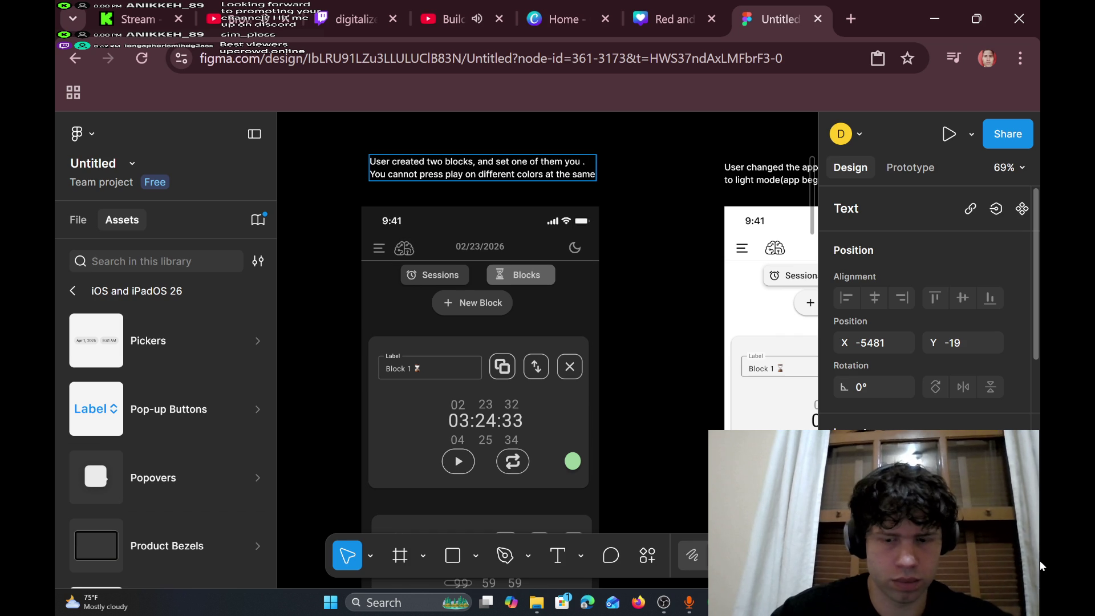
text( time)
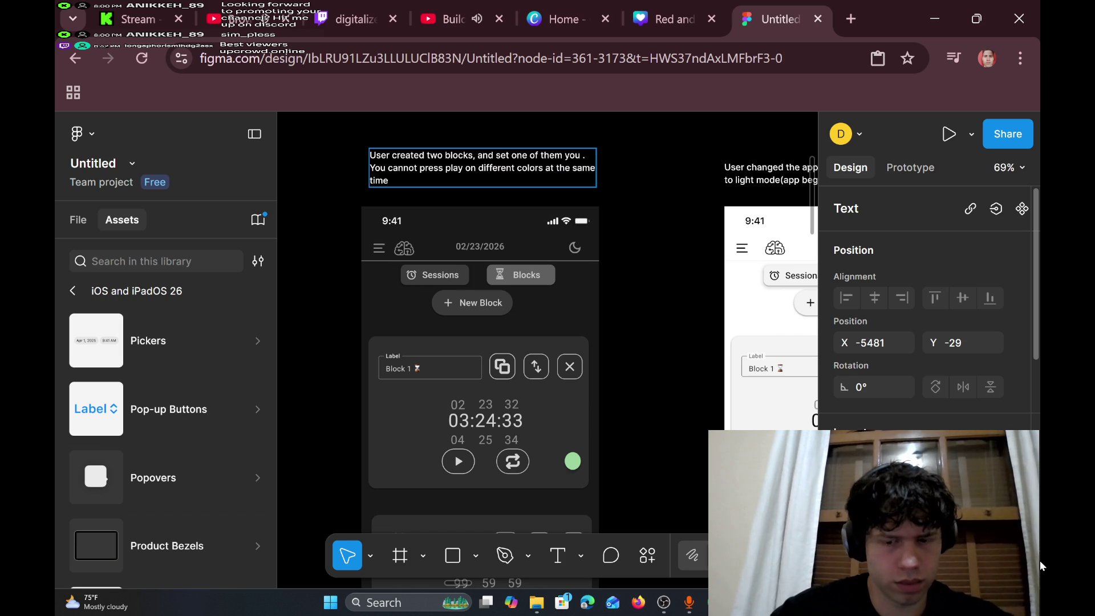
key(BackSpace)
key(BackSpace)
key(BackSpace)
text(t colors a)
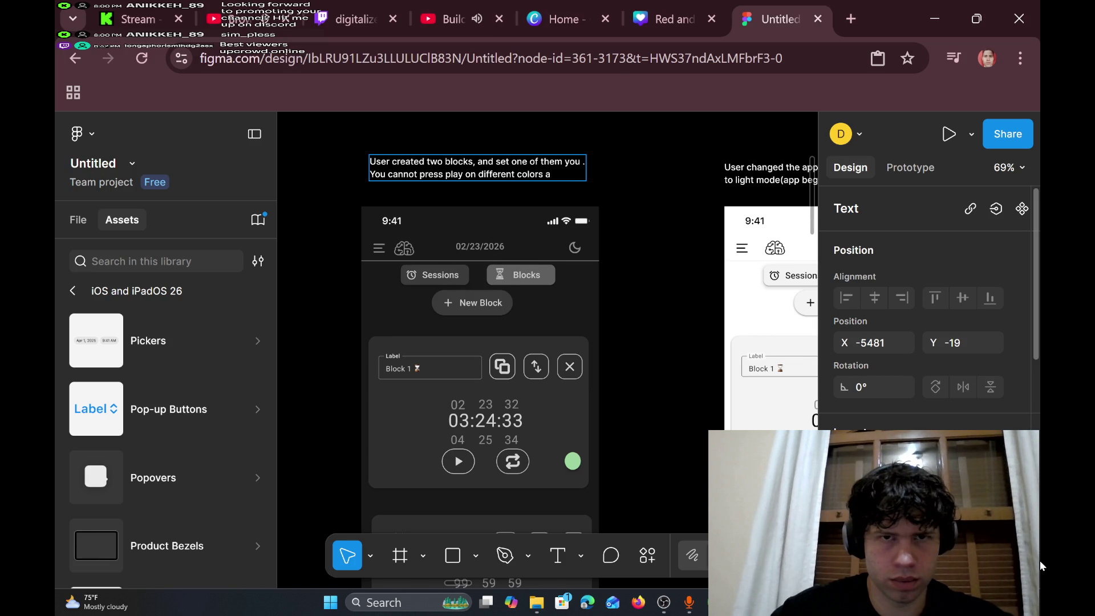
text(t the same t)
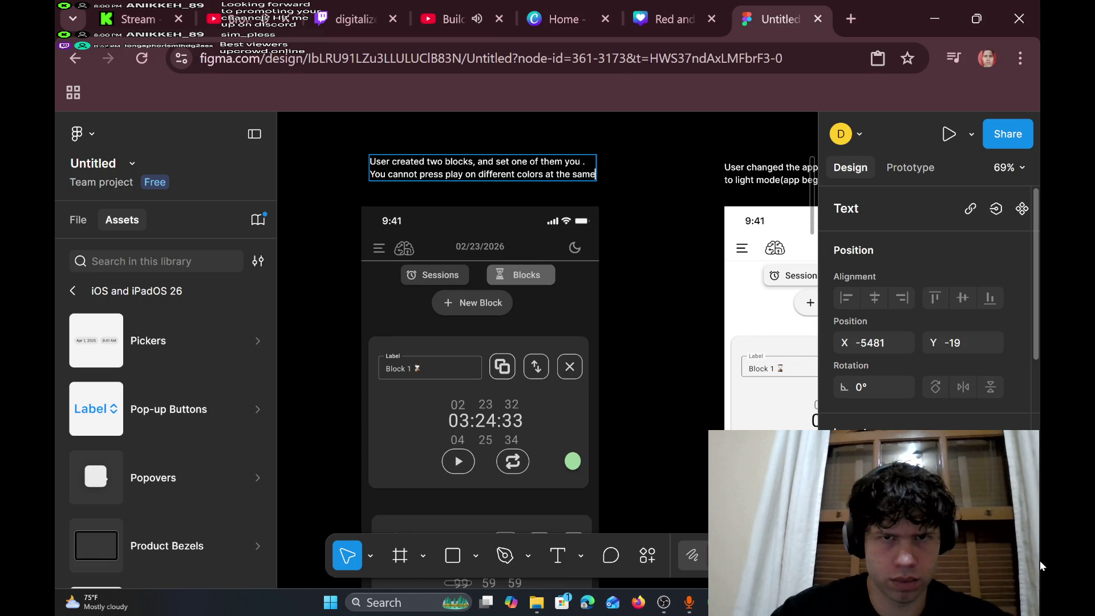
text(ime.)
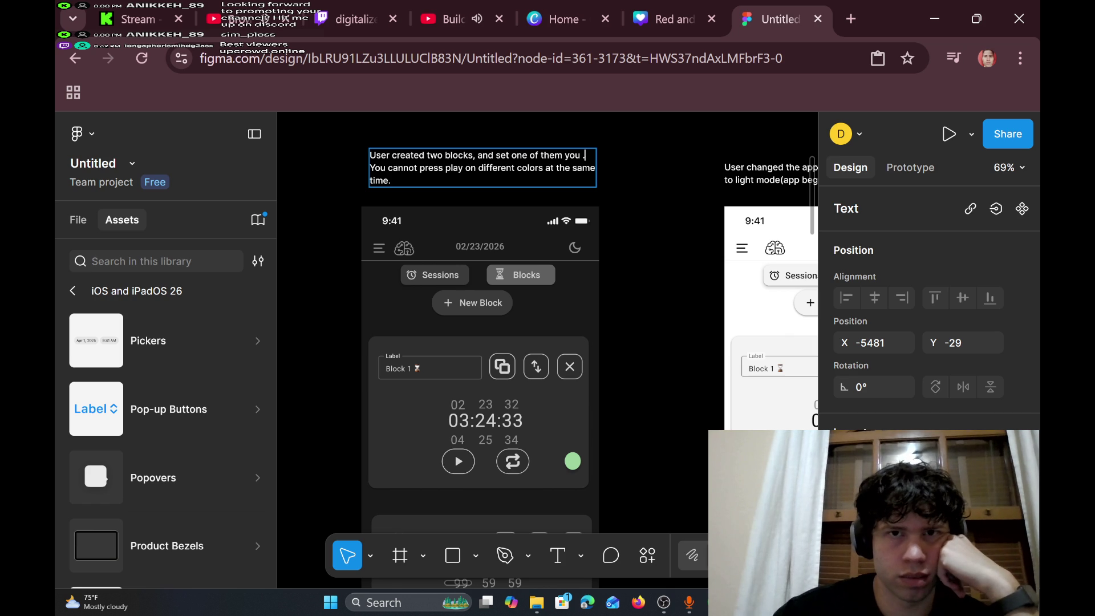
key(BackSpace)
key(BackSpace)
key(BackSpace)
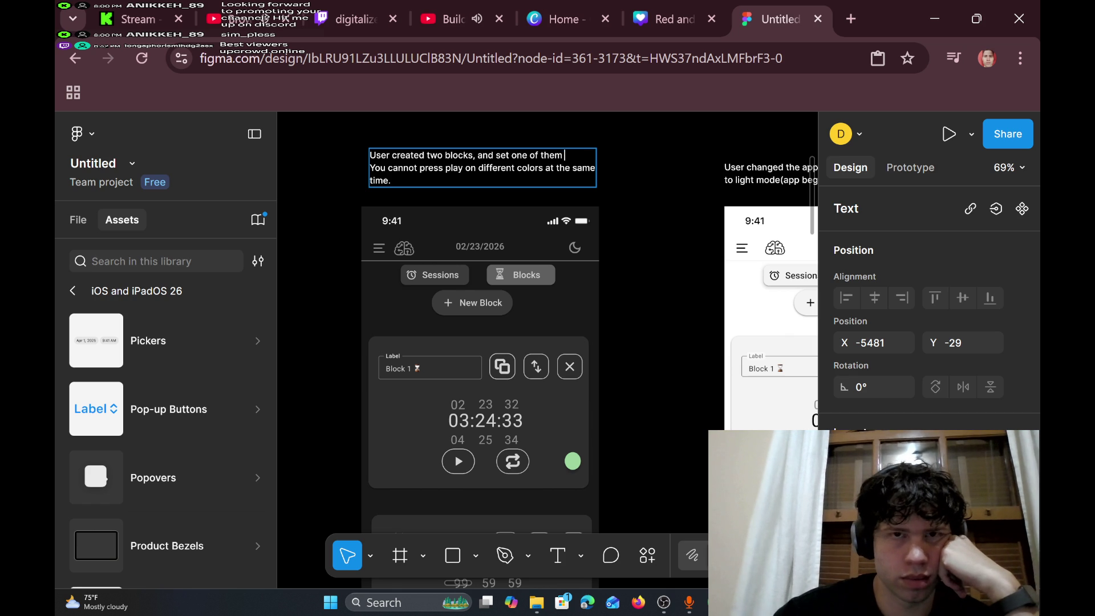
text(.)
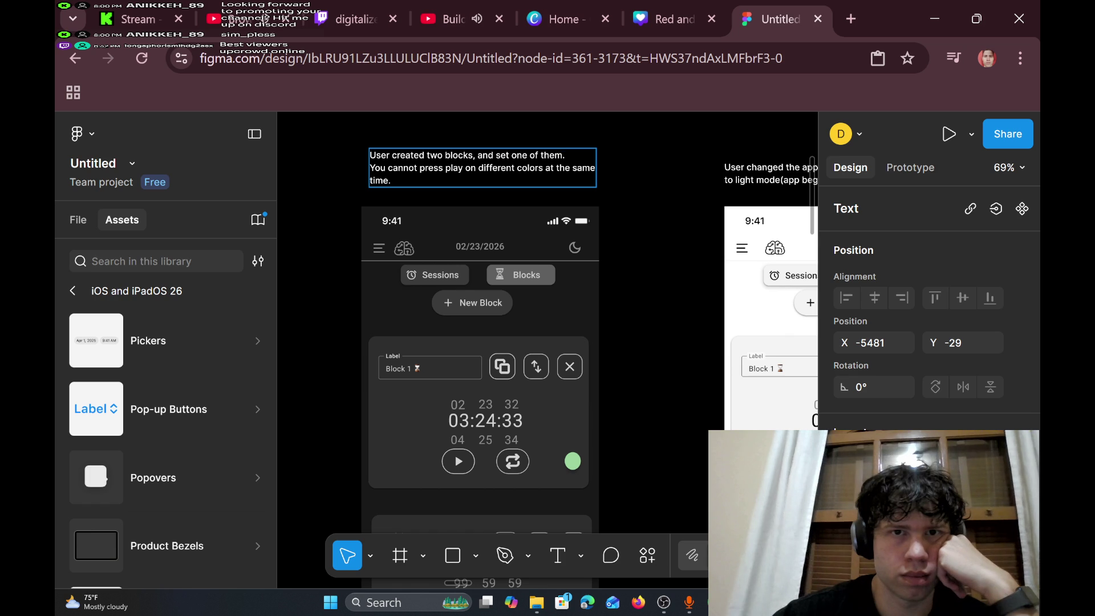
scroll(547, 350, left, 3)
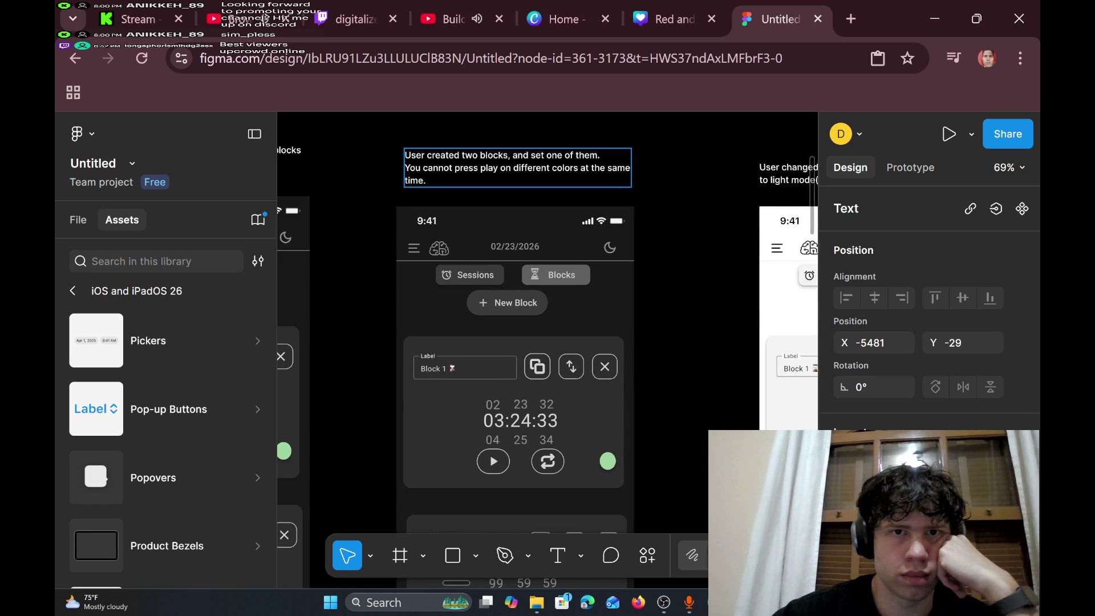
- Change 'press' to 'select' in the dark-mode caption's second sentence
scroll(547, 350, right, 1)
scroll(494, 198, right, 2)
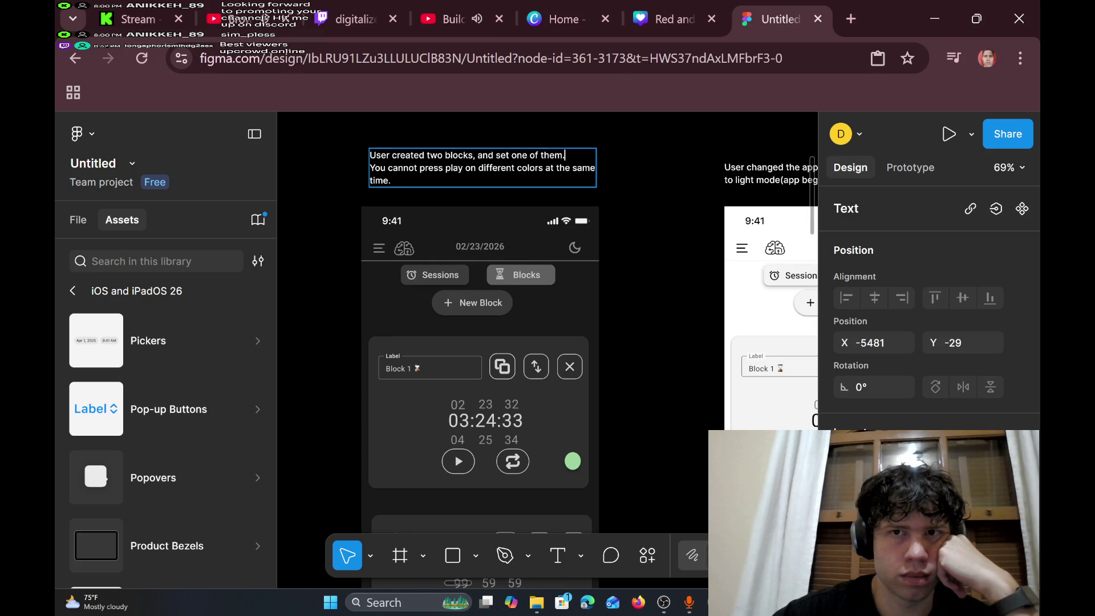
scroll(547, 351, right, 3)
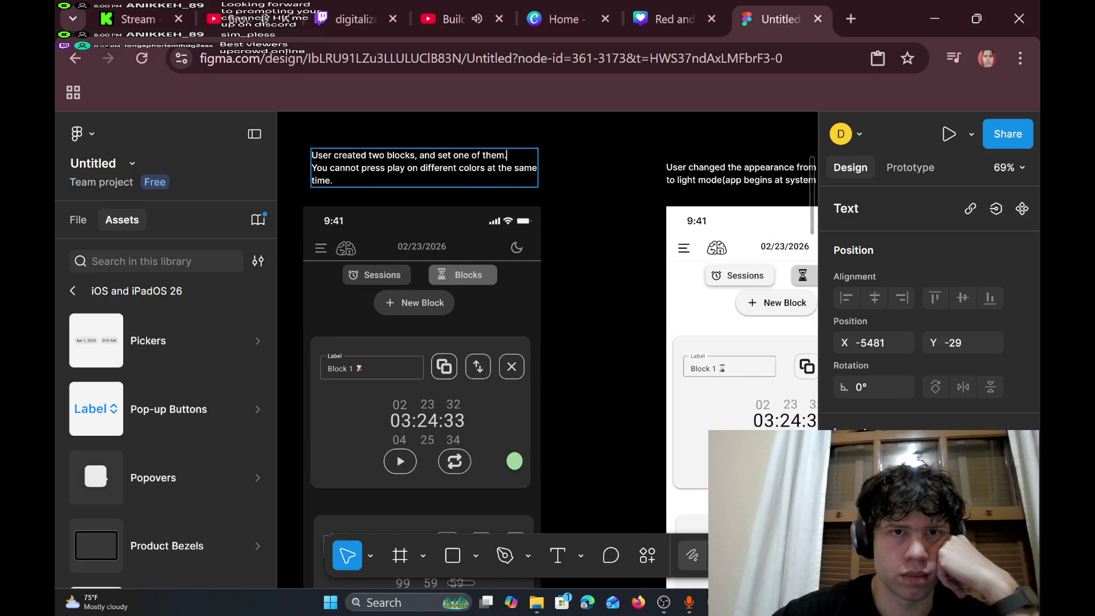
scroll(547, 351, left, 5)
scroll(547, 350, right, 1)
scroll(547, 350, right, 1)
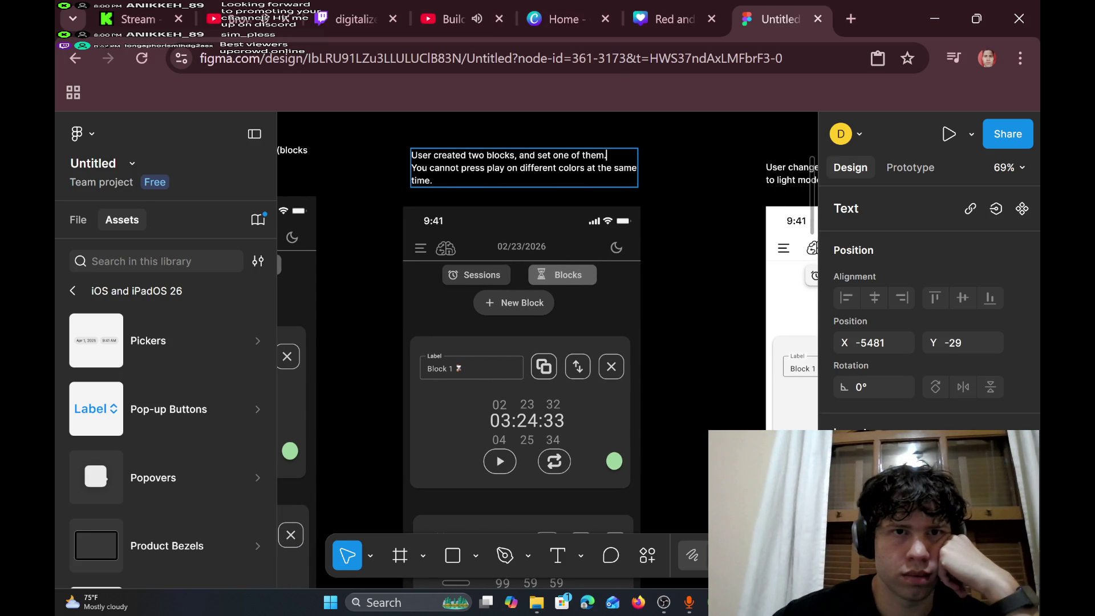
key(ctrl+a)
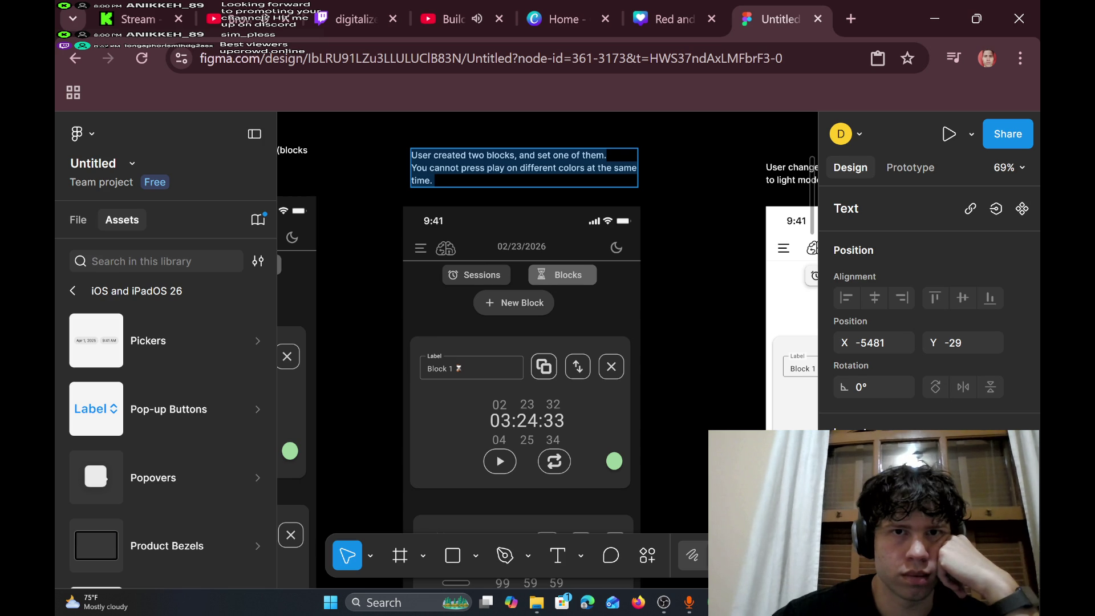
click(519, 168)
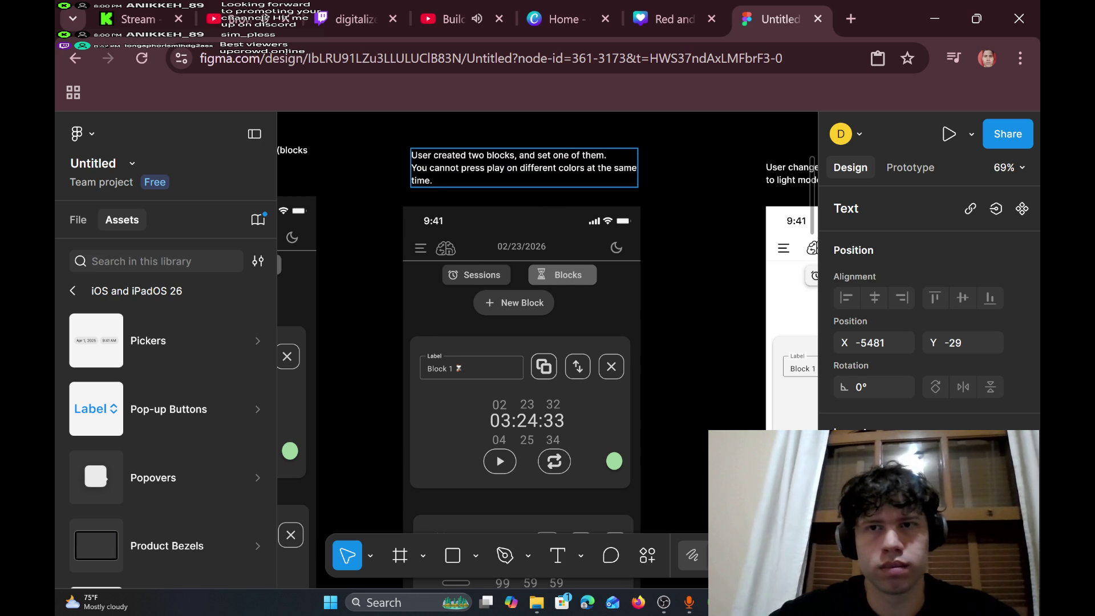
mouse_move(476, 168)
mouse_down()
mouse_move(467, 155)
mouse_move(493, 168)
mouse_up()
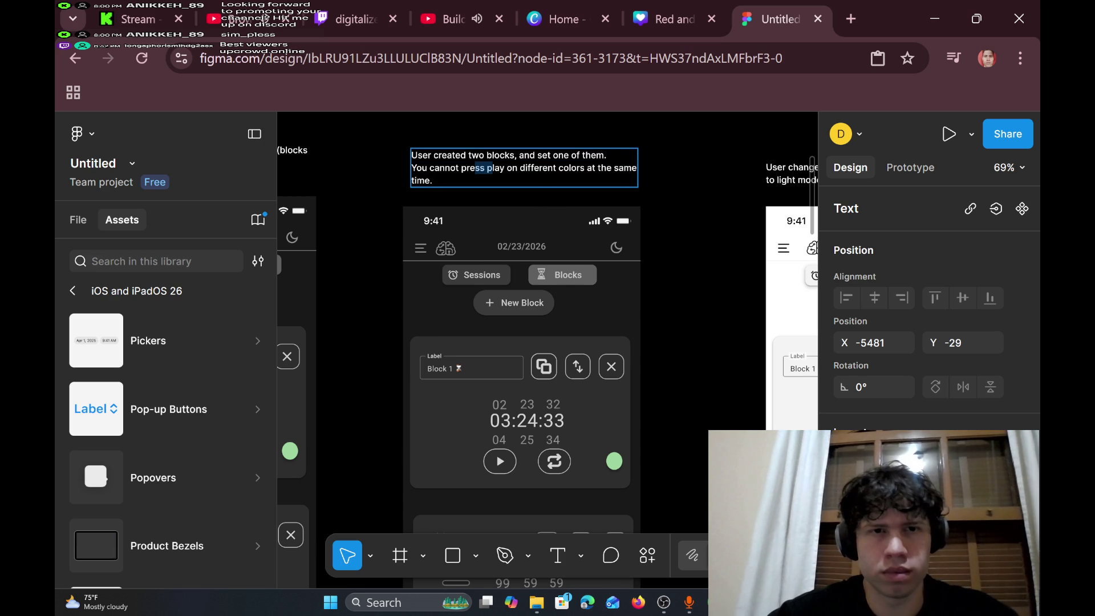
key(shift+Up)
key(shift+Home)
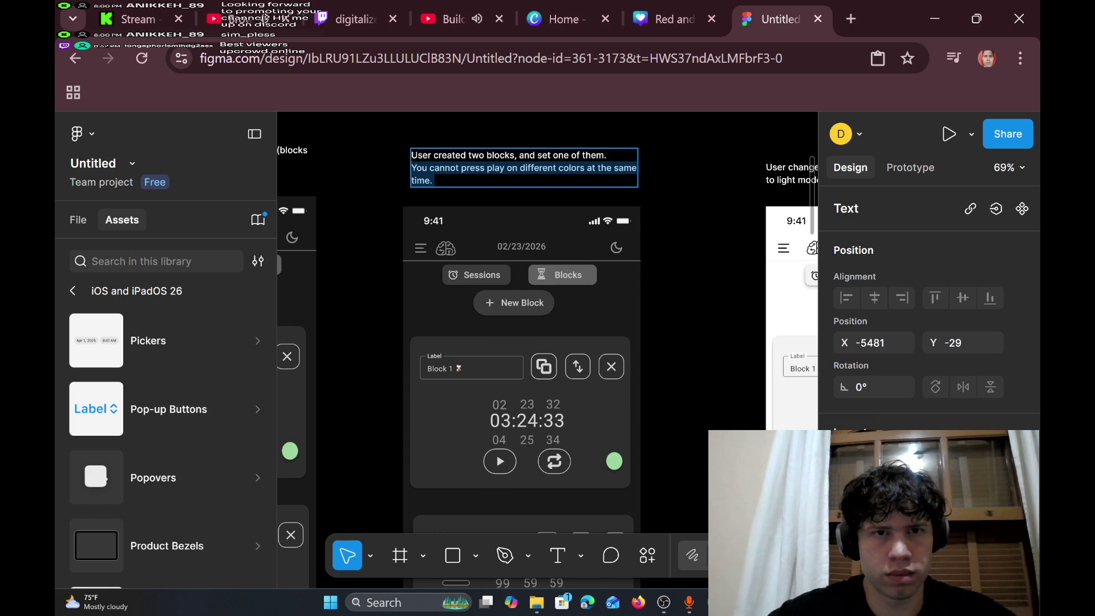
click(485, 168)
key(BackSpace)
key(BackSpace)
key(BackSpace)
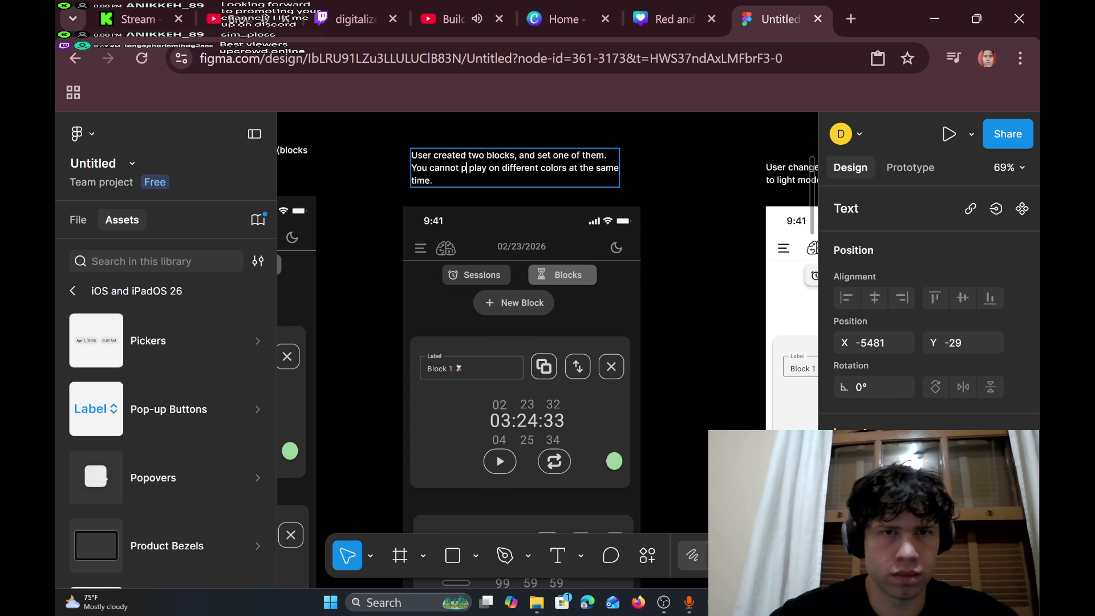
text(select)
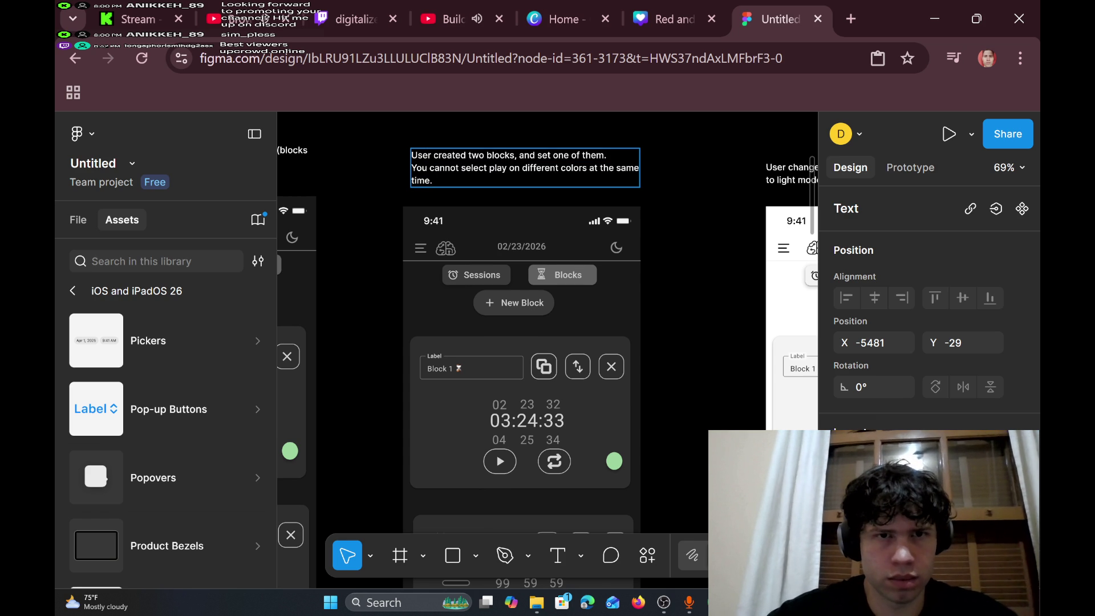
- Select the sentence 'You cannot select play on different colors at the same time.' for copying
key(Down)
key(shift+Up)
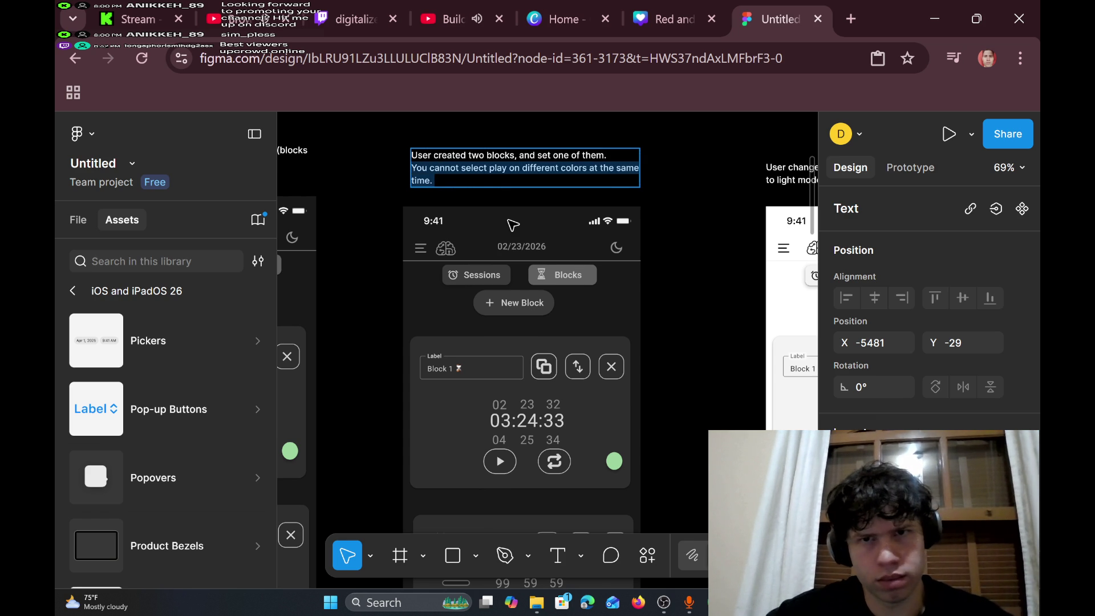
scroll(513, 225, right, 5)
- Shift the 'User selected play on the first block' label slightly left above its mockup
scroll(513, 224, right, 5)
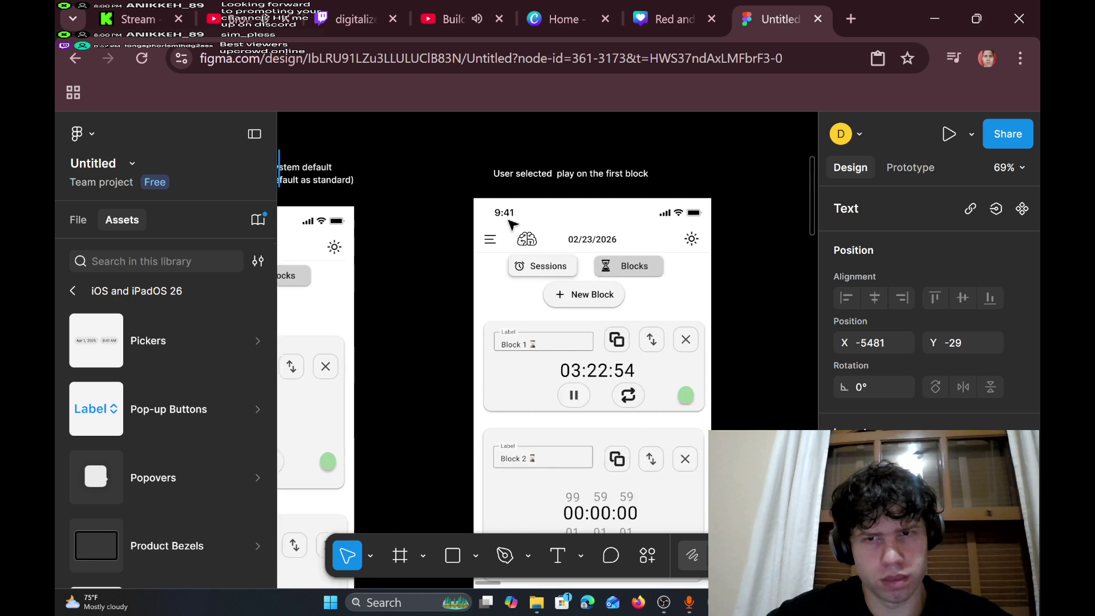
double_click(558, 174)
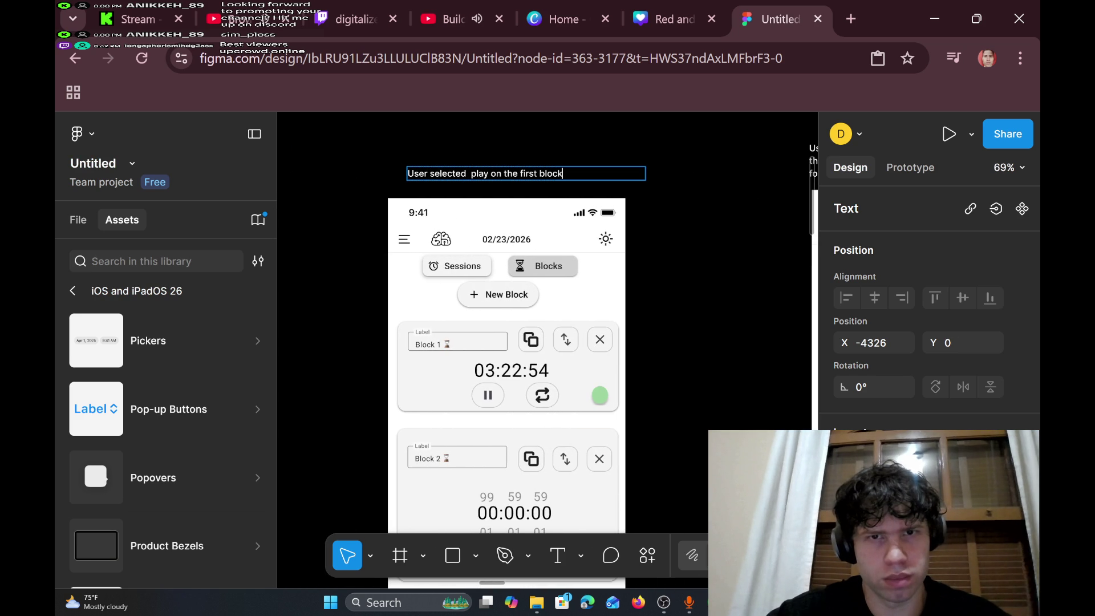
key(Escape)
drag(556, 177, 536, 176)
key(Escape)
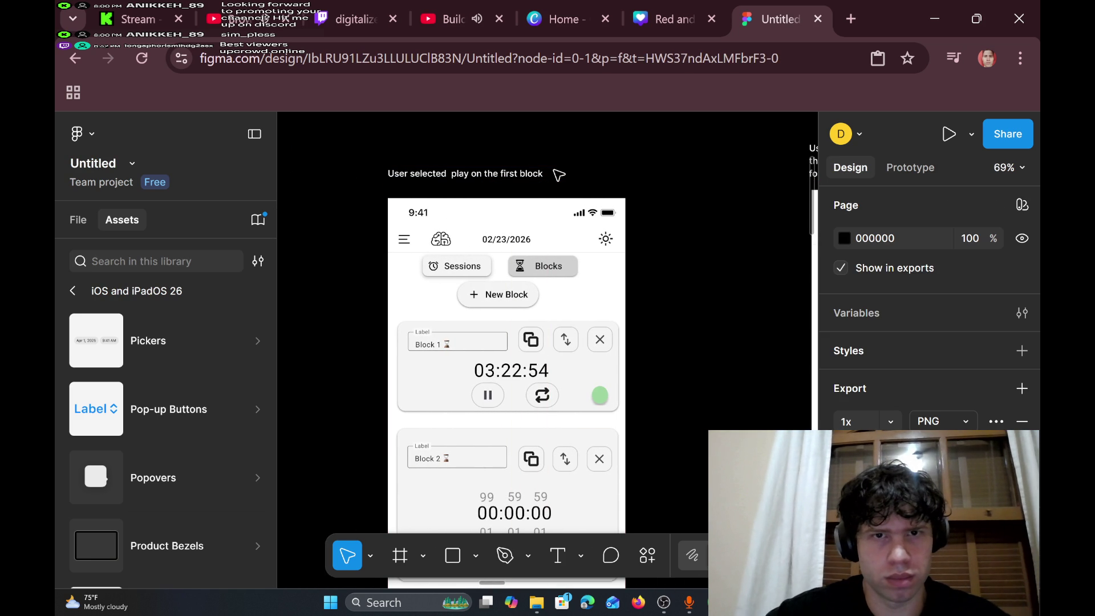
- Append 'You cannot select play on different colors at the same time.' to the first-block label
click(552, 176)
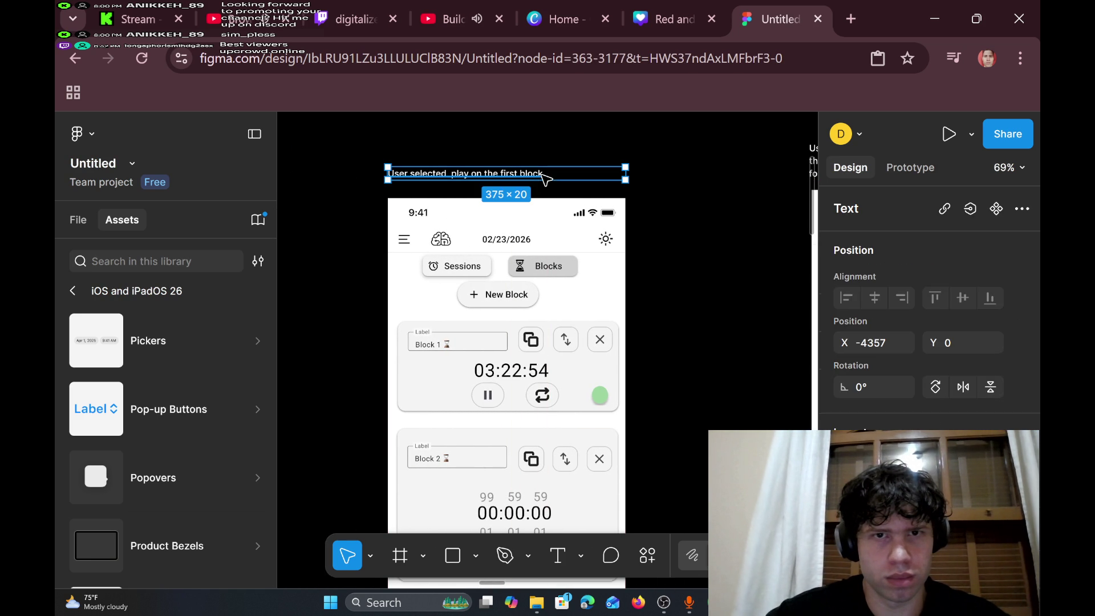
click(558, 181)
click(551, 177)
key(Return)
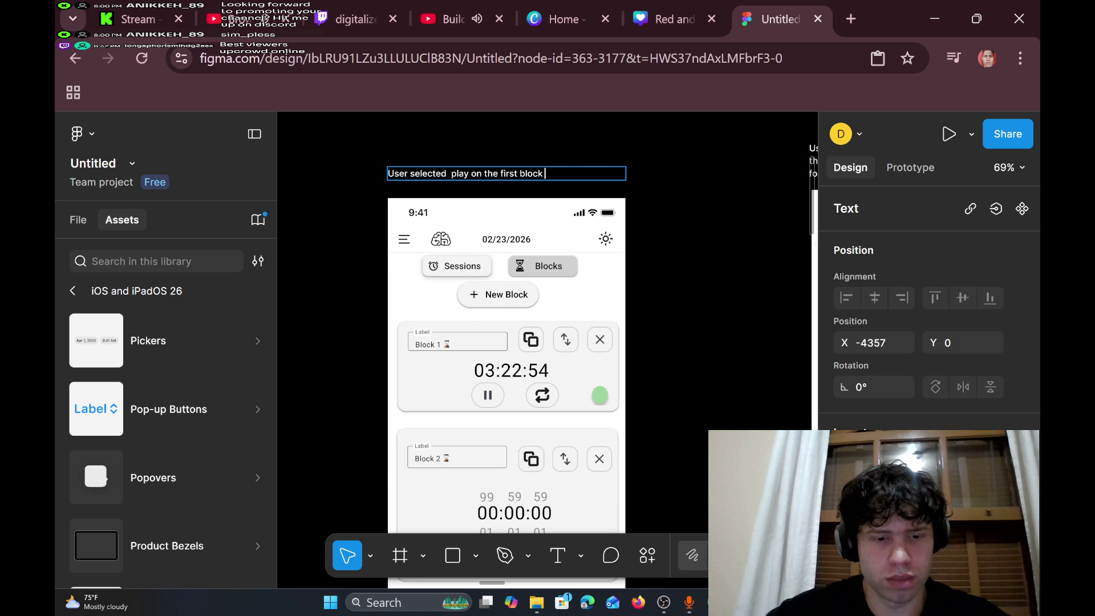
text(You cannot select play on different colors at the same time.)
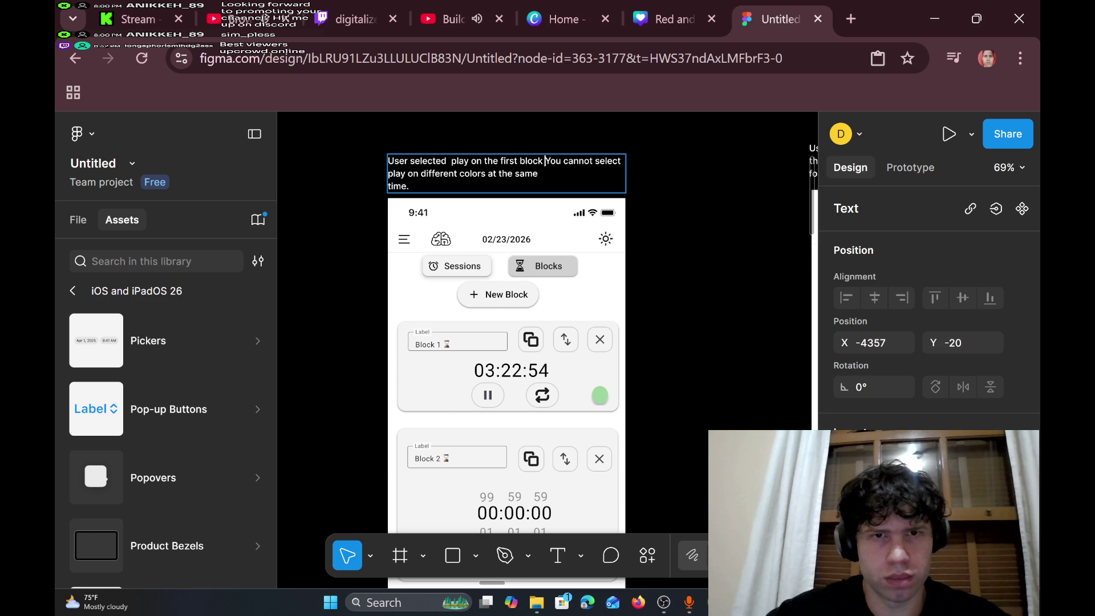
key(BackSpace)
text(.)
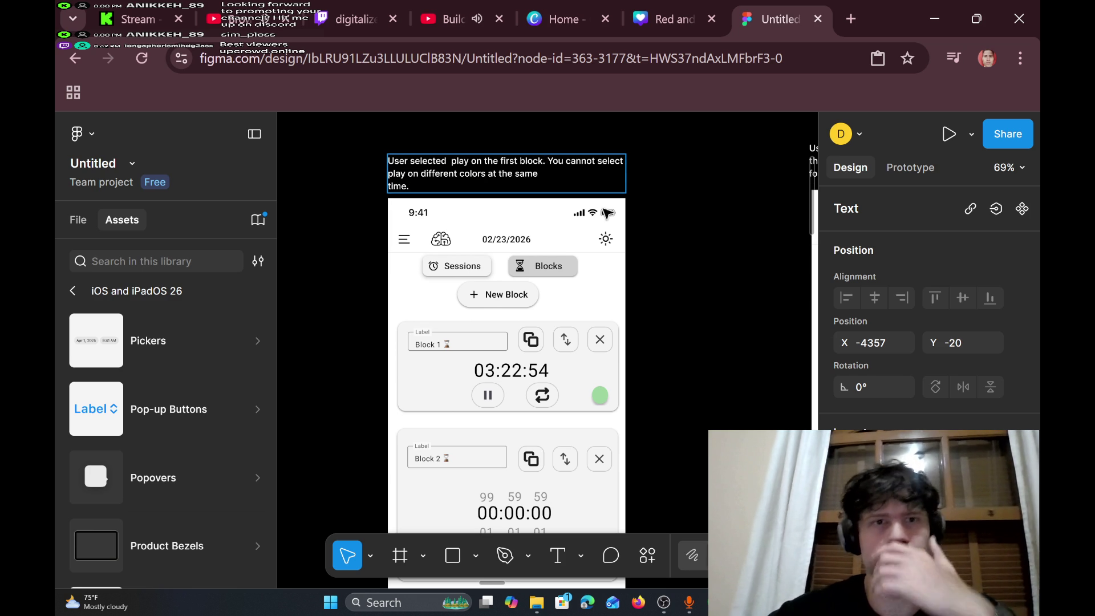
scroll(690, 231, down, 2)
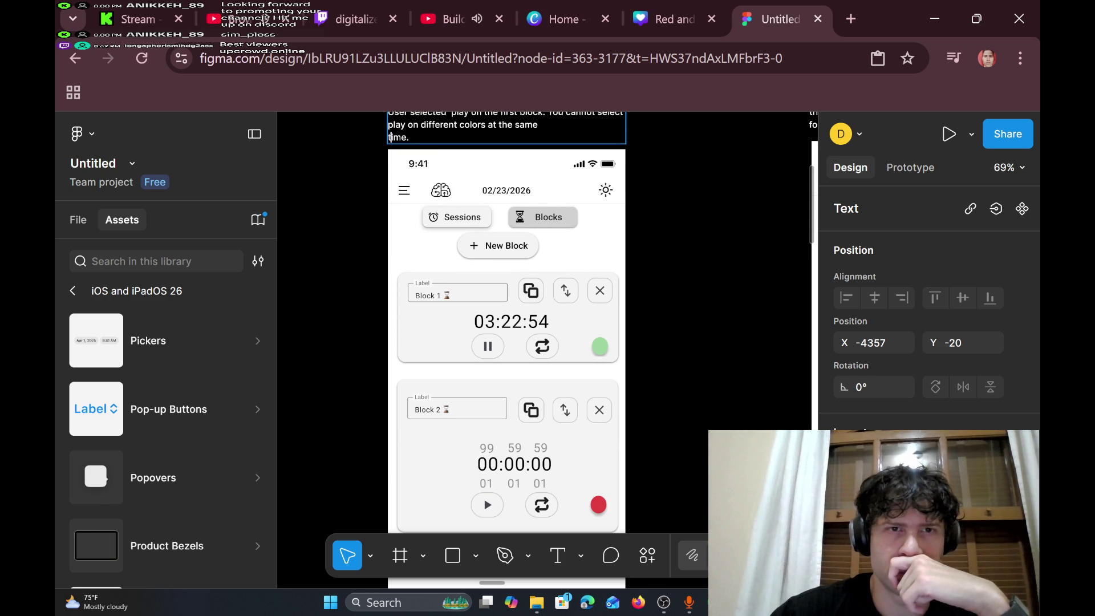
key(BackSpace)
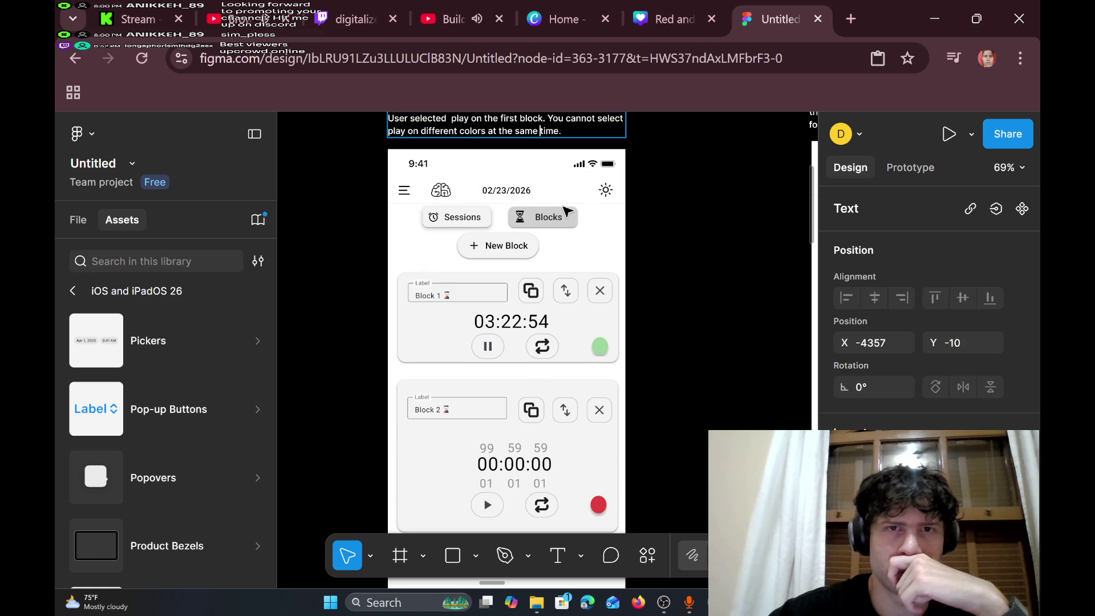
scroll(485, 165, up, 2)
scroll(568, 211, right, 5)
scroll(567, 212, left, 5)
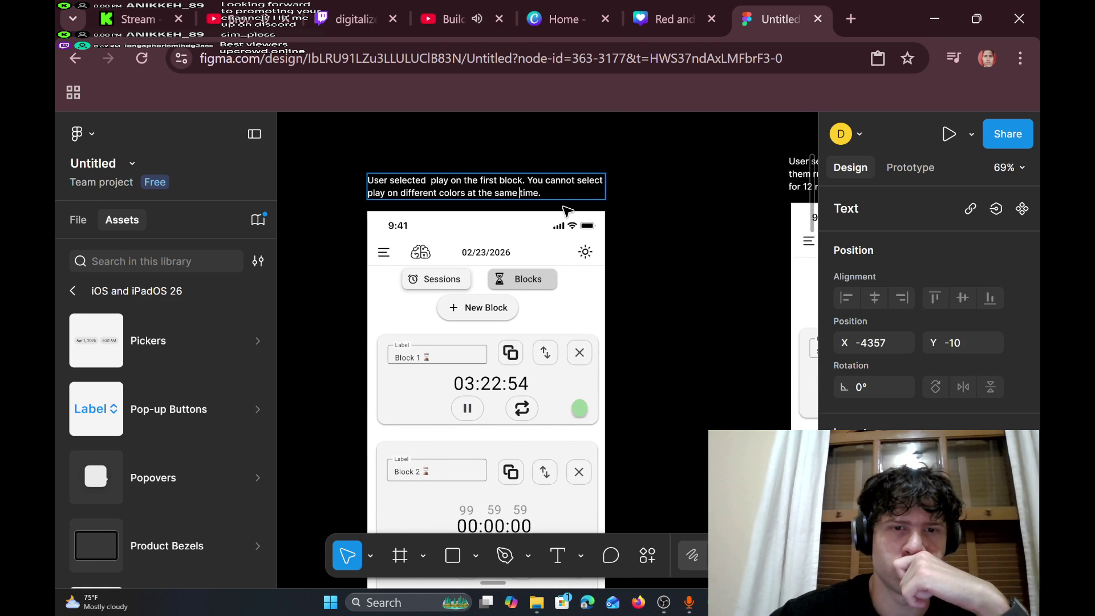
scroll(566, 211, right, 5)
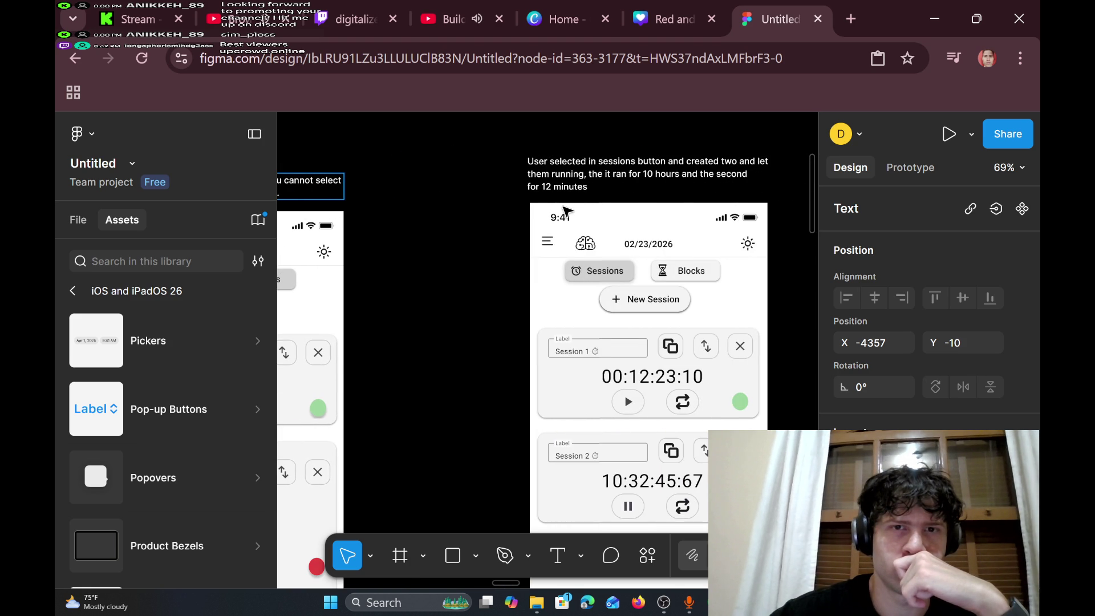
- Finish the Sessions caption and step through the Second day and Third day captions
ctrl+scroll(566, 211, down, 4)
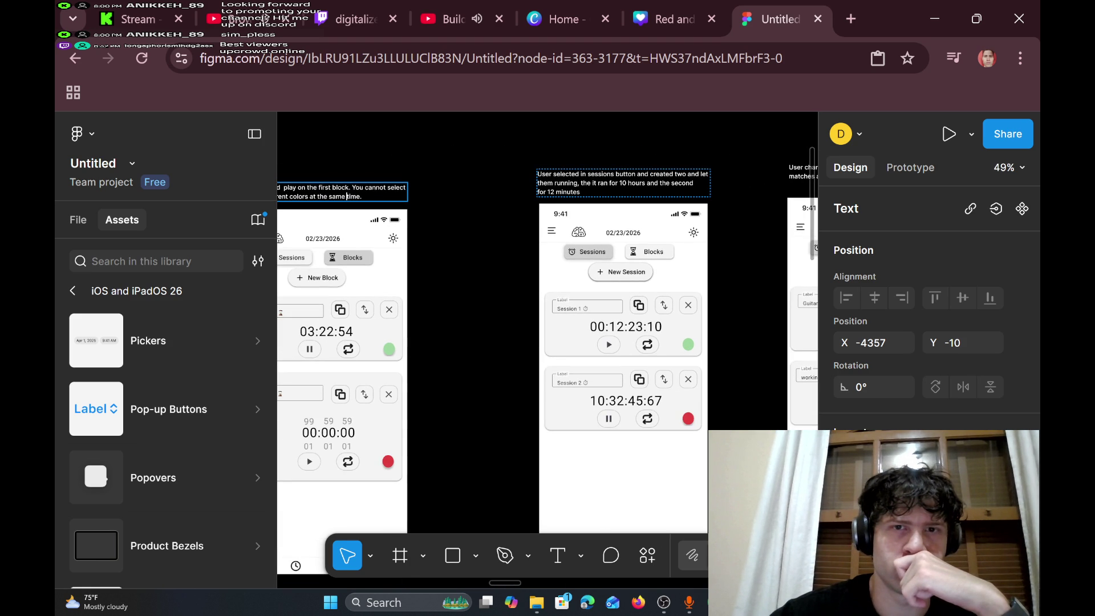
double_click(580, 192)
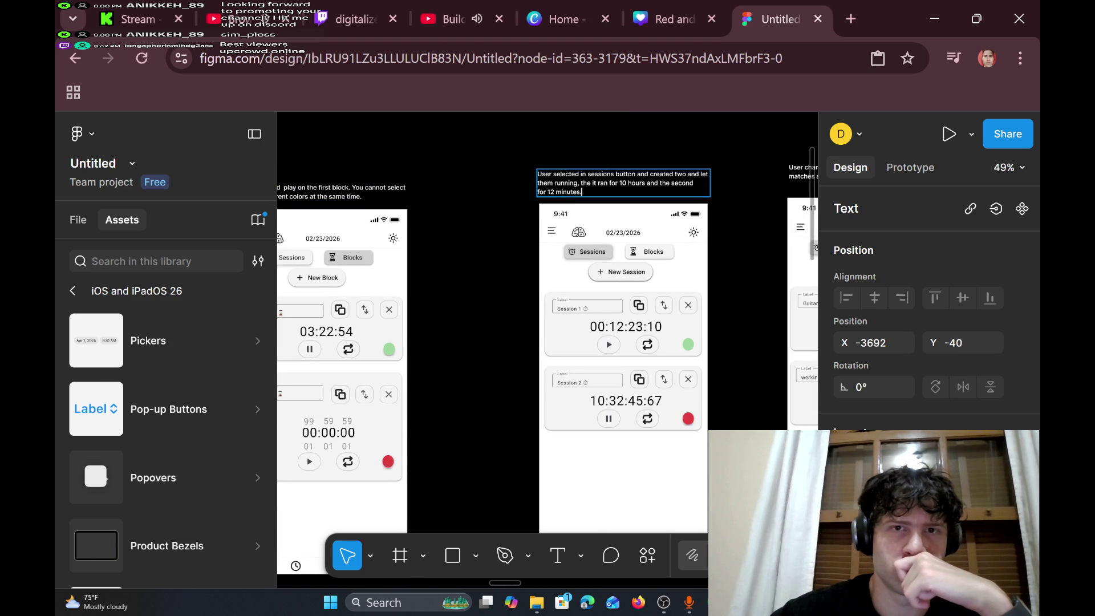
key(Tab)
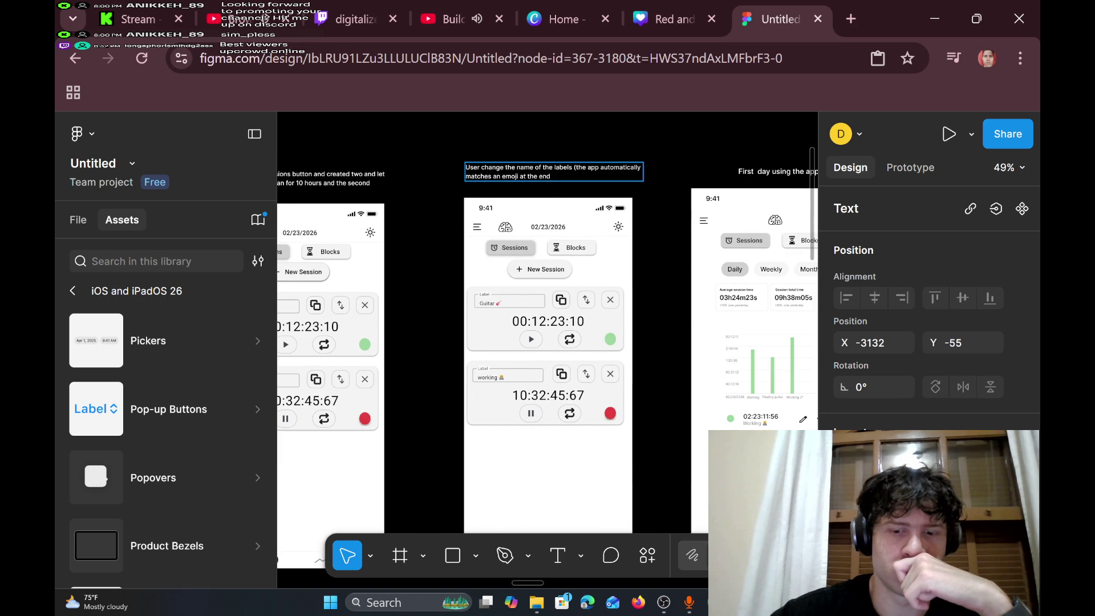
scroll(569, 180, right, 5)
scroll(569, 181, down, 1)
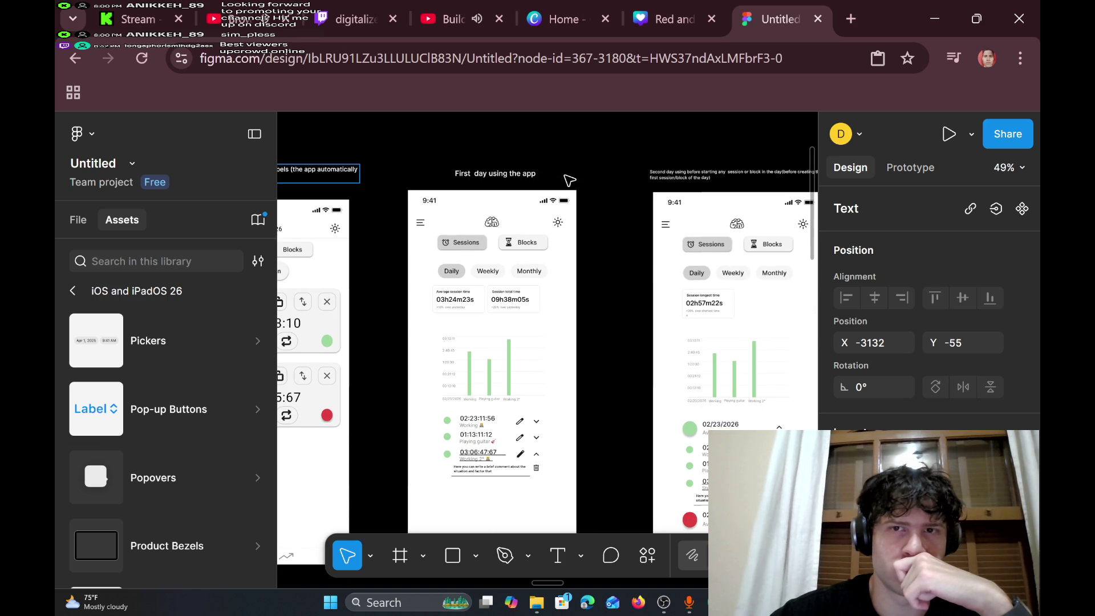
key(Tab)
key(shift+2)
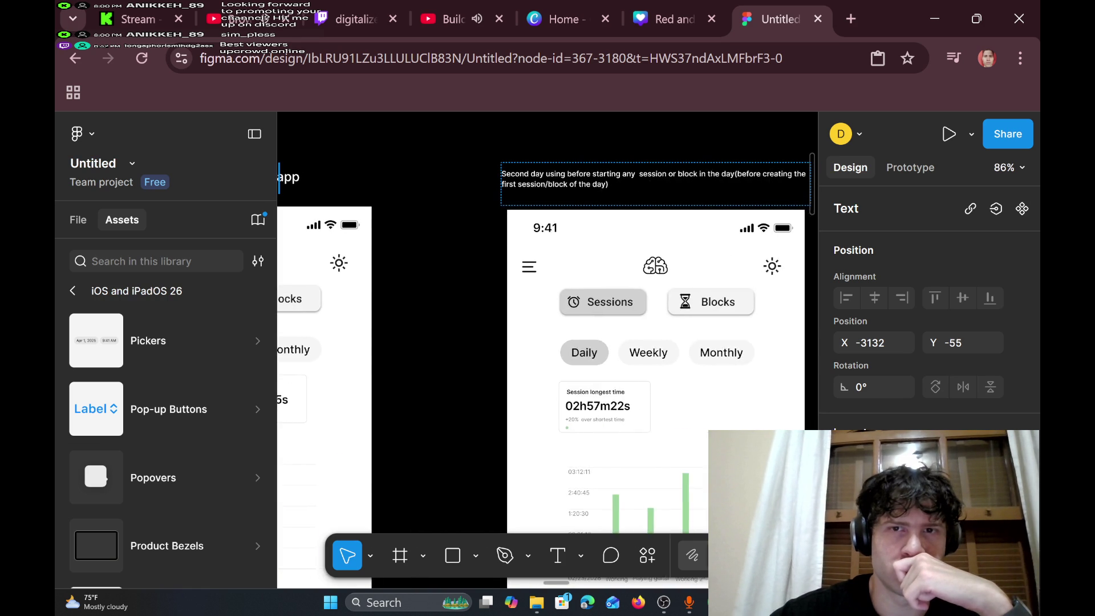
key(Tab)
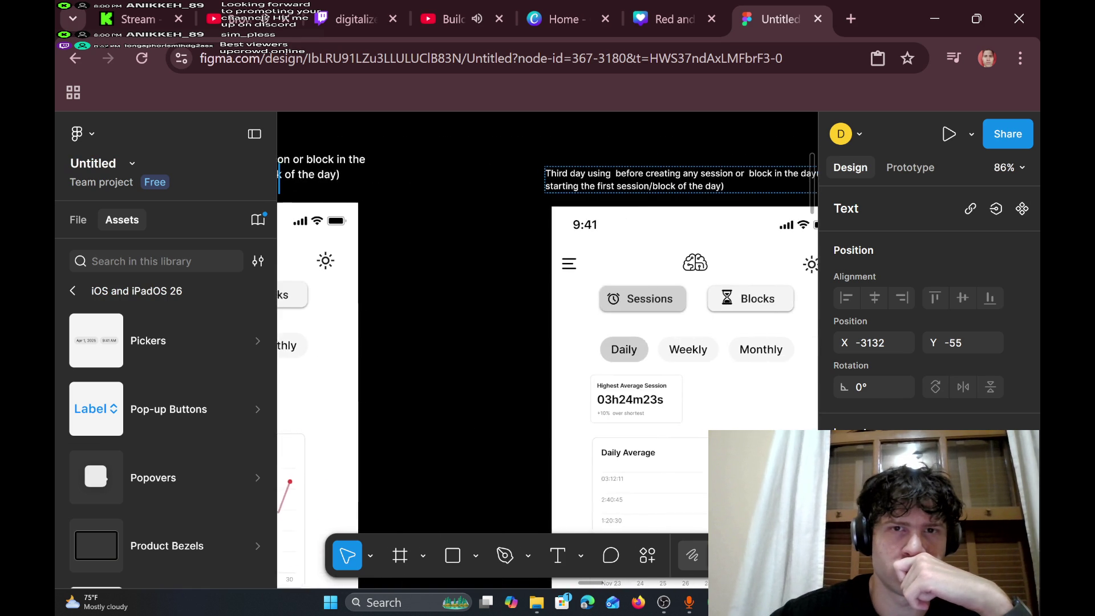
scroll(569, 181, right, 10)
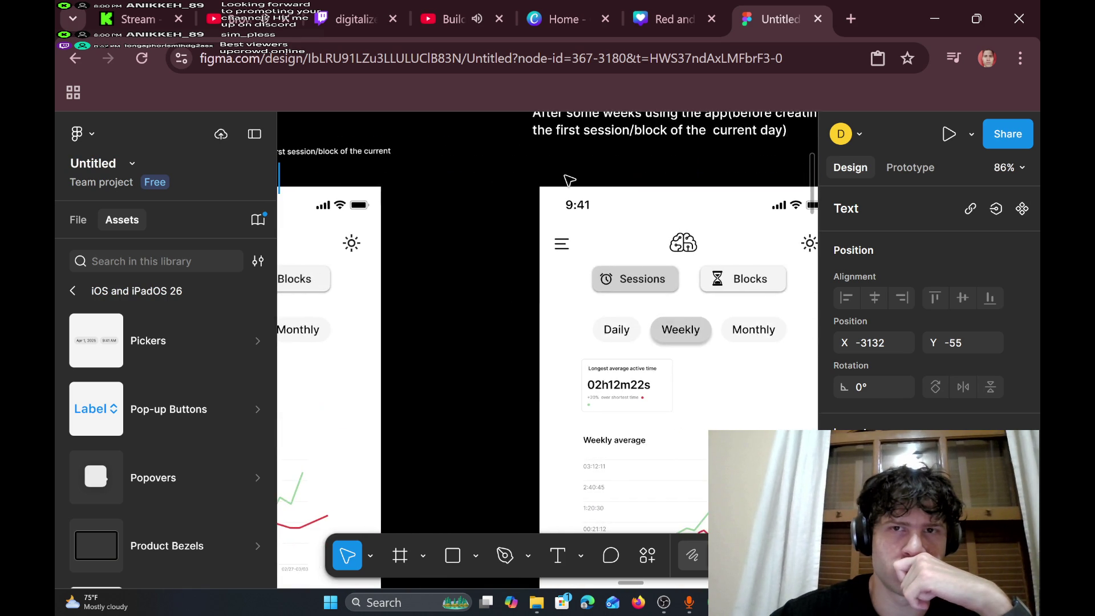
scroll(569, 180, up, 2)
scroll(459, 174, right, 7)
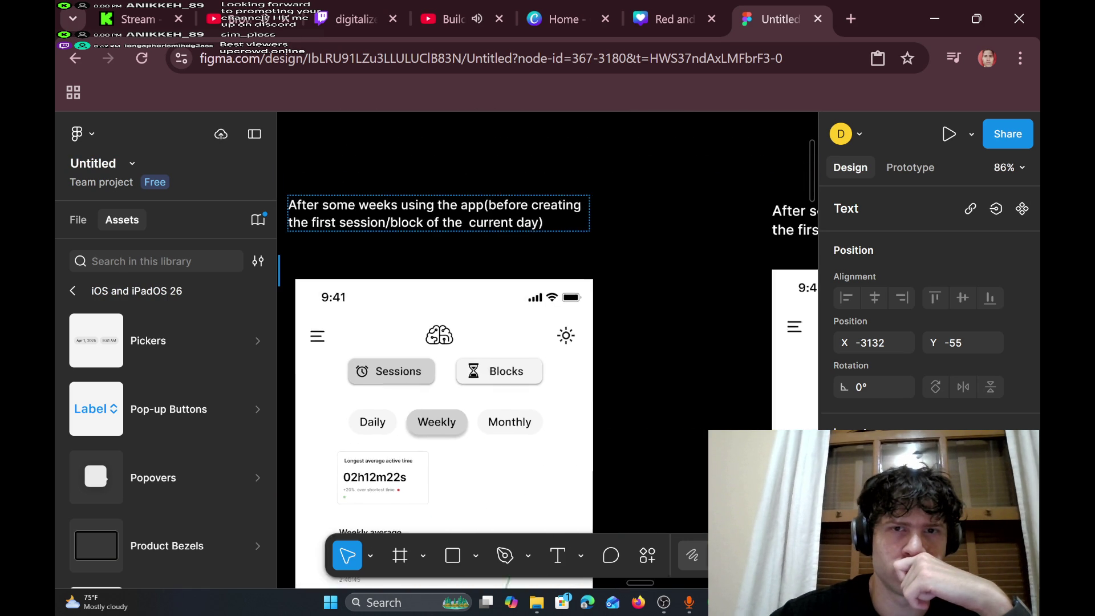
scroll(462, 178, left, 9)
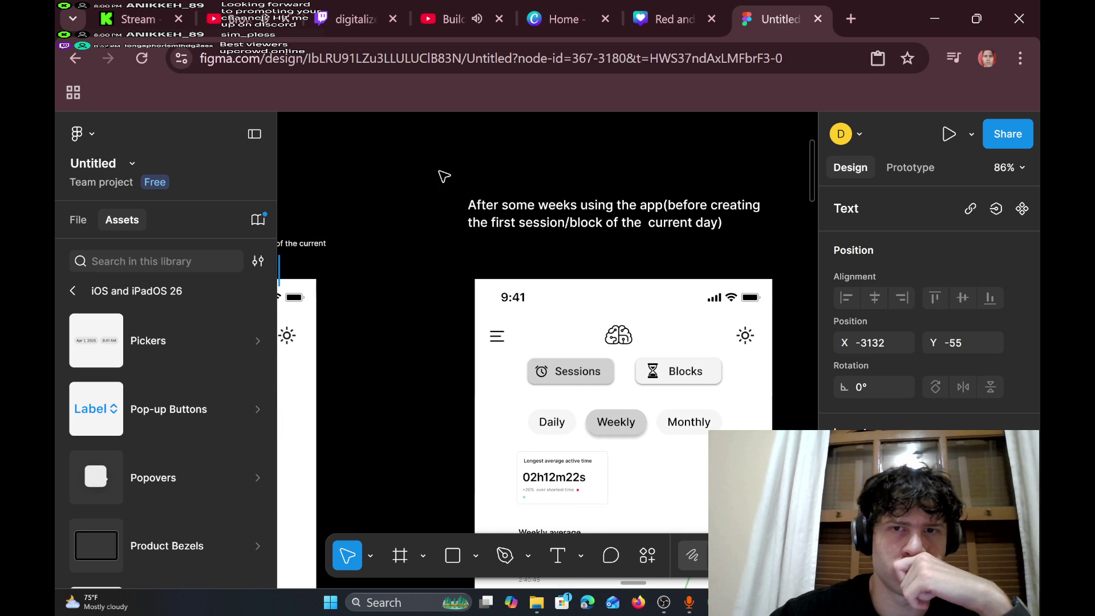
click(699, 269)
- Reposition the 'After some weeks', 'After several weeks' and 'After a month' captions above their mockups
scroll(700, 271, left, 4)
scroll(699, 271, right, 8)
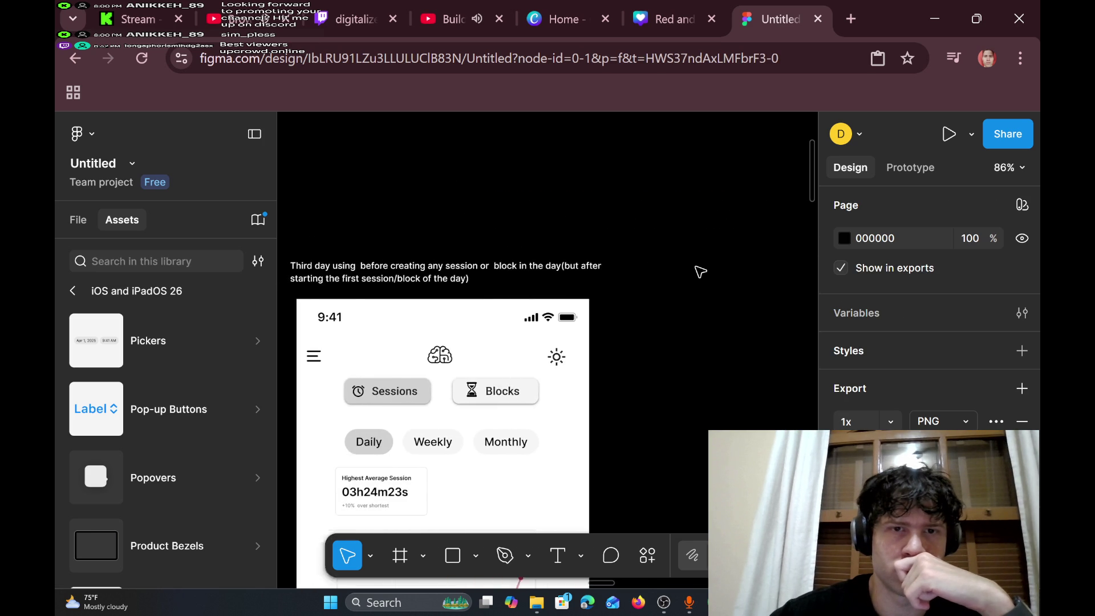
scroll(699, 272, left, 6)
mouse_move(521, 212)
mouse_down()
mouse_move(537, 229)
mouse_move(525, 226)
mouse_move(527, 239)
mouse_up()
scroll(527, 238, right, 6)
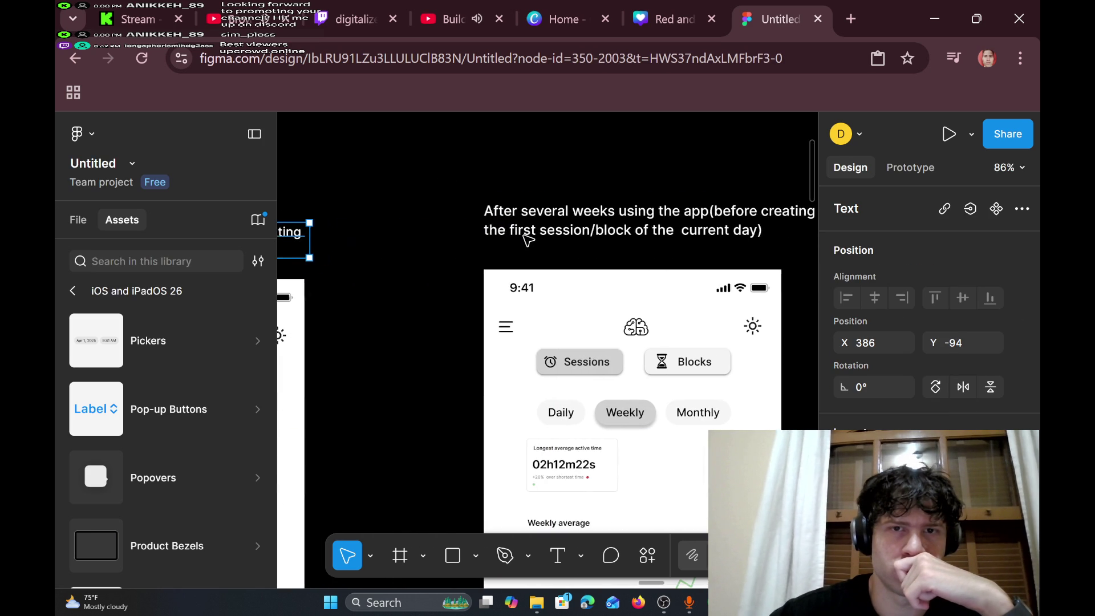
drag(574, 212, 604, 236)
scroll(604, 236, right, 10)
click(606, 237)
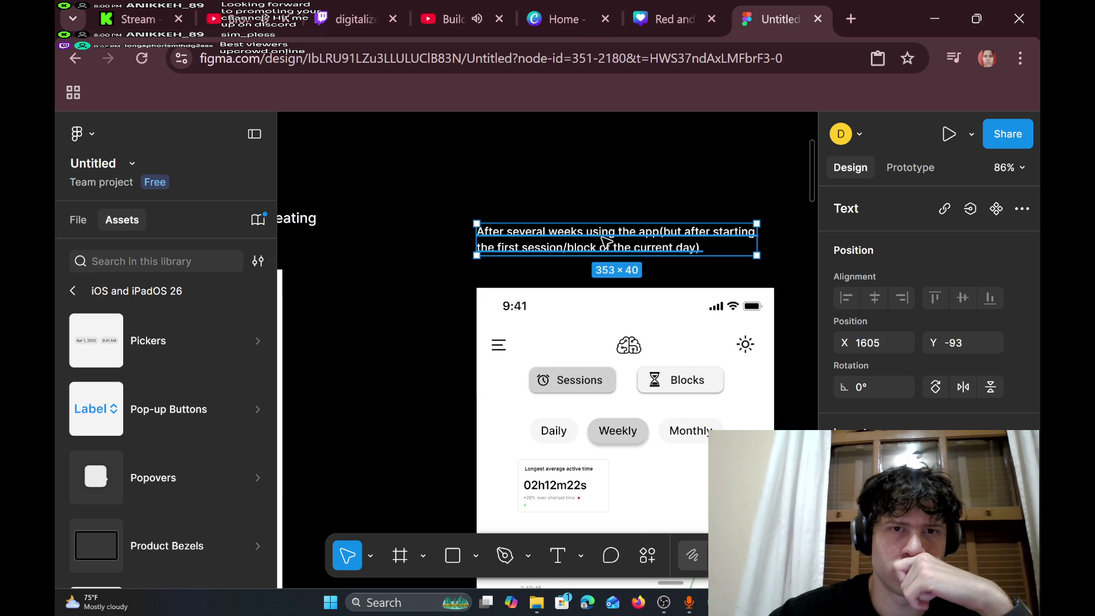
scroll(607, 243, left, 10)
scroll(605, 240, right, 2)
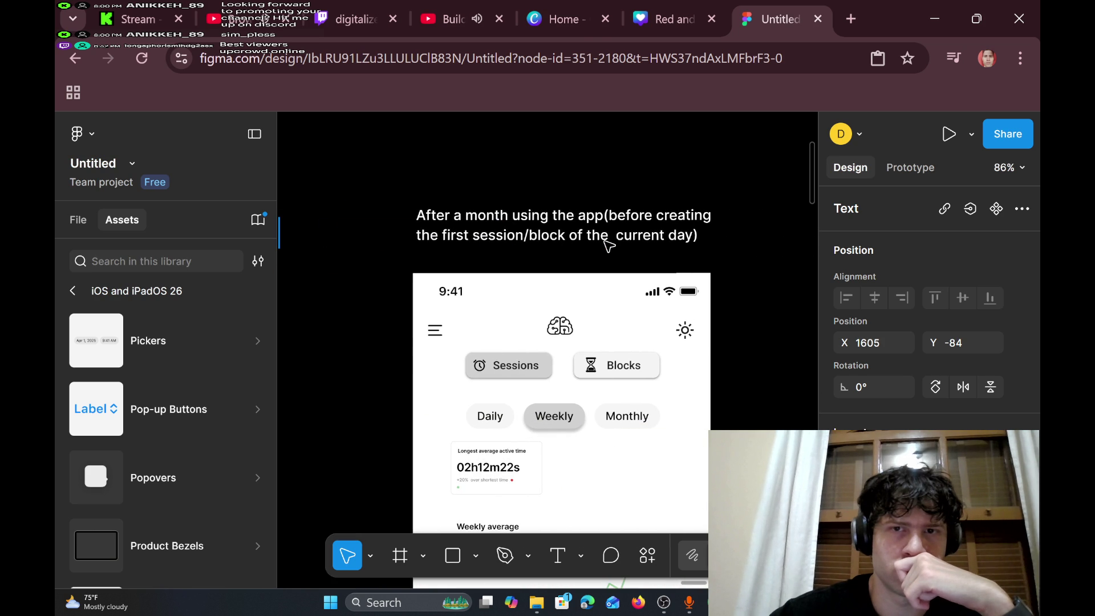
click(605, 227)
drag(604, 227, 607, 233)
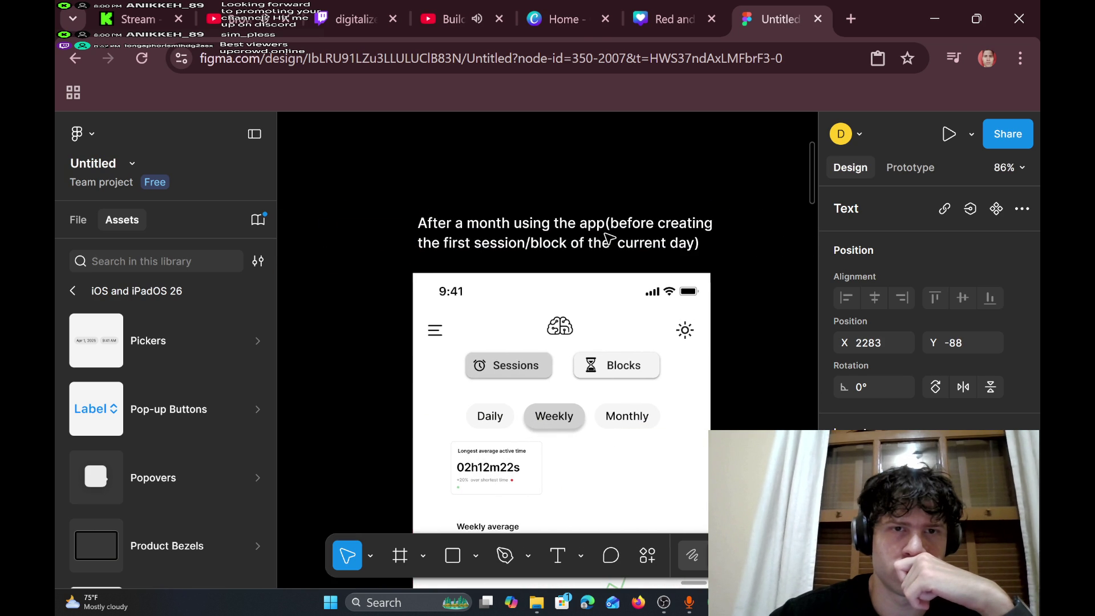
scroll(608, 237, right, 5)
click(639, 235)
drag(639, 235, 657, 240)
scroll(650, 237, right, 5)
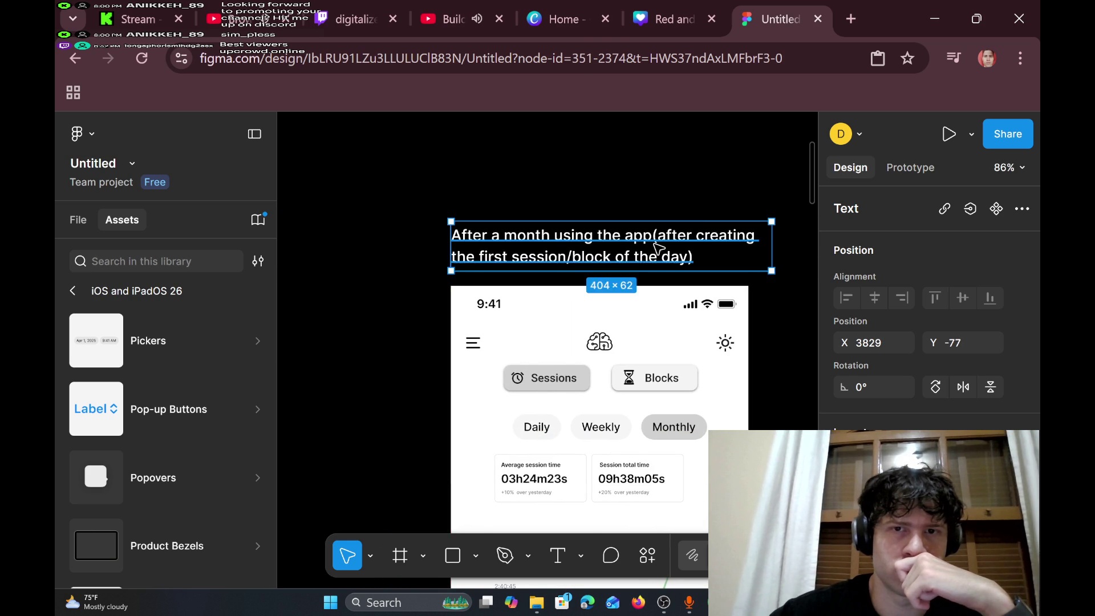
- Pan past the Sessions mockups and zoom in on the light-mode Blocks frame and its appearance caption
scroll(657, 245, right, 5)
scroll(657, 246, right, 6)
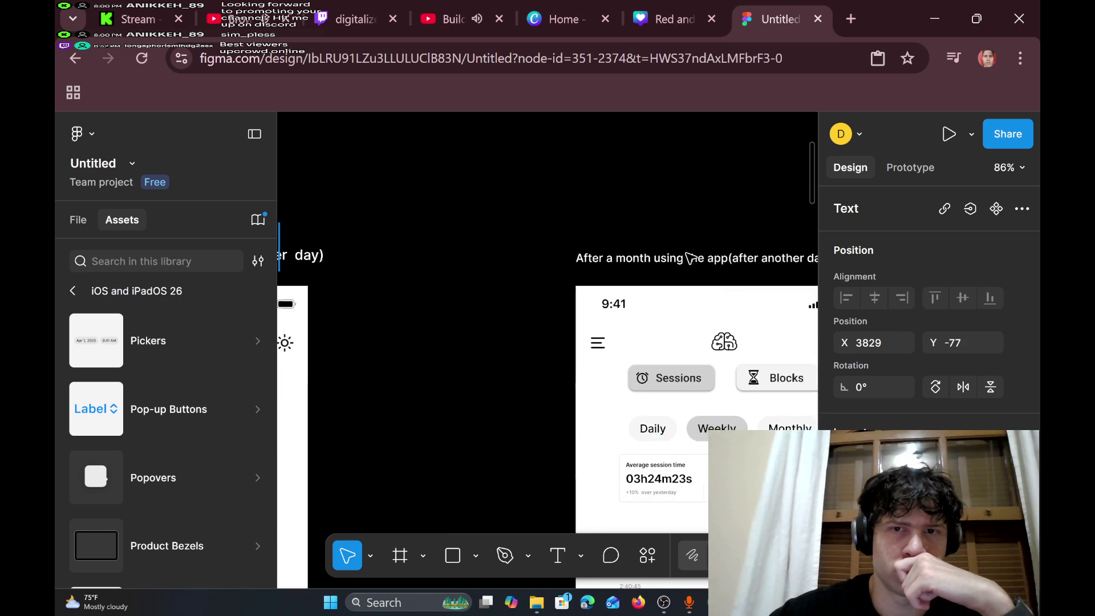
scroll(690, 258, right, 10)
scroll(690, 258, left, 5)
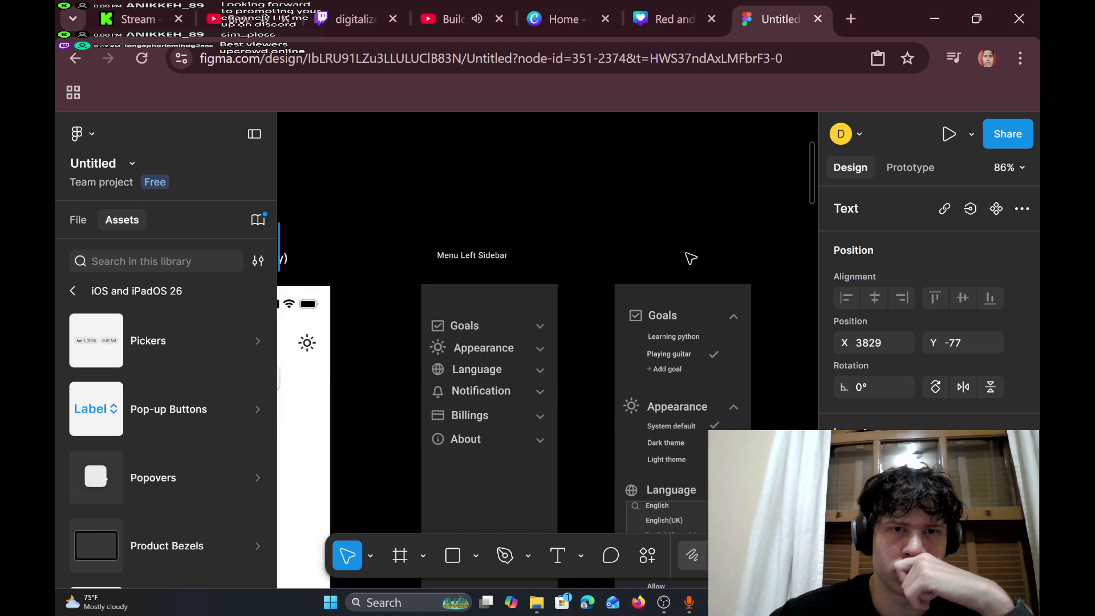
scroll(690, 257, right, 3)
scroll(691, 257, down, 5)
scroll(690, 258, down, 3)
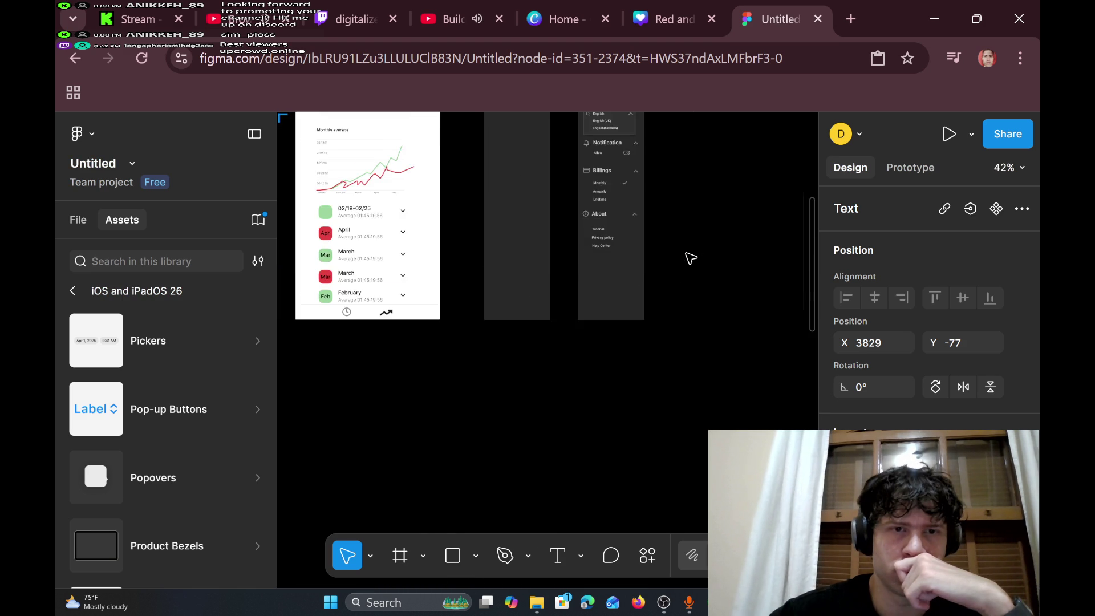
scroll(690, 258, right, 3)
scroll(691, 257, up, 10)
scroll(690, 258, down, 2)
scroll(690, 258, left, 2)
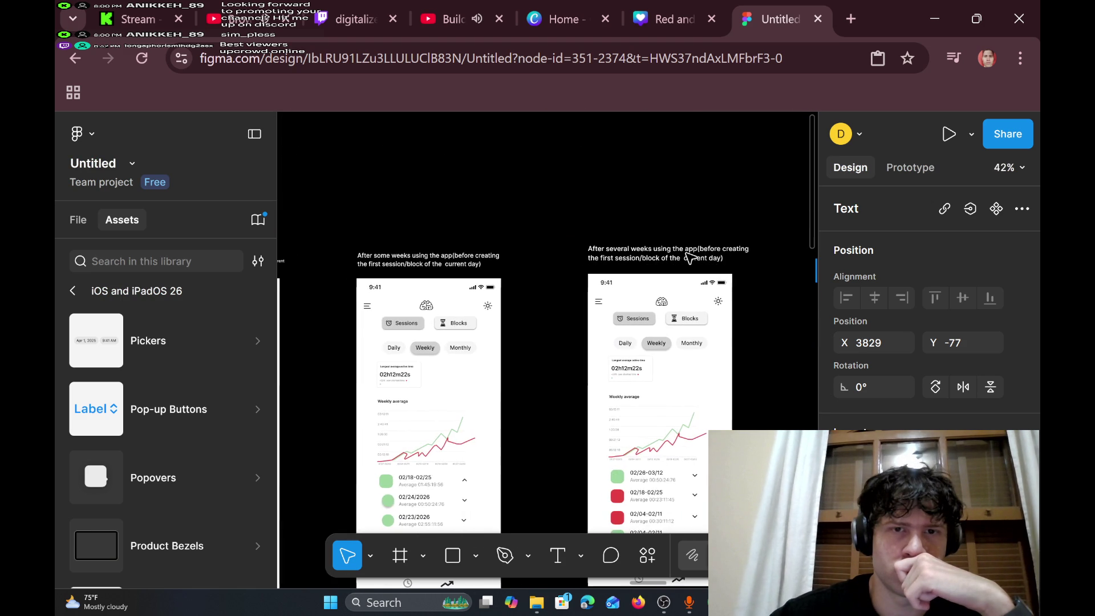
scroll(691, 258, left, 5)
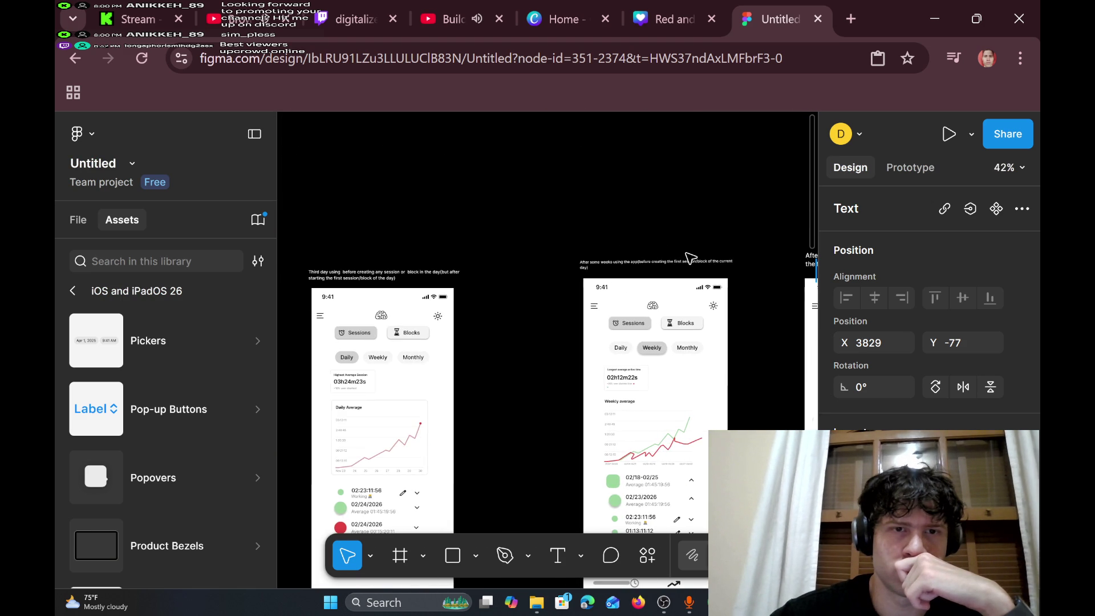
scroll(691, 258, left, 10)
scroll(691, 258, left, 10)
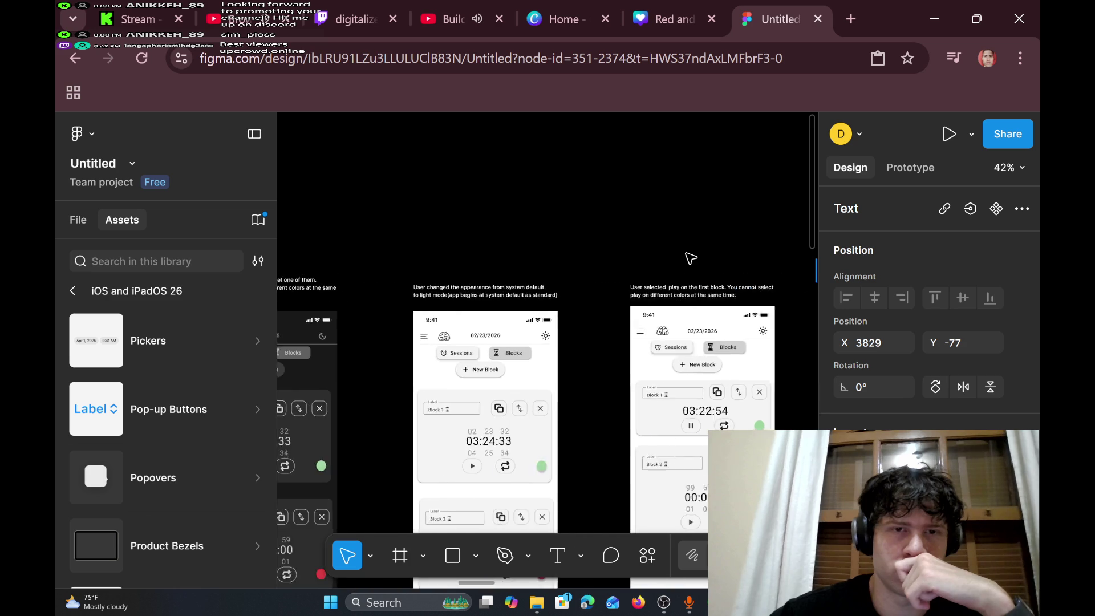
scroll(690, 257, left, 5)
scroll(691, 257, up, 5)
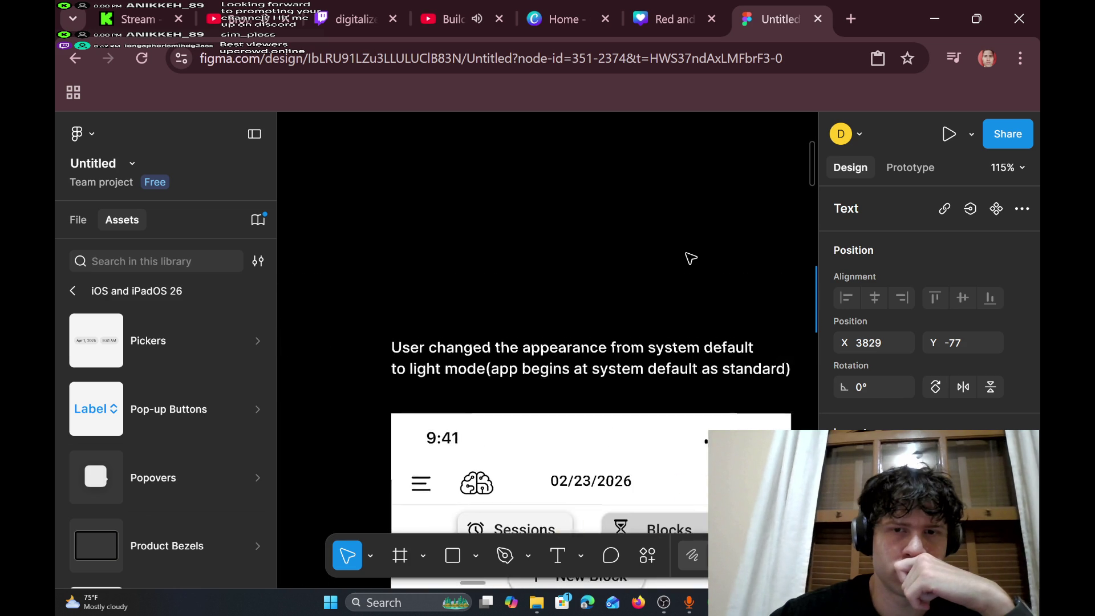
- Zoom out to the dark-mode Blocks frames and select the 'User created two blocks' caption
scroll(691, 257, down, 4)
scroll(691, 258, up, 5)
scroll(691, 257, down, 4)
scroll(690, 257, left, 6)
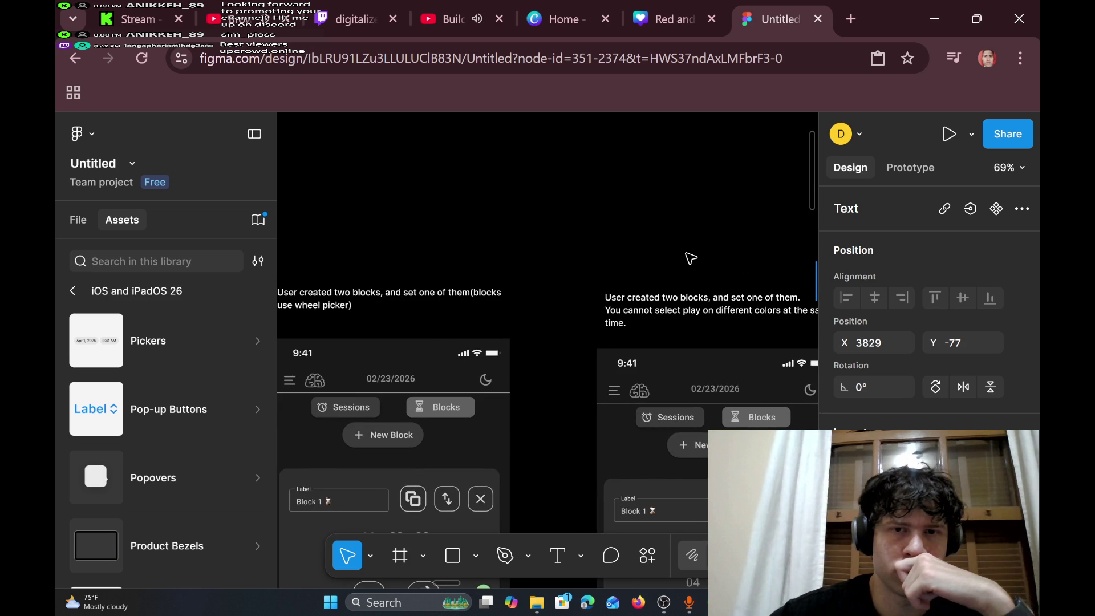
scroll(690, 257, left, 8)
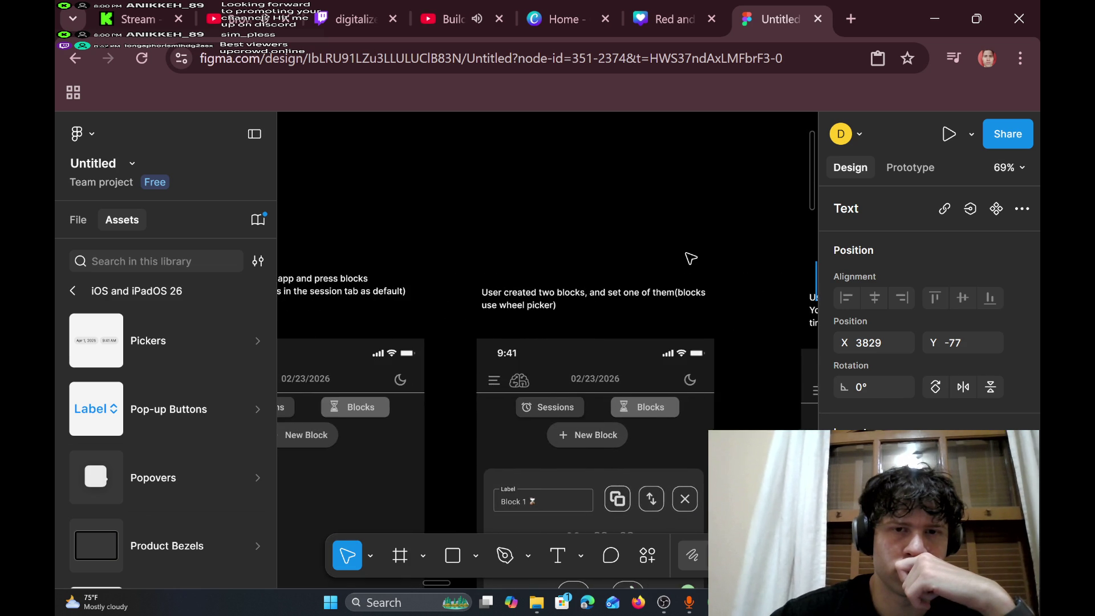
scroll(690, 258, right, 5)
click(574, 314)
scroll(593, 313, right, 5)
- Nudge the 'User changed the appearance' light-mode caption about 4 px lower above its mockup
click(620, 315)
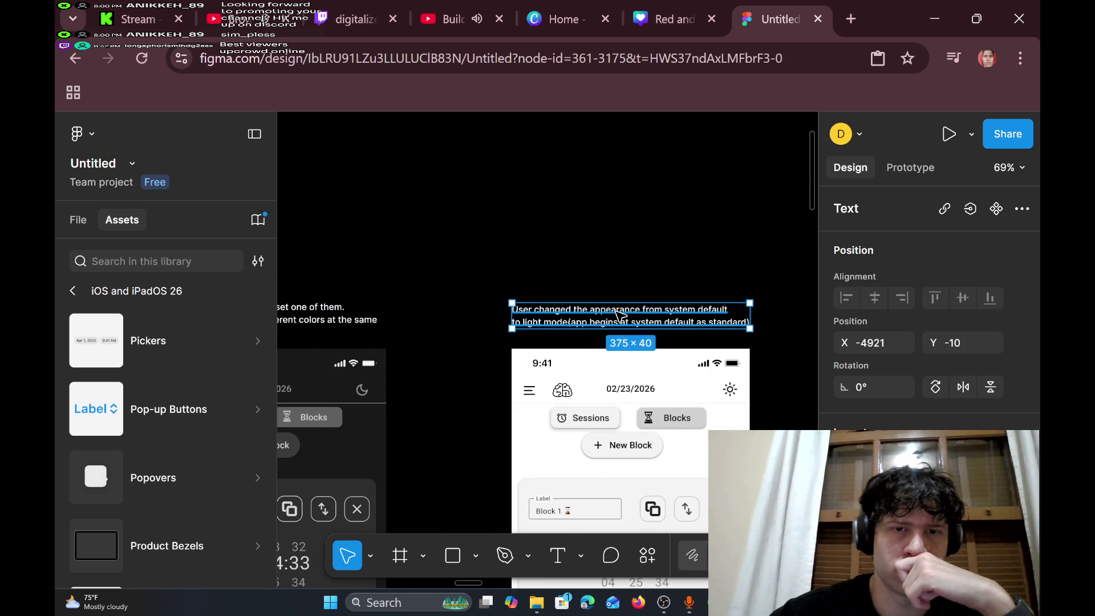
drag(620, 315, 620, 318)
scroll(620, 318, right, 5)
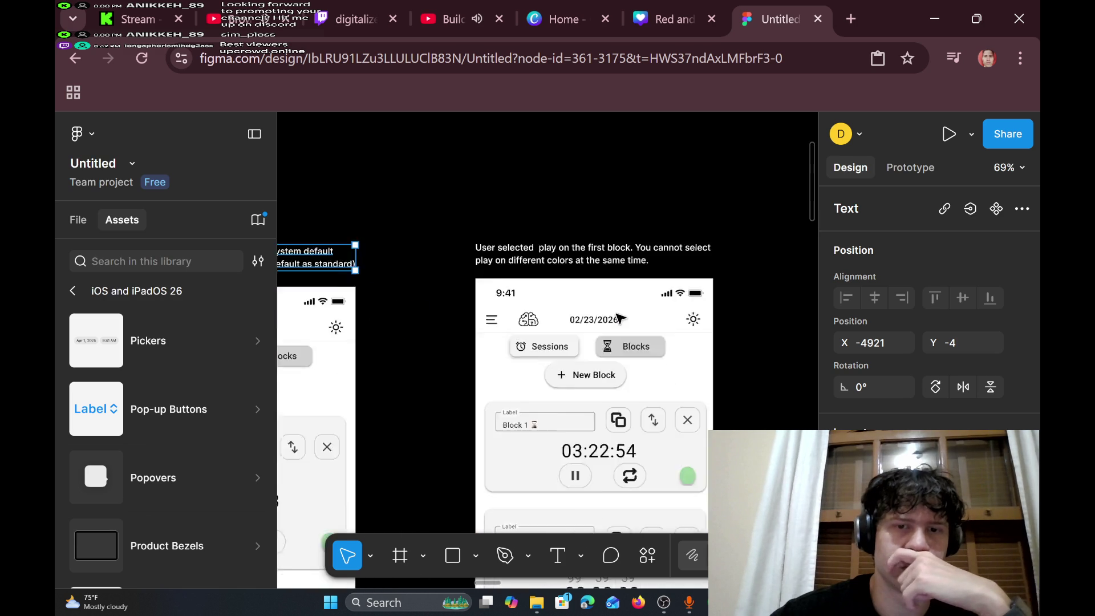
- Pan across the Blocks screens to review them, ending on the first-block play mockup with Block 1 at 03:22:54
scroll(620, 317, down, 2)
scroll(620, 317, left, 5)
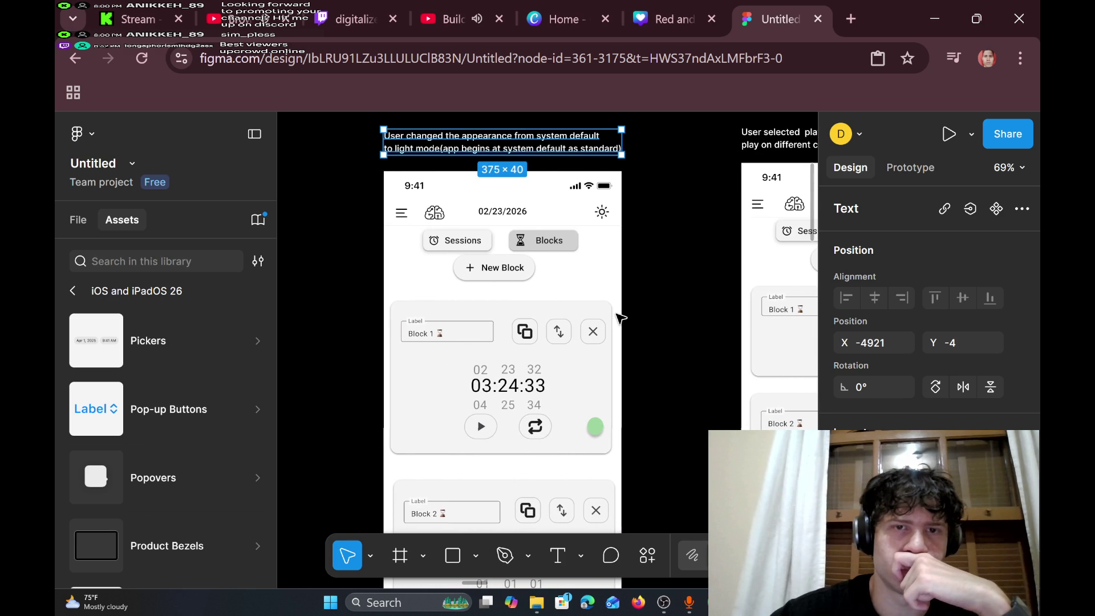
scroll(620, 317, left, 6)
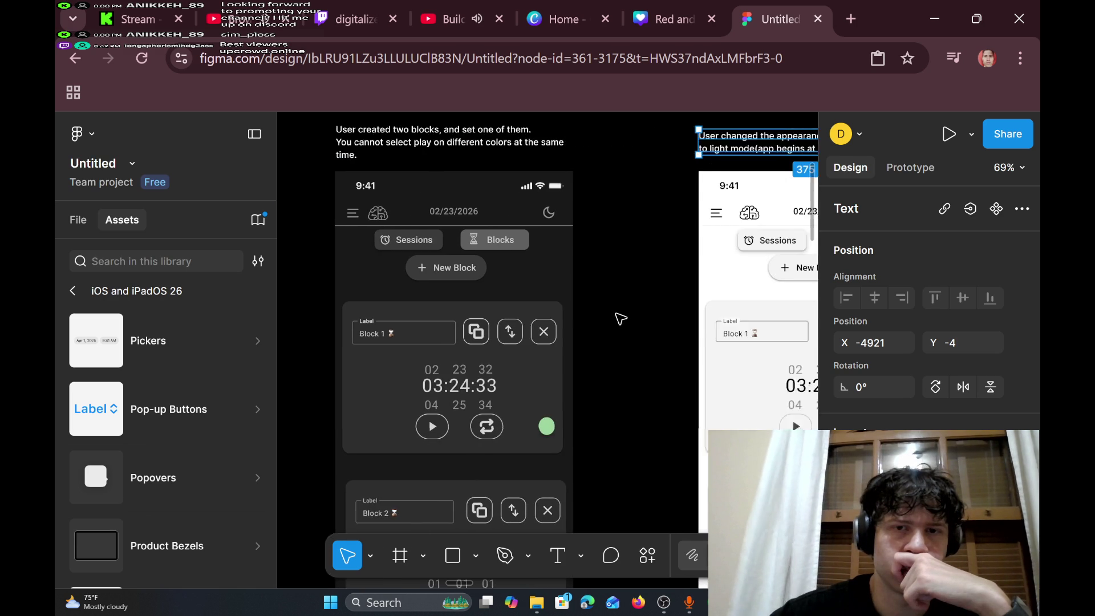
scroll(620, 318, right, 3)
scroll(620, 318, down, 1)
scroll(621, 317, down, 5)
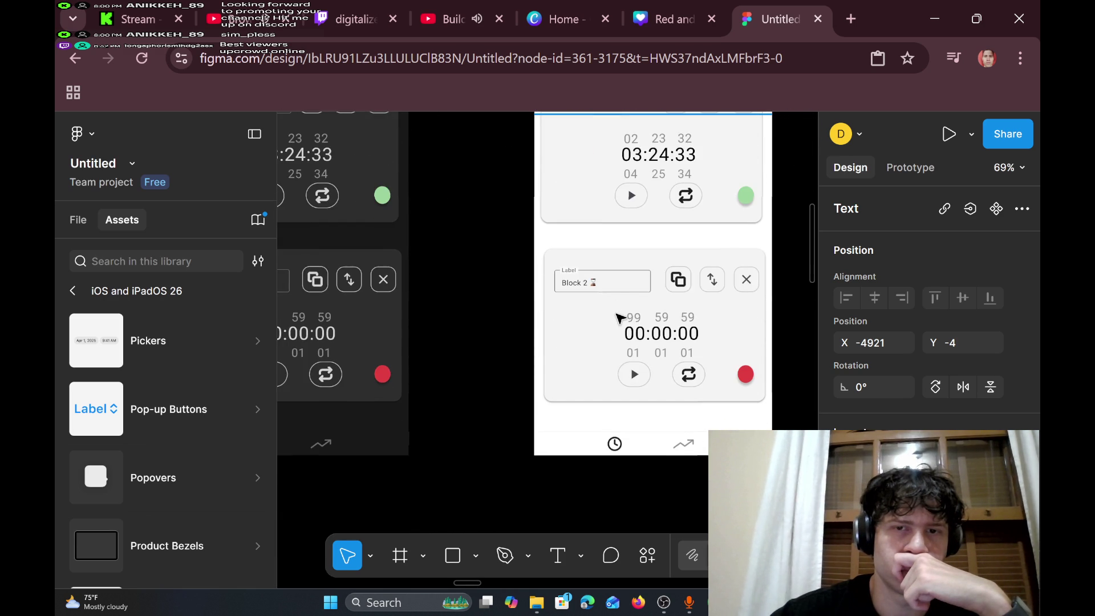
scroll(620, 317, left, 2)
scroll(621, 318, right, 1)
scroll(621, 318, right, 1)
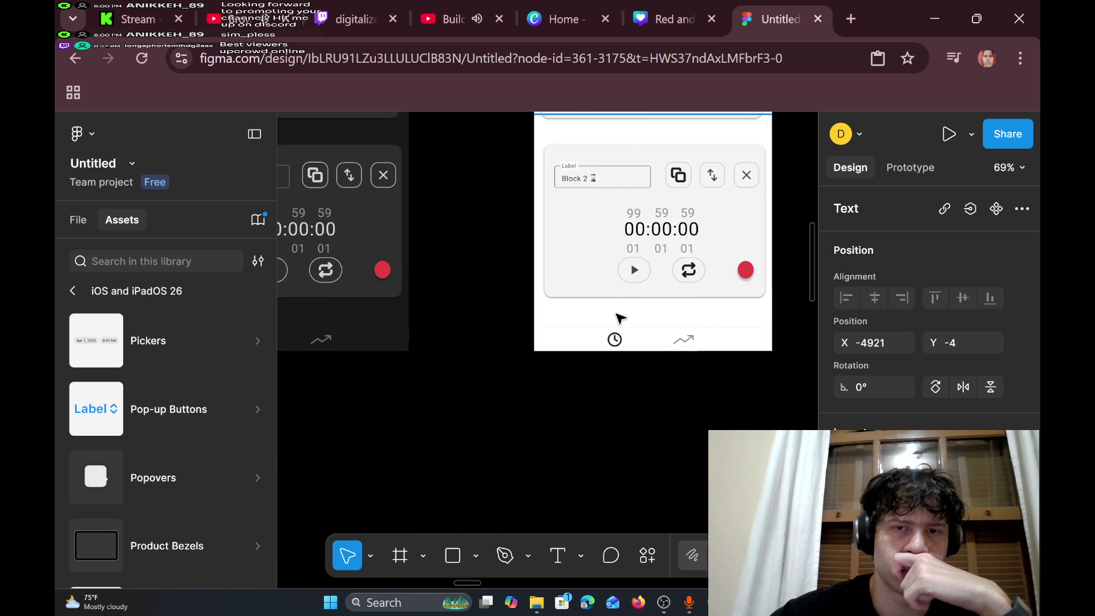
scroll(620, 318, left, 1)
scroll(621, 317, up, 2)
scroll(620, 318, up, 3)
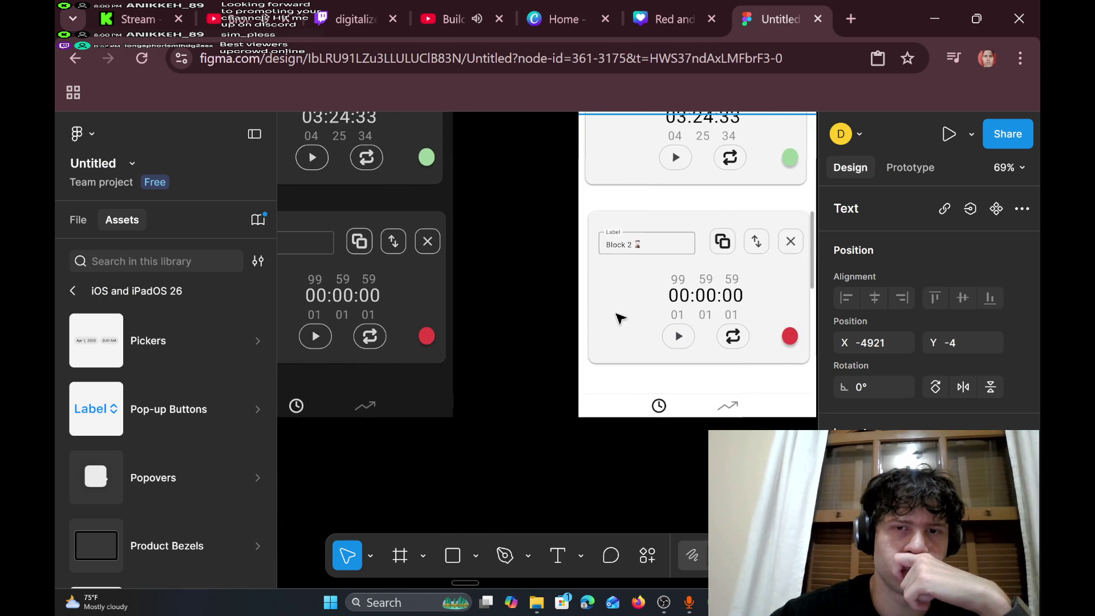
scroll(620, 318, left, 1)
scroll(620, 318, right, 2)
scroll(620, 317, left, 9)
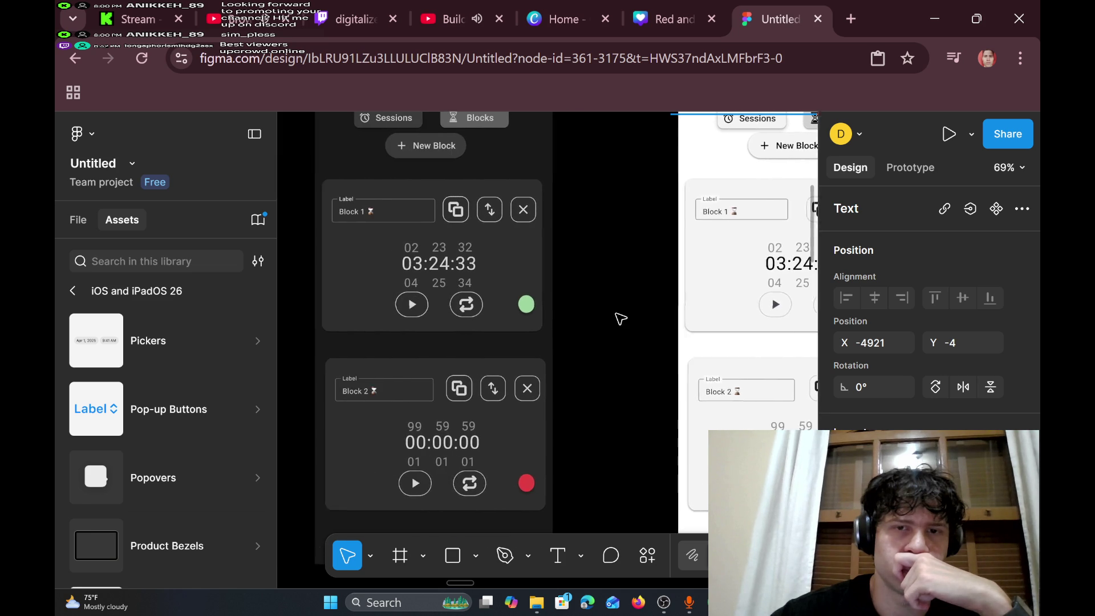
scroll(620, 317, left, 2)
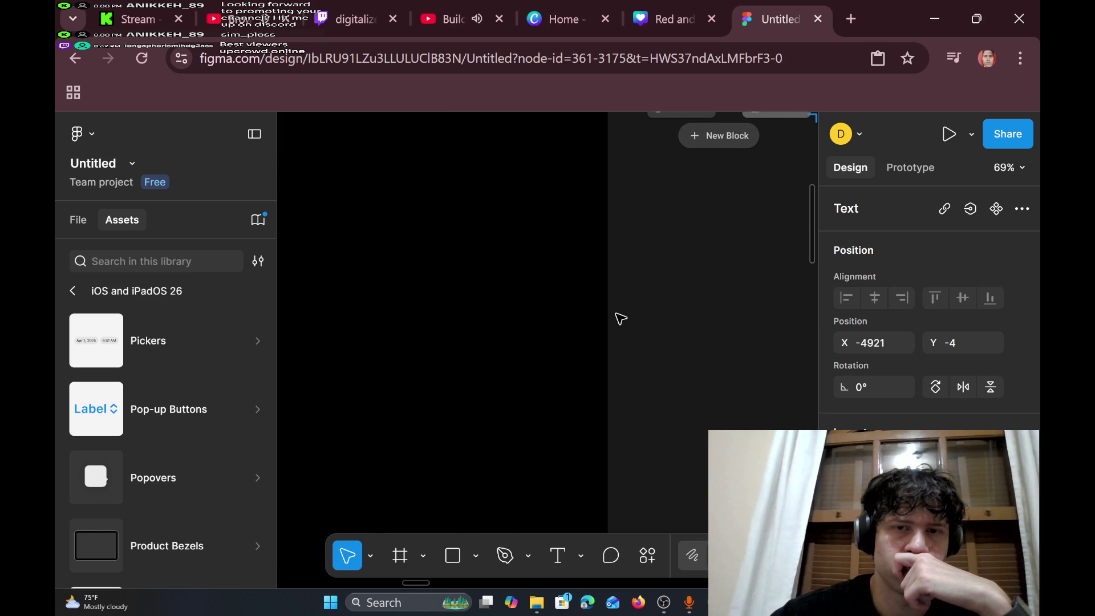
scroll(621, 318, down, 3)
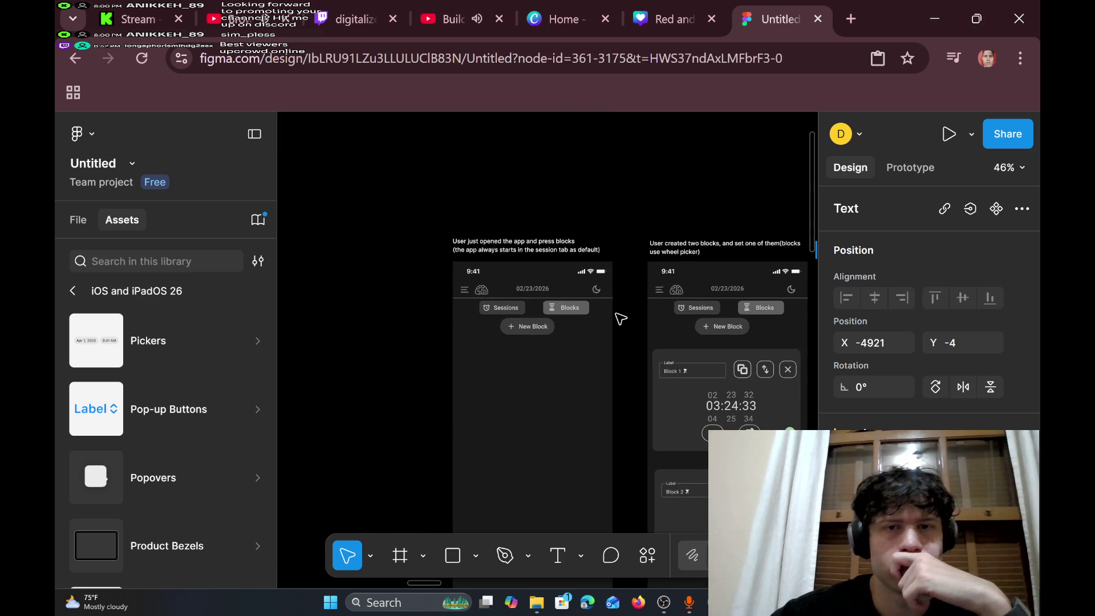
scroll(620, 318, down, 4)
scroll(620, 318, right, 3)
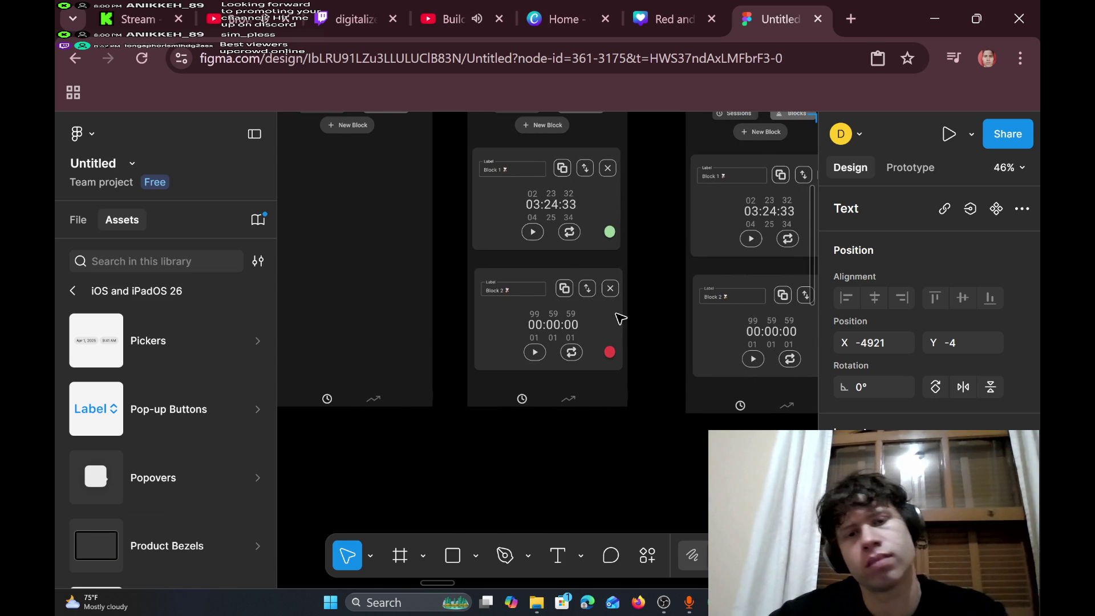
scroll(621, 317, right, 2)
scroll(620, 318, down, 1)
scroll(620, 318, up, 4)
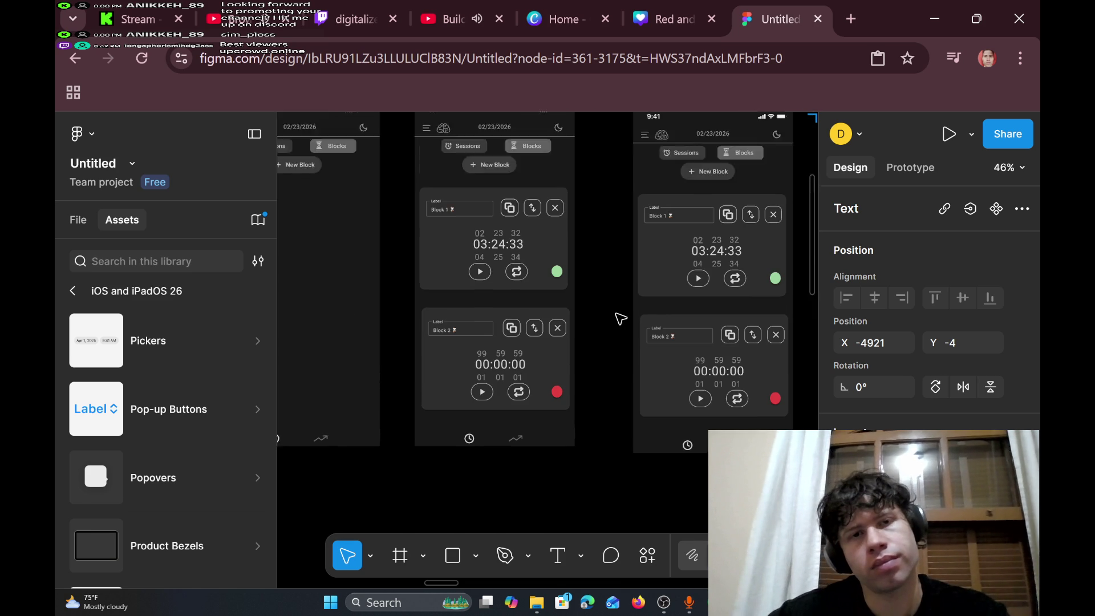
scroll(621, 318, left, 2)
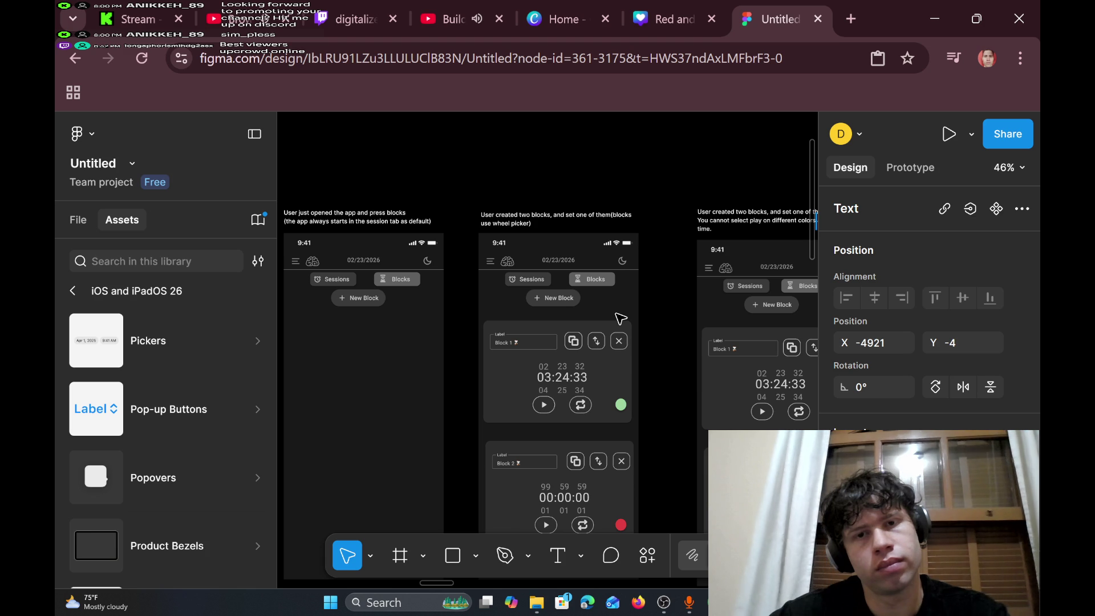
scroll(621, 318, up, 5)
scroll(621, 317, down, 3)
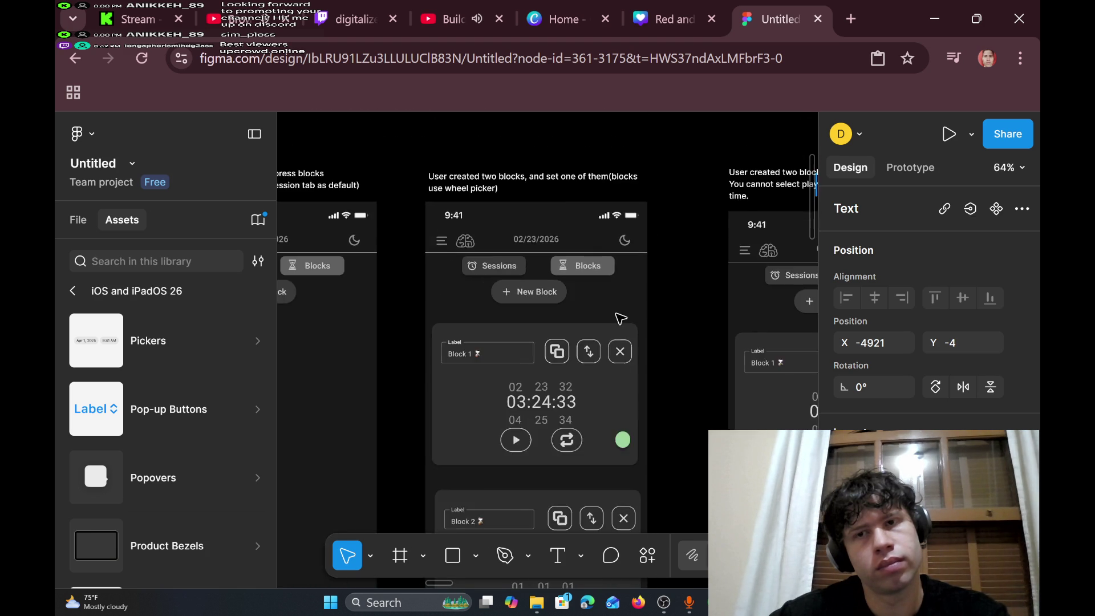
scroll(621, 318, right, 5)
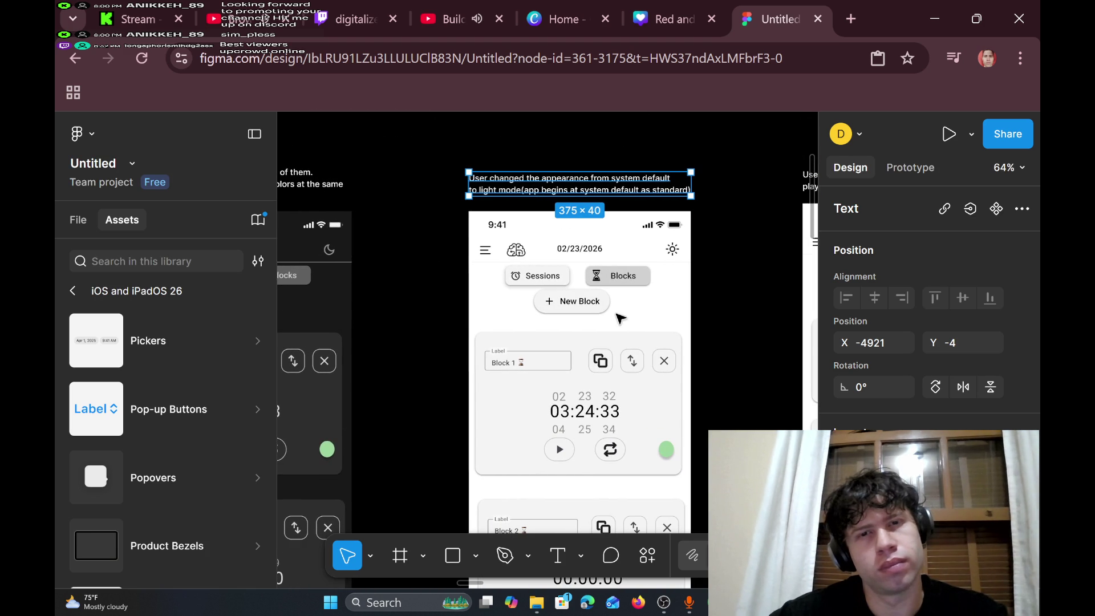
scroll(620, 318, right, 3)
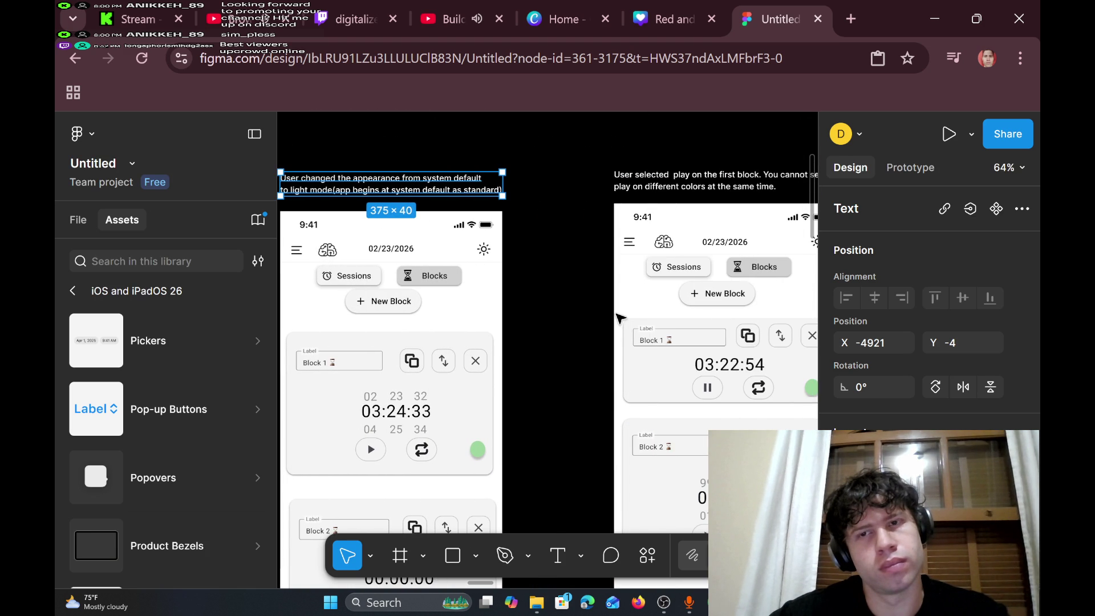
scroll(620, 317, right, 3)
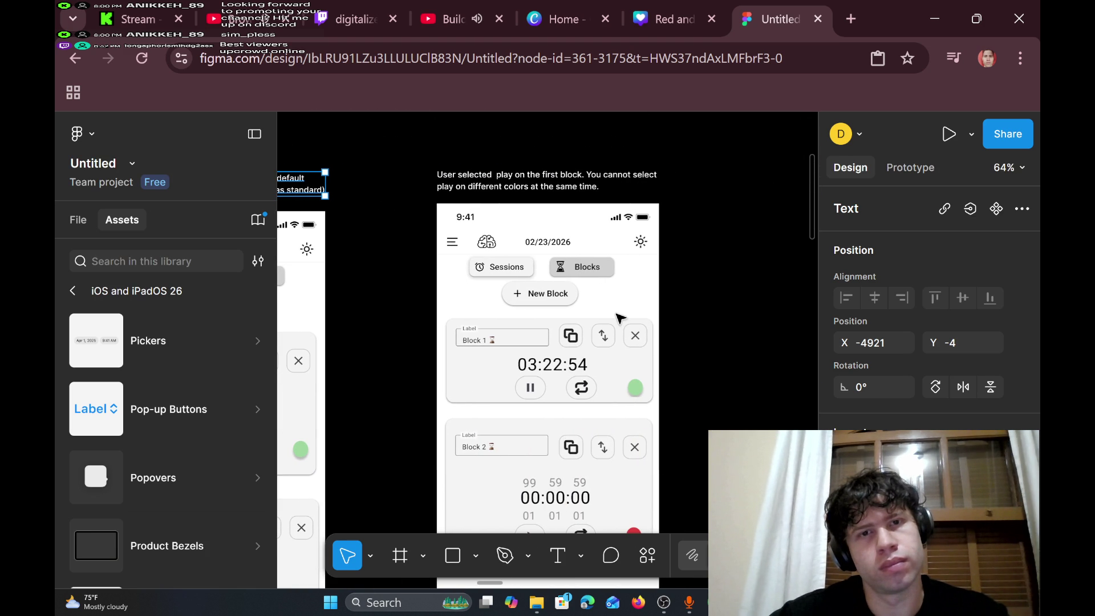
scroll(620, 318, down, 5)
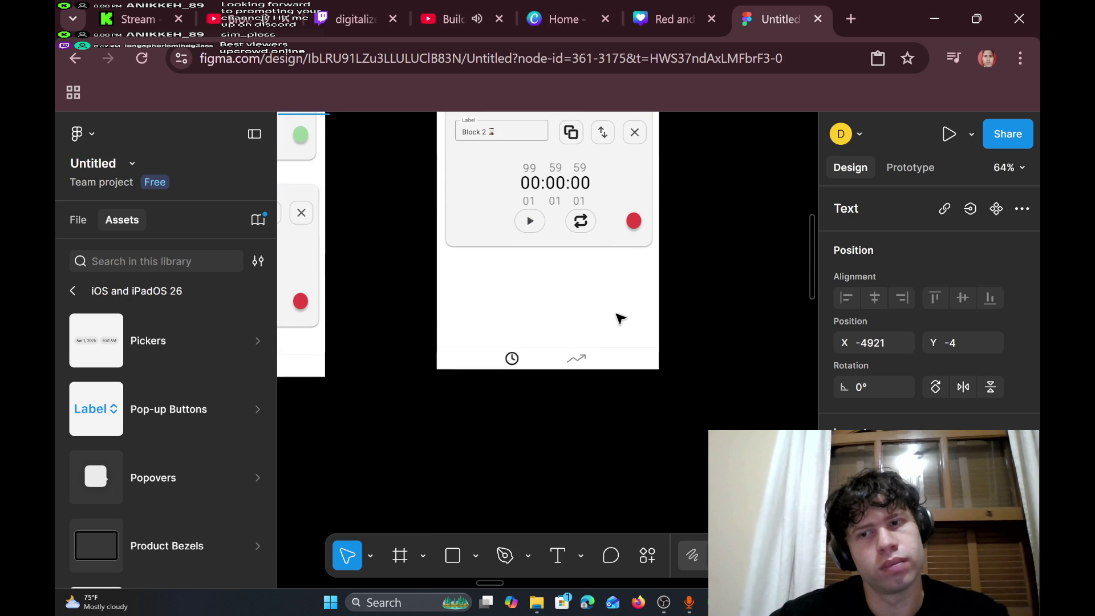
scroll(620, 318, up, 5)
scroll(620, 318, down, 2)
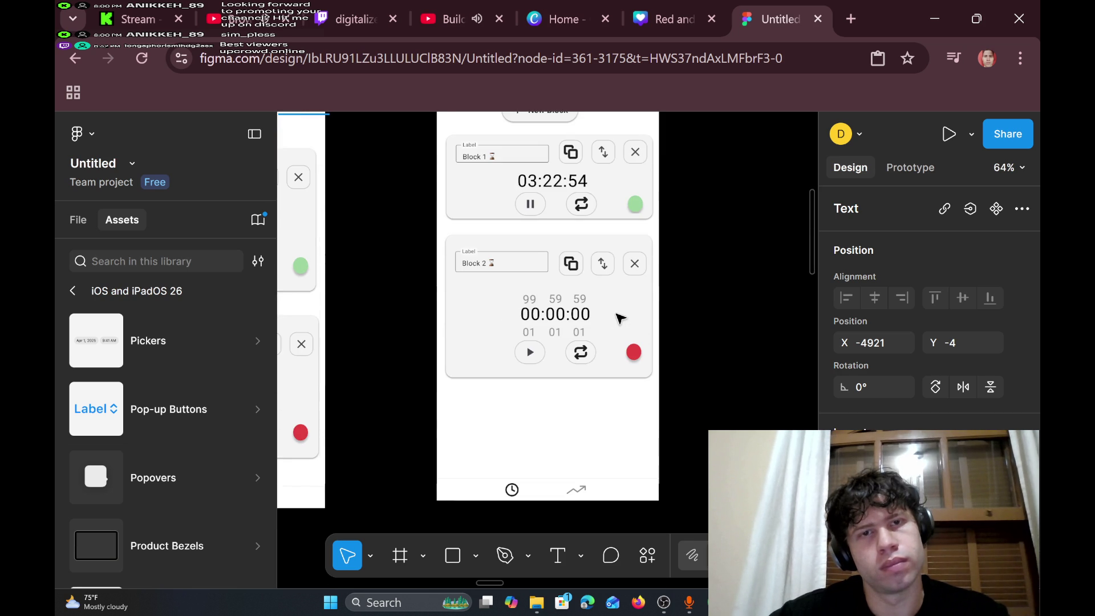
scroll(620, 317, down, 2)
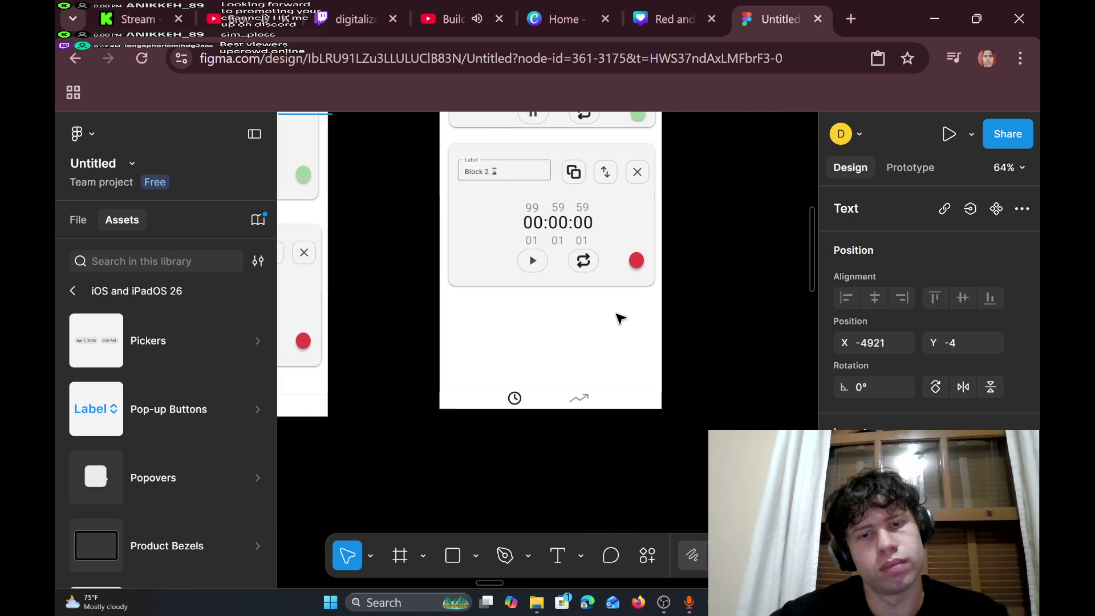
scroll(621, 318, down, 2)
scroll(621, 318, up, 3)
scroll(620, 318, up, 1)
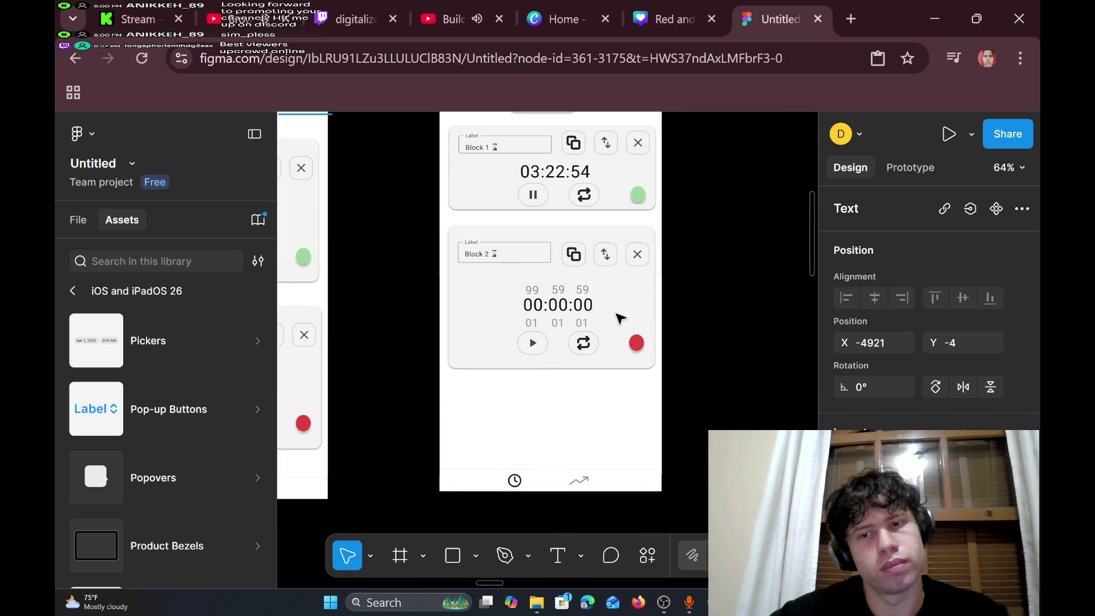
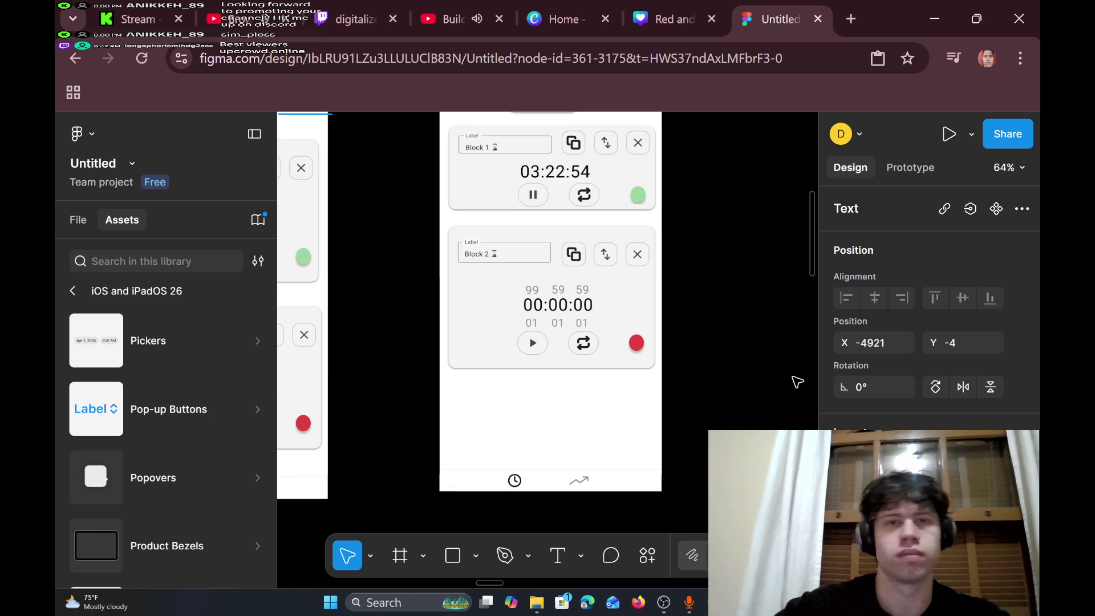
- Scroll to the stat-card frame and start editing the note beneath the cards
scroll(797, 382, down, 15)
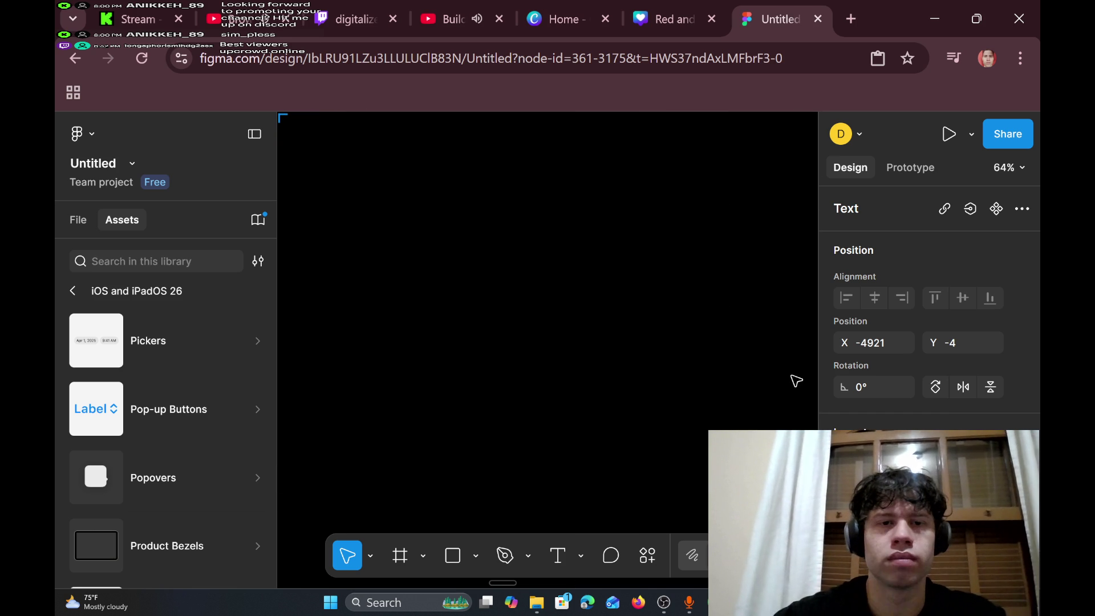
scroll(796, 381, down, 10)
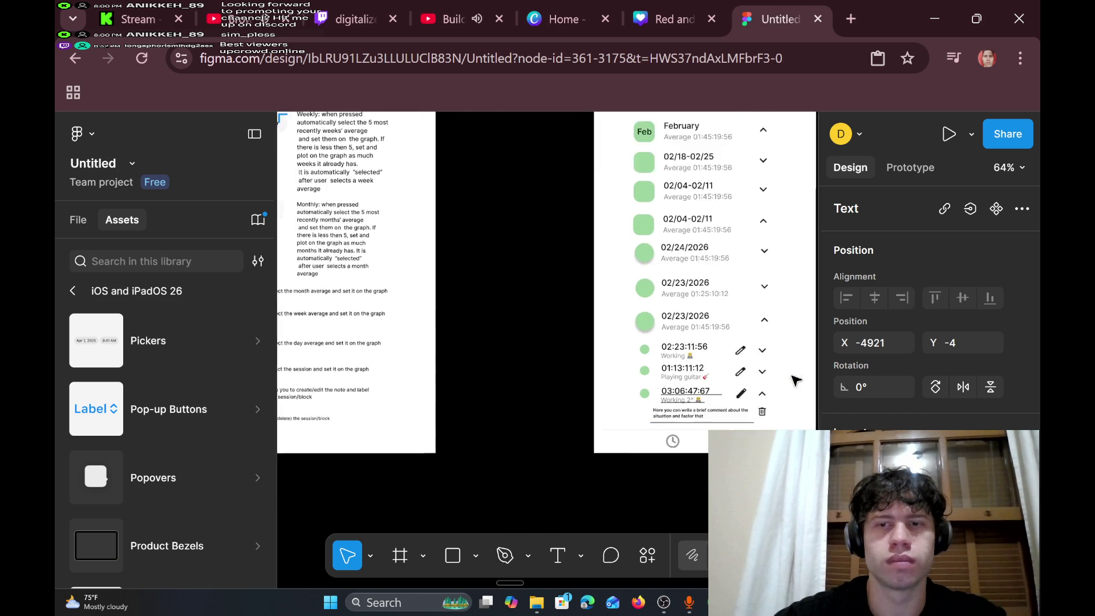
ctrl+scroll(796, 381, up, 5)
scroll(795, 380, right, 8)
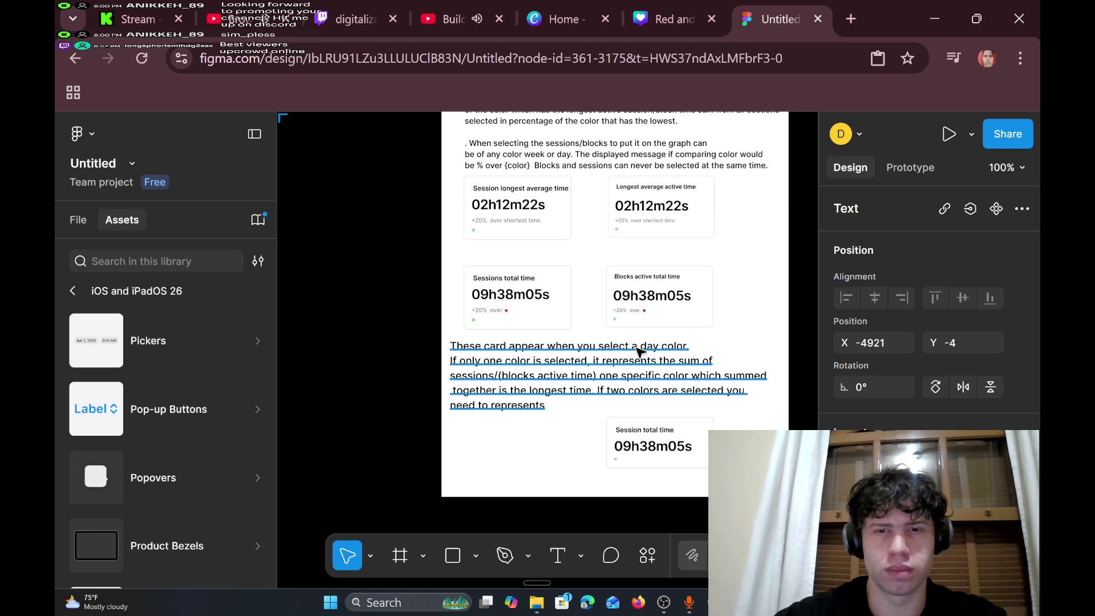
double_click(655, 349)
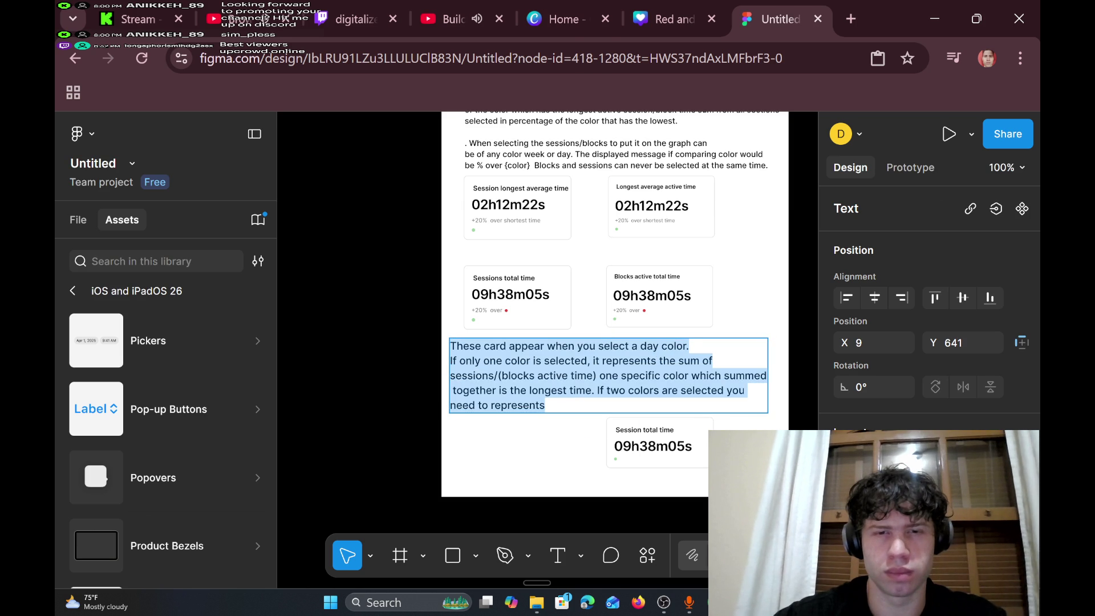
- Replace 'a day' in the note with 'multiple sessions/blocks' and 'of the same' on a new line
click(659, 346)
key(BackSpace)
key(BackSpace)
key(BackSpace)
text(multiple)
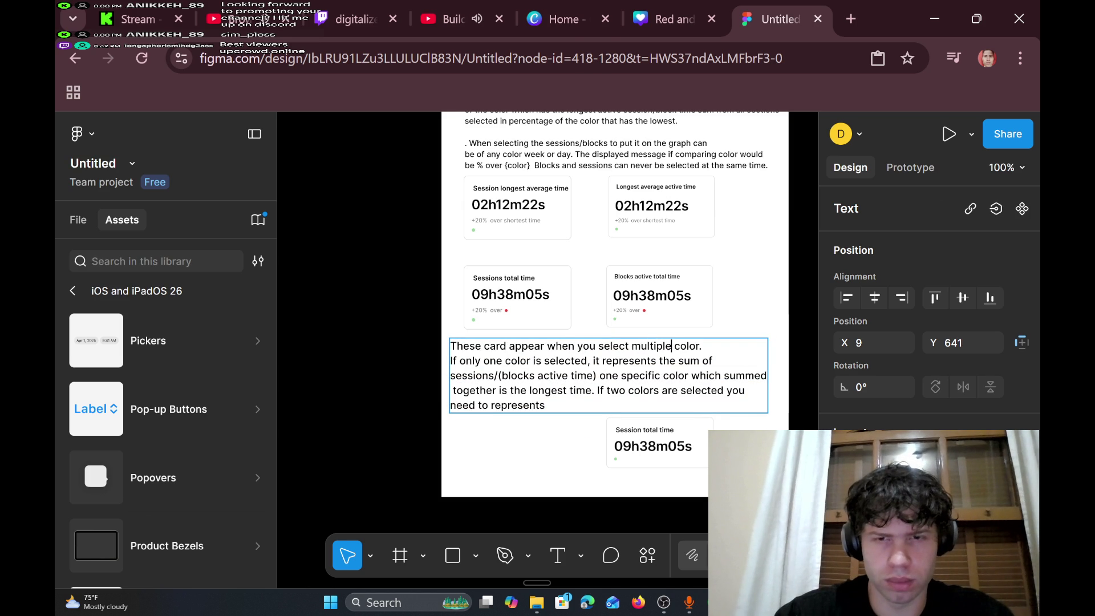
text( sessions/blocks)
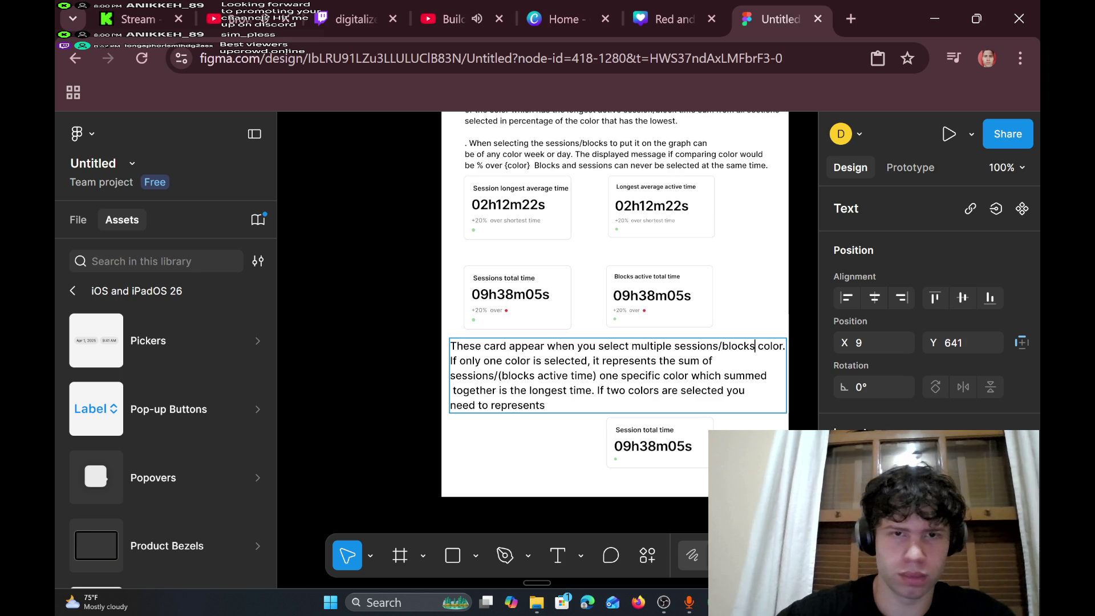
key(Return)
text(of the same)
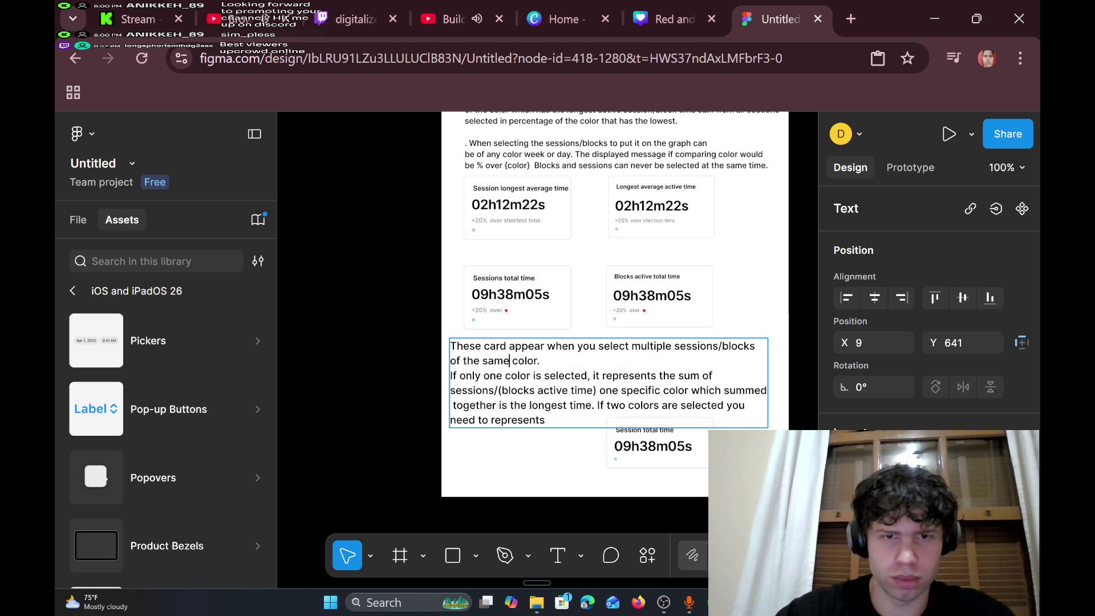
- Delete 'one specific color' and 'which summed together', add 'selected', and tidy the line breaks
click(510, 360)
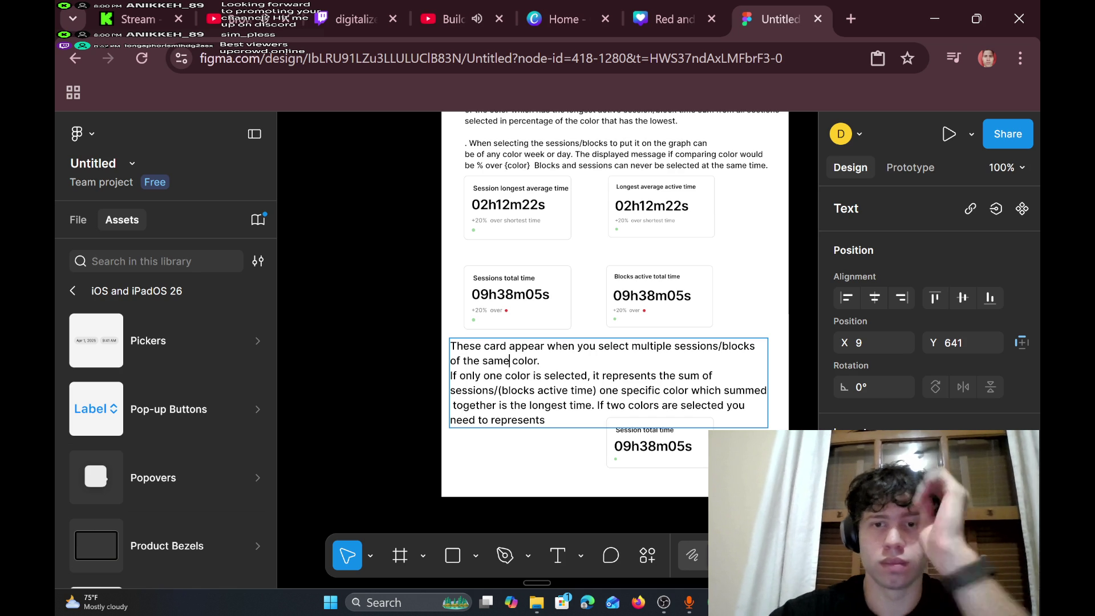
drag(597, 390, 684, 390)
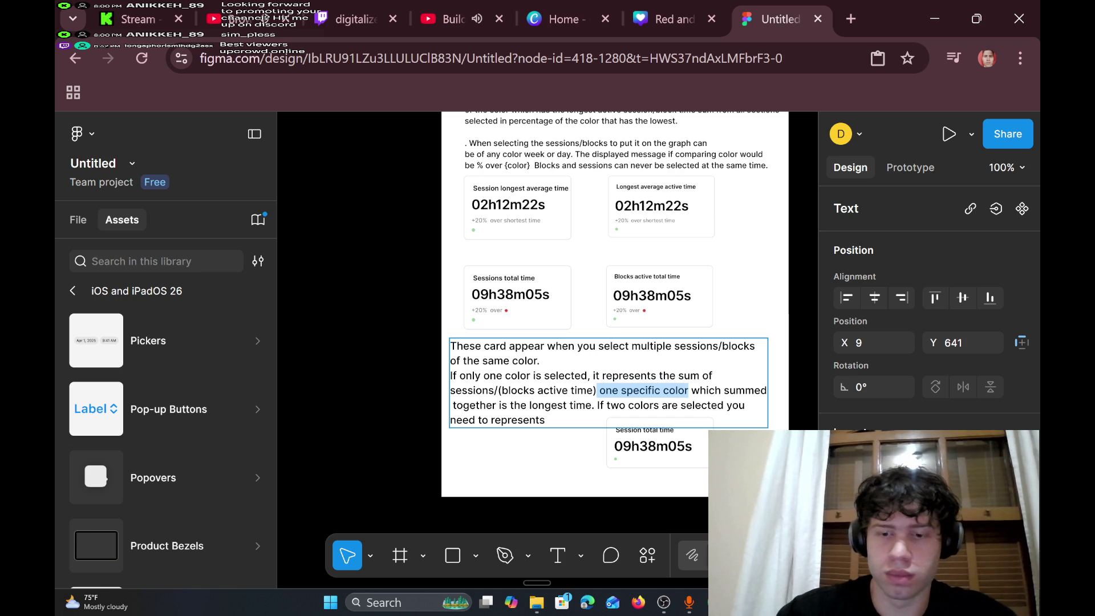
key(BackSpace)
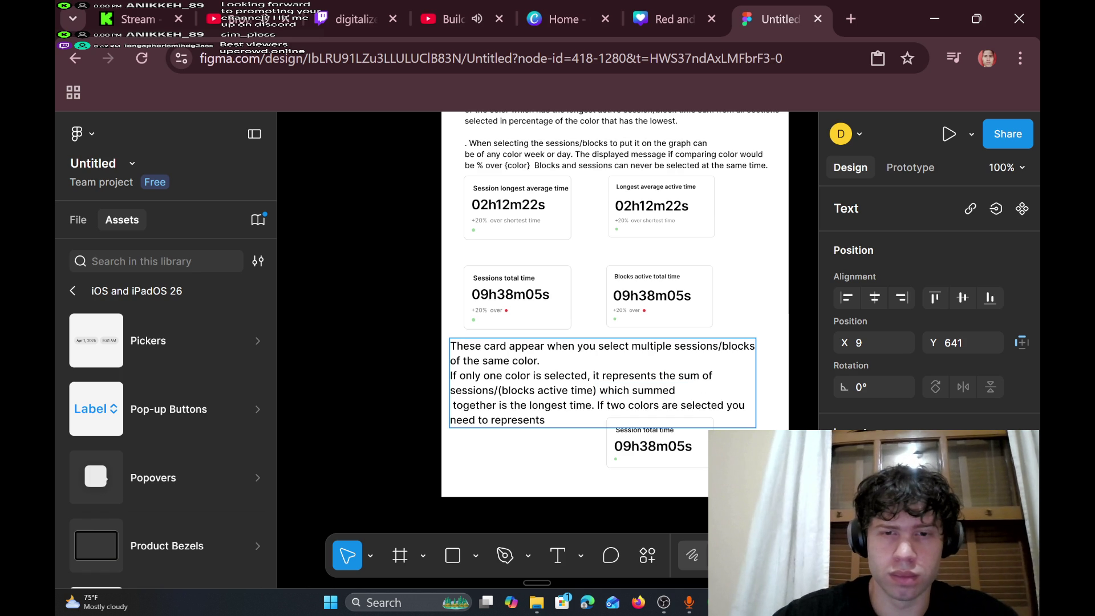
drag(592, 404, 607, 390)
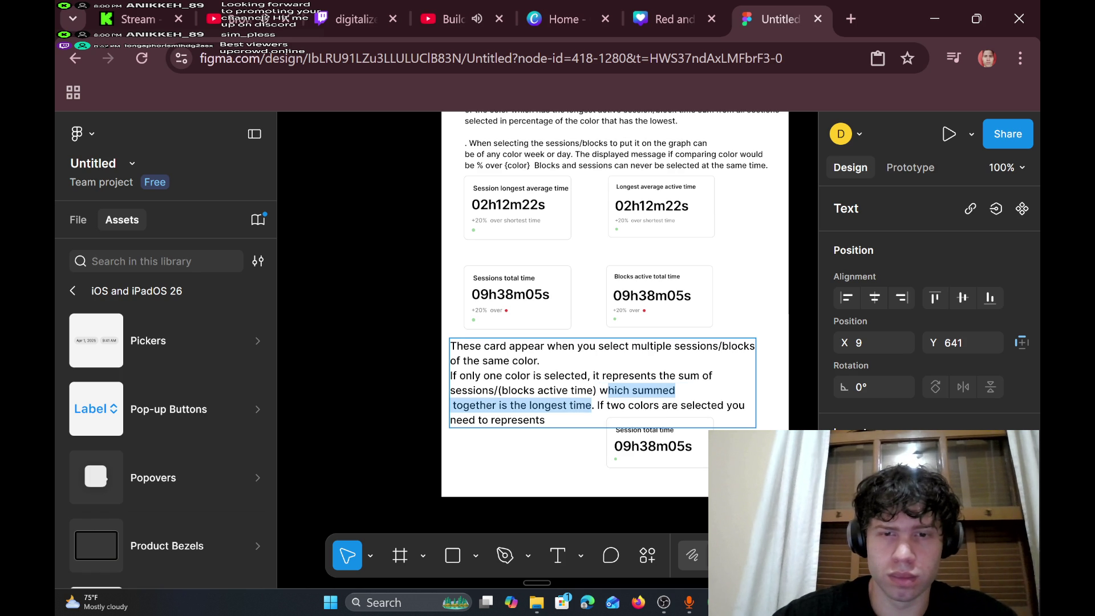
key(BackSpace)
key(BackSpace)
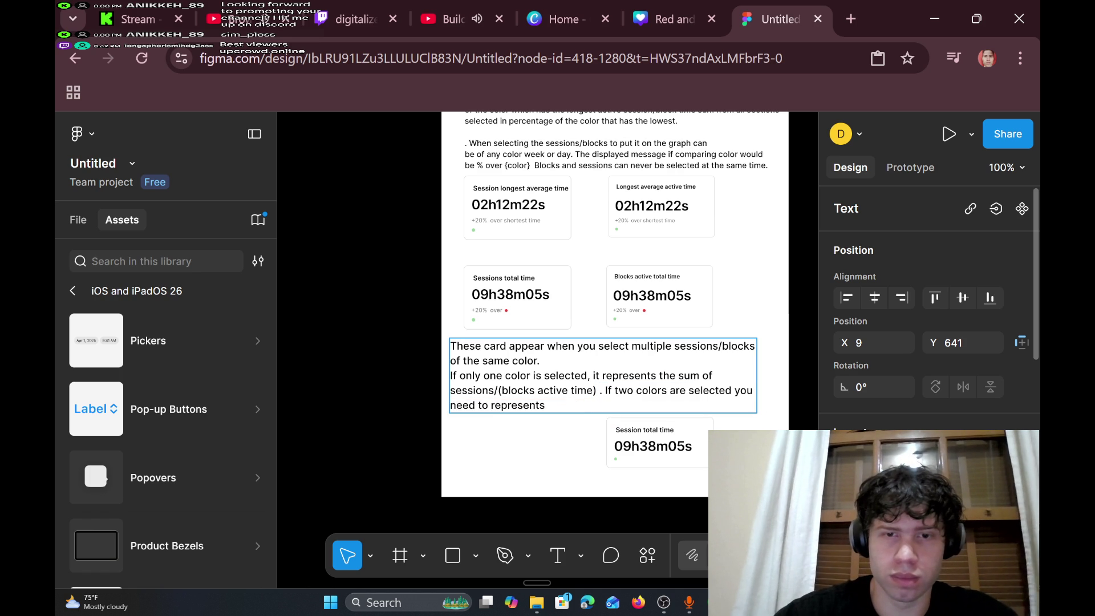
text(se)
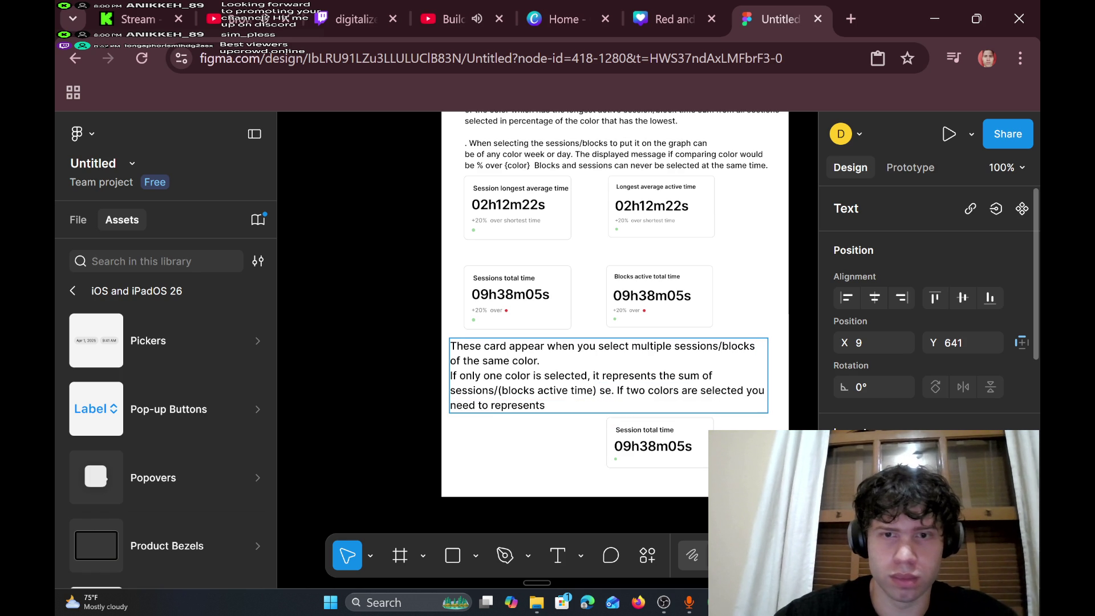
text(lected)
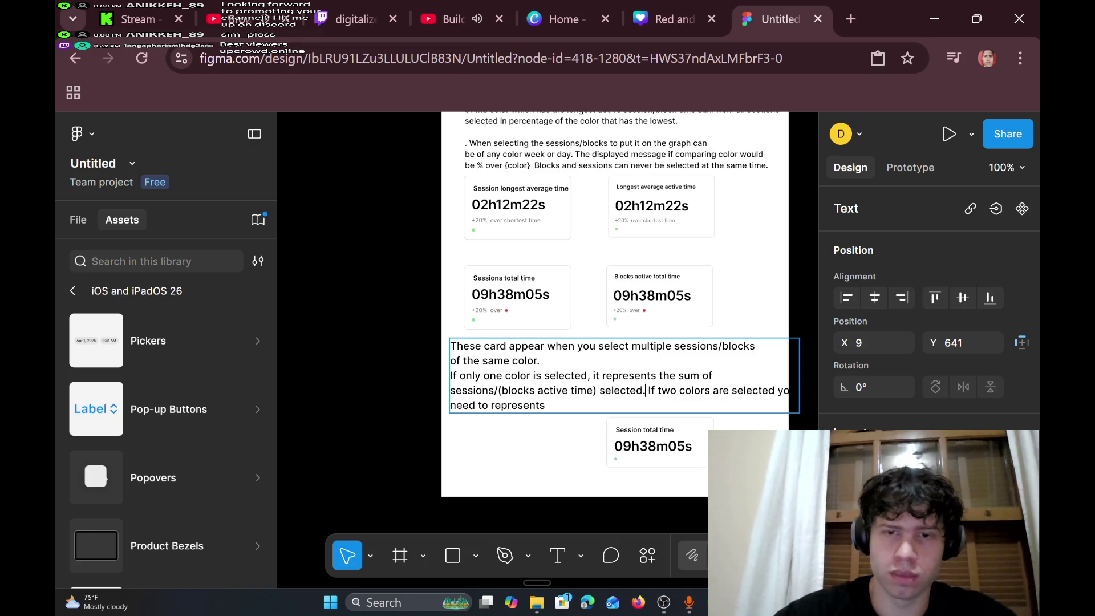
key(Return)
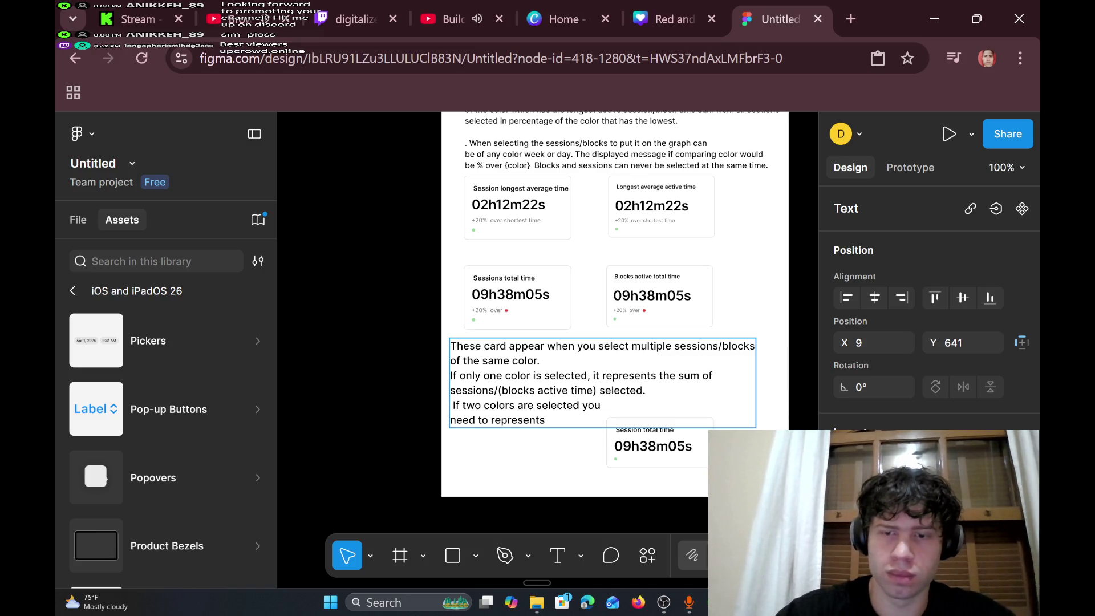
key(BackSpace)
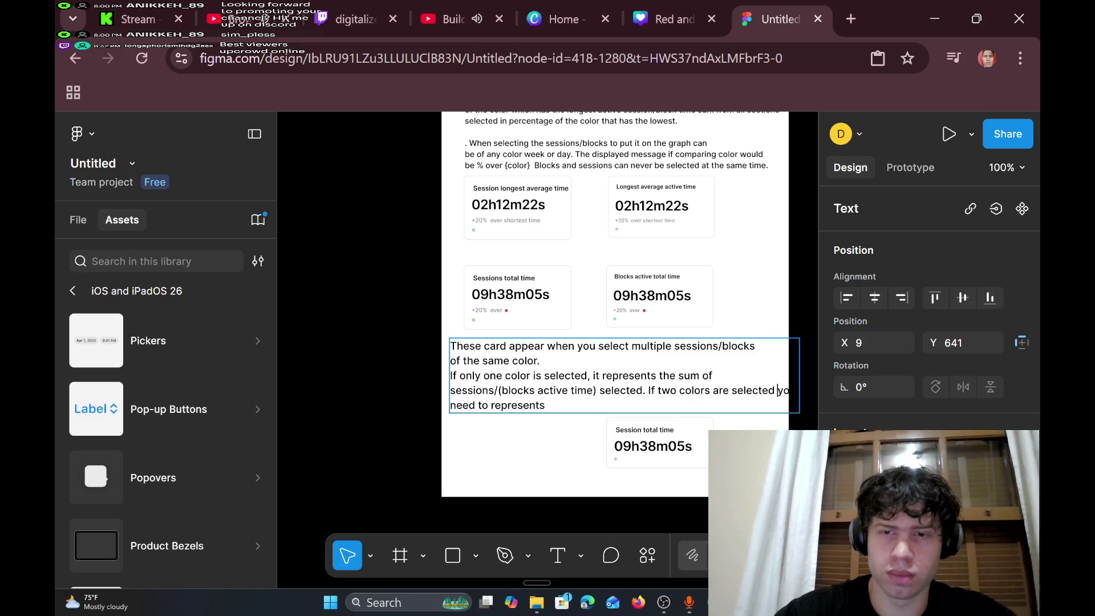
key(Return)
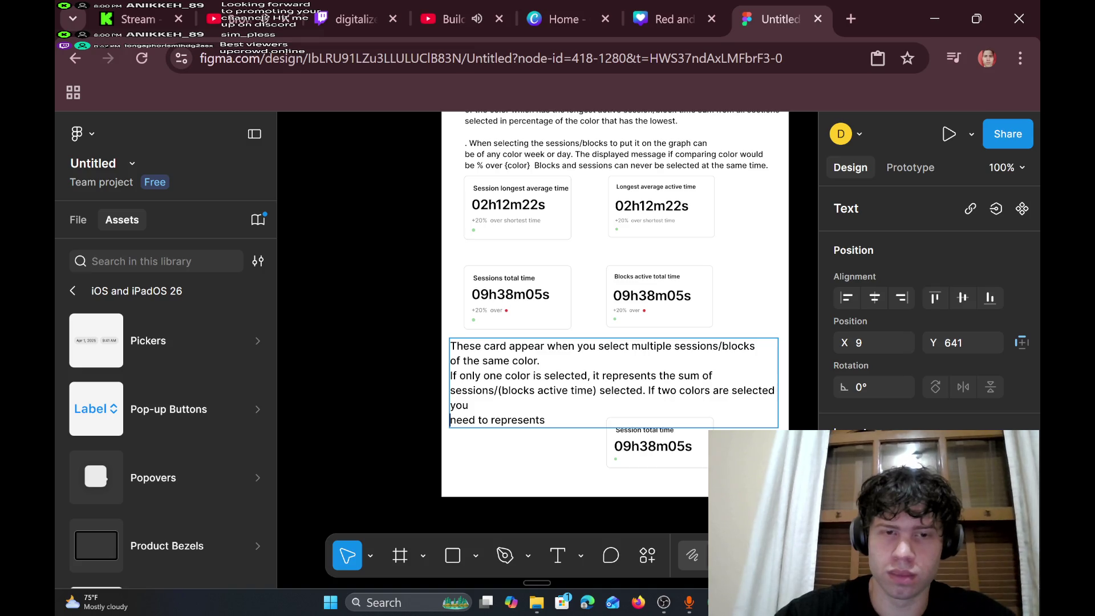
key(BackSpace)
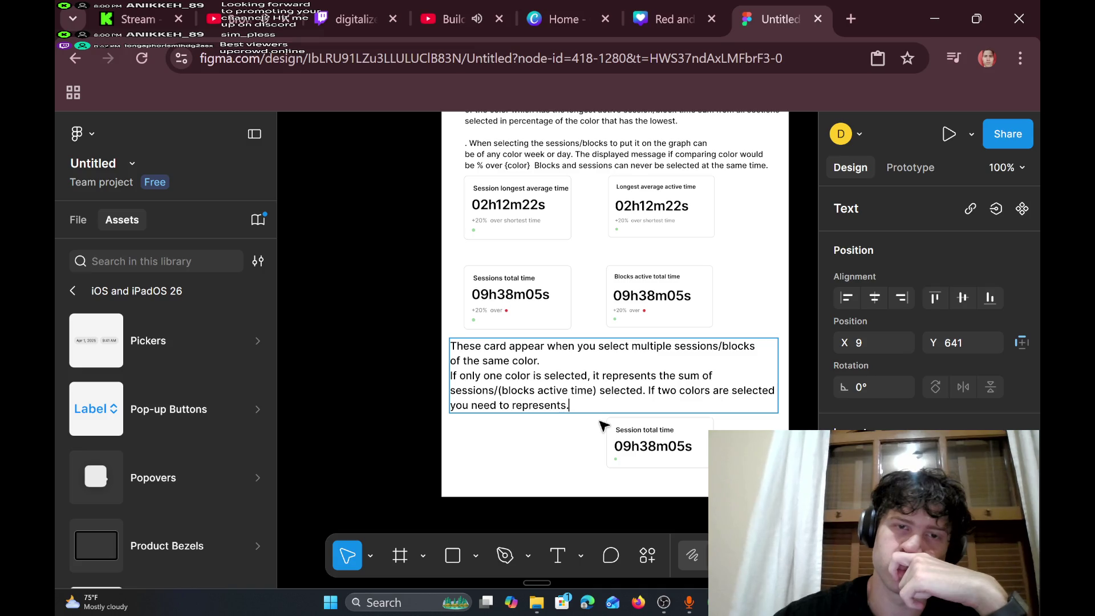
- Scroll up past the bar chart to the grouping-rules notes above the Dashboard frame
scroll(604, 425, up, 2)
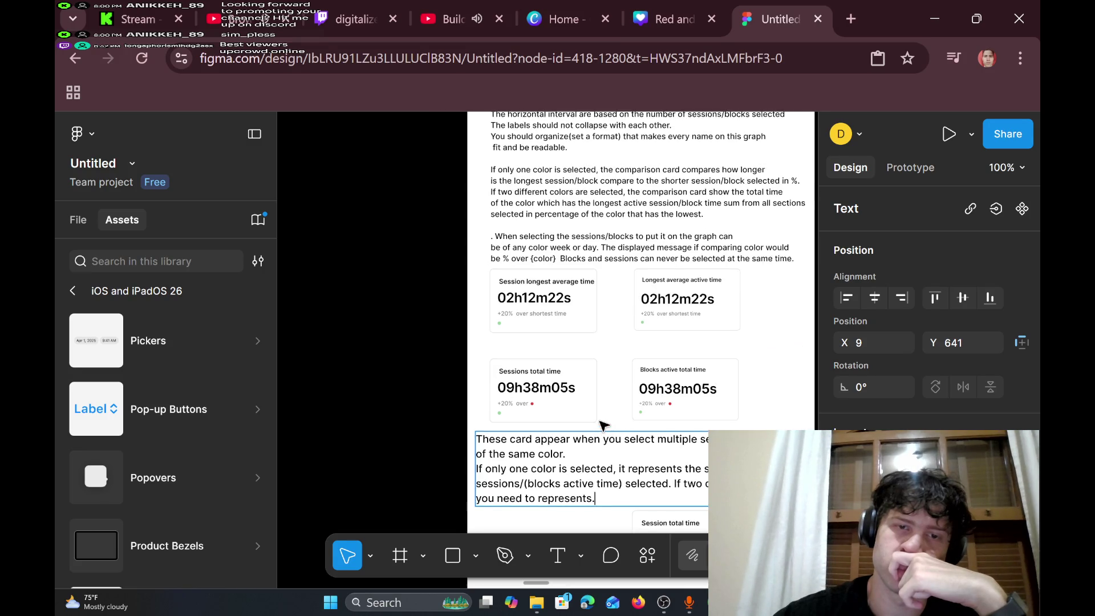
scroll(603, 425, right, 2)
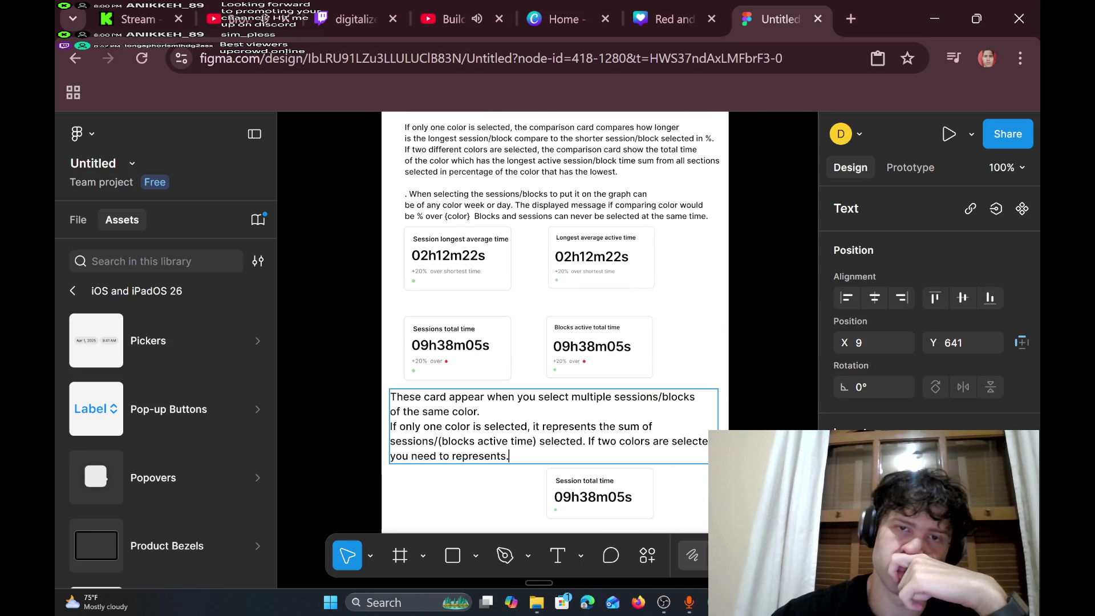
scroll(553, 320, down, 1)
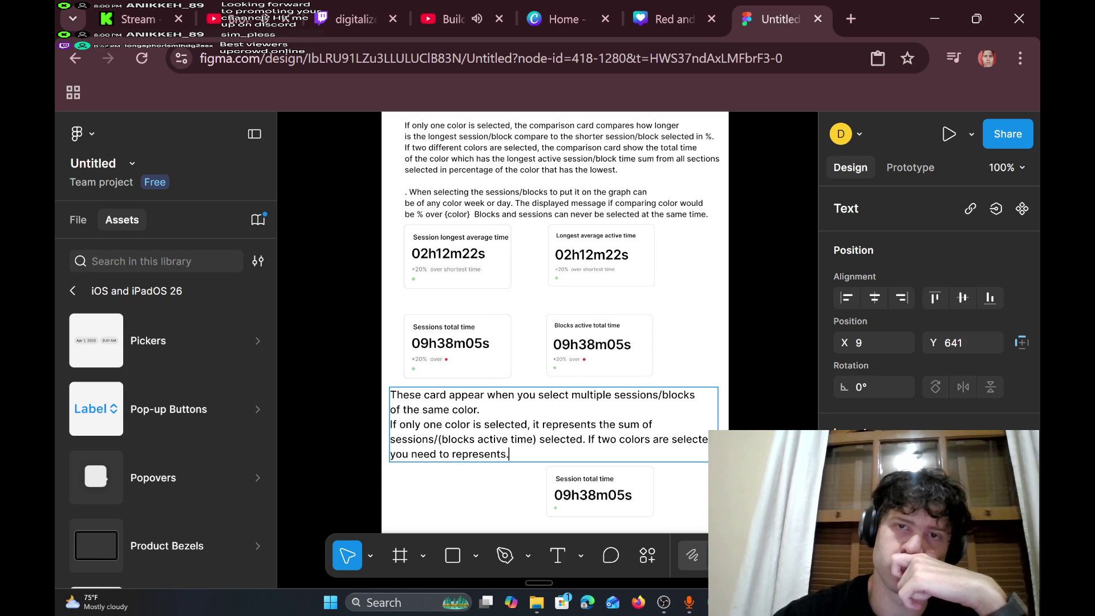
scroll(547, 319, up, 1)
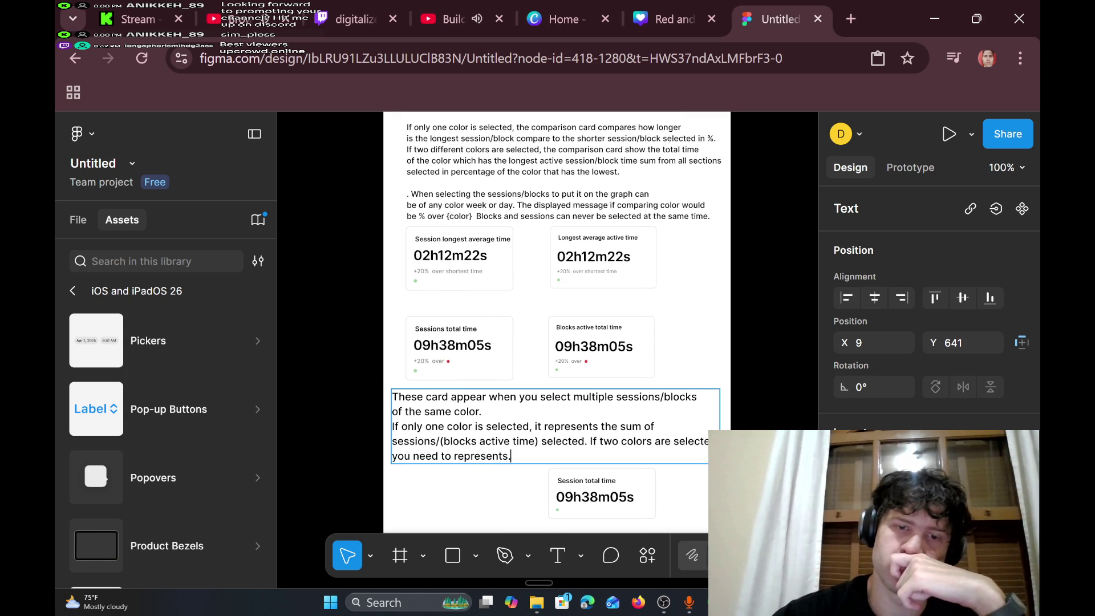
scroll(564, 319, up, 5)
scroll(565, 319, down, 4)
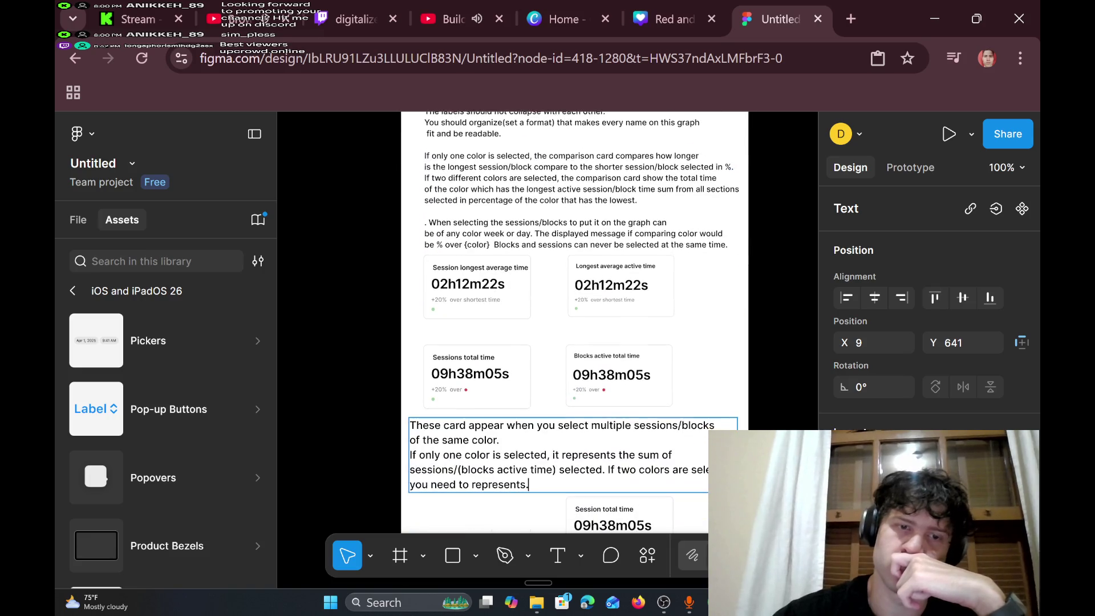
scroll(570, 319, up, 5)
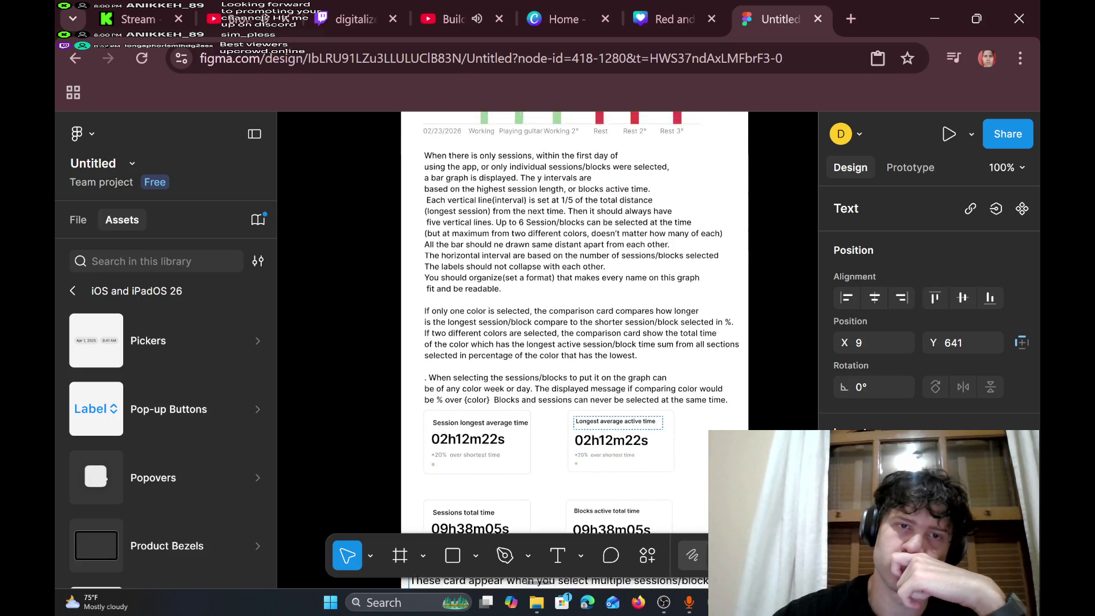
scroll(570, 320, up, 3)
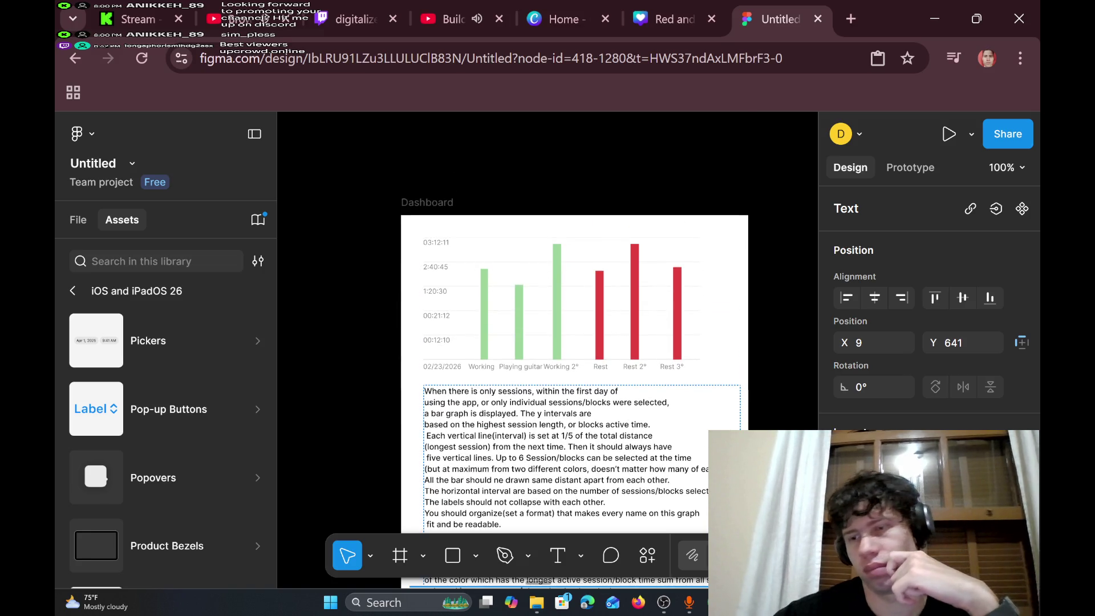
scroll(601, 423, up, 2)
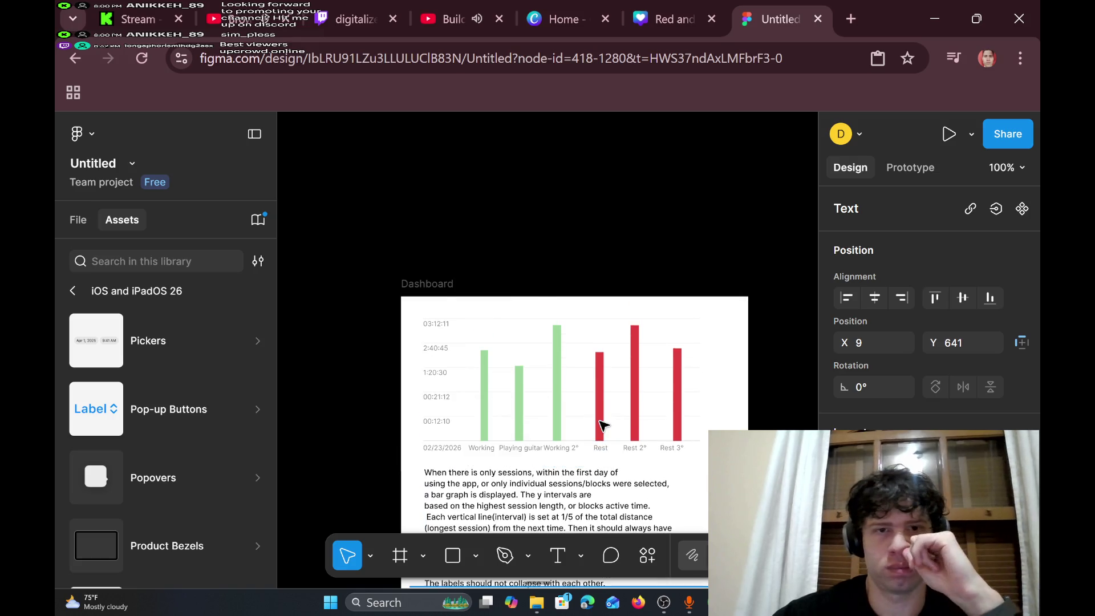
scroll(602, 424, left, 6)
scroll(603, 426, left, 4)
scroll(604, 425, up, 3)
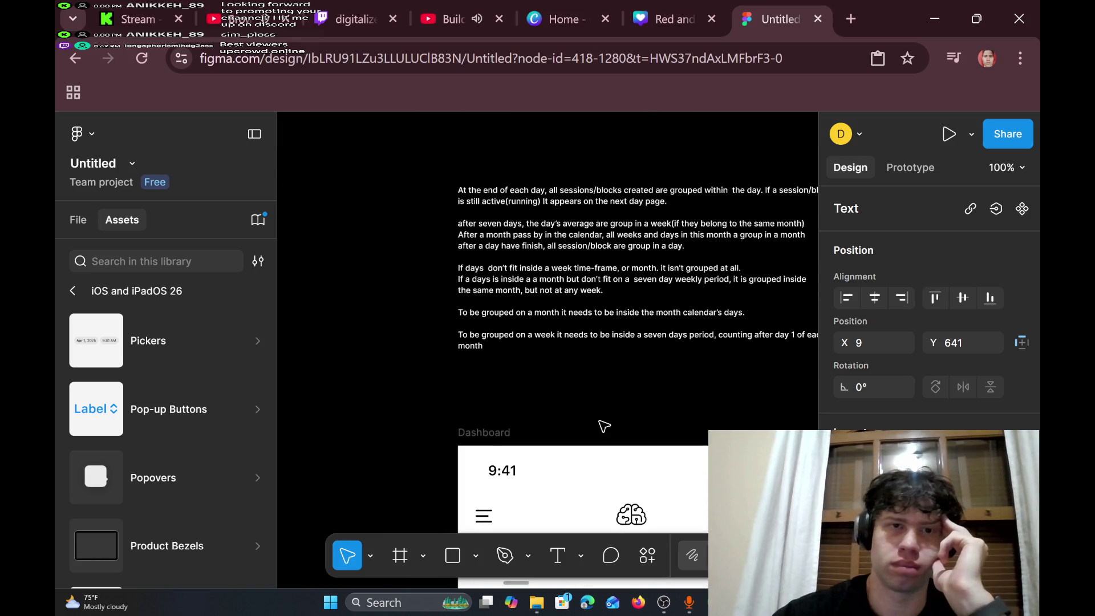
scroll(604, 425, right, 3)
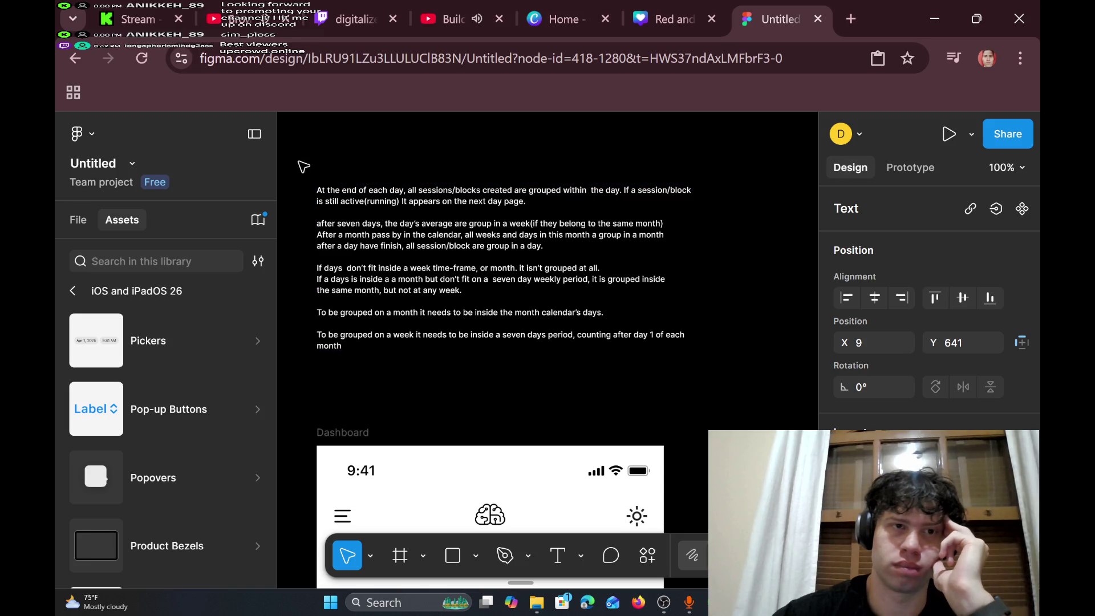
- Lower the grouping-rules text slightly and snap the second-day note down-left above the Dashboard frame
drag(300, 169, 476, 305)
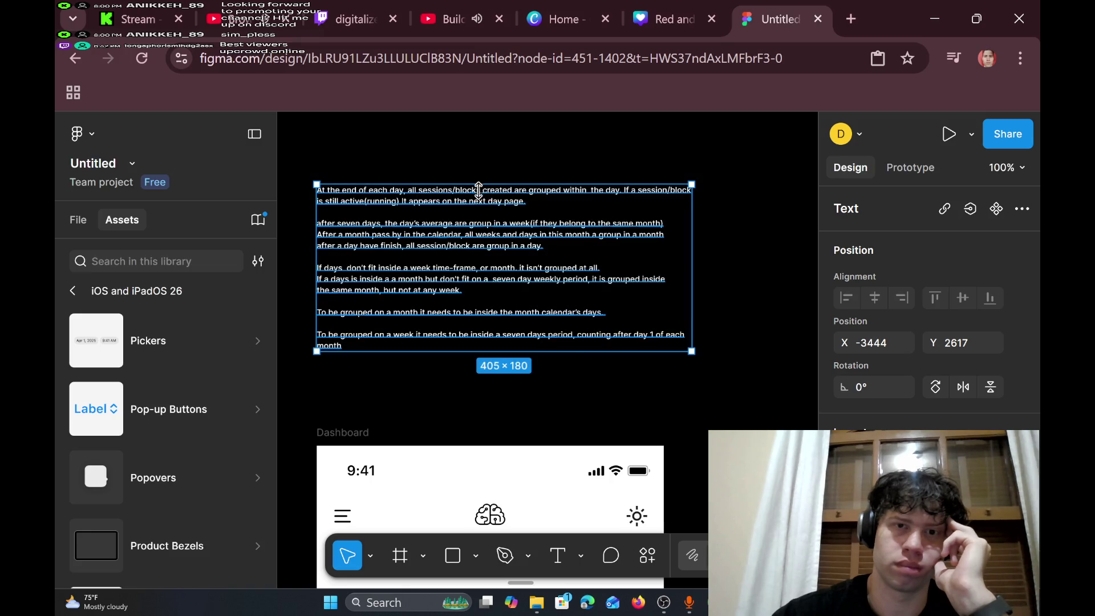
drag(489, 200, 494, 244)
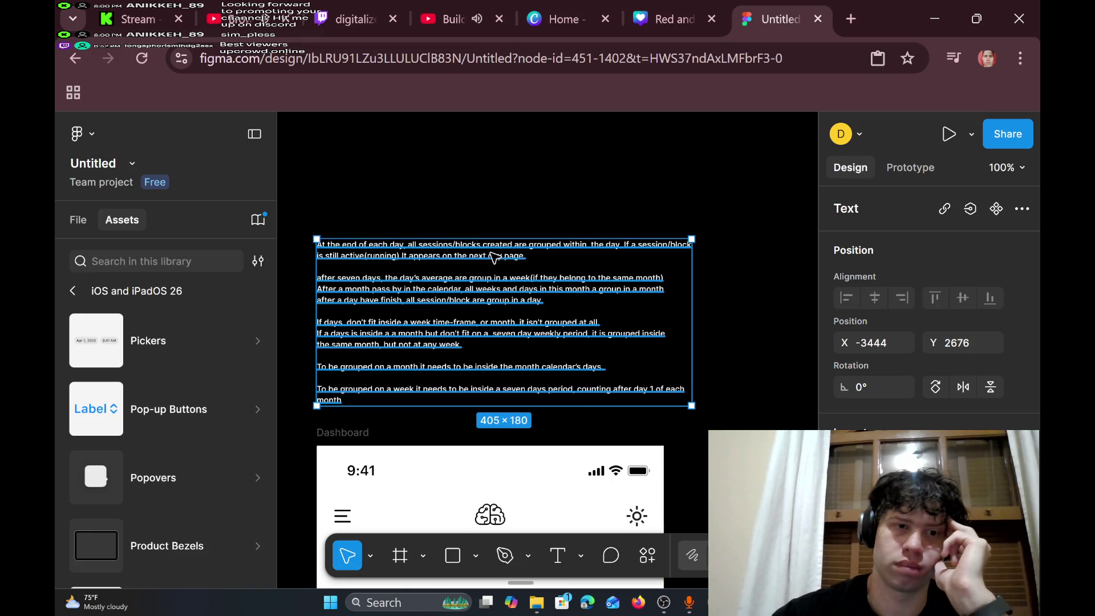
scroll(523, 374, down, 3)
scroll(524, 373, down, 3)
scroll(521, 374, left, 4)
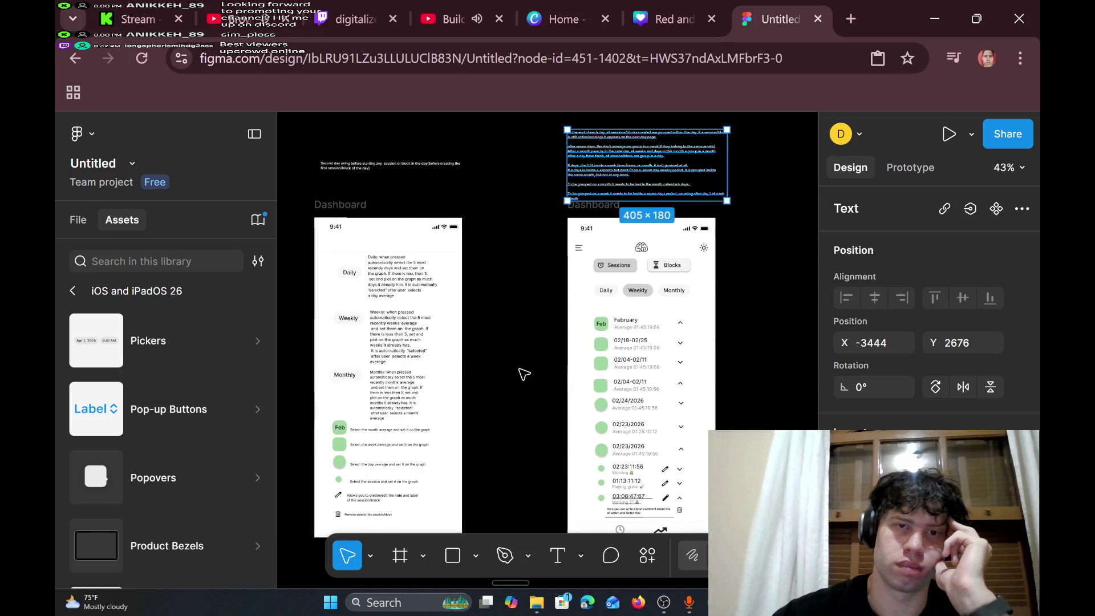
scroll(412, 228, up, 3)
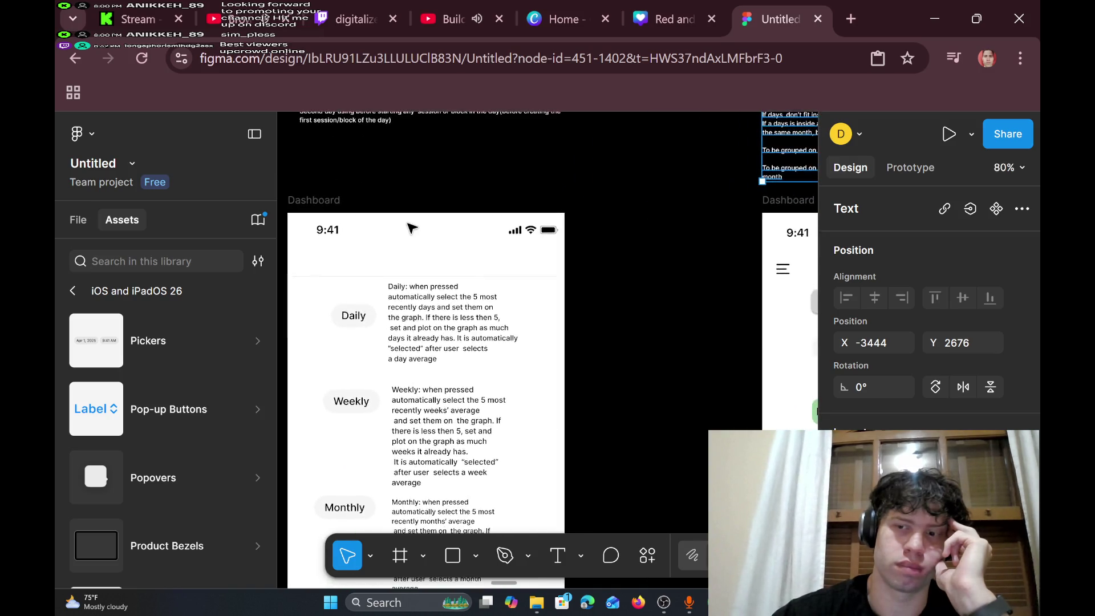
scroll(412, 228, down, 2)
scroll(411, 228, up, 3)
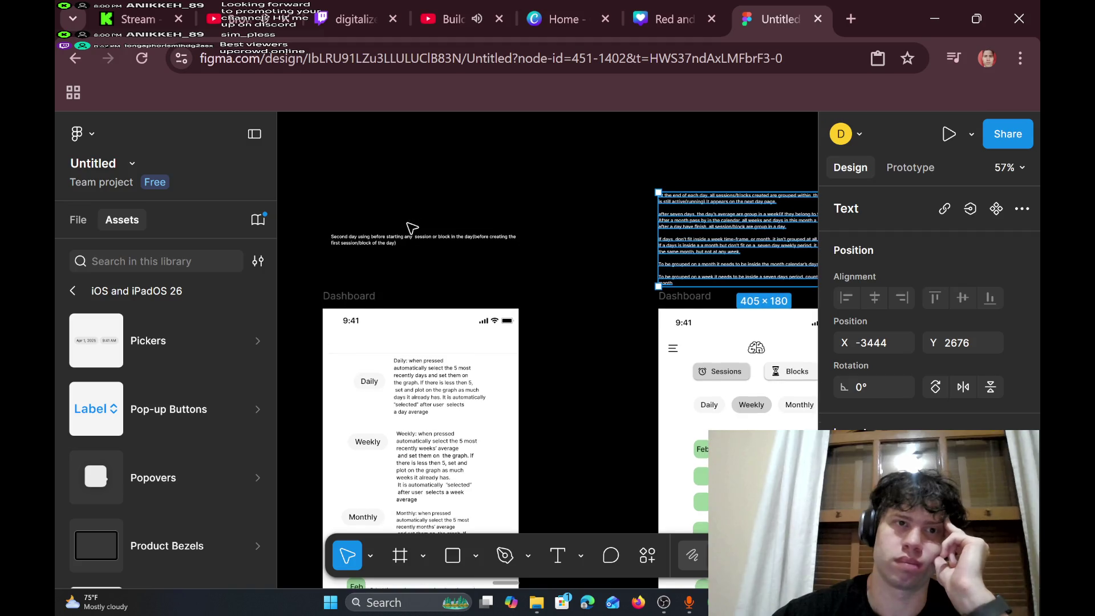
drag(321, 210, 581, 296)
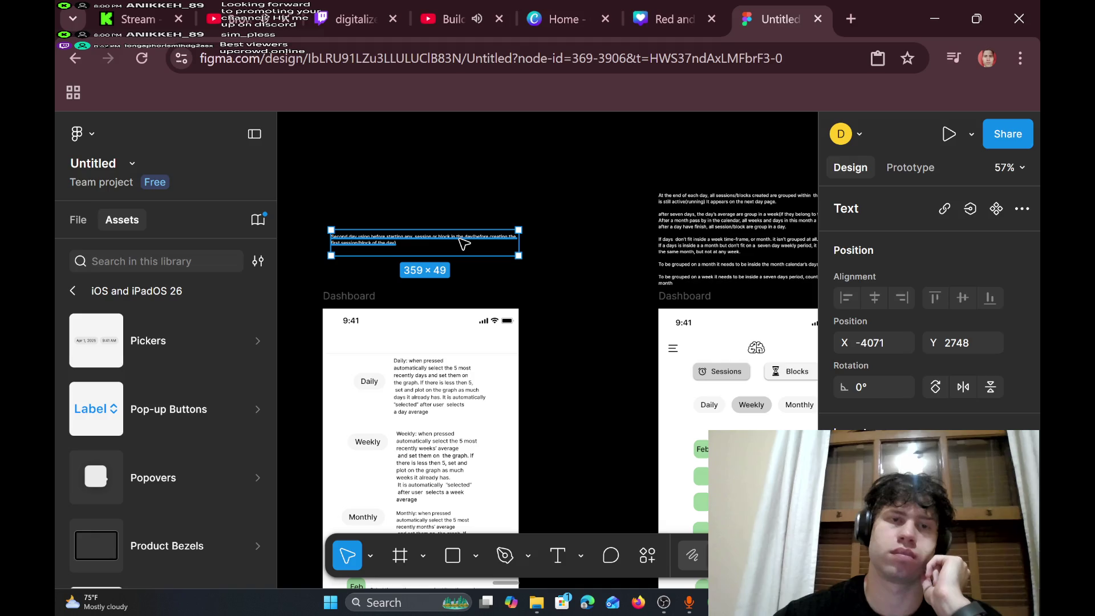
drag(459, 239, 452, 271)
scroll(638, 345, down, 5)
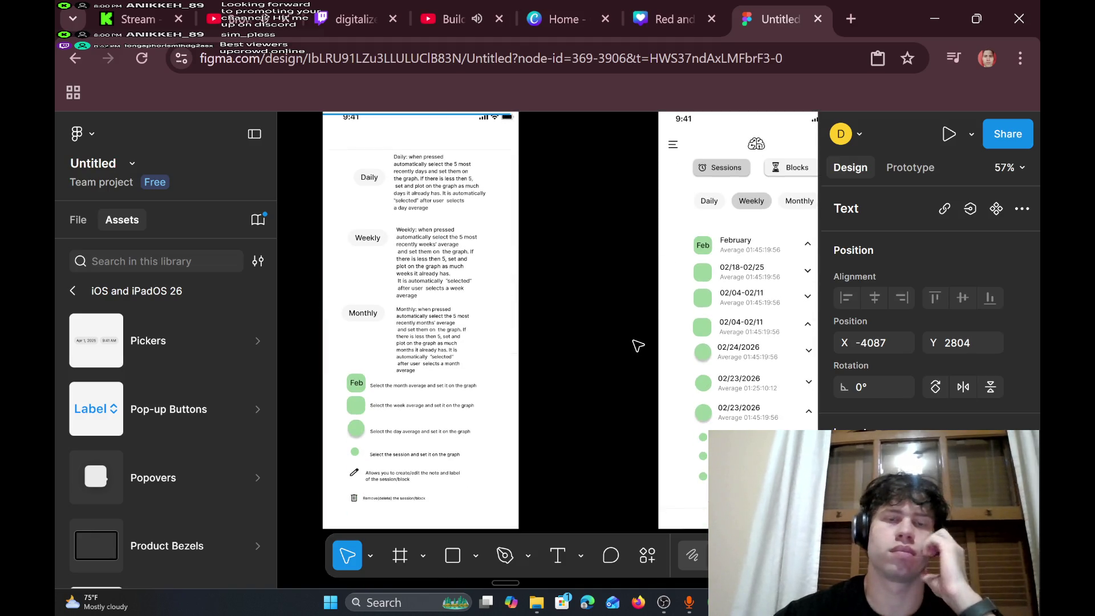
scroll(638, 345, left, 6)
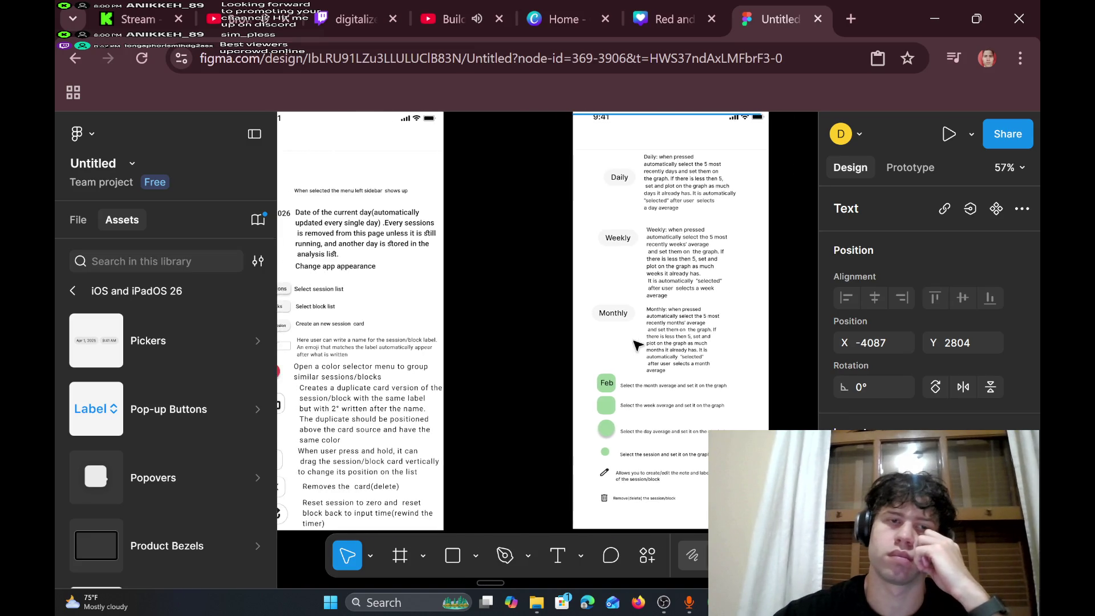
scroll(638, 345, up, 4)
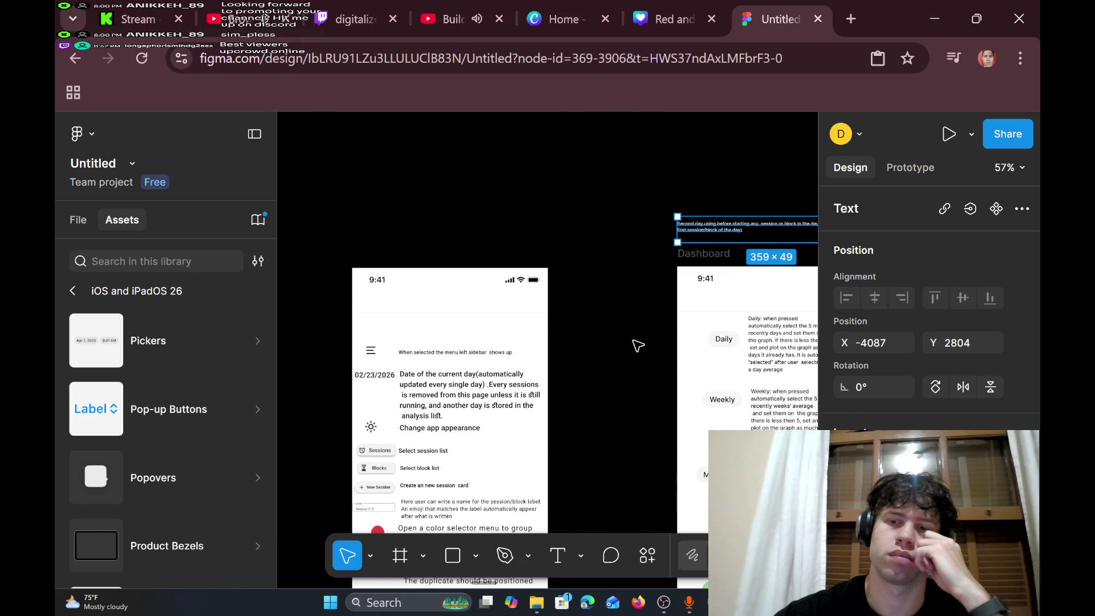
scroll(638, 345, down, 1)
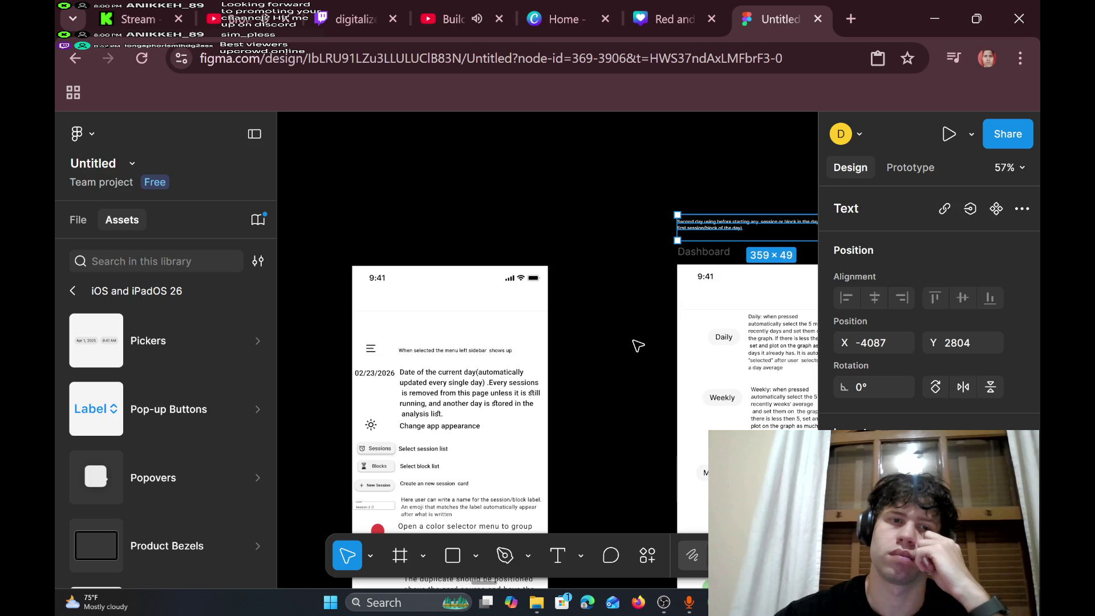
scroll(638, 345, down, 5)
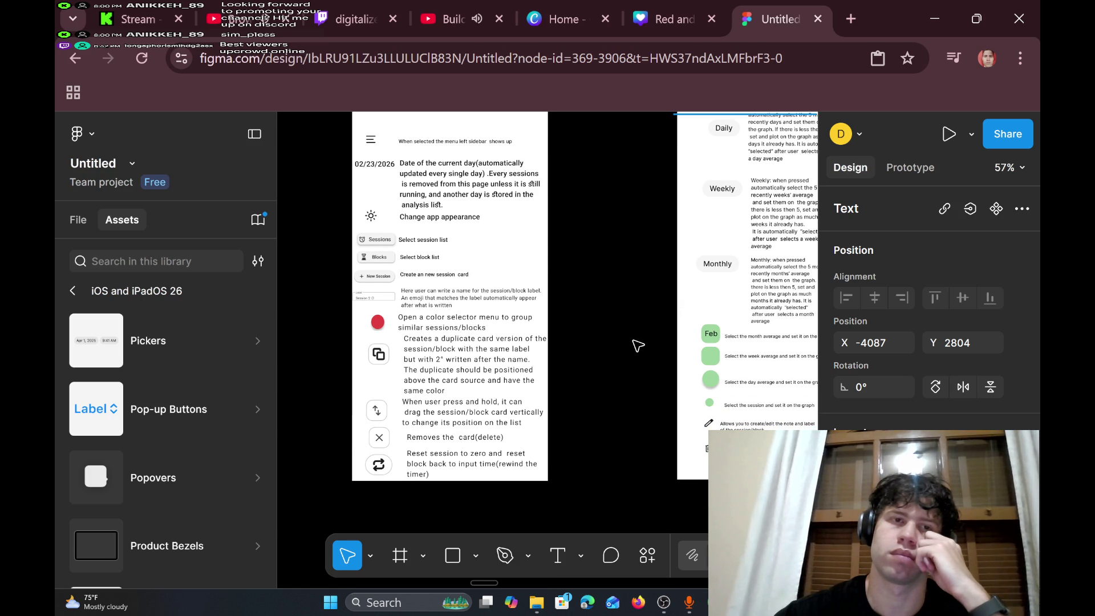
scroll(637, 345, up, 3)
scroll(638, 345, right, 5)
scroll(637, 345, left, 2)
- Go back to All libraries and open the Simple Design System library's components
scroll(311, 357, down, 1)
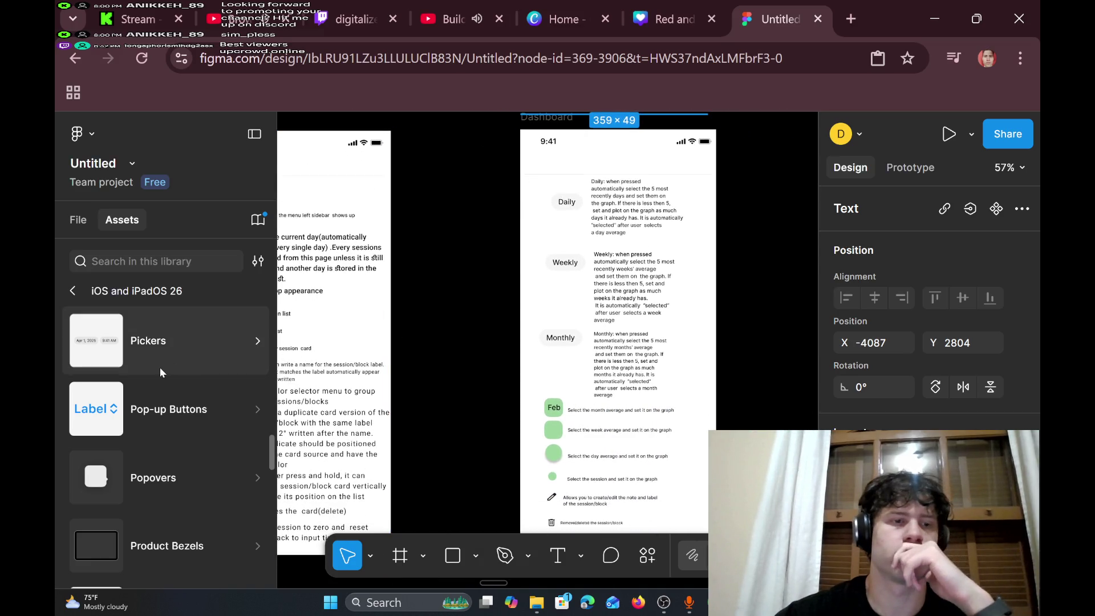
scroll(160, 372, down, 5)
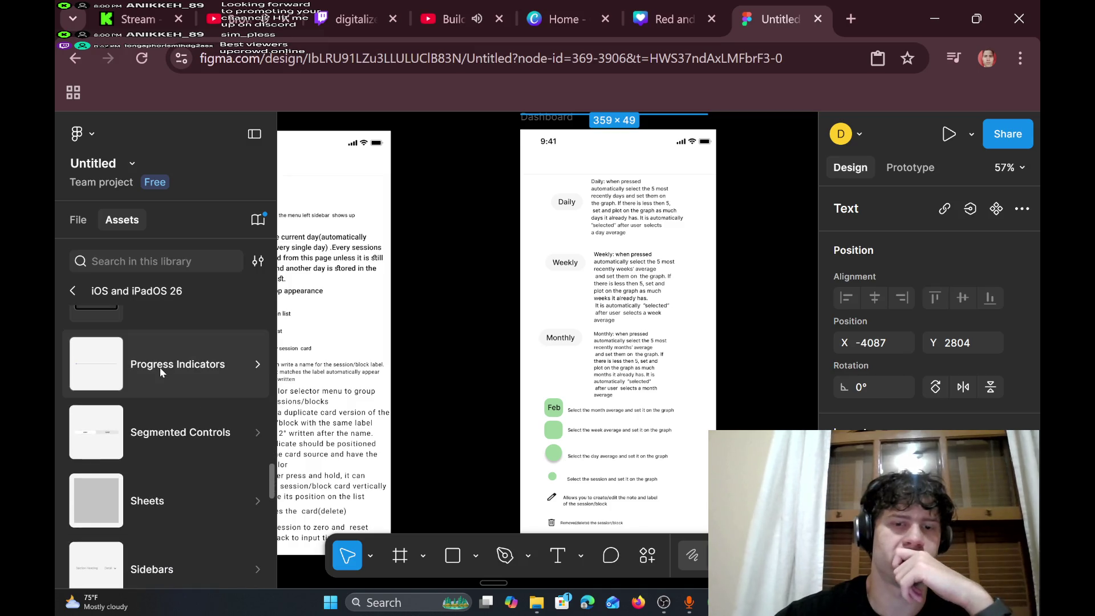
scroll(160, 371, down, 6)
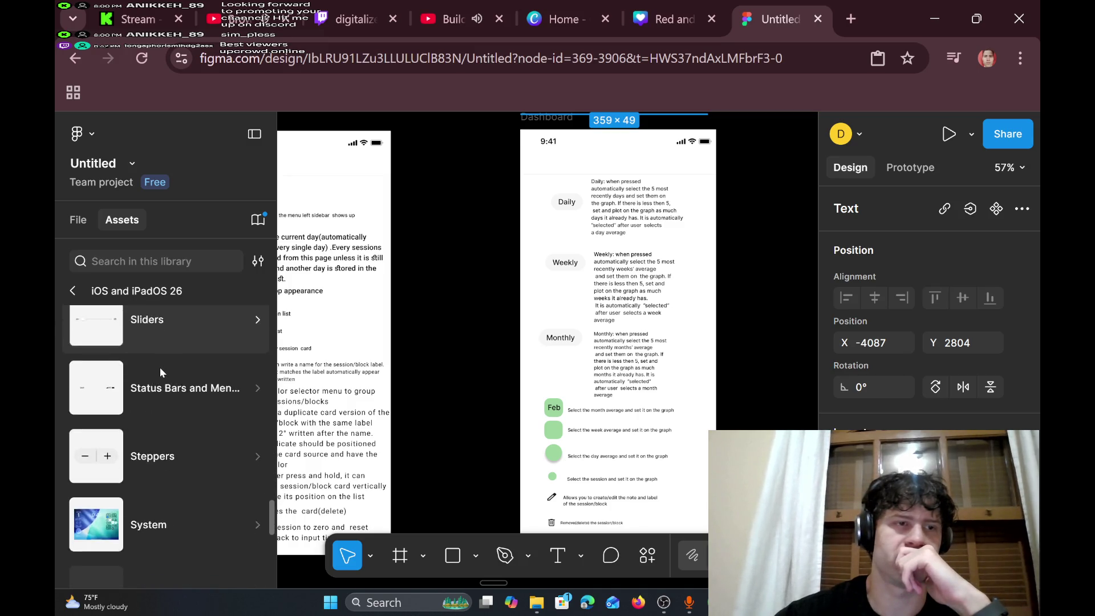
scroll(160, 367, down, 3)
click(73, 292)
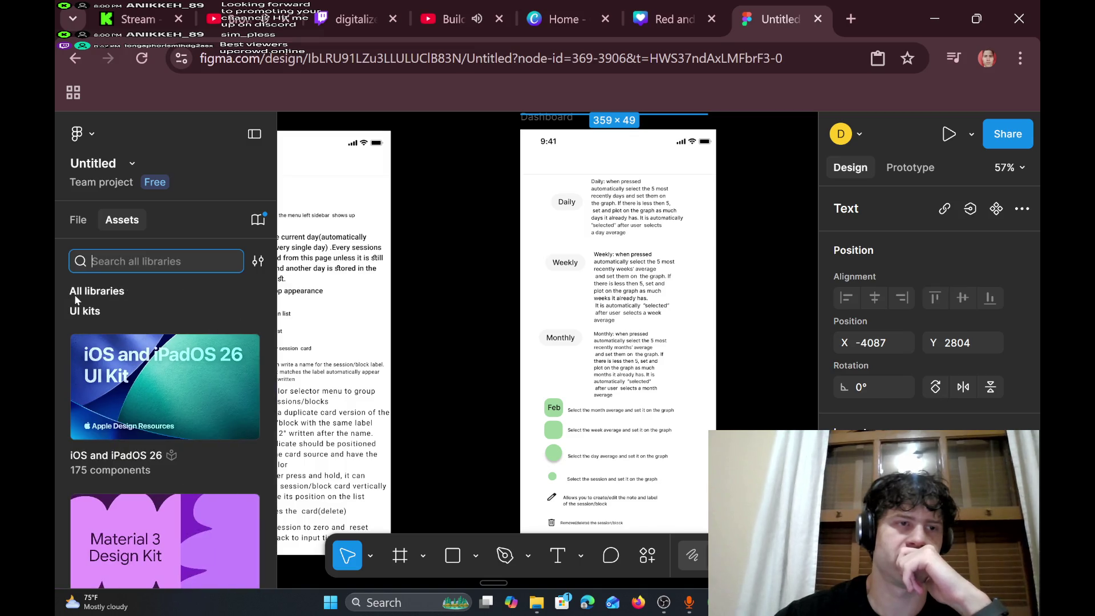
scroll(166, 444, down, 3)
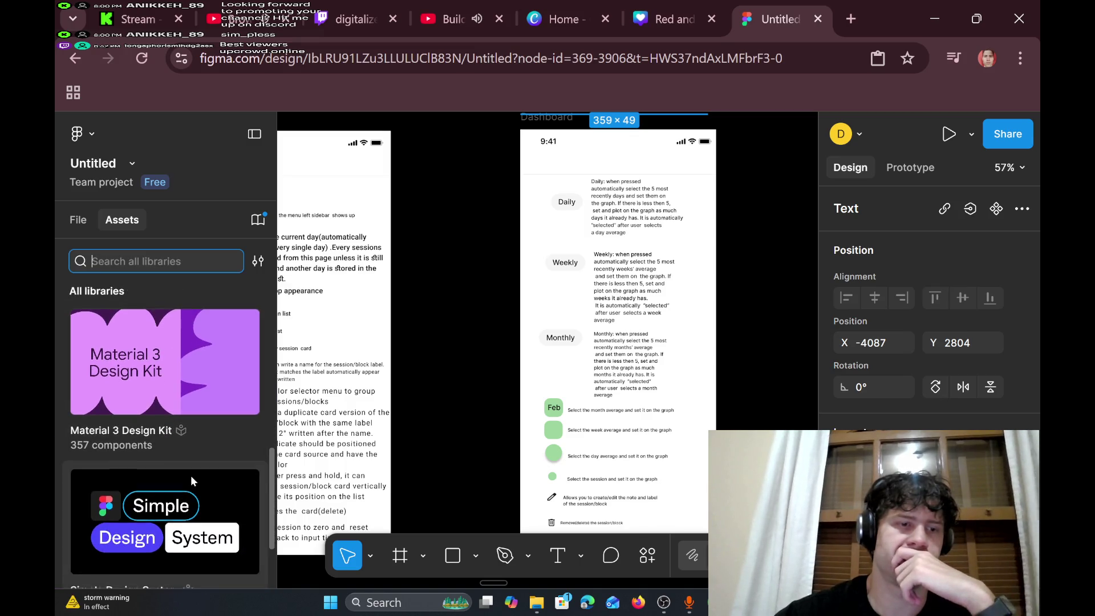
scroll(190, 481, down, 1)
click(191, 481)
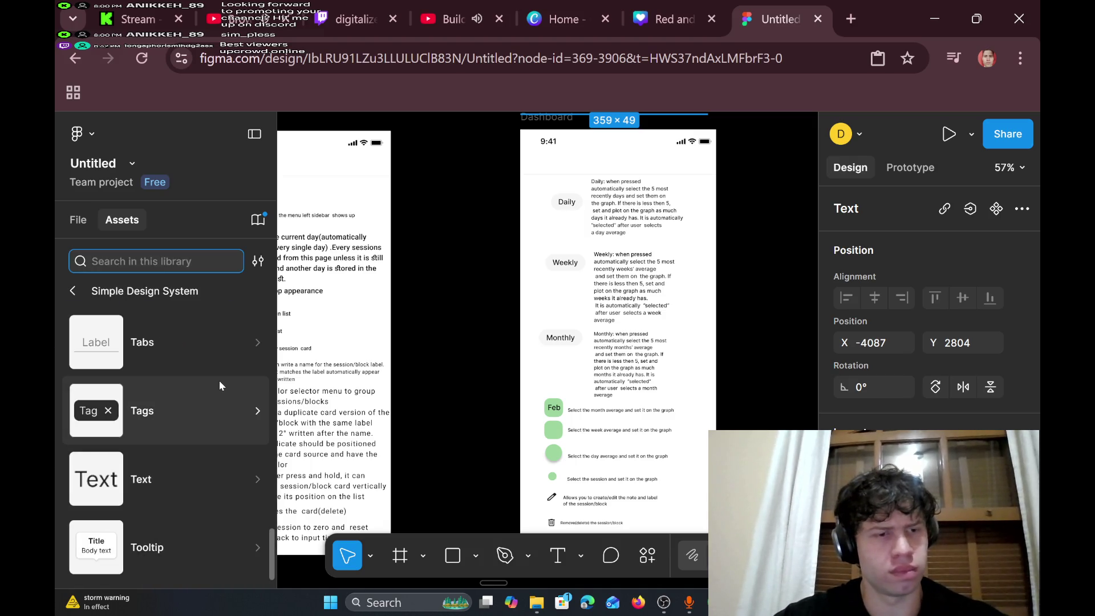
- Open the library's Icons, find the chevrons, and drop Chevron right onto the session-list screen's top right
scroll(190, 482, up, 10)
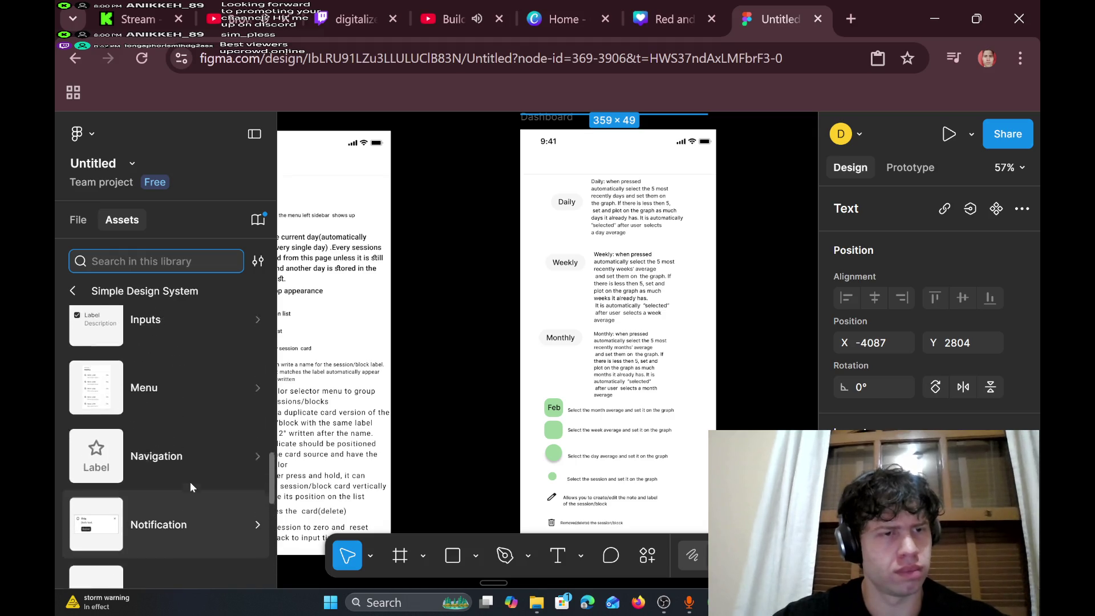
scroll(190, 481, up, 2)
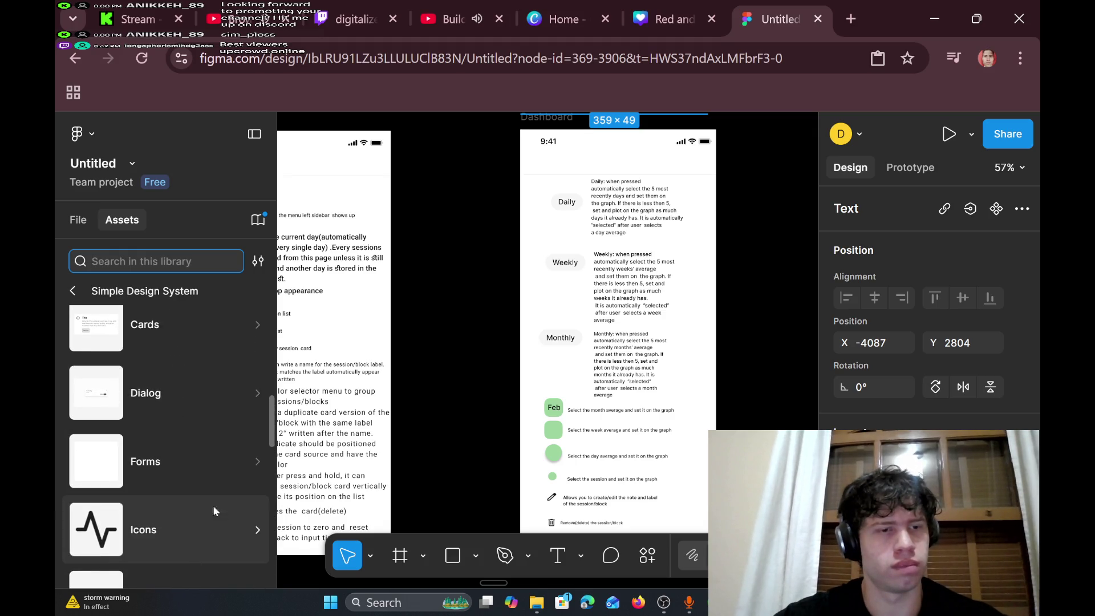
click(226, 516)
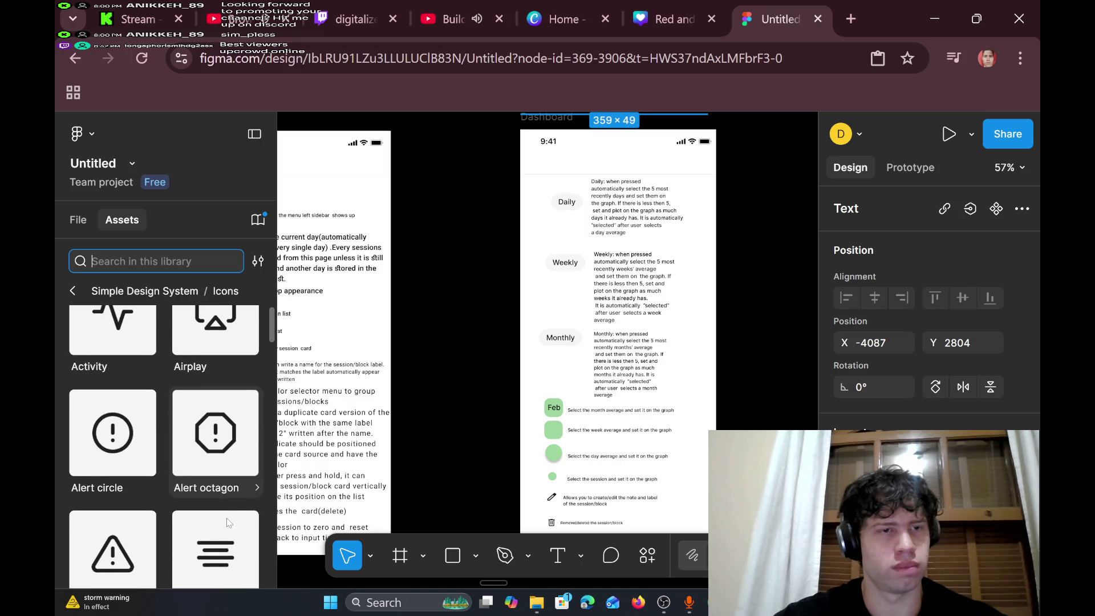
scroll(227, 523, down, 4)
scroll(227, 522, down, 15)
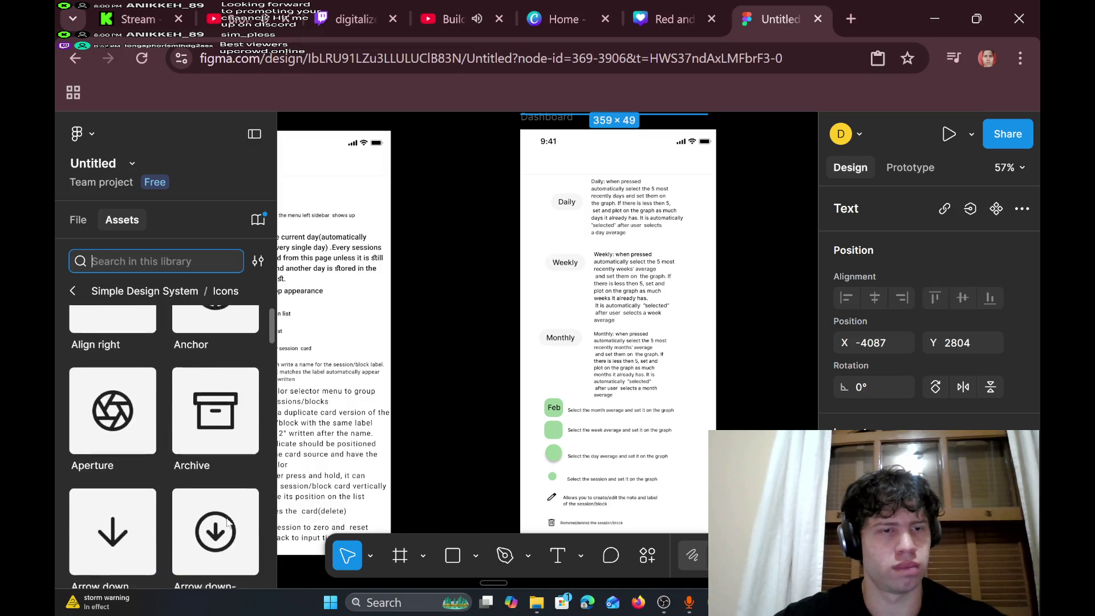
scroll(227, 522, down, 3)
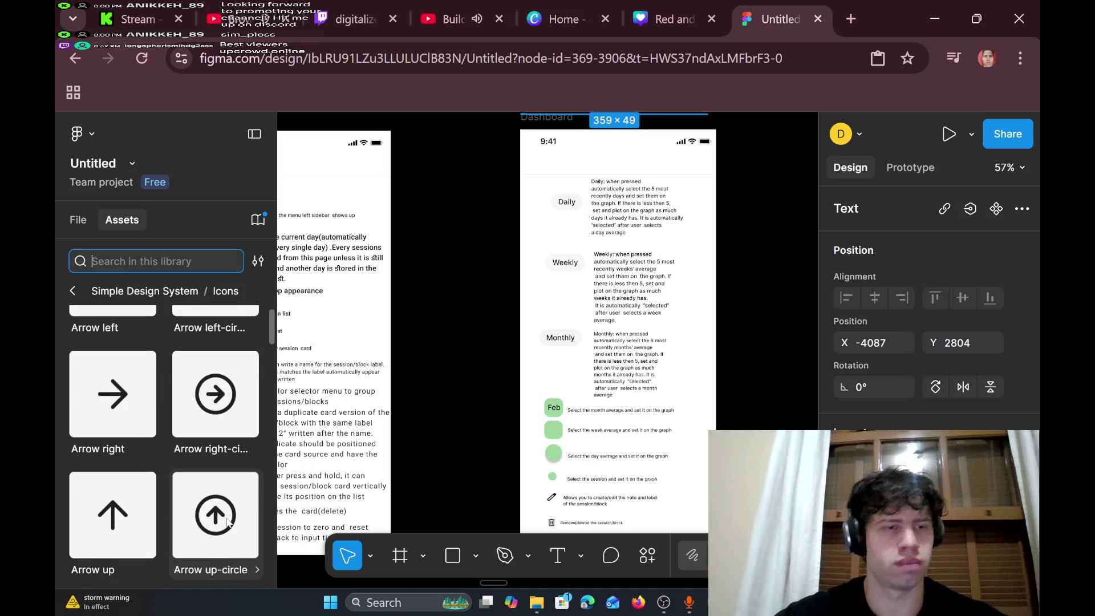
scroll(244, 480, down, 6)
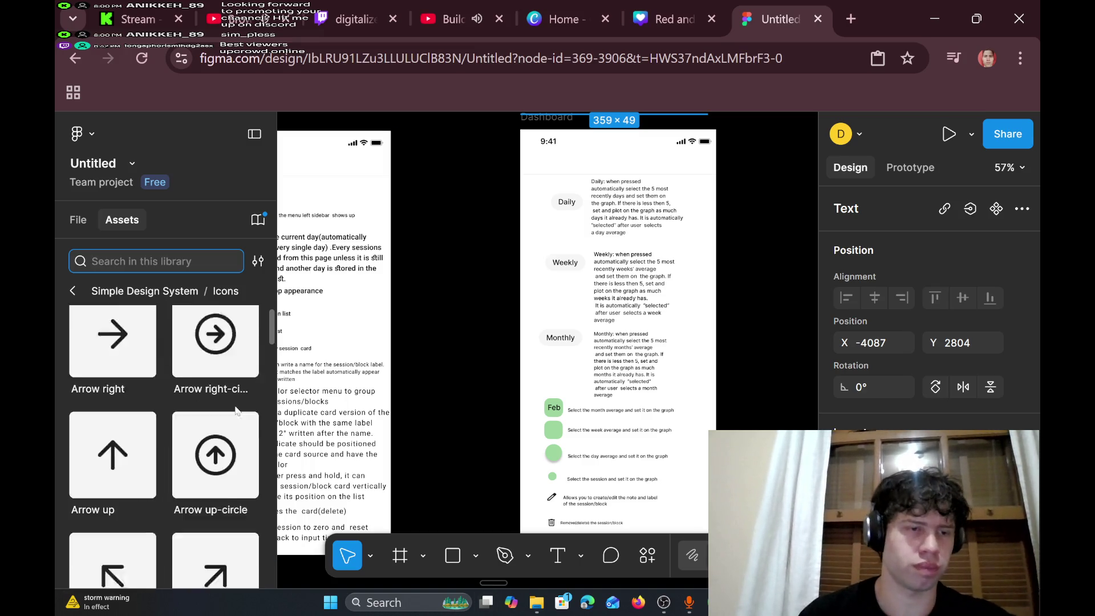
scroll(244, 481, down, 20)
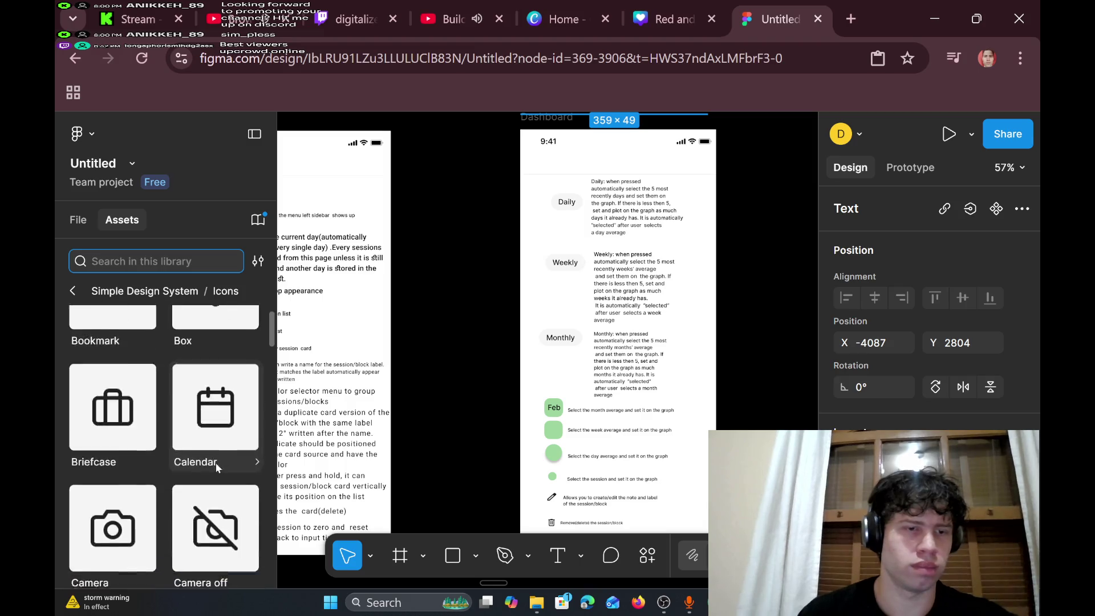
scroll(217, 466, up, 4)
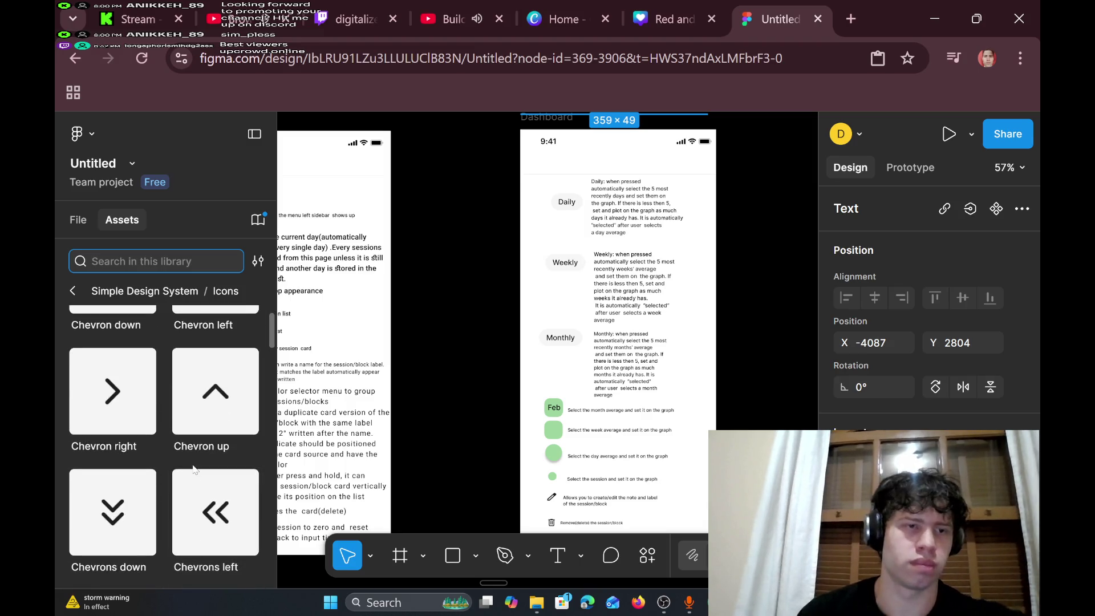
scroll(329, 401, up, 3)
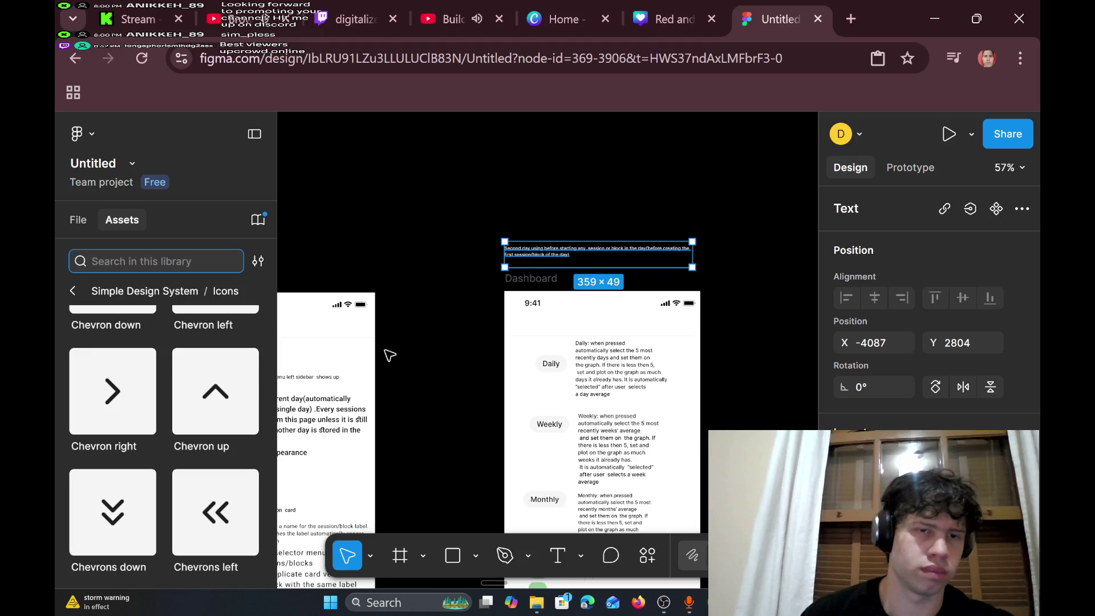
scroll(383, 355, left, 4)
scroll(383, 355, down, 2)
scroll(220, 388, up, 3)
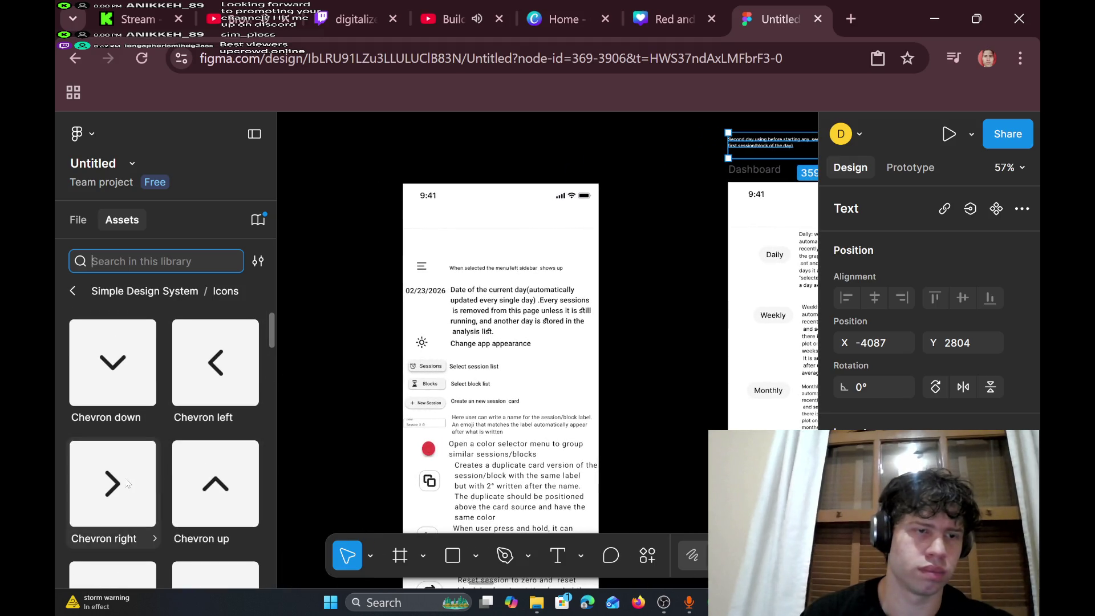
mouse_move(112, 484)
mouse_down()
mouse_move(539, 235)
mouse_move(568, 243)
mouse_move(588, 228)
mouse_move(568, 222)
mouse_up()
- Undo the accidental stretches of the right chevron and nudge it up toward the status bar
key(ctrl+z)
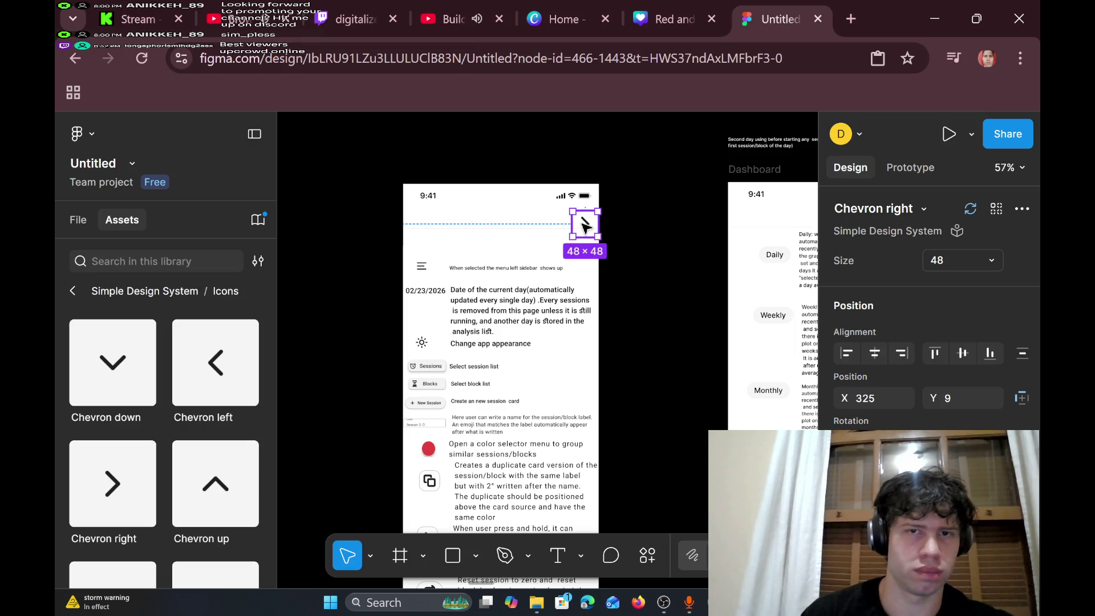
mouse_move(587, 220)
mouse_down()
mouse_move(580, 207)
mouse_move(594, 215)
mouse_up()
key(ctrl+z)
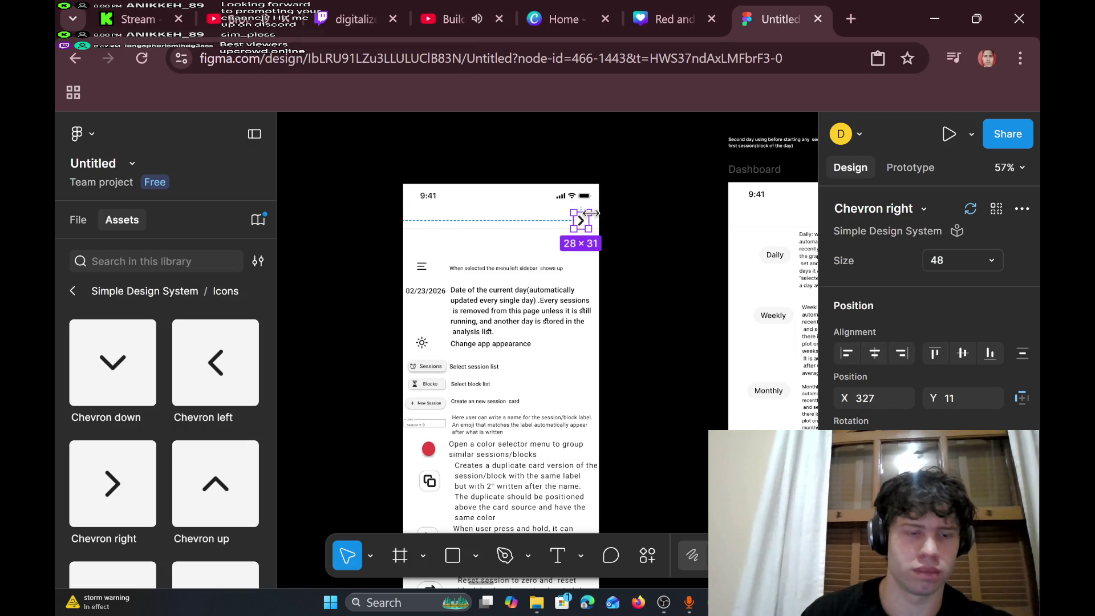
key(ctrl+z)
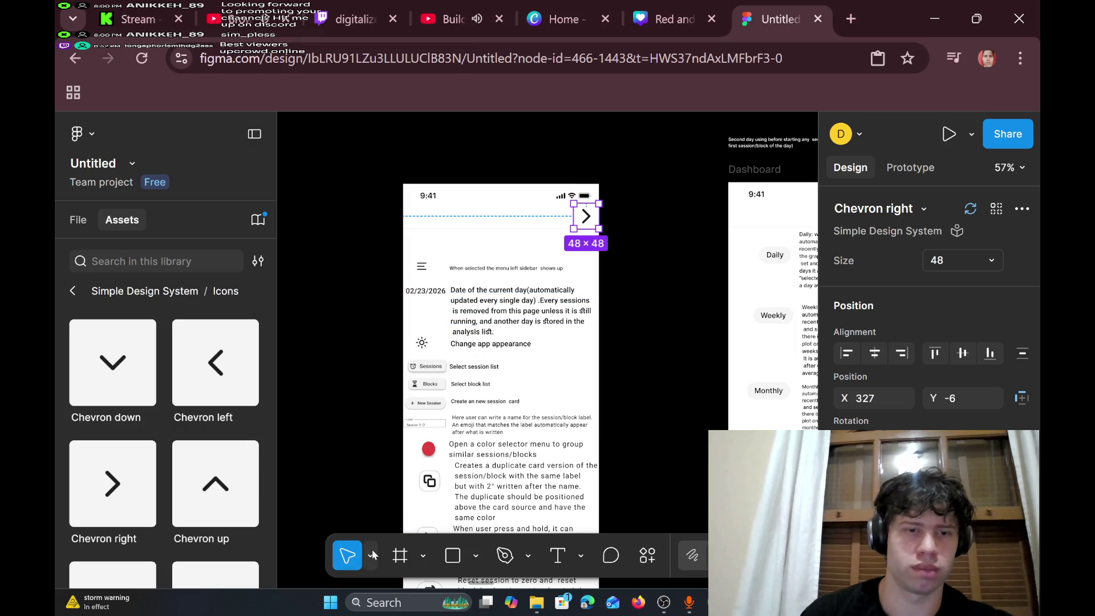
- Scale the right chevron proportionally to 28×28 using the Scale tool
click(372, 553)
click(430, 518)
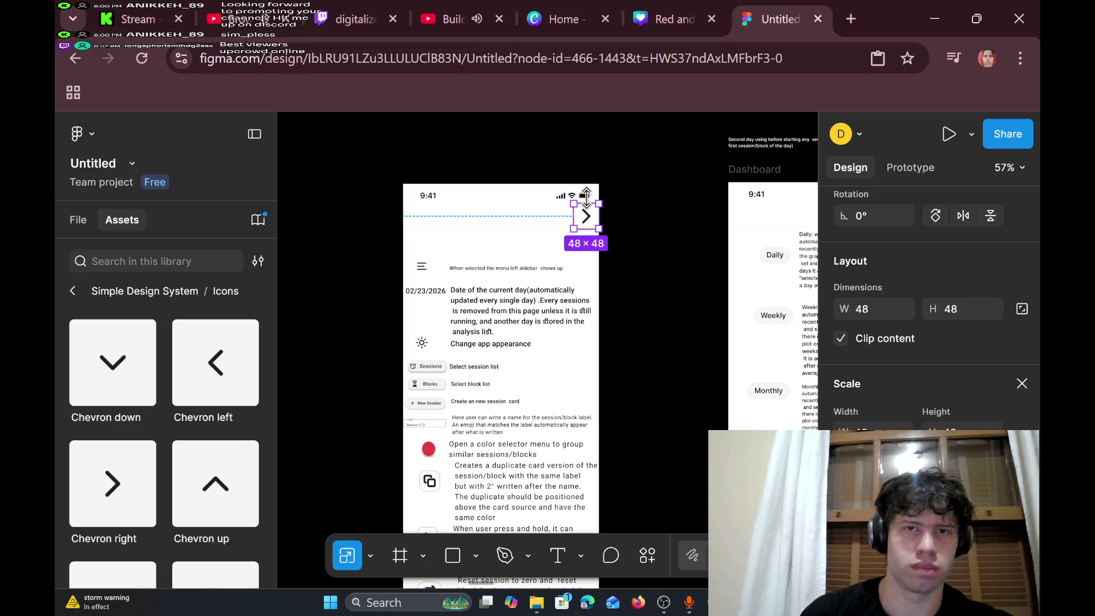
drag(580, 200, 590, 212)
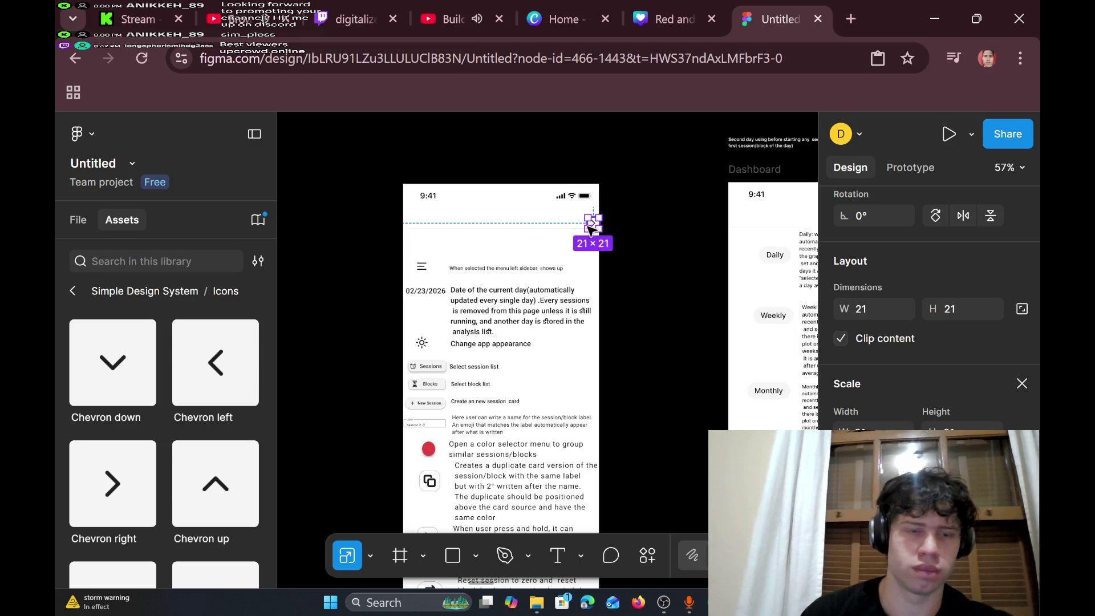
drag(570, 199, 589, 221)
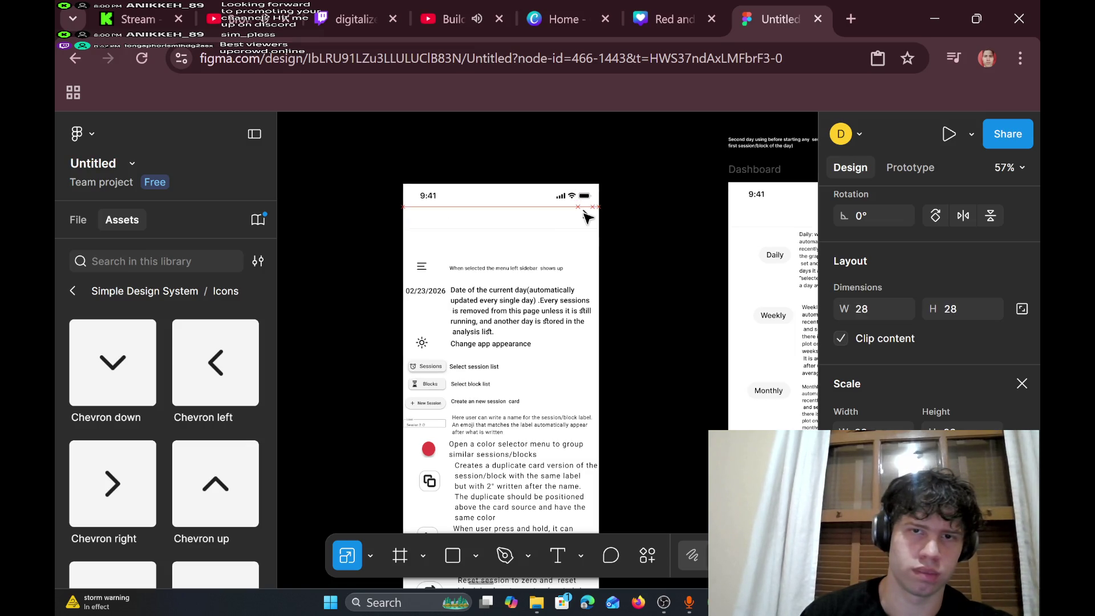
click(628, 260)
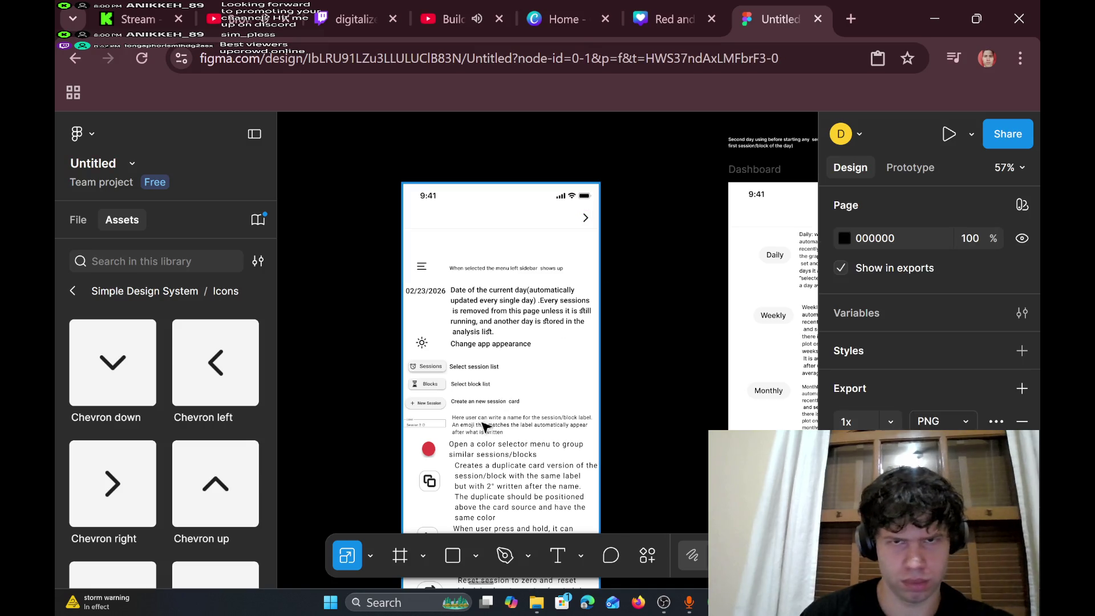
- Drop a Chevron left icon into the header and scale it from 48 to 25×25
mouse_move(208, 362)
mouse_down()
mouse_move(402, 248)
mouse_move(419, 222)
mouse_move(408, 223)
mouse_up()
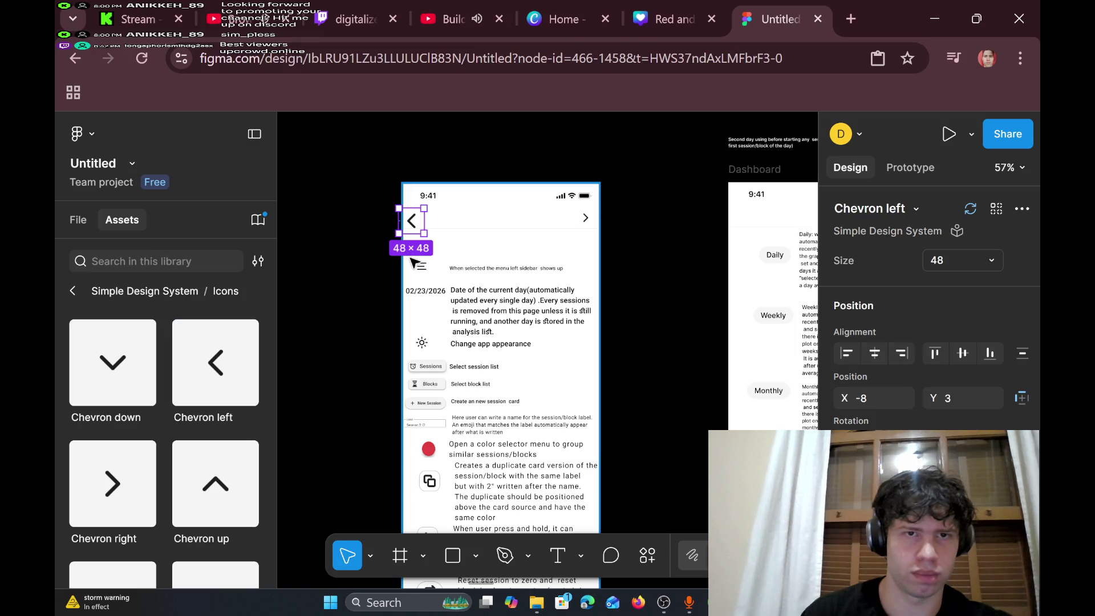
click(370, 555)
click(402, 517)
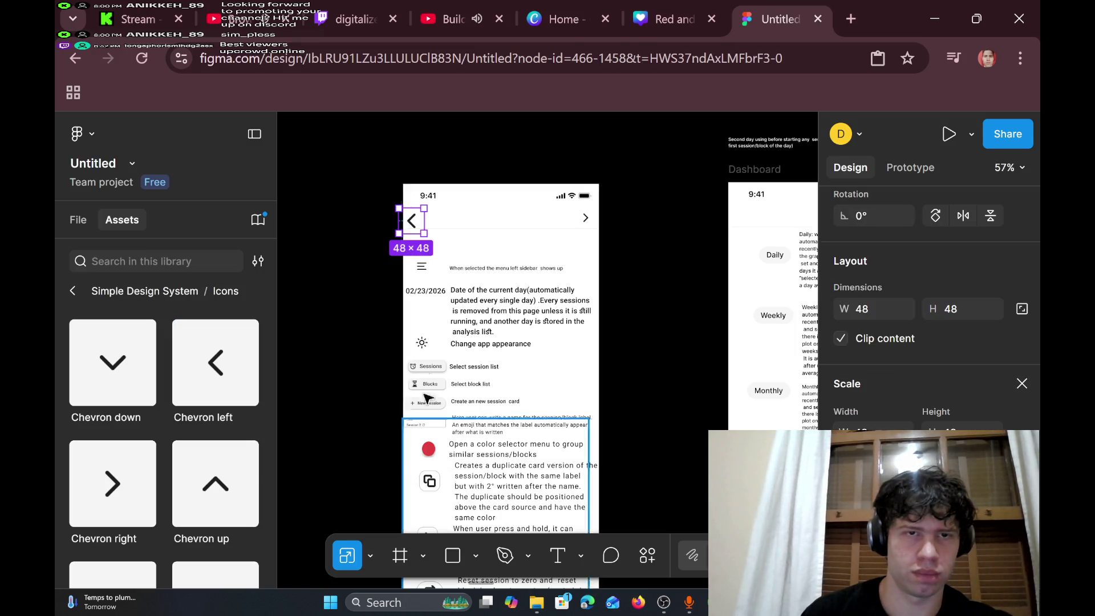
drag(421, 208, 406, 226)
- Position the left chevron at the header's top-left, level with the right chevron
click(423, 245)
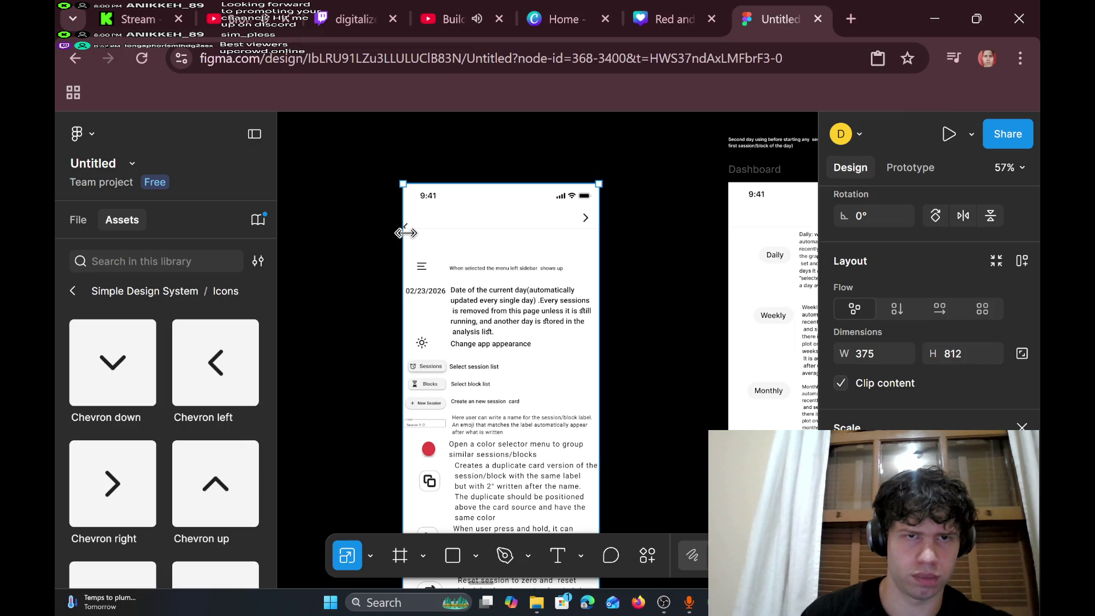
click(406, 227)
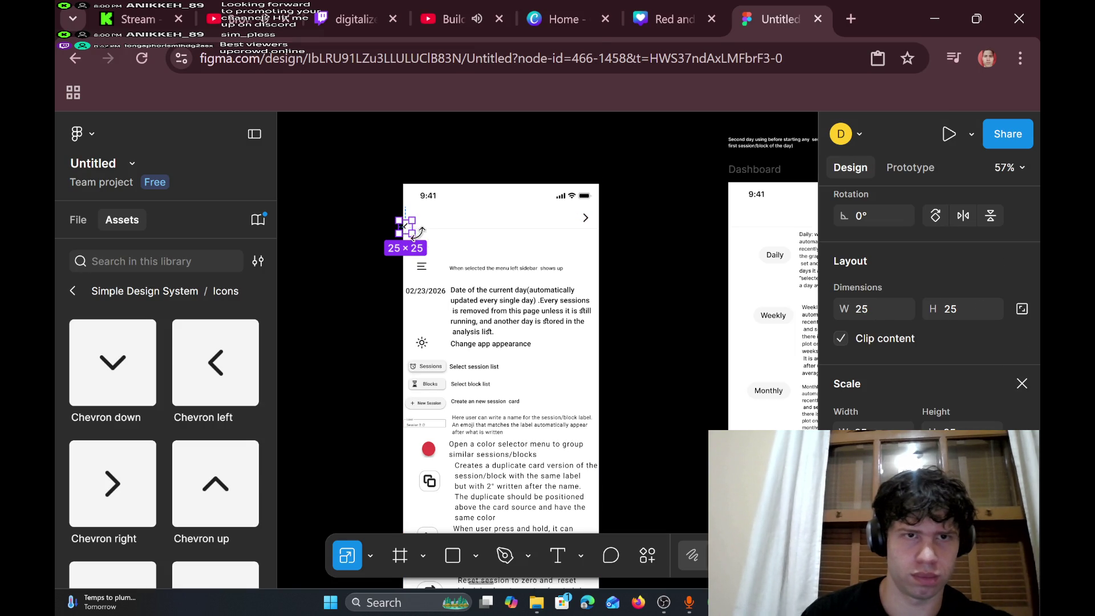
drag(406, 227, 421, 225)
drag(422, 226, 418, 219)
key(Escape)
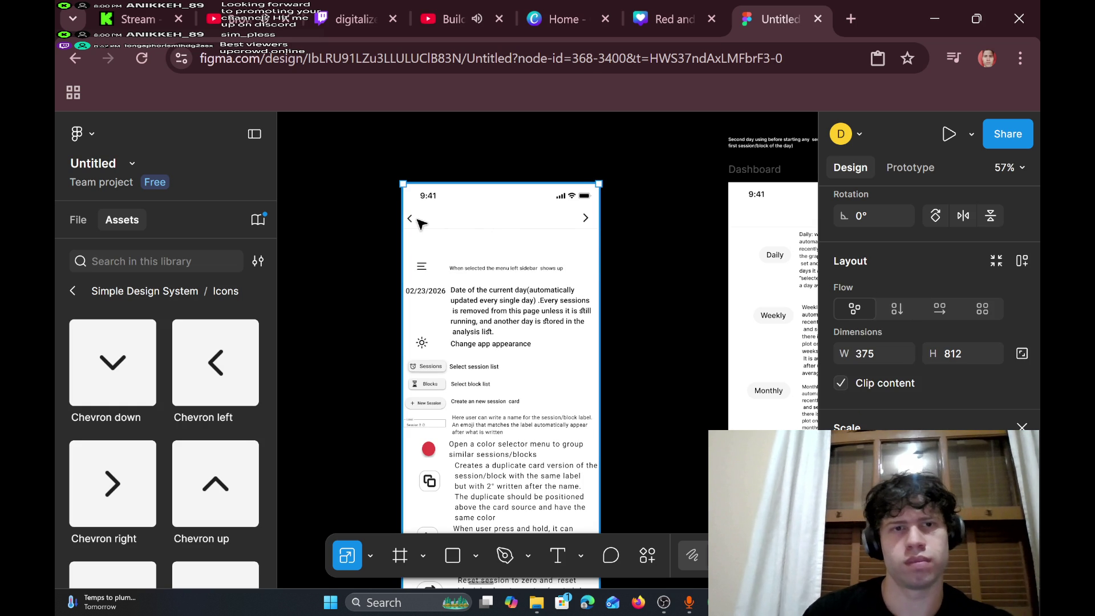
ctrl+scroll(463, 217, up, 5)
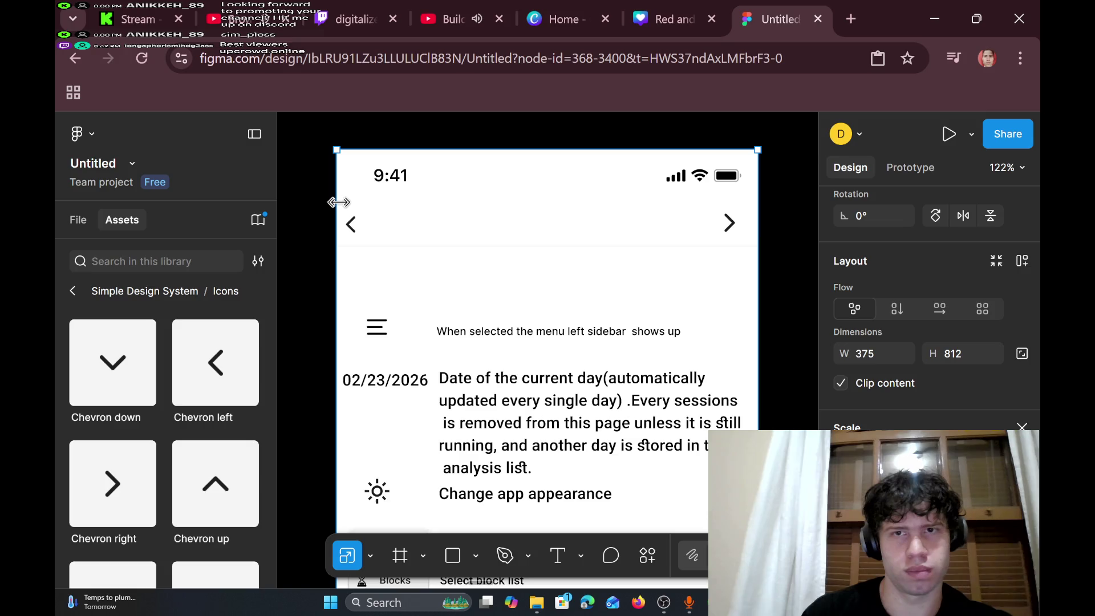
- Enlarge the left header chevron to 29×29
click(359, 226)
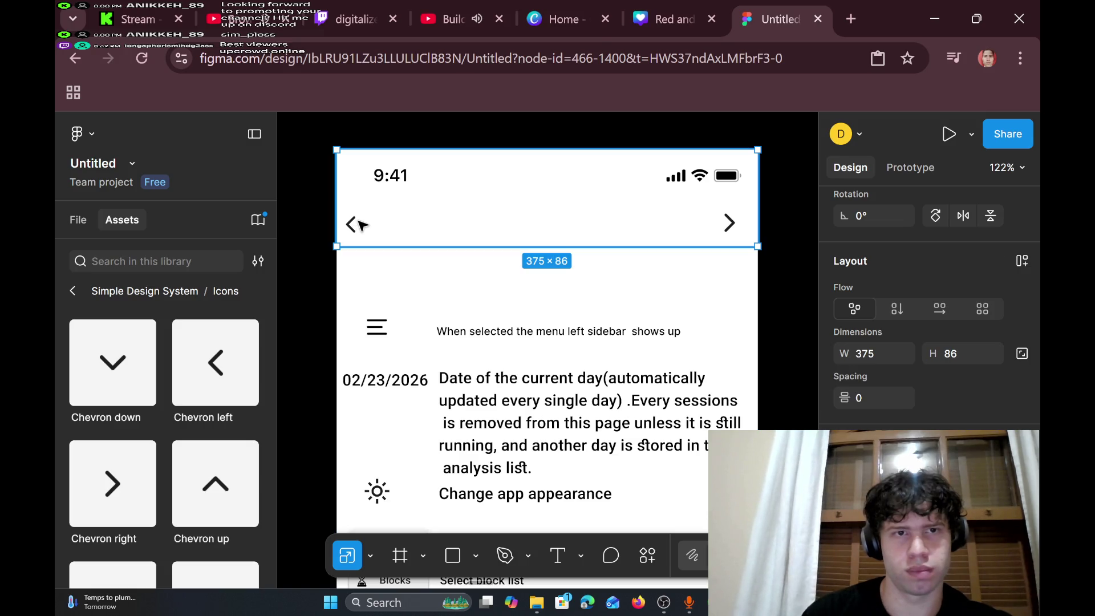
click(353, 224)
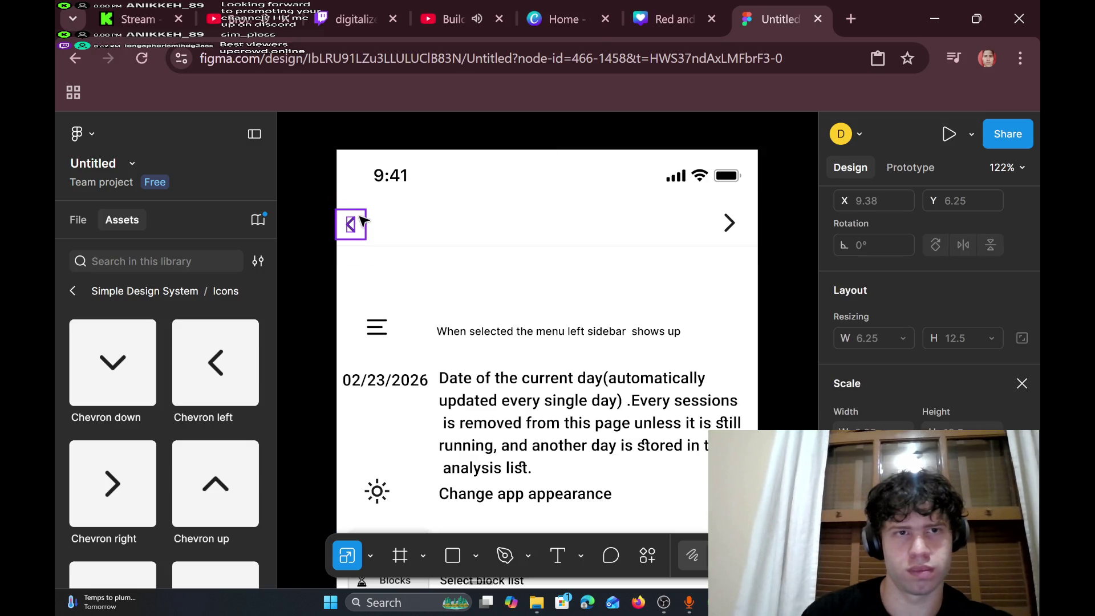
click(362, 220)
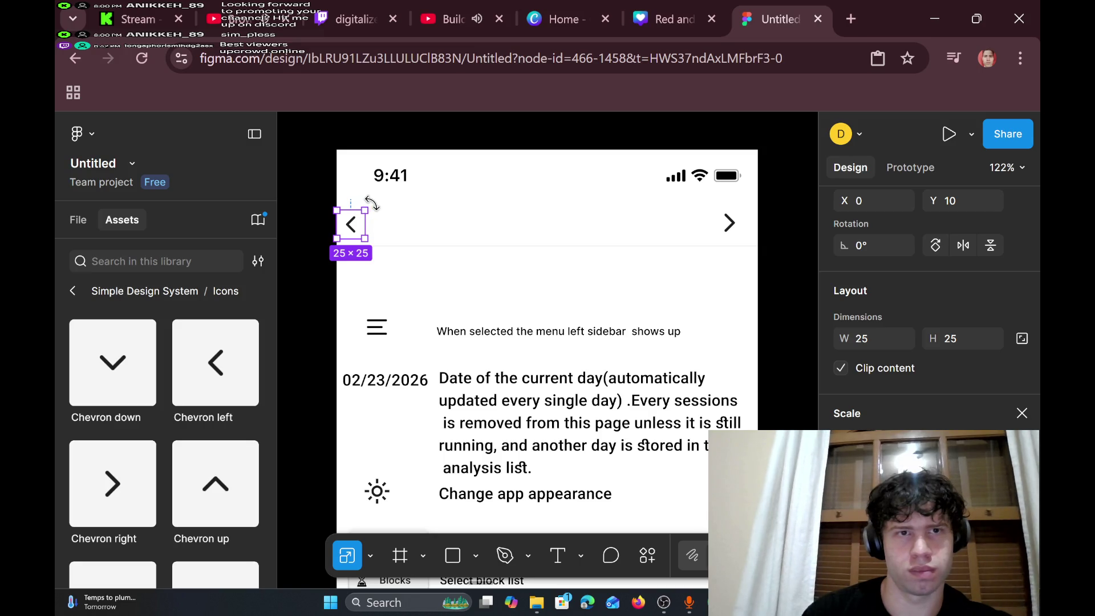
drag(366, 208, 373, 205)
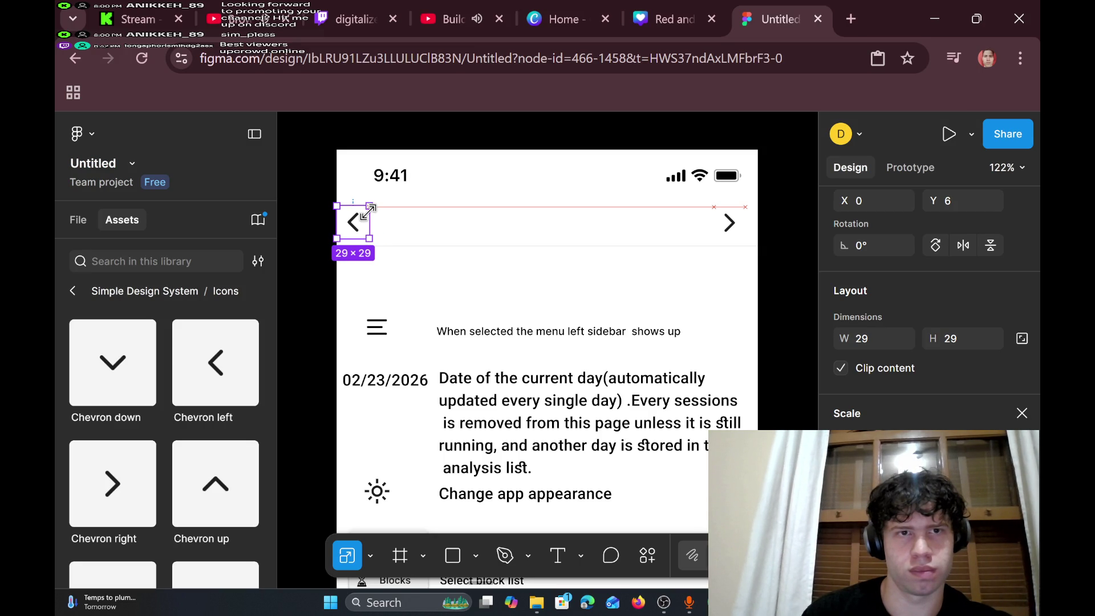
drag(368, 211, 368, 211)
- Copy the 375×42 chevron header row and select the Dashboard screen's top section
click(404, 226)
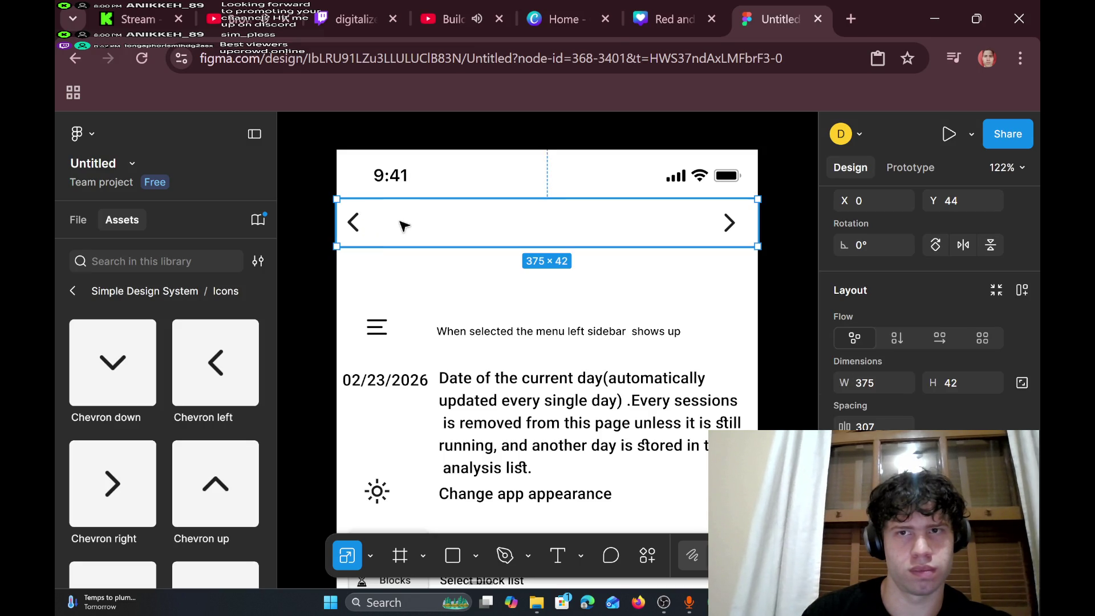
right_click(349, 210)
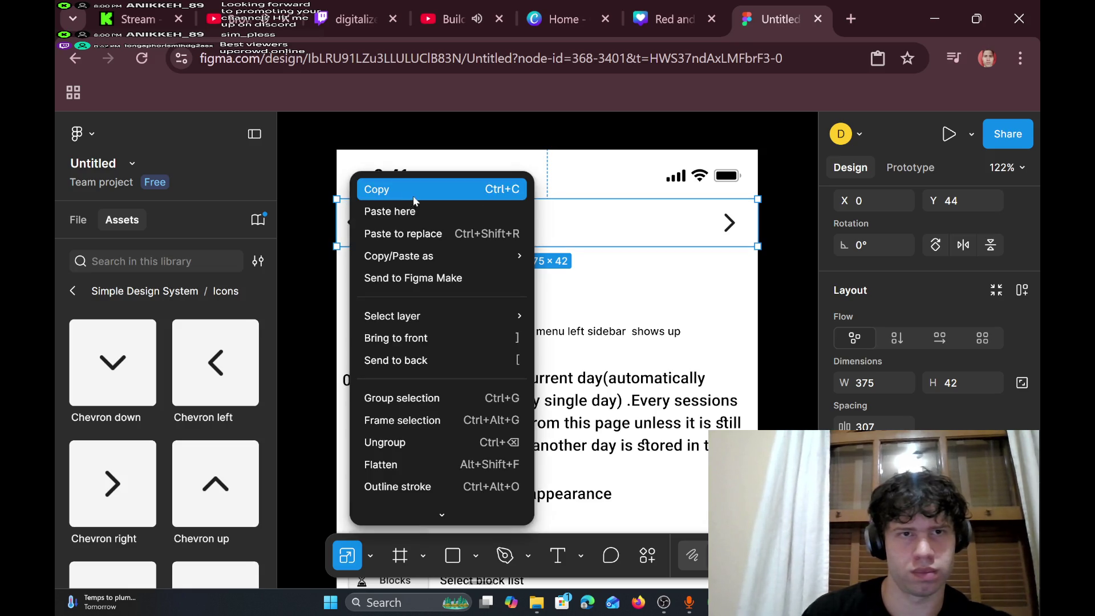
click(411, 187)
scroll(478, 198, down, 10)
click(374, 203)
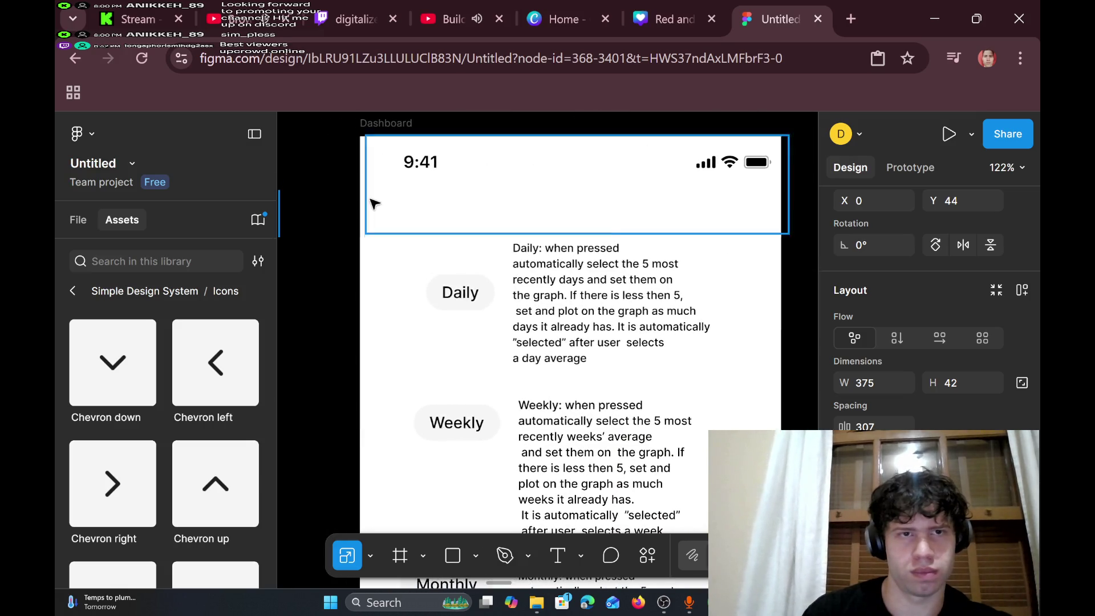
- Paste the chevron header row into the first Dashboard screen and move it to the top
right_click(373, 198)
click(416, 210)
drag(450, 225, 421, 194)
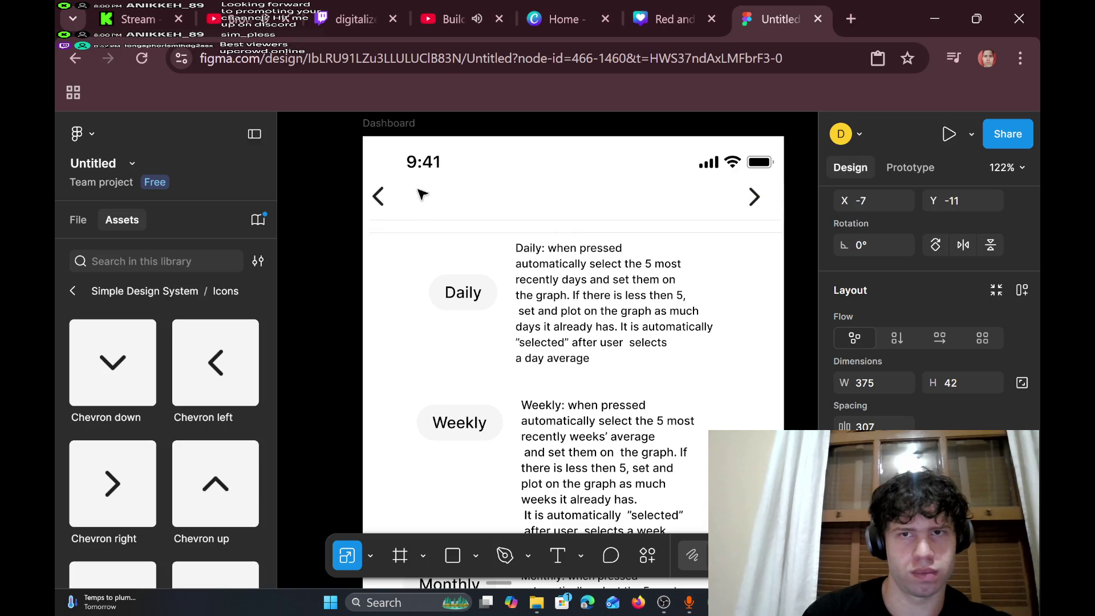
scroll(376, 234, left, 10)
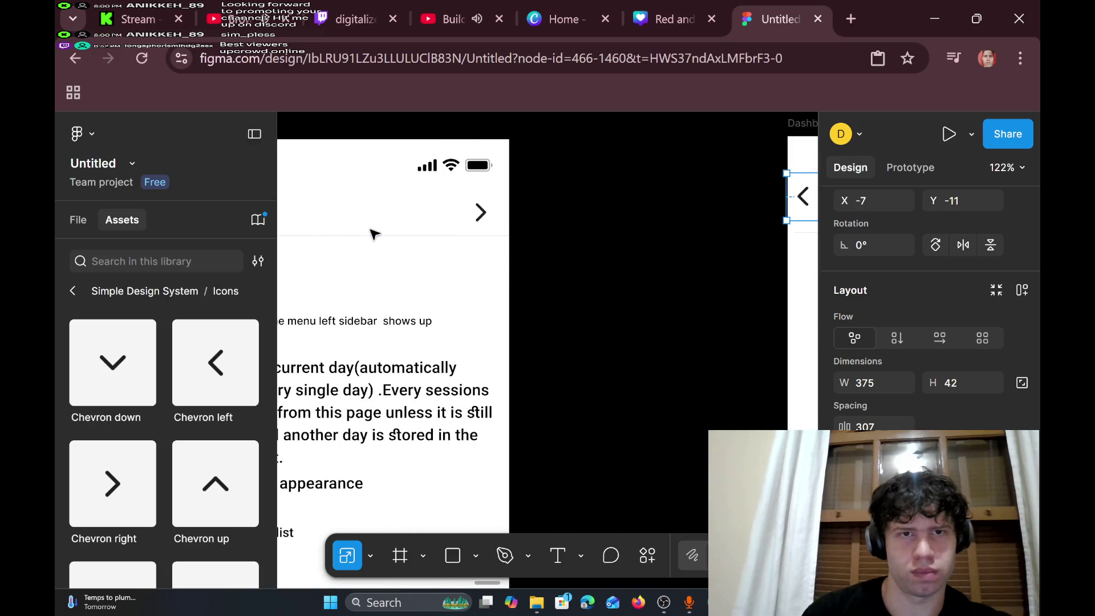
scroll(371, 231, left, 15)
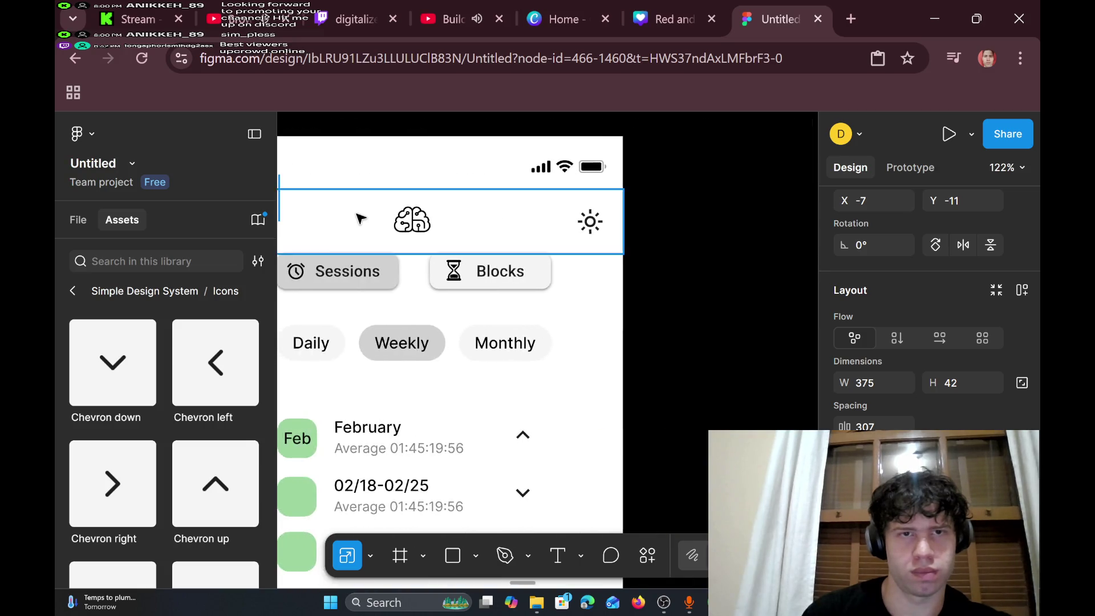
scroll(355, 223, right, 2)
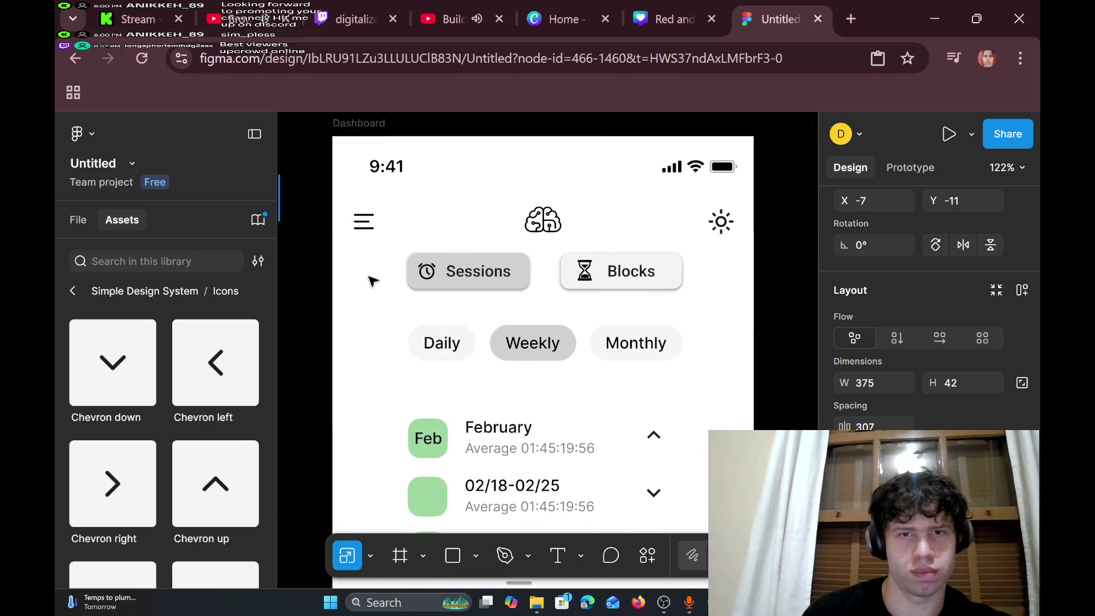
scroll(373, 268, down, 3)
- Delete the old menu, brain and sun header and place the chevron row under the status bar
right_click(365, 233)
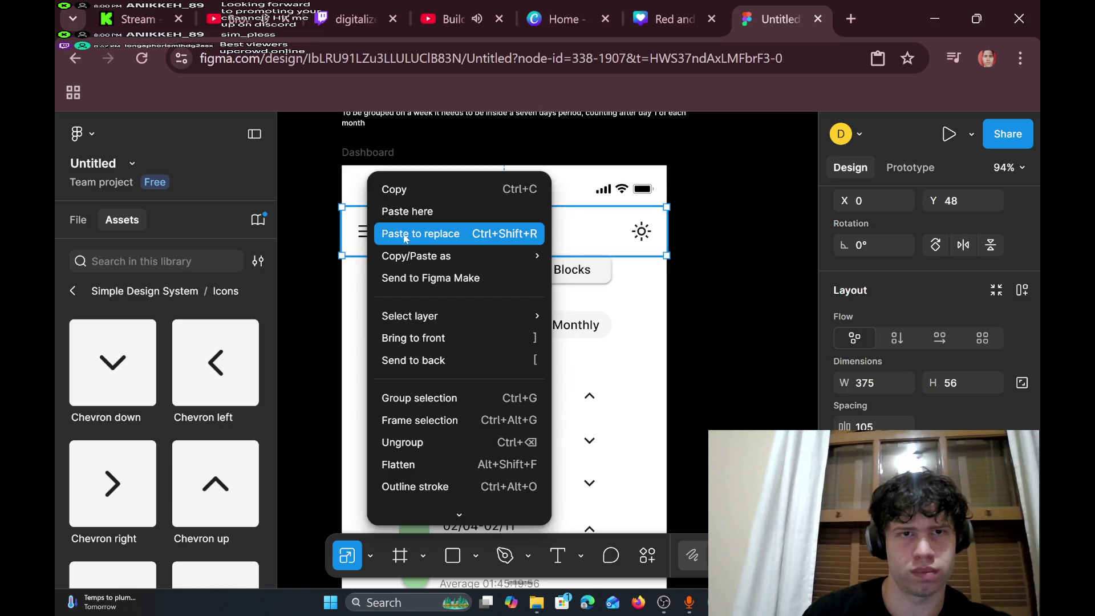
click(402, 210)
mouse_move(464, 247)
mouse_down()
mouse_move(442, 234)
mouse_move(442, 246)
mouse_up()
key(ctrl+z)
key(ctrl+z)
key(ctrl+z)
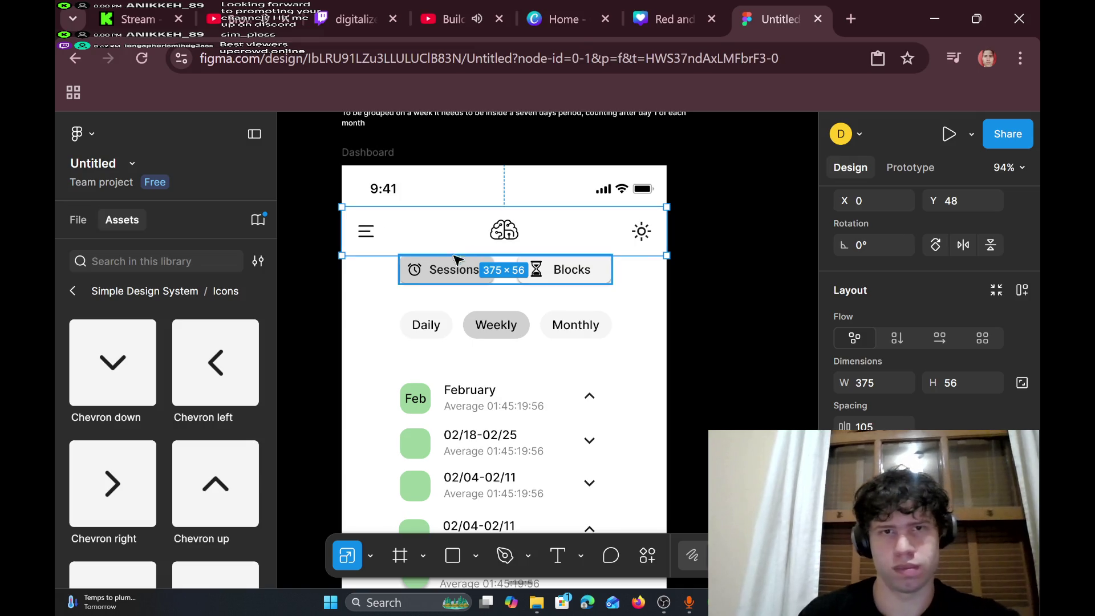
key(Delete)
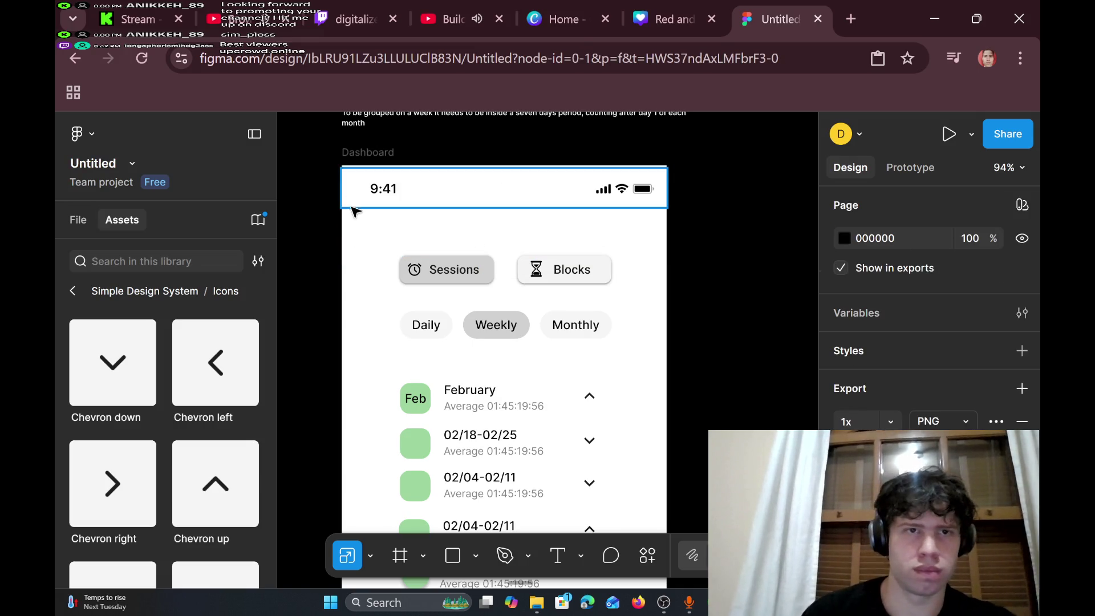
right_click(354, 219)
click(388, 211)
drag(420, 238, 413, 220)
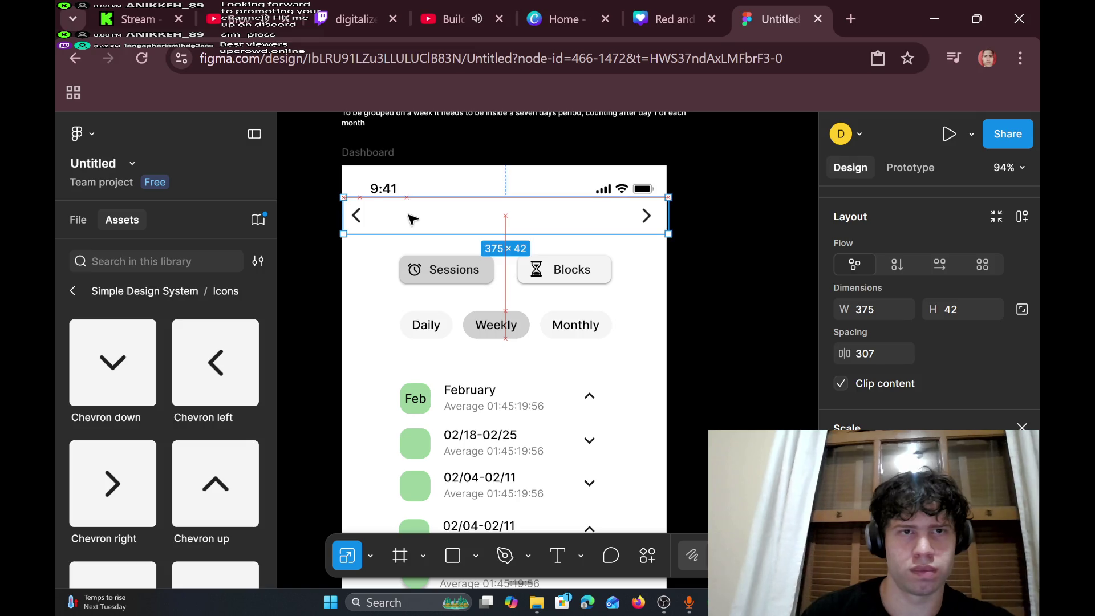
- Select all content of the chart Dashboard screen and shift it down
scroll(527, 235, right, 5)
scroll(527, 235, right, 5)
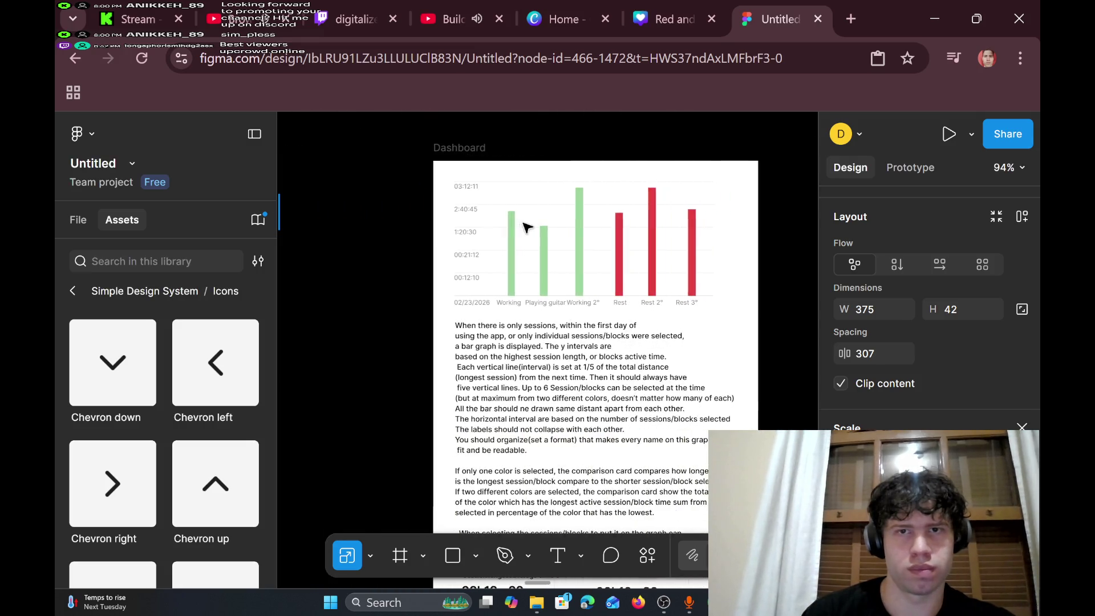
scroll(513, 240, down, 10)
scroll(508, 243, up, 3)
scroll(507, 242, up, 5)
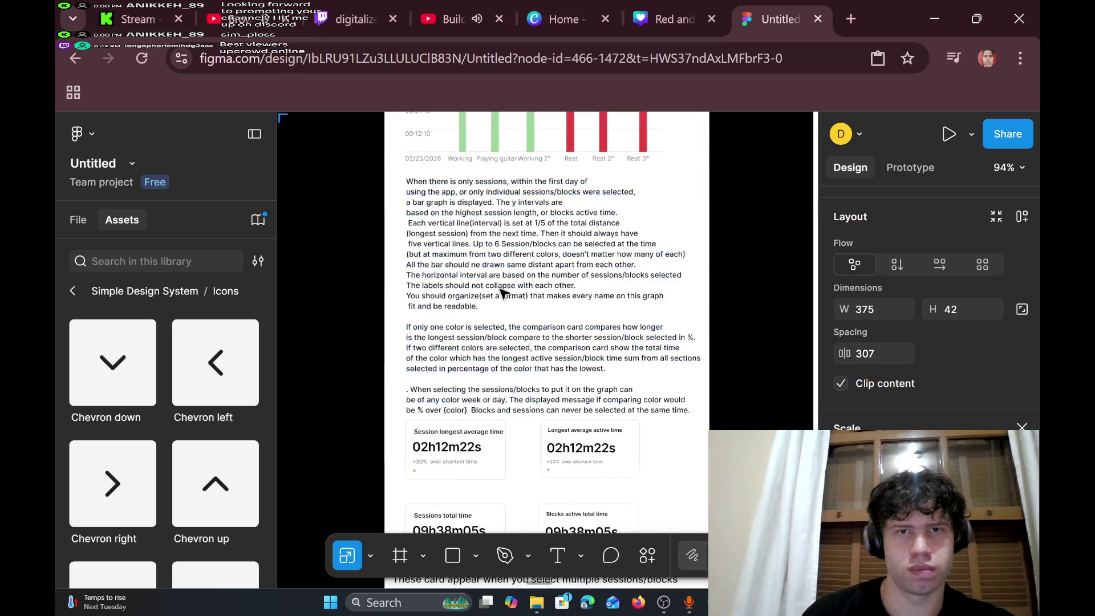
scroll(510, 273, down, 3)
scroll(513, 297, up, 2)
scroll(515, 308, down, 5)
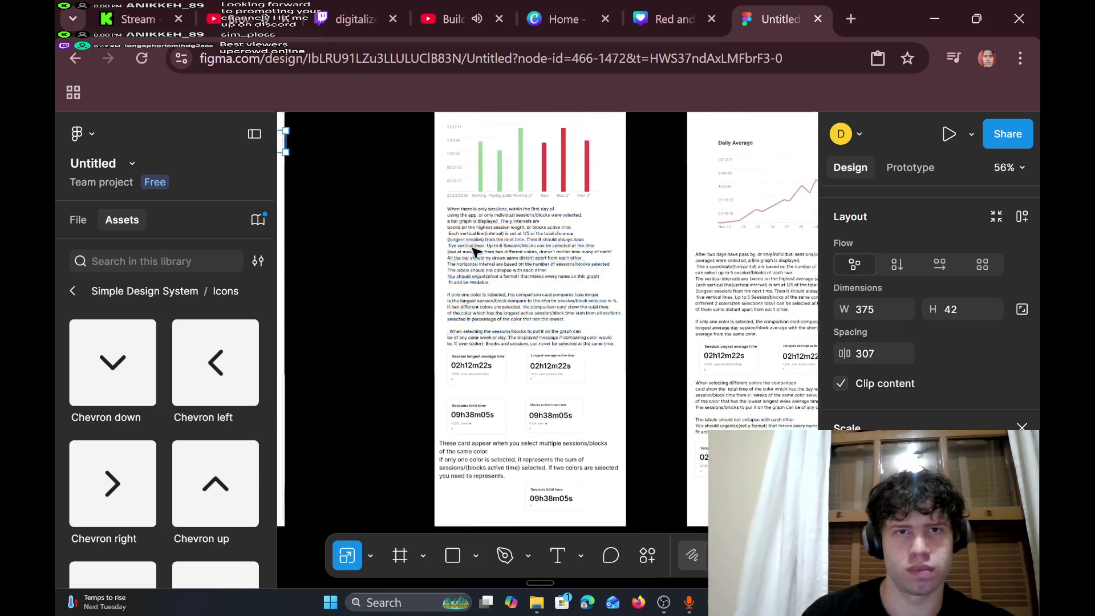
mouse_move(443, 124)
mouse_down()
mouse_move(603, 206)
mouse_move(627, 506)
mouse_up()
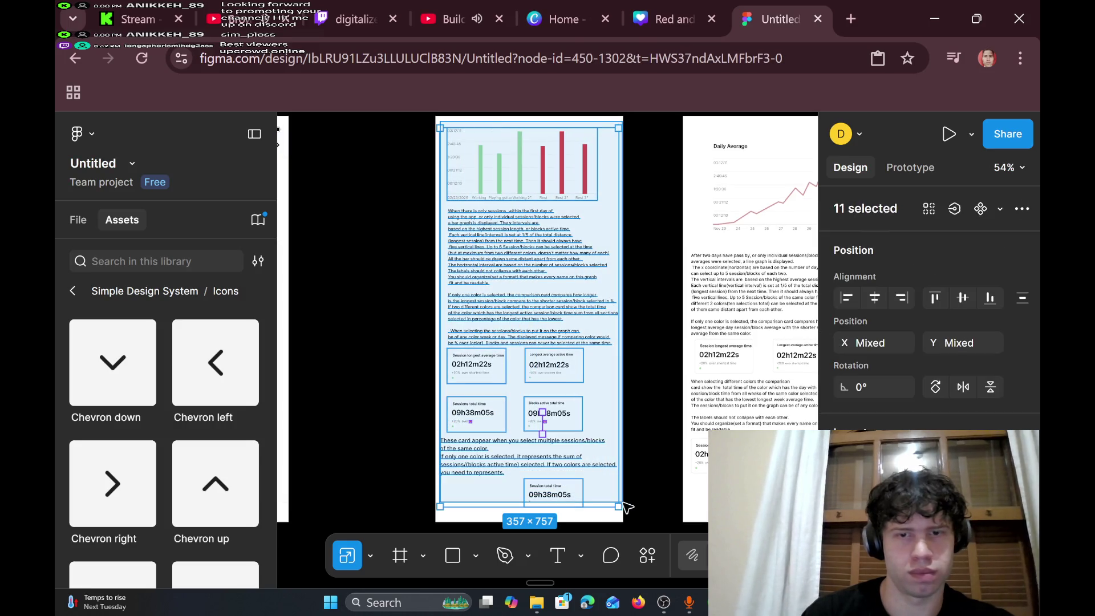
mouse_move(581, 233)
mouse_down()
mouse_move(577, 249)
mouse_move(567, 235)
mouse_up()
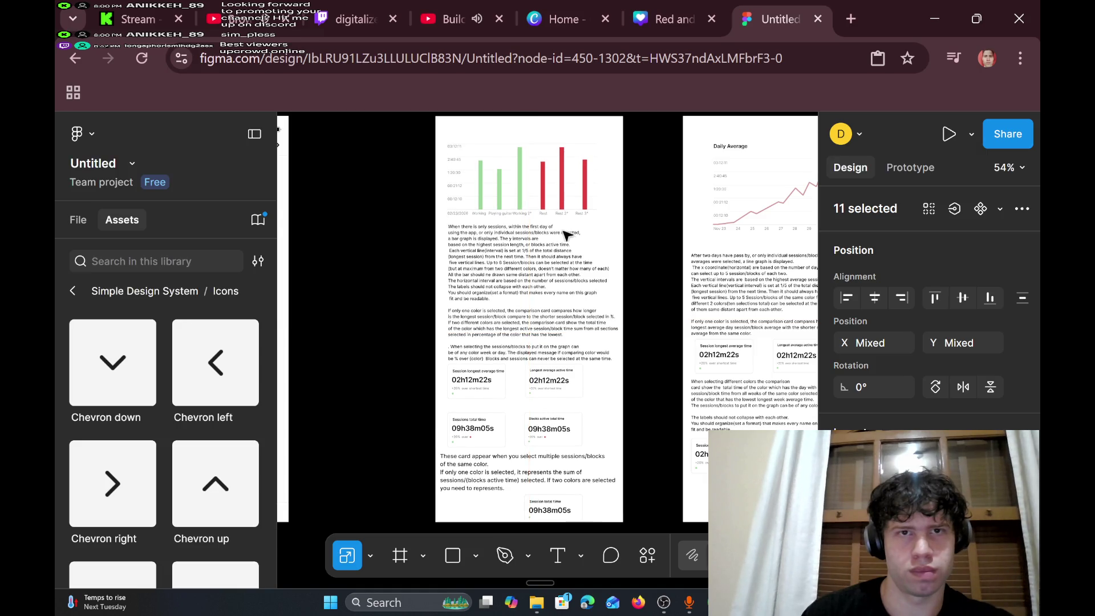
- Paste the chevron row into the chart screen and align it at the top-left edge
scroll(567, 235, up, 3)
right_click(478, 224)
click(507, 235)
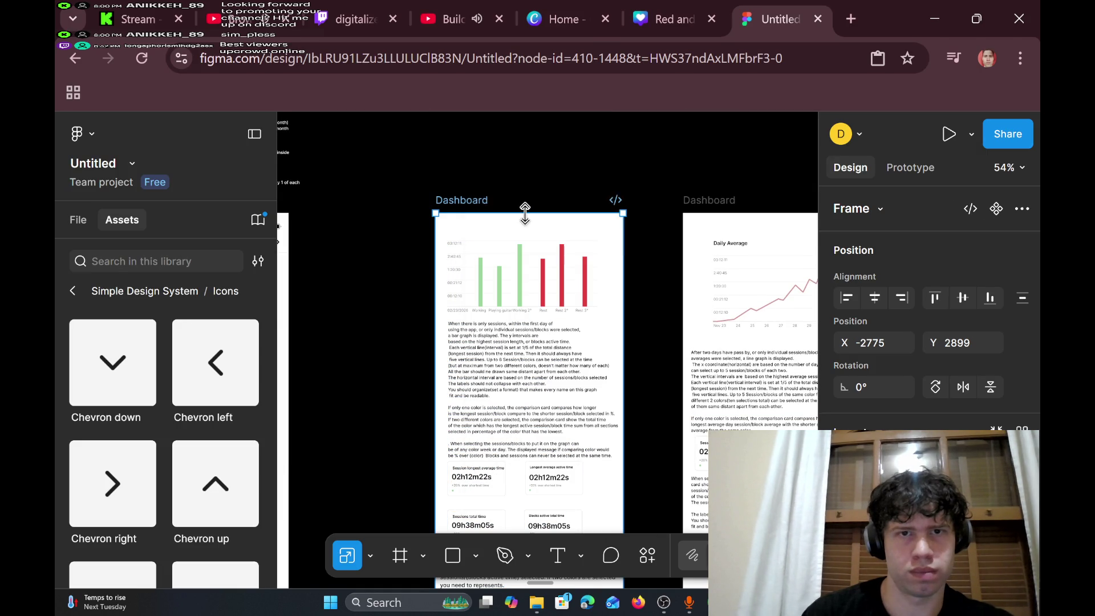
drag(556, 227, 469, 233)
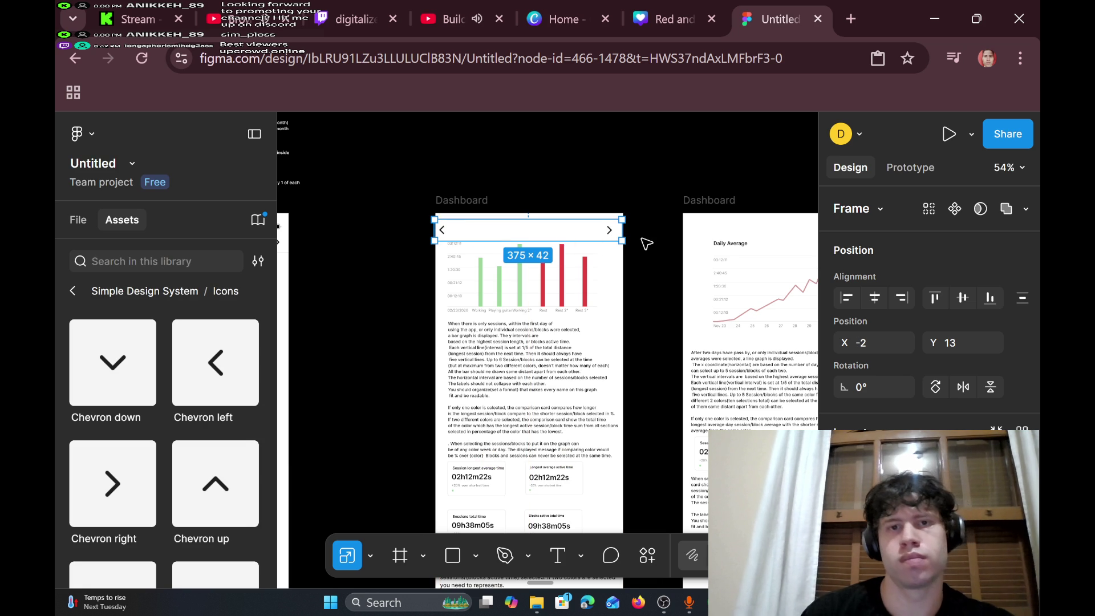
drag(553, 232, 547, 228)
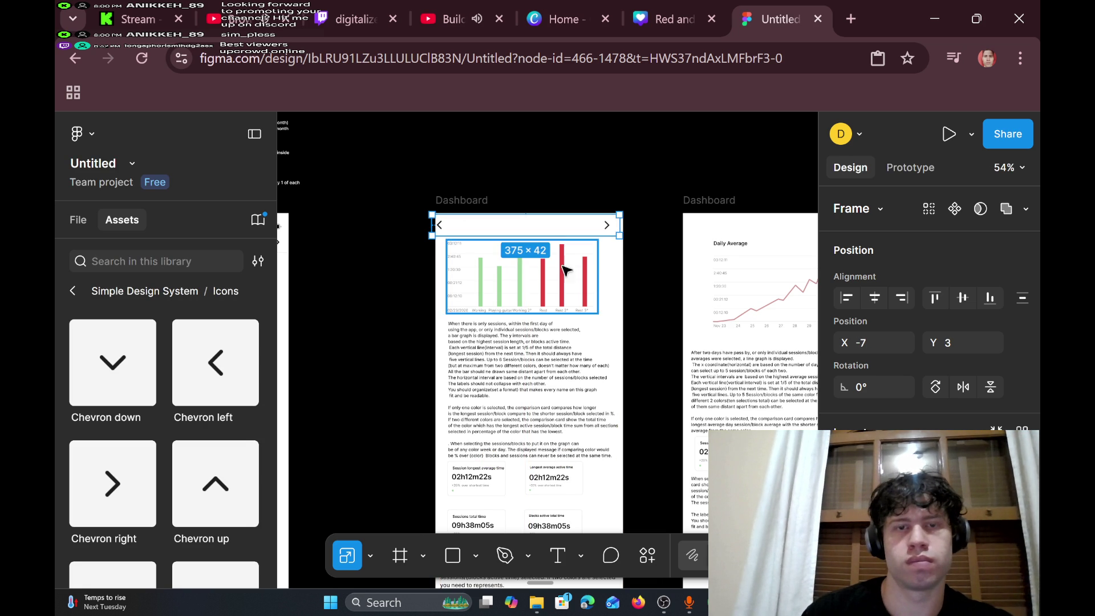
scroll(639, 281, right, 5)
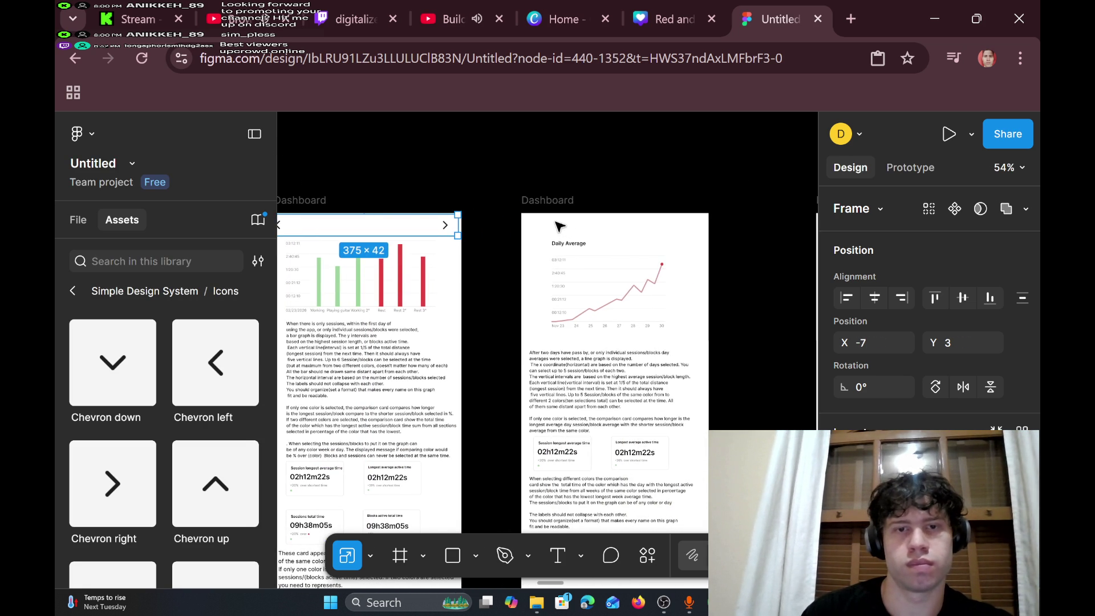
right_click(559, 226)
key(Escape)
scroll(541, 294, down, 5)
scroll(540, 293, up, 4)
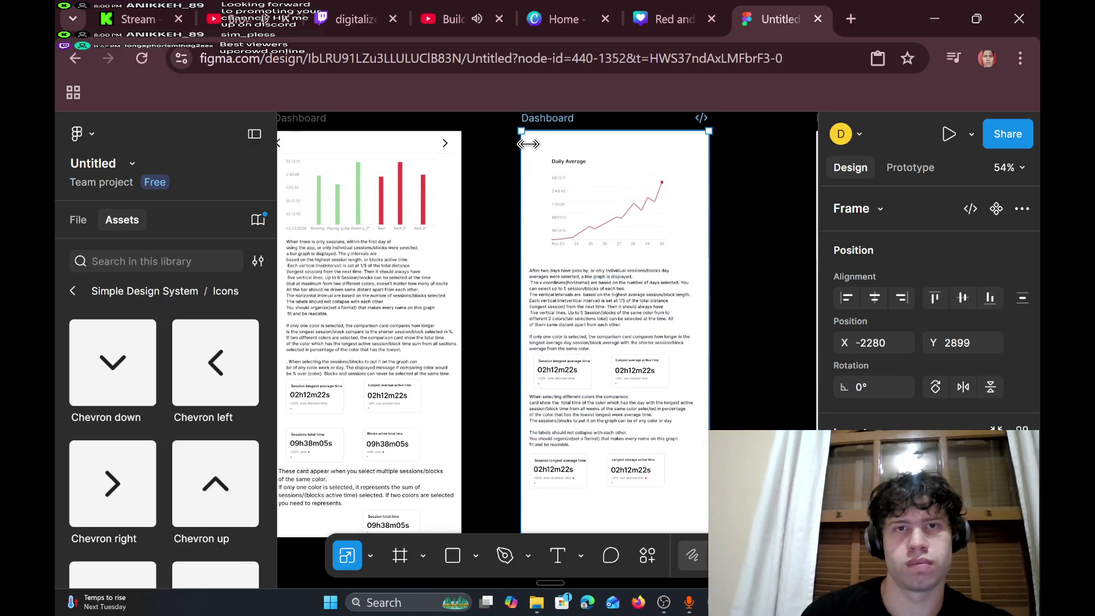
- Paste the chevron header into the Daily Average Dashboard and snap it to the frame's top edge
scroll(574, 148, right, 2)
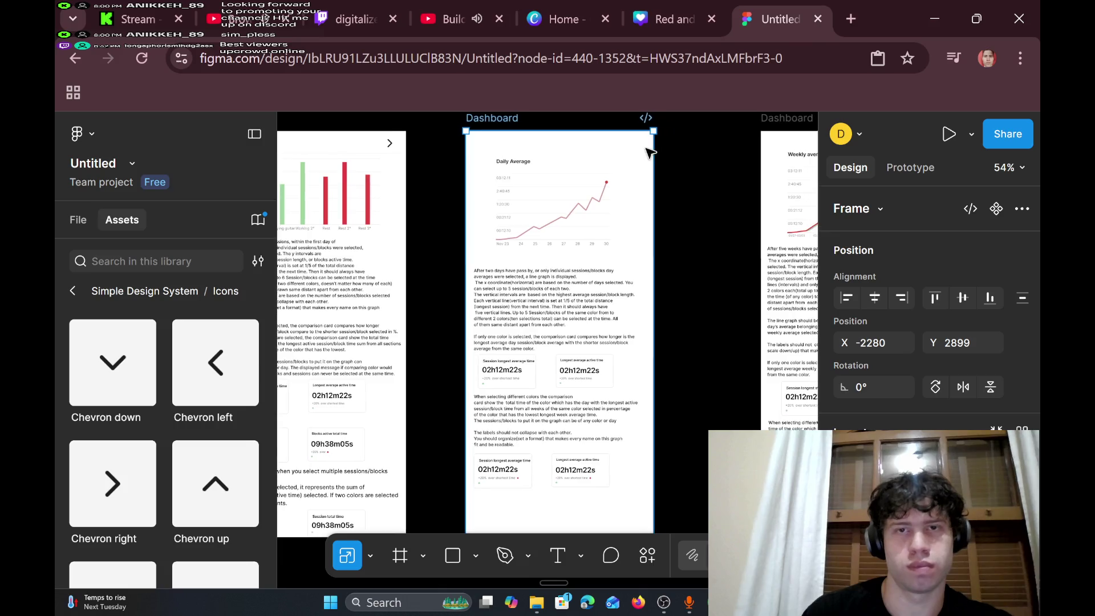
drag(643, 143, 647, 208)
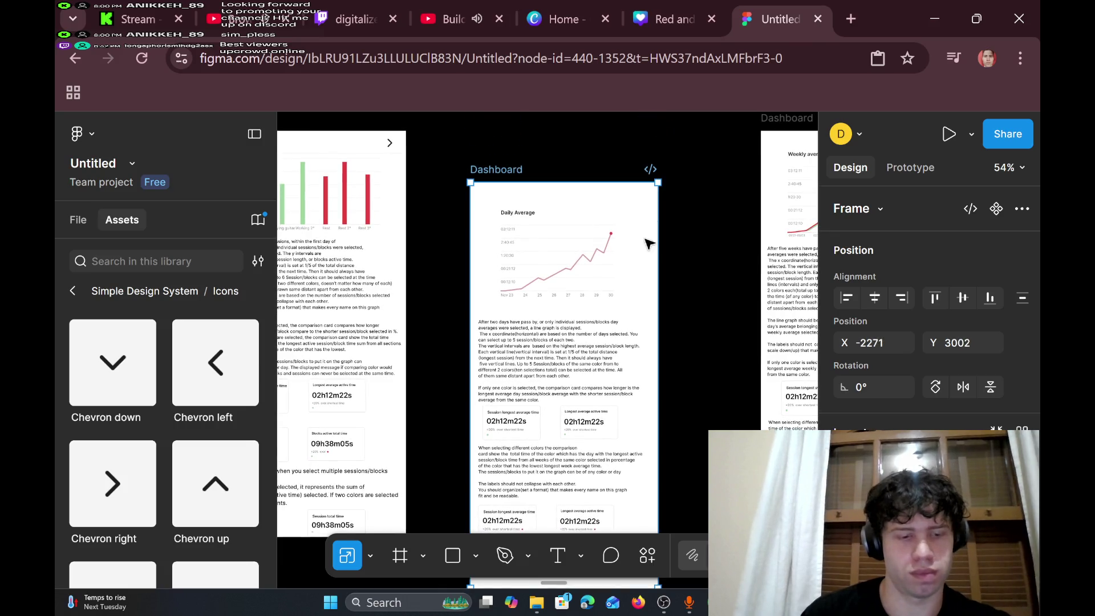
key(ctrl+z)
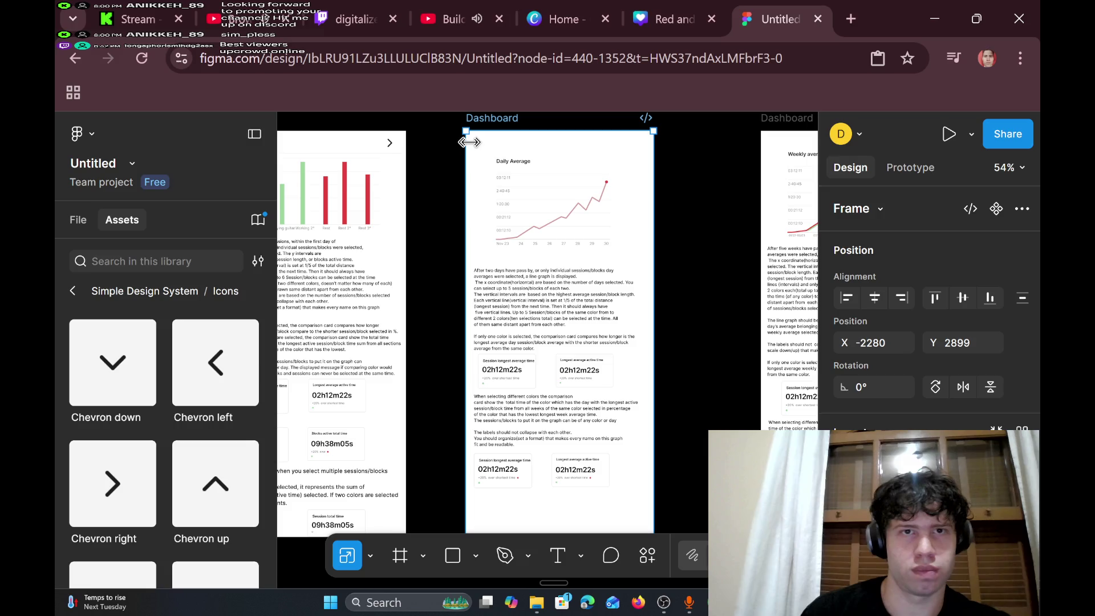
mouse_move(649, 145)
mouse_down()
mouse_move(633, 405)
mouse_move(479, 465)
mouse_move(456, 440)
mouse_move(460, 496)
mouse_up()
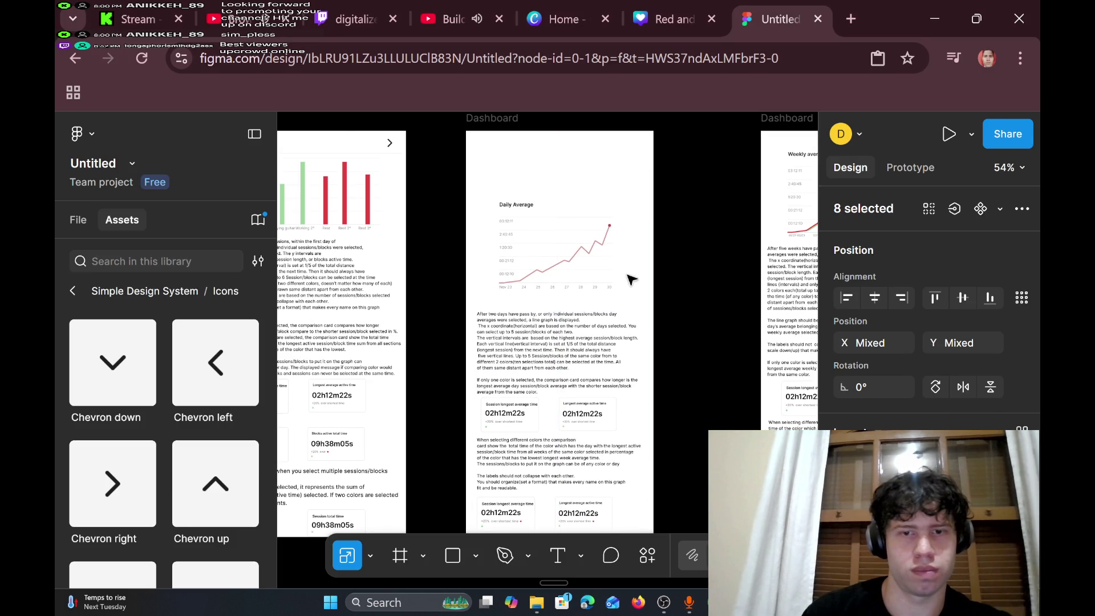
scroll(608, 319, down, 3)
scroll(570, 285, up, 5)
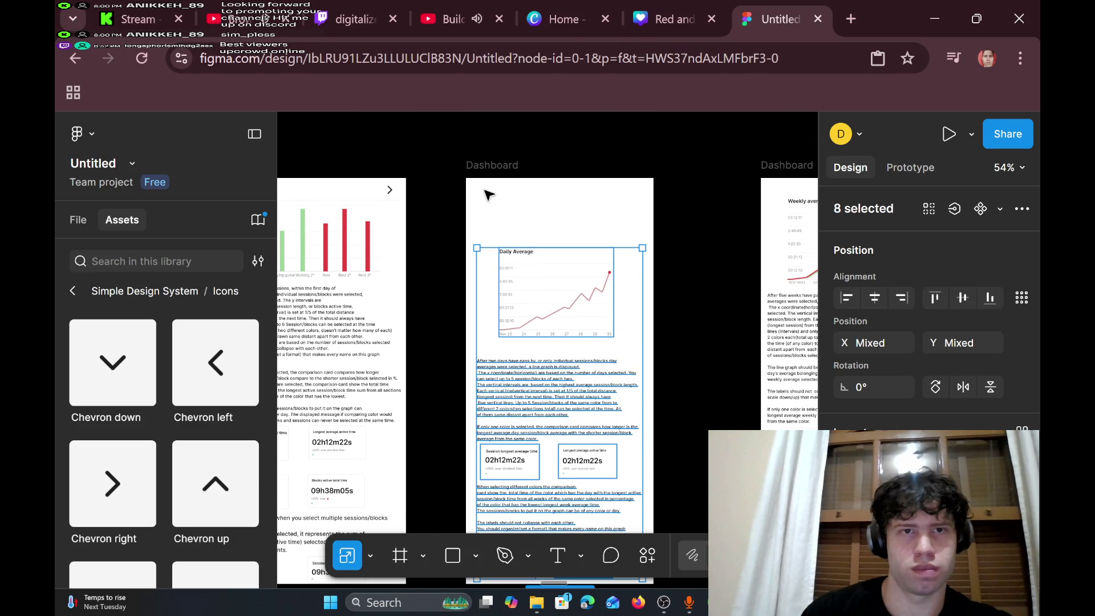
right_click(489, 181)
click(537, 218)
mouse_move(564, 216)
mouse_down()
mouse_move(587, 225)
mouse_move(524, 201)
mouse_up()
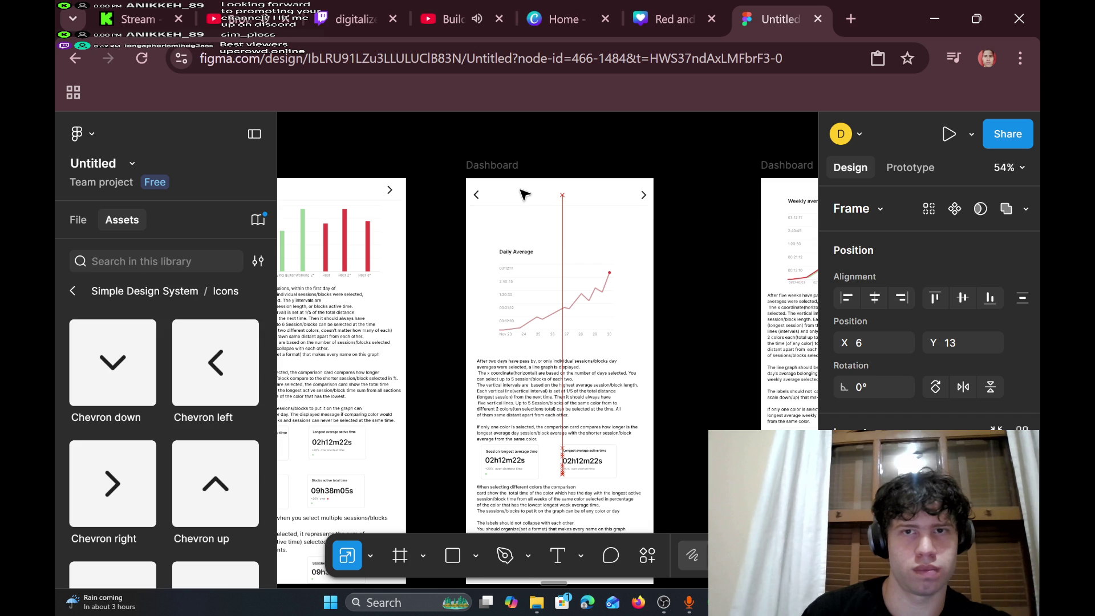
drag(525, 194, 525, 199)
- Nudge the Session longest average time card slightly down in the bar-chart dashboard
scroll(425, 242, down, 3)
scroll(386, 242, left, 5)
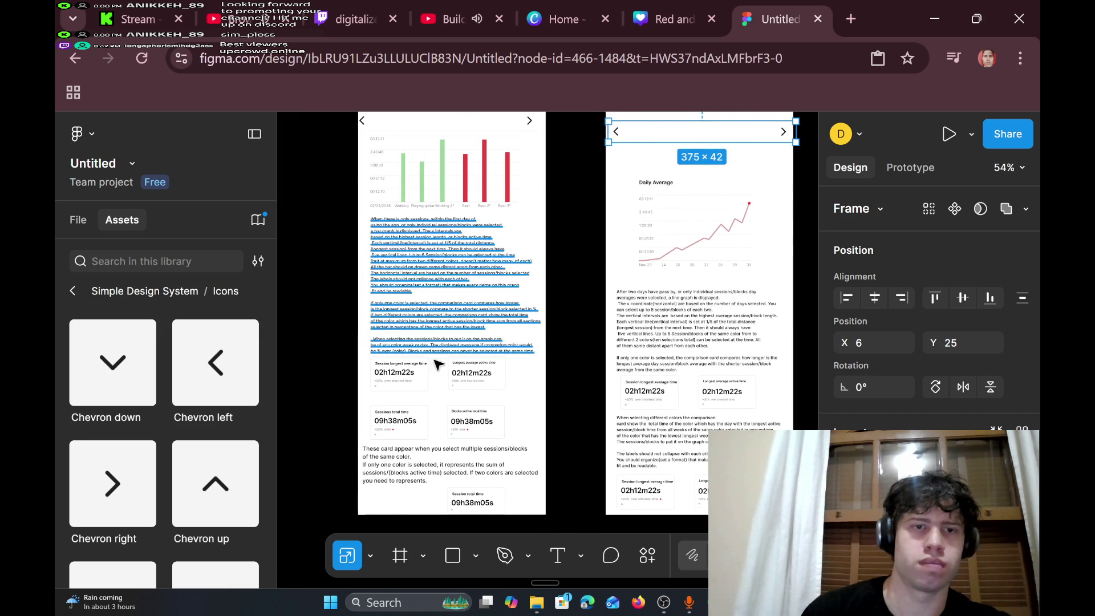
drag(425, 375, 428, 383)
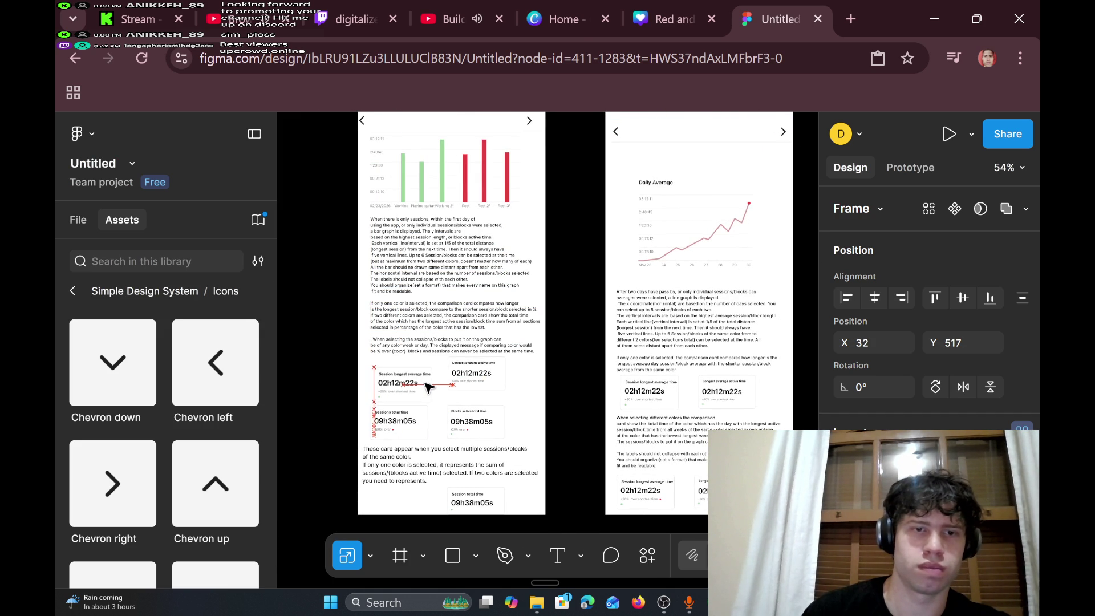
- Realign the Session longest average time and Longest average active time stat cards
scroll(427, 383, up, 5)
scroll(422, 389, down, 3)
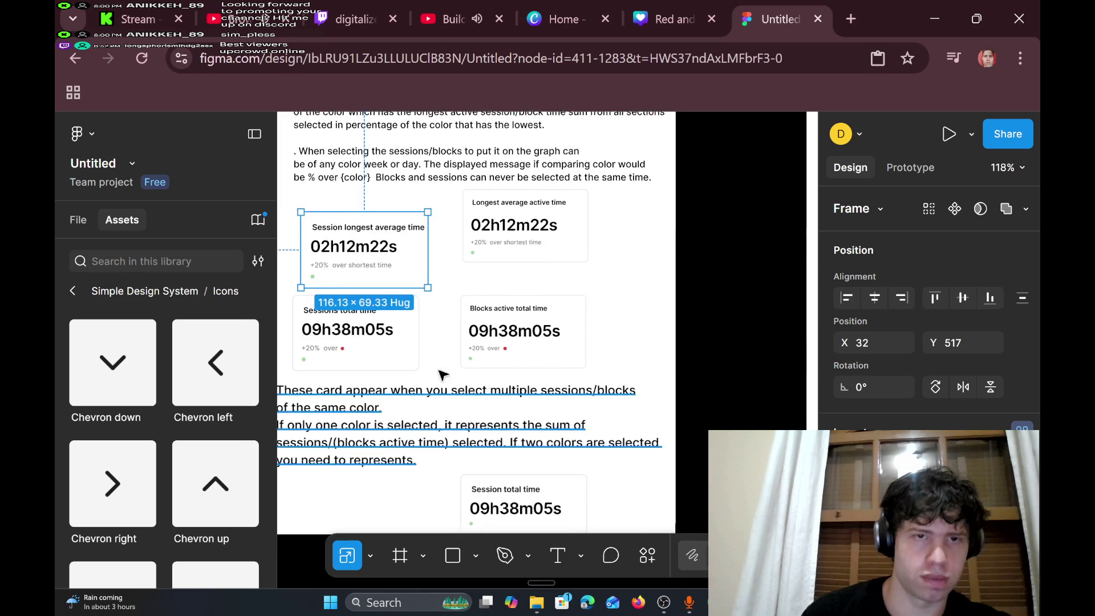
scroll(430, 249, down, 1)
mouse_move(416, 249)
mouse_down()
mouse_move(417, 262)
mouse_move(411, 245)
mouse_up()
click(536, 220)
drag(552, 220, 550, 243)
click(587, 258)
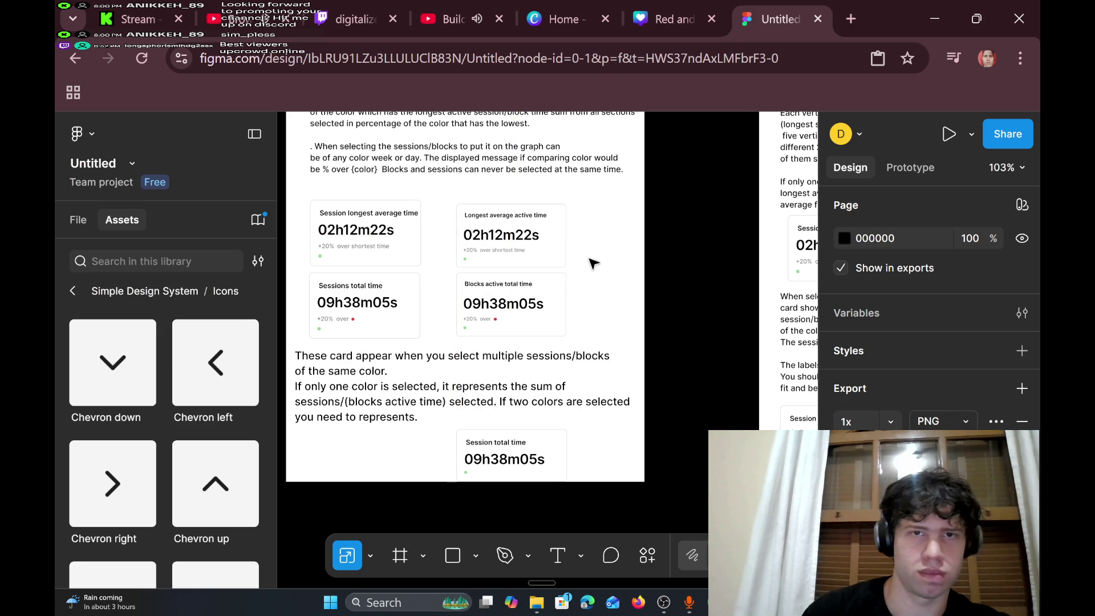
- Shift the bar chart with its description, and the explanation text below the cards, slightly down
scroll(586, 261, down, 5)
scroll(472, 251, up, 5)
scroll(399, 188, down, 2)
mouse_move(357, 145)
mouse_down()
mouse_move(490, 381)
mouse_move(561, 414)
mouse_up()
drag(547, 264, 540, 277)
scroll(548, 318, down, 5)
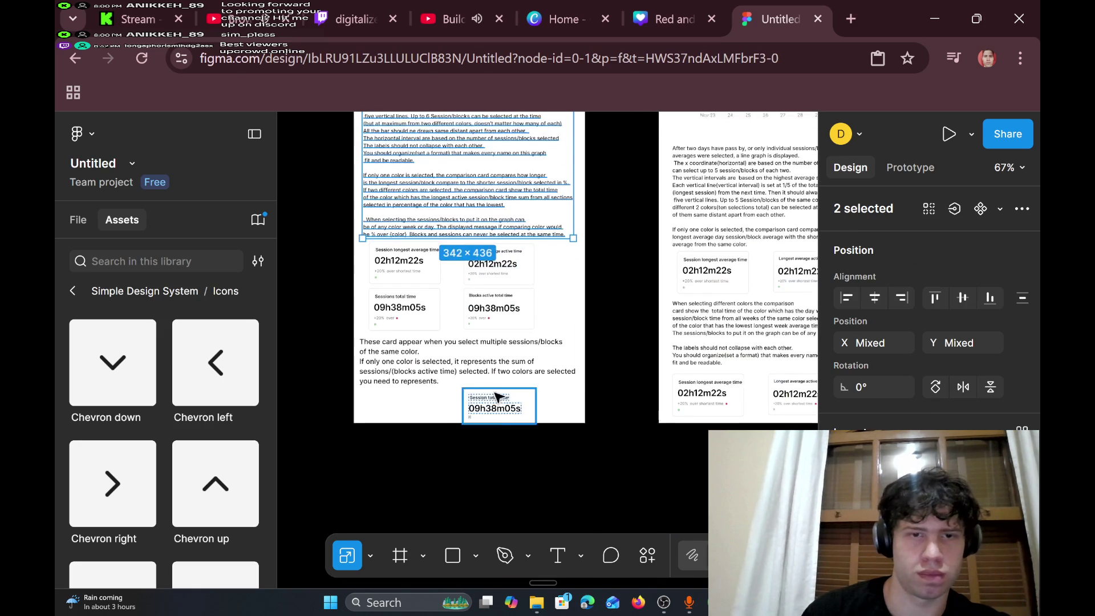
click(425, 351)
drag(419, 352, 419, 361)
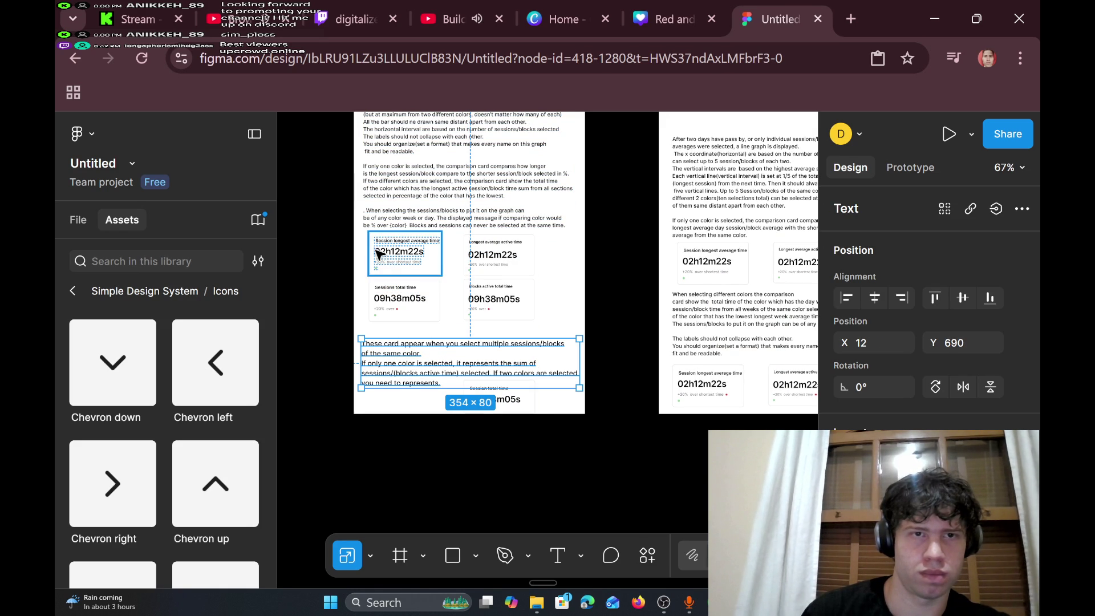
- Space the four stat cards evenly, move the paragraph and bar chart down, and reposition the chevron header
mouse_move(356, 230)
mouse_down()
mouse_move(439, 335)
mouse_move(564, 329)
mouse_up()
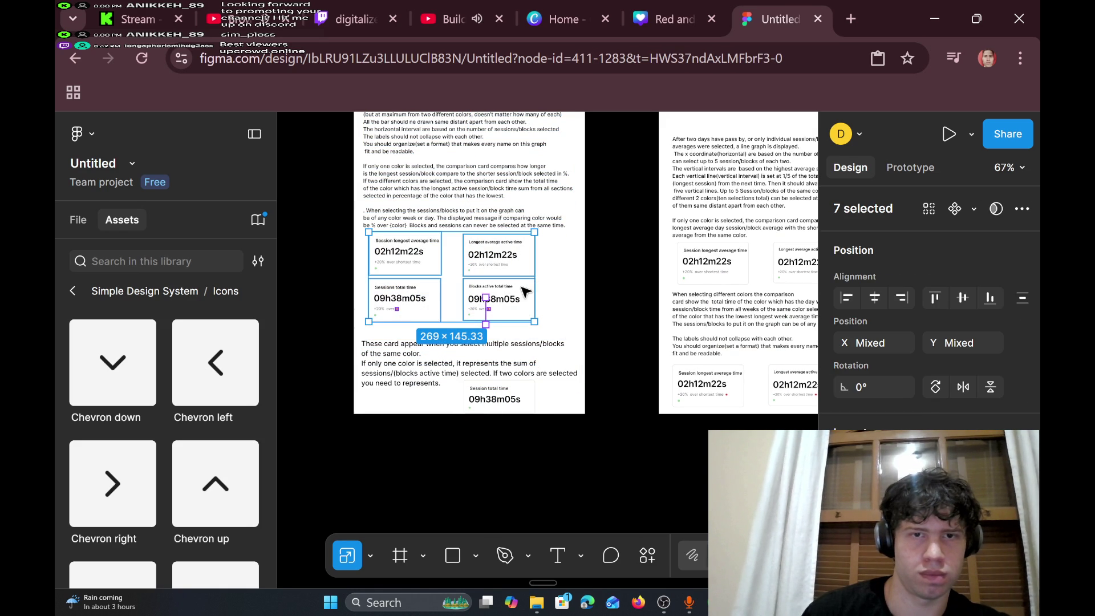
drag(522, 292, 524, 294)
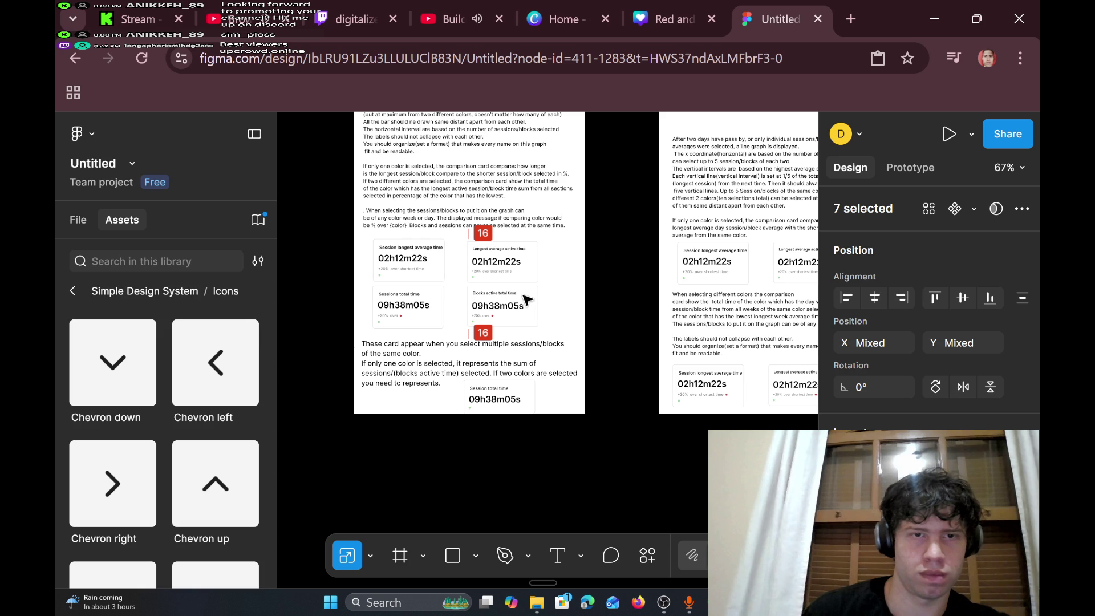
scroll(513, 296, up, 5)
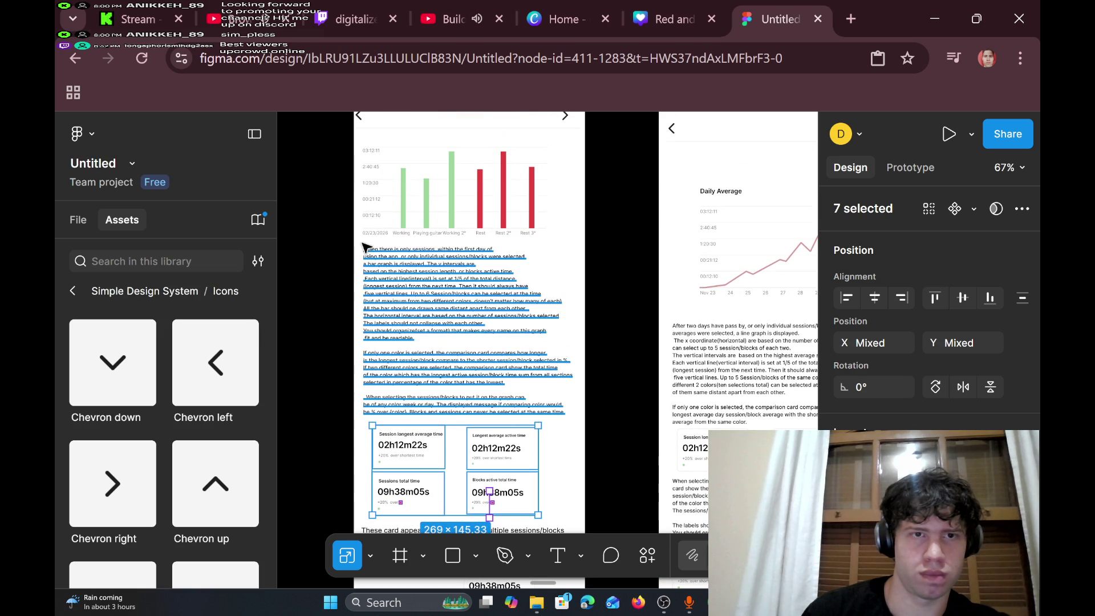
click(360, 248)
drag(530, 354, 528, 362)
scroll(473, 279, up, 3)
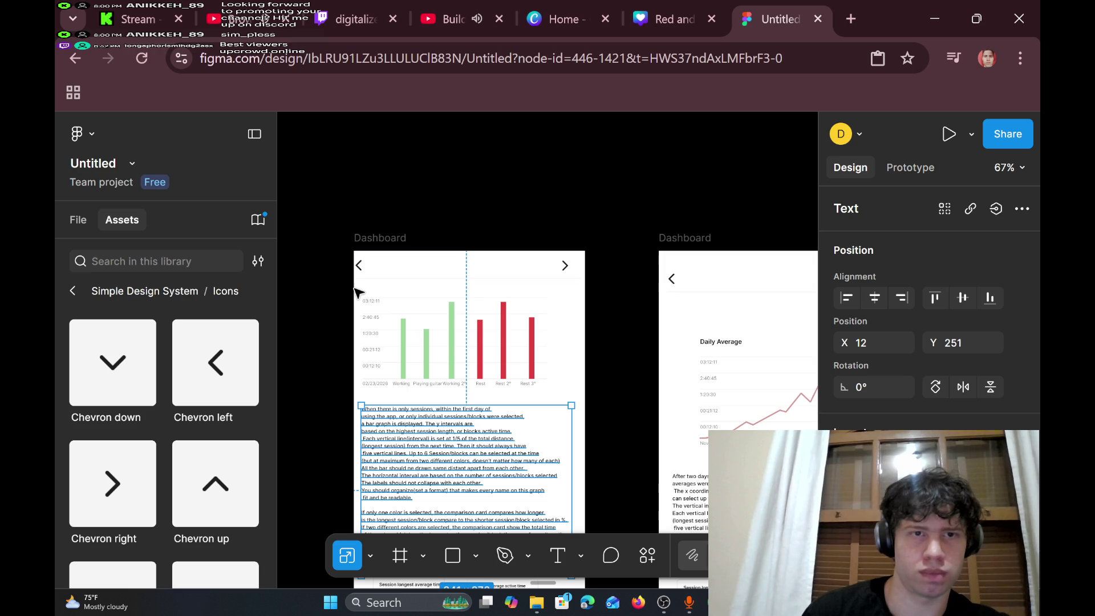
mouse_move(361, 289)
mouse_down()
mouse_move(393, 320)
mouse_move(560, 404)
mouse_up()
drag(519, 324, 528, 334)
drag(484, 269, 485, 276)
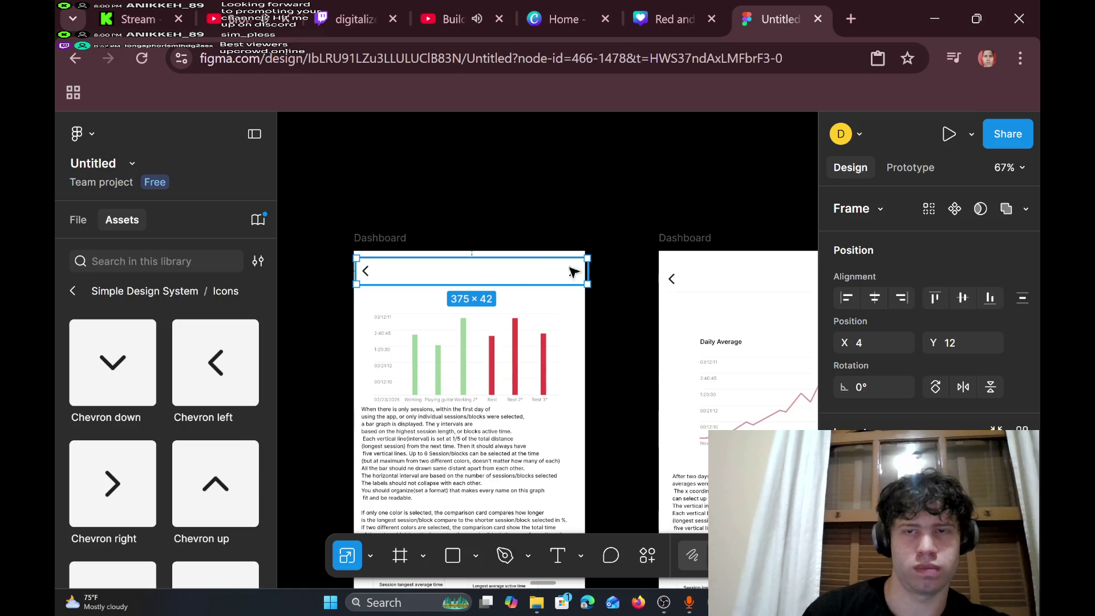
- Copy the chevron header from the Daily Average dashboard
scroll(575, 268, right, 5)
click(536, 279)
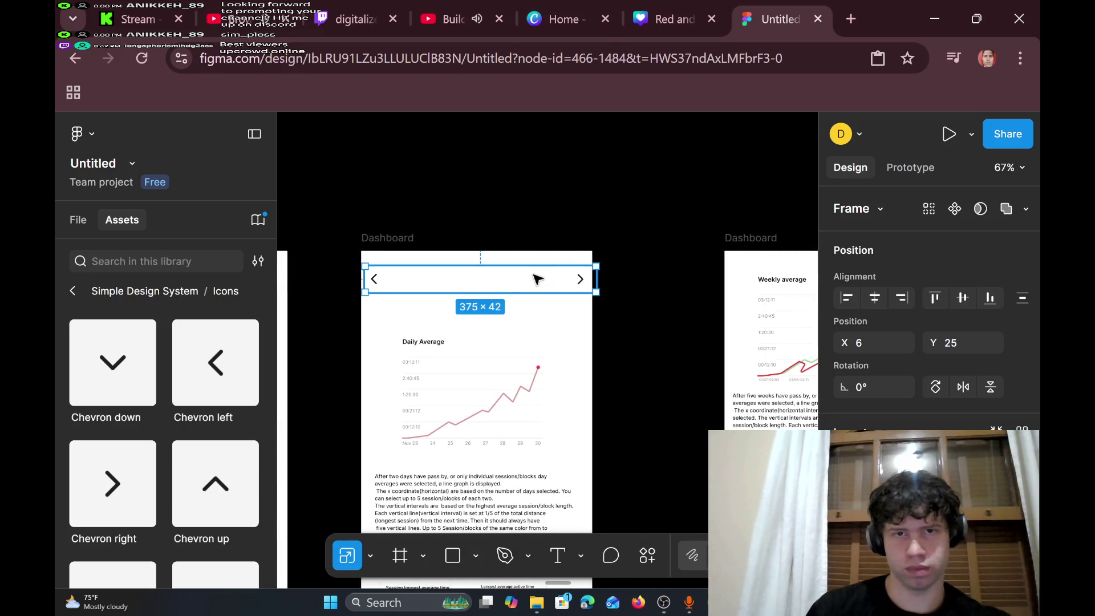
right_click(542, 279)
click(611, 187)
- Select the Weekly Average dashboard's content and shift it down to make room for a header
scroll(610, 220, right, 4)
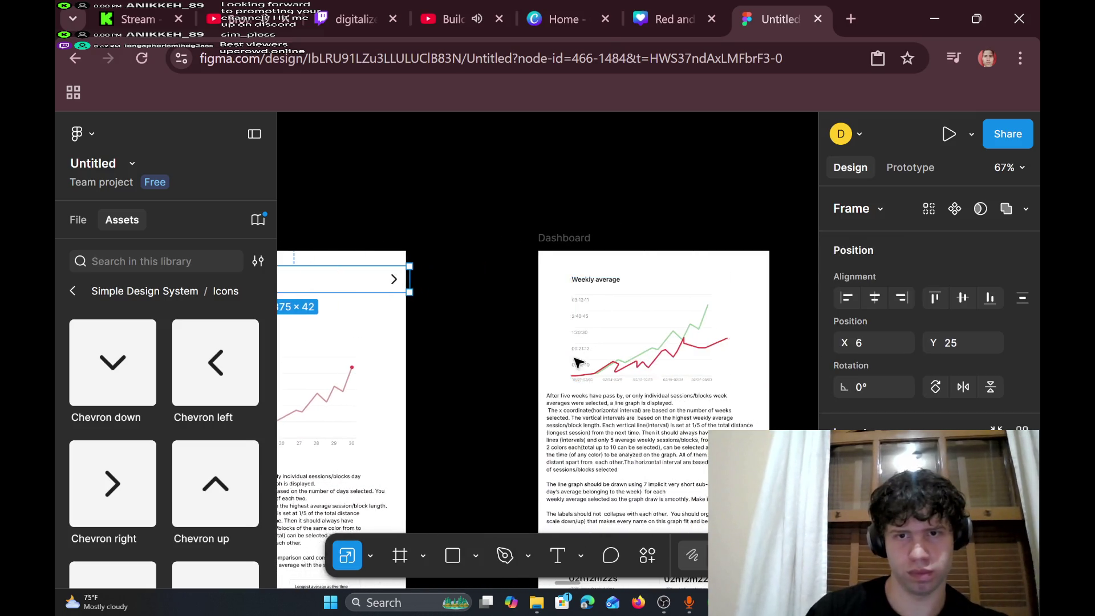
scroll(665, 354, down, 5)
ctrl+scroll(665, 354, down, 2)
scroll(656, 311, up, 2)
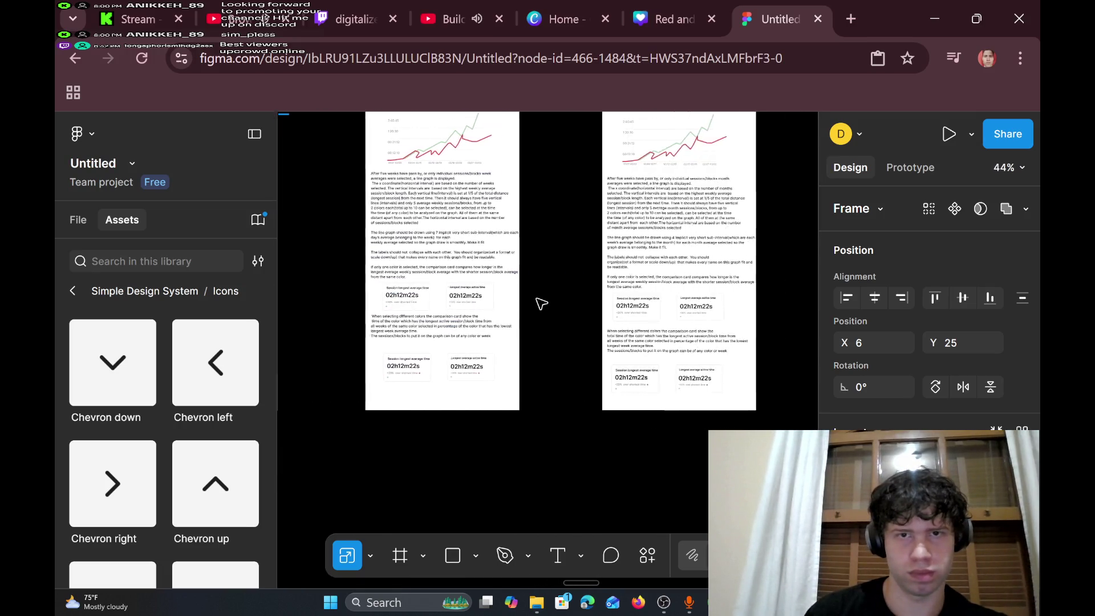
scroll(540, 303, right, 5)
scroll(564, 276, up, 4)
scroll(564, 288, down, 2)
scroll(564, 289, left, 5)
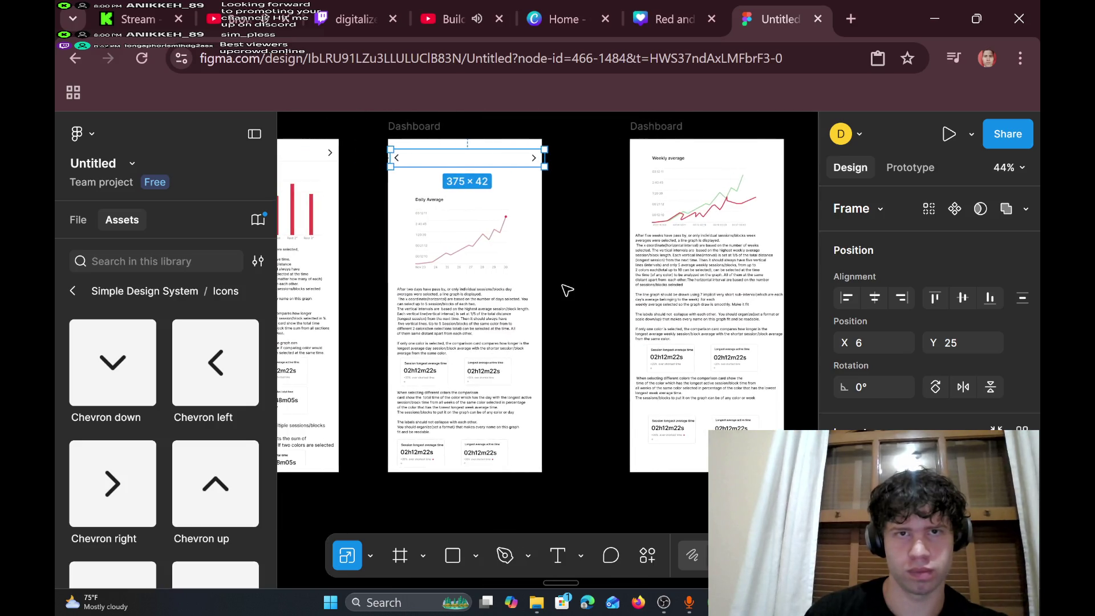
scroll(564, 290, down, 1)
scroll(564, 289, right, 2)
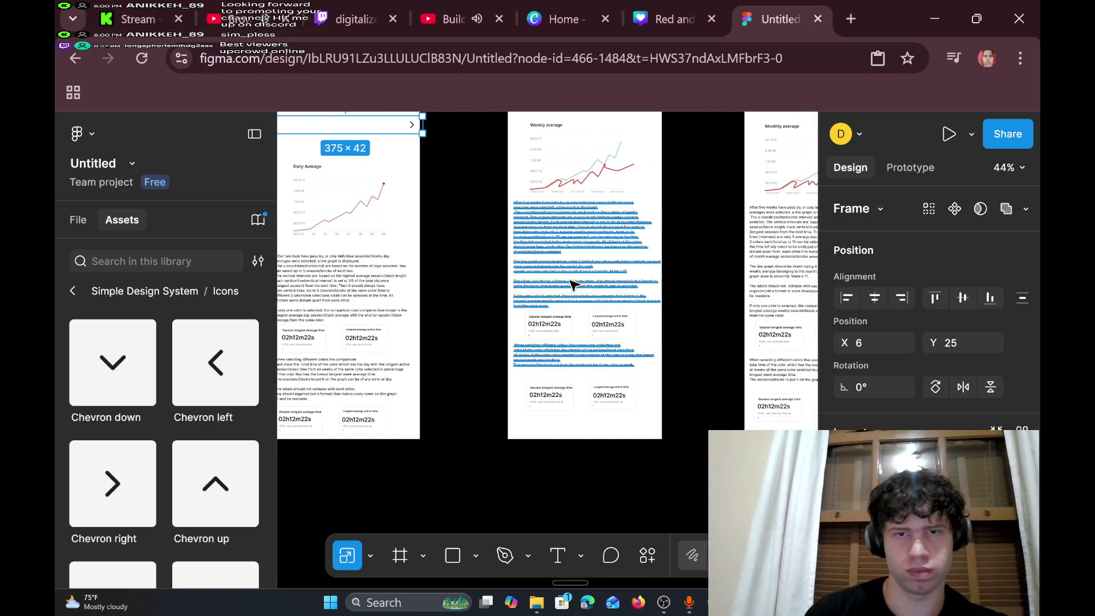
scroll(553, 151, down, 2)
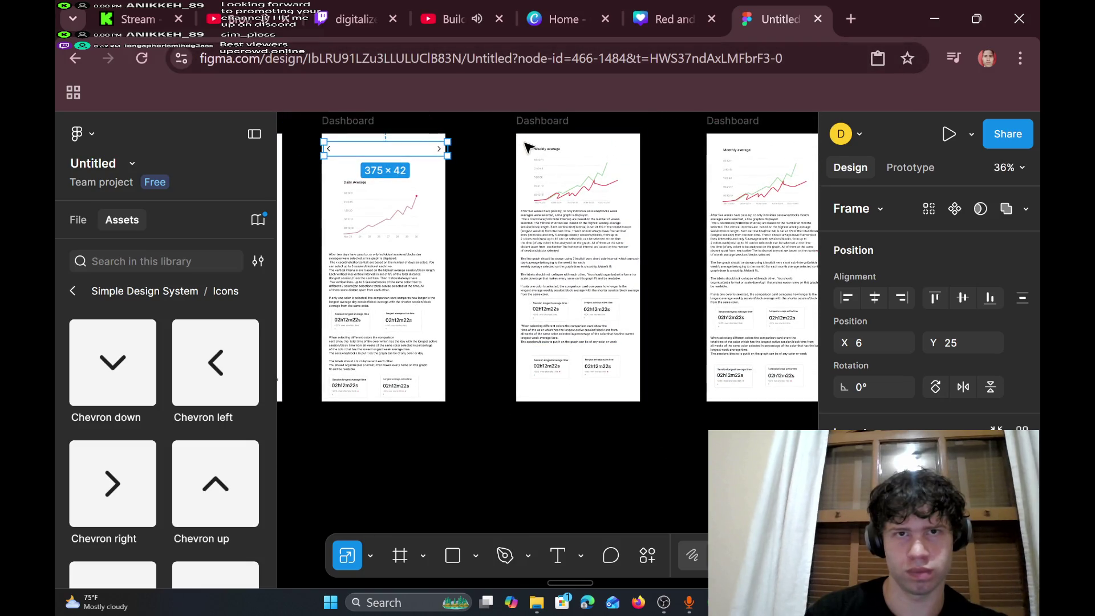
drag(520, 143, 614, 372)
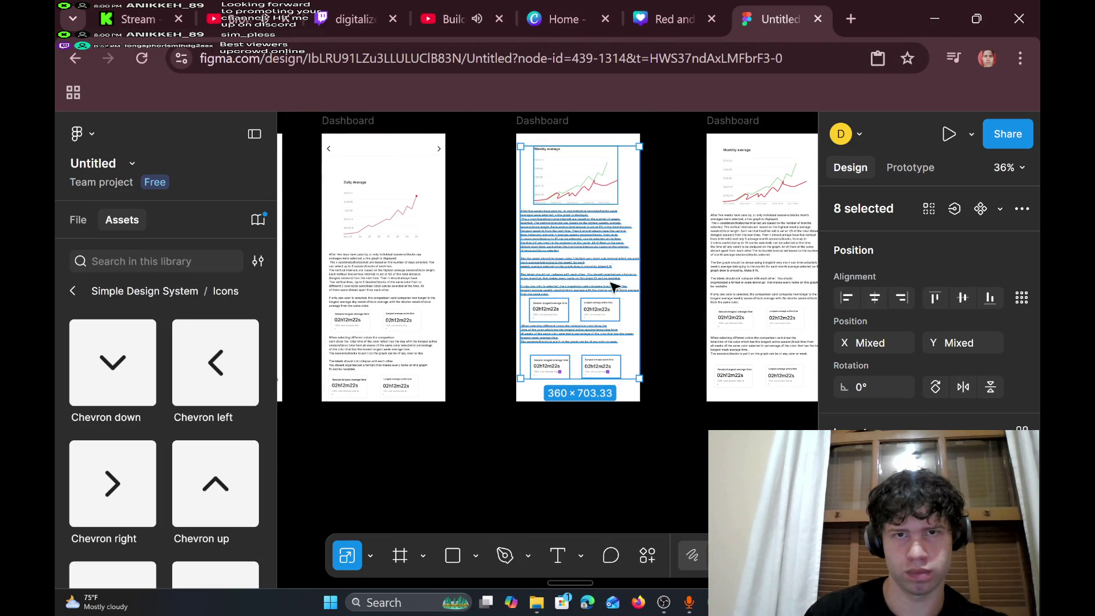
mouse_move(603, 250)
mouse_down()
mouse_move(603, 277)
mouse_move(603, 249)
mouse_up()
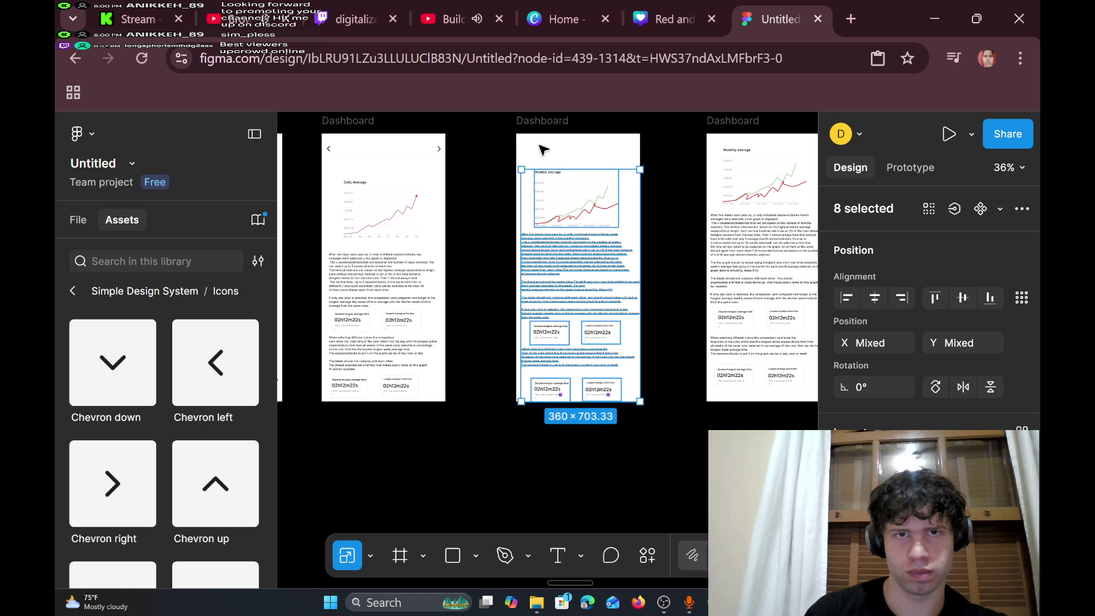
- Paste the chevron header into the Weekly Average frame and snap it to X 0, Y 0
right_click(541, 144)
click(593, 179)
drag(634, 182, 550, 141)
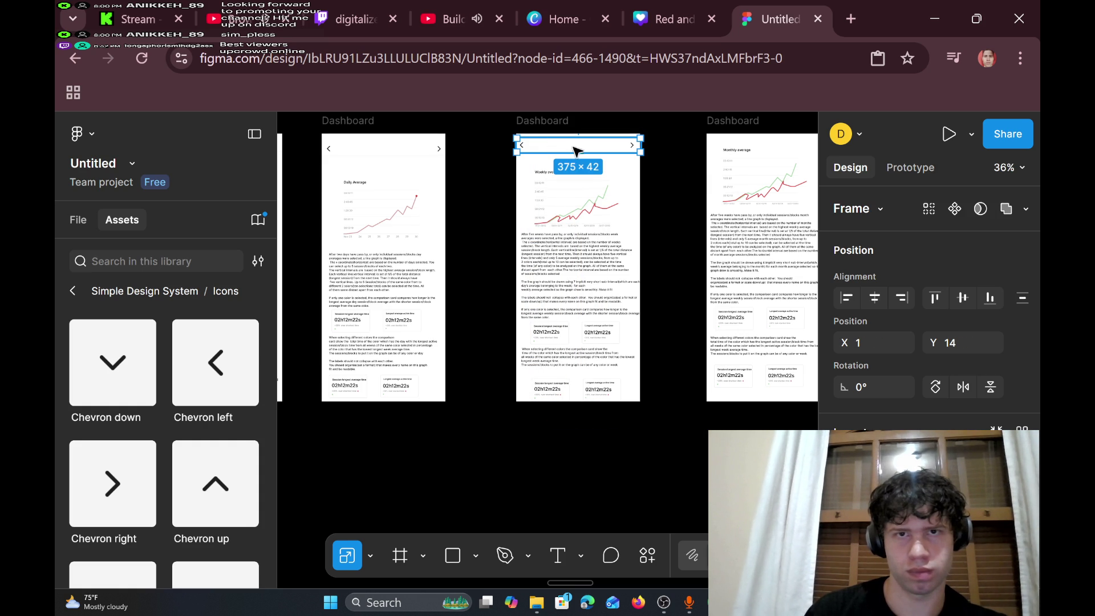
drag(578, 144, 578, 143)
scroll(627, 154, right, 5)
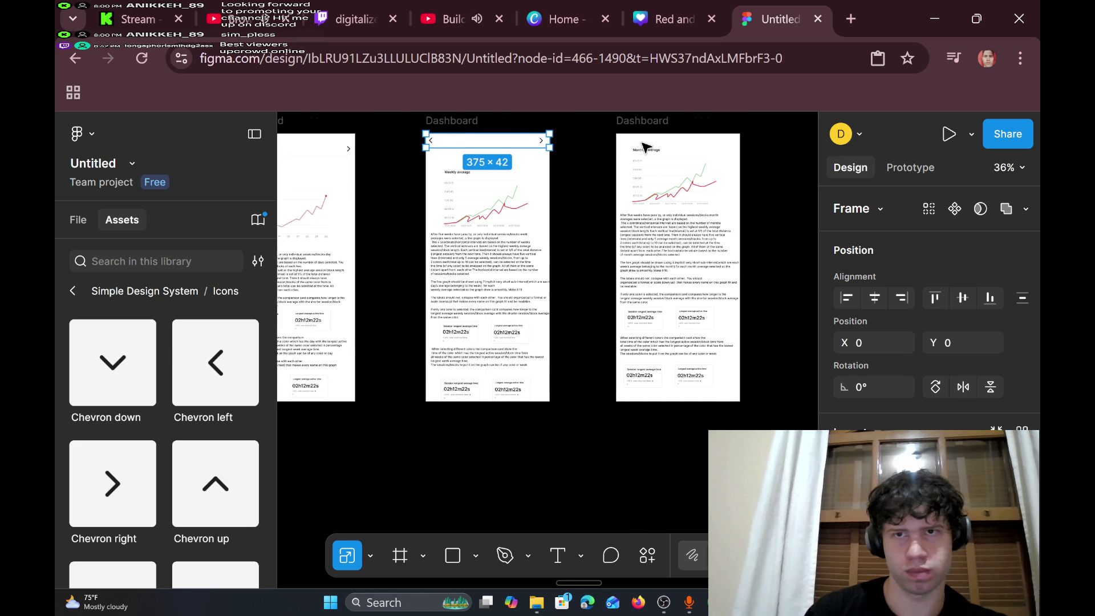
mouse_move(535, 142)
mouse_down()
mouse_move(642, 384)
mouse_move(670, 388)
mouse_up()
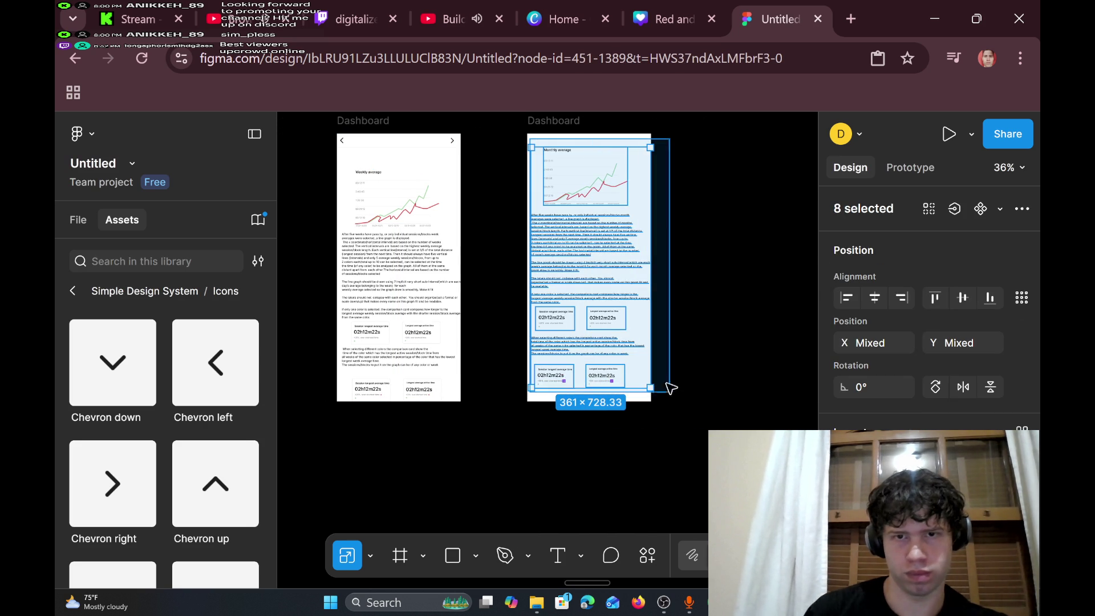
key(shift+a)
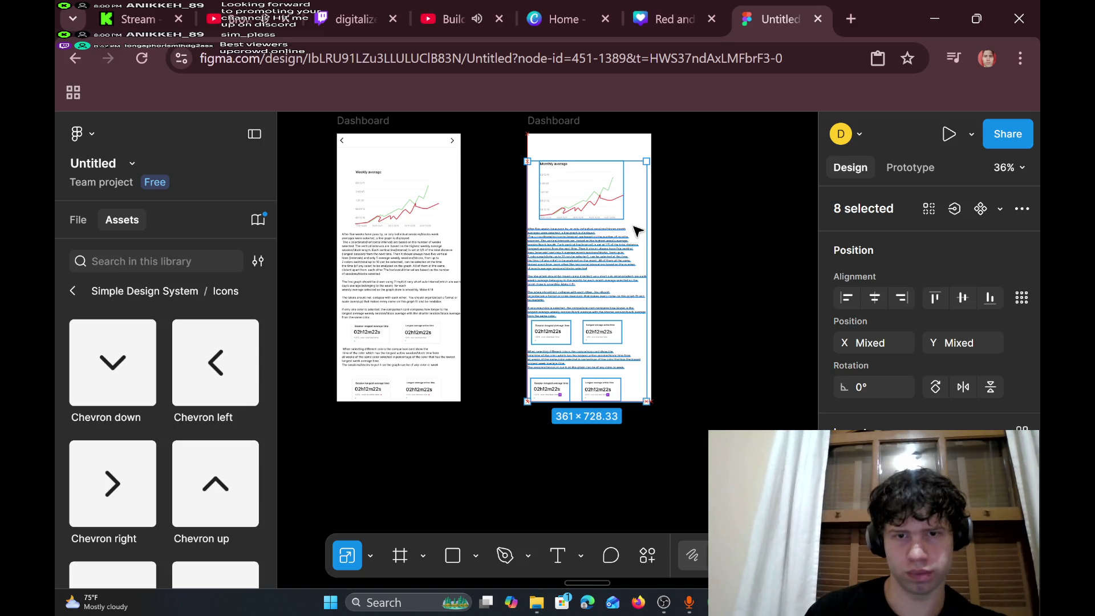
key(alt+h)
scroll(584, 142, up, 5)
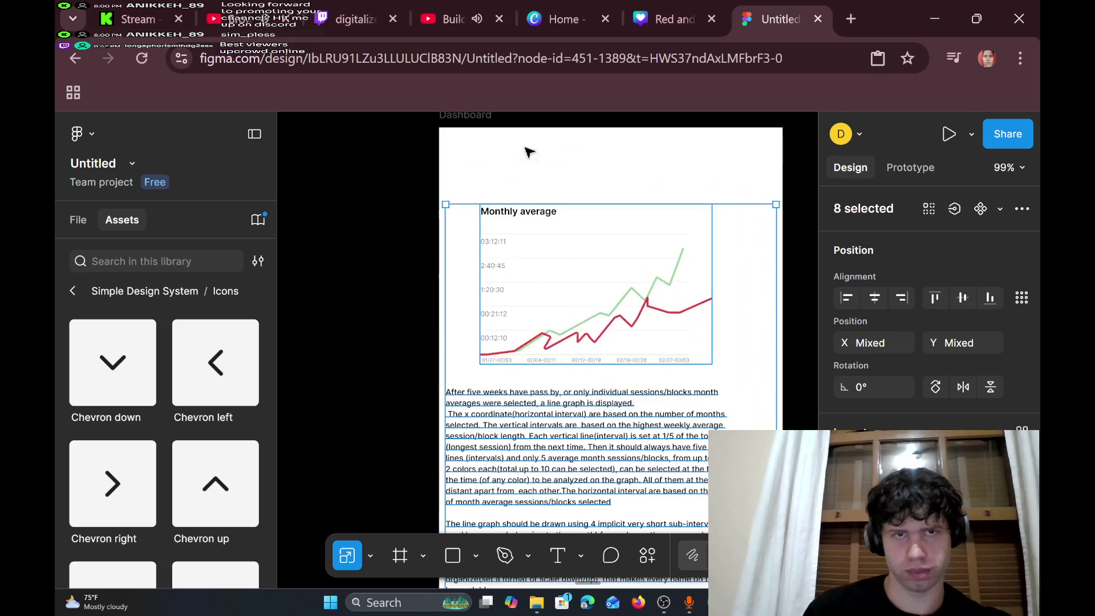
click(453, 143)
right_click(450, 141)
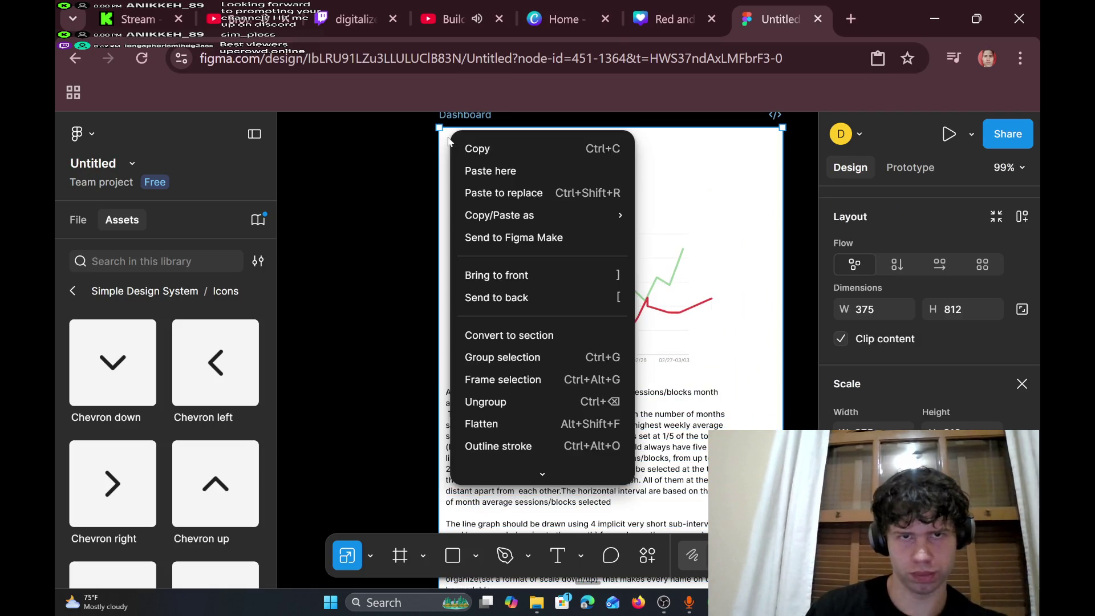
click(501, 169)
drag(647, 181, 593, 155)
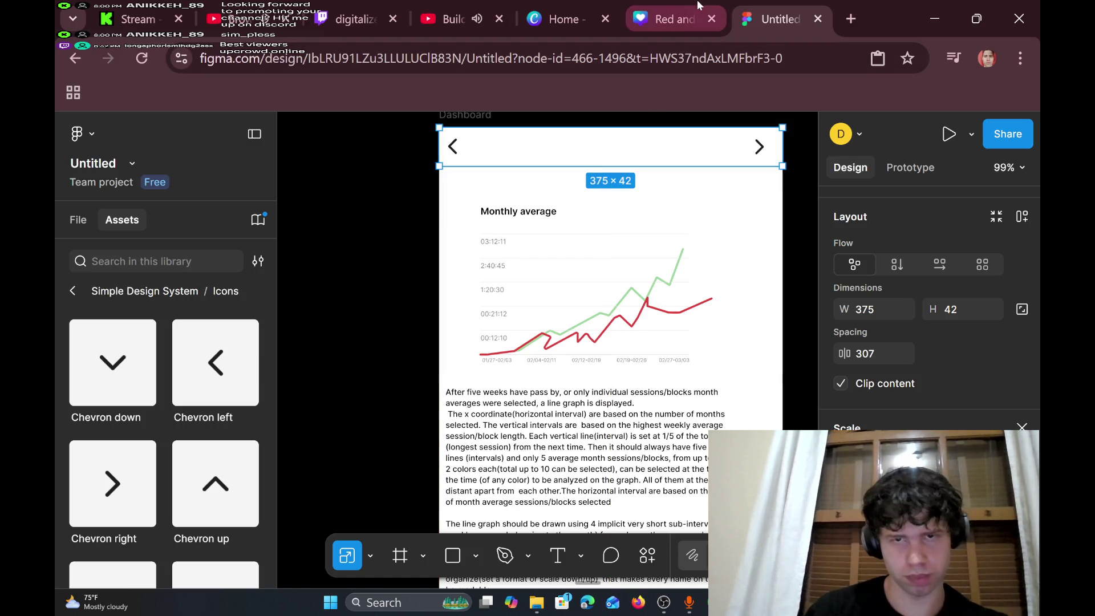
scroll(674, 294, down, 7)
scroll(643, 279, down, 5)
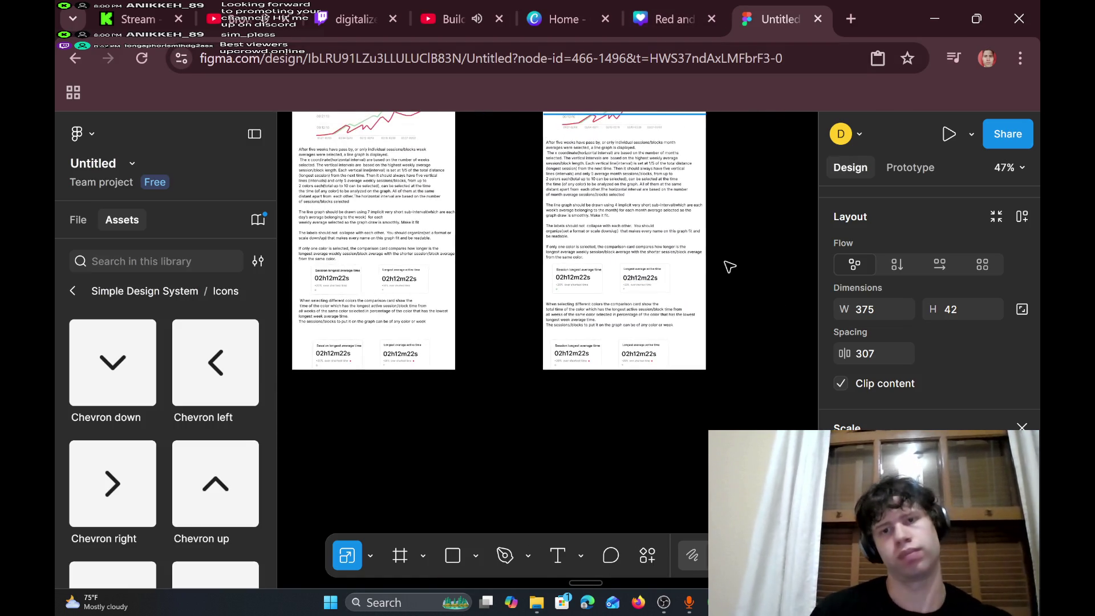
scroll(507, 237, up, 5)
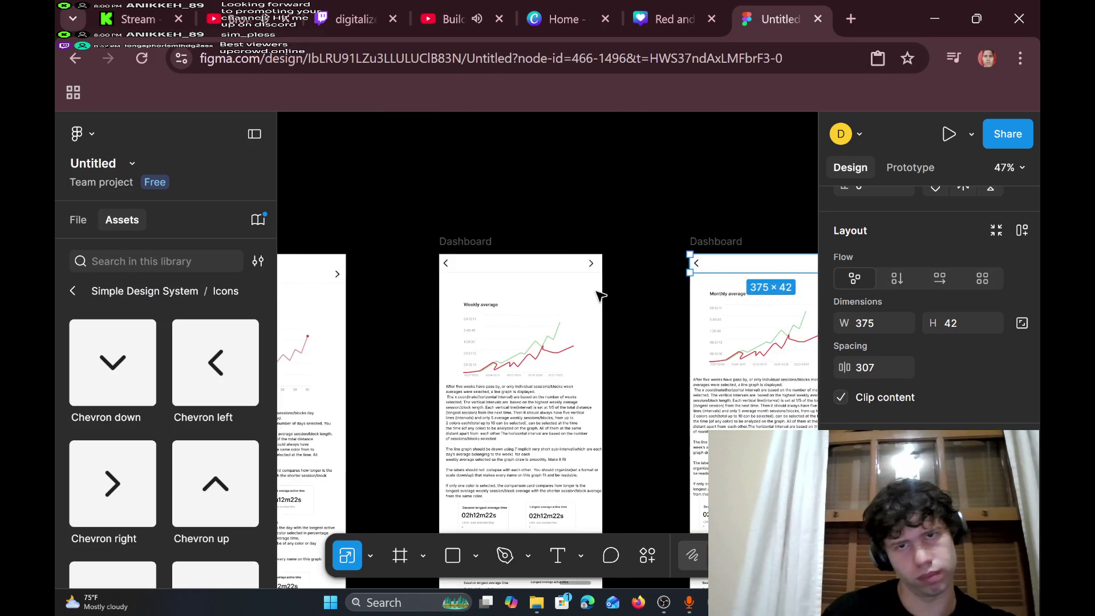
scroll(611, 305, left, 3)
scroll(627, 305, down, 1)
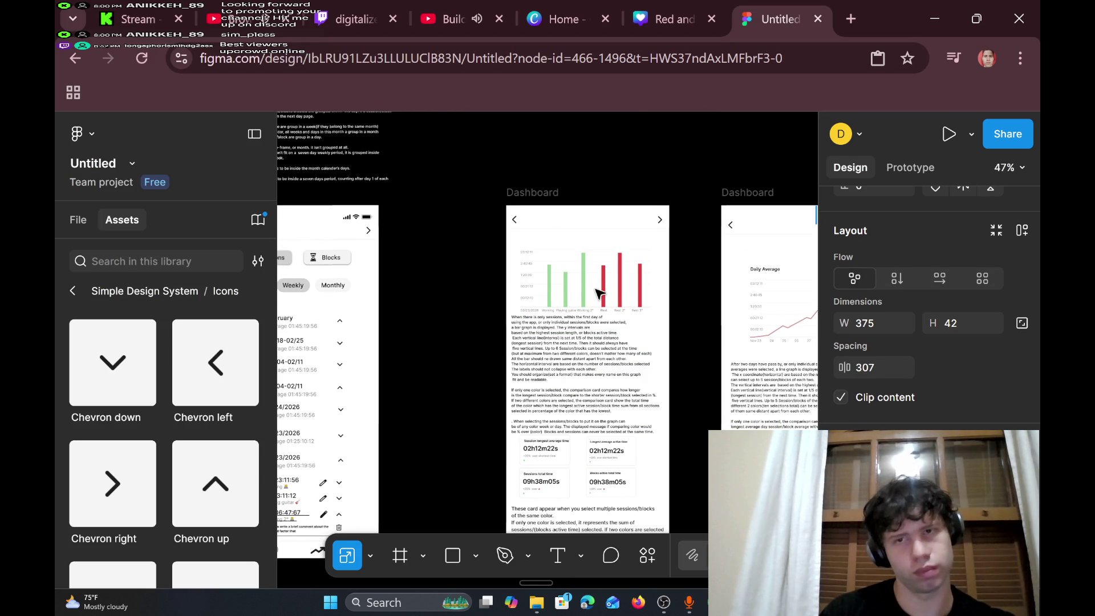
scroll(599, 294, right, 3)
scroll(597, 293, up, 4)
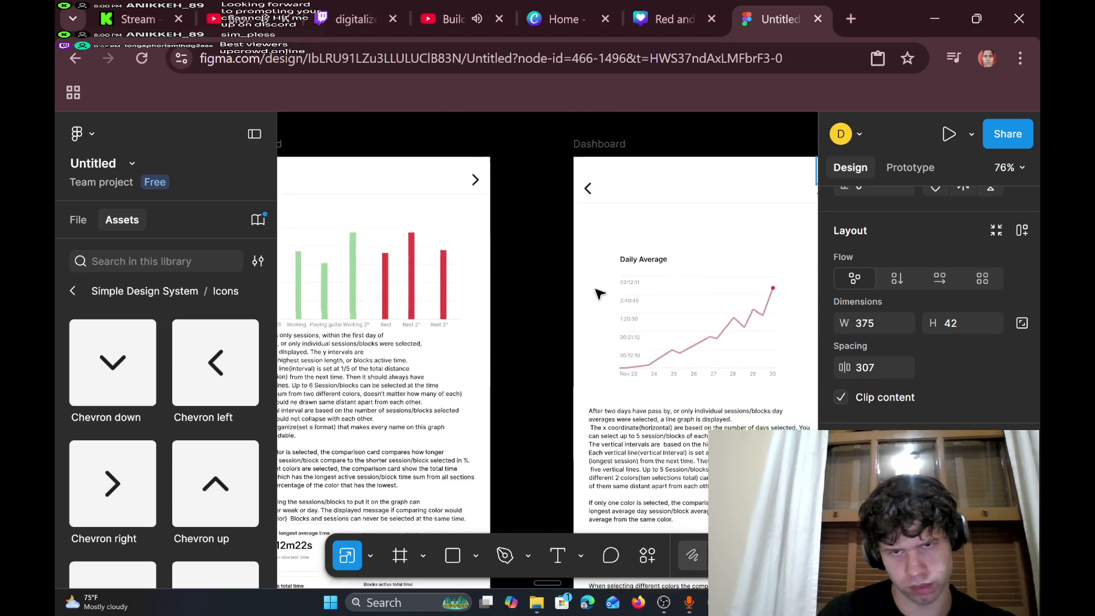
scroll(598, 301, down, 3)
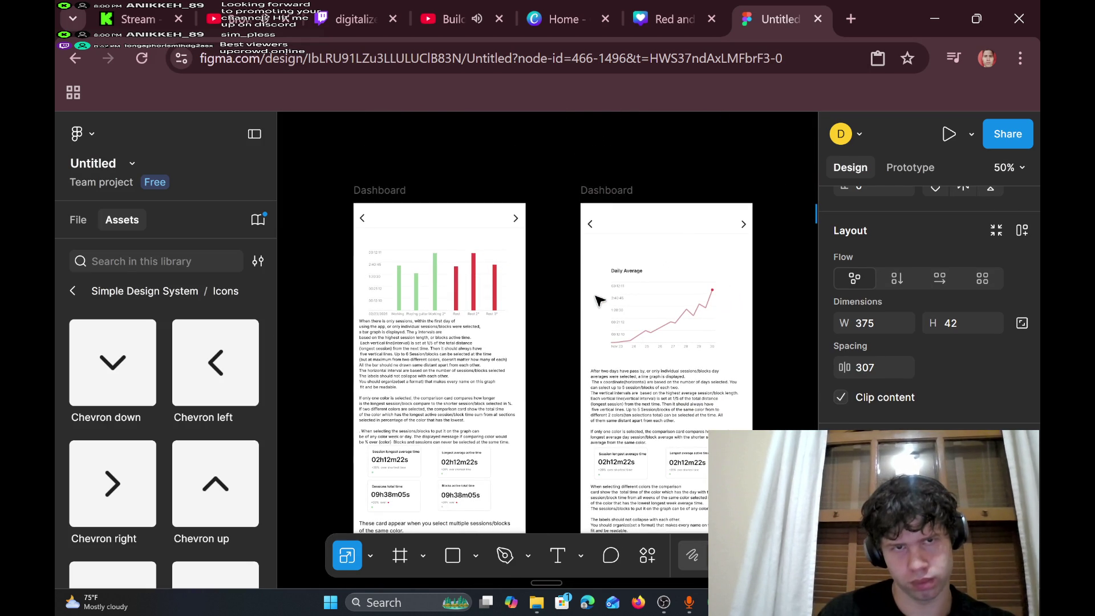
scroll(596, 300, right, 3)
scroll(594, 301, left, 2)
scroll(598, 299, down, 5)
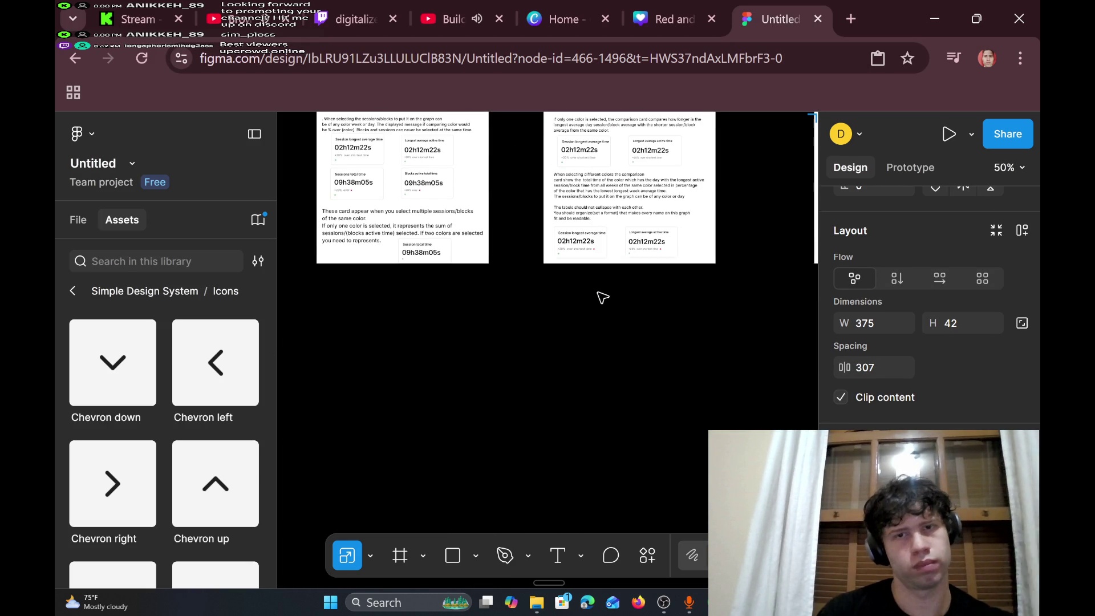
scroll(599, 305, left, 3)
scroll(595, 306, right, 2)
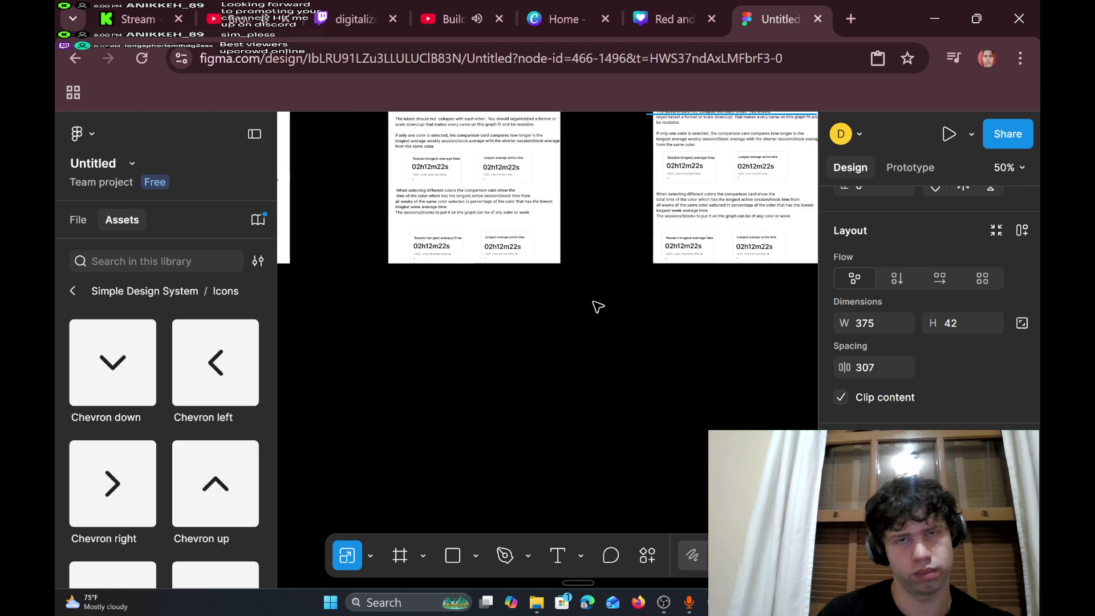
scroll(596, 305, up, 5)
scroll(596, 306, down, 3)
scroll(640, 252, right, 3)
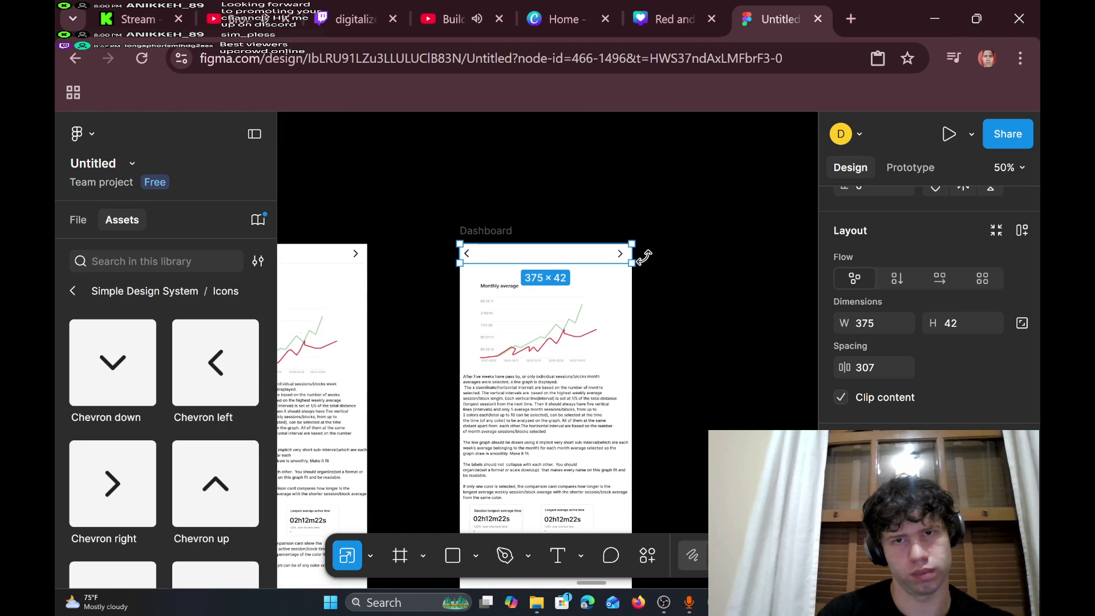
scroll(634, 257, up, 3)
scroll(633, 257, up, 3)
click(603, 256)
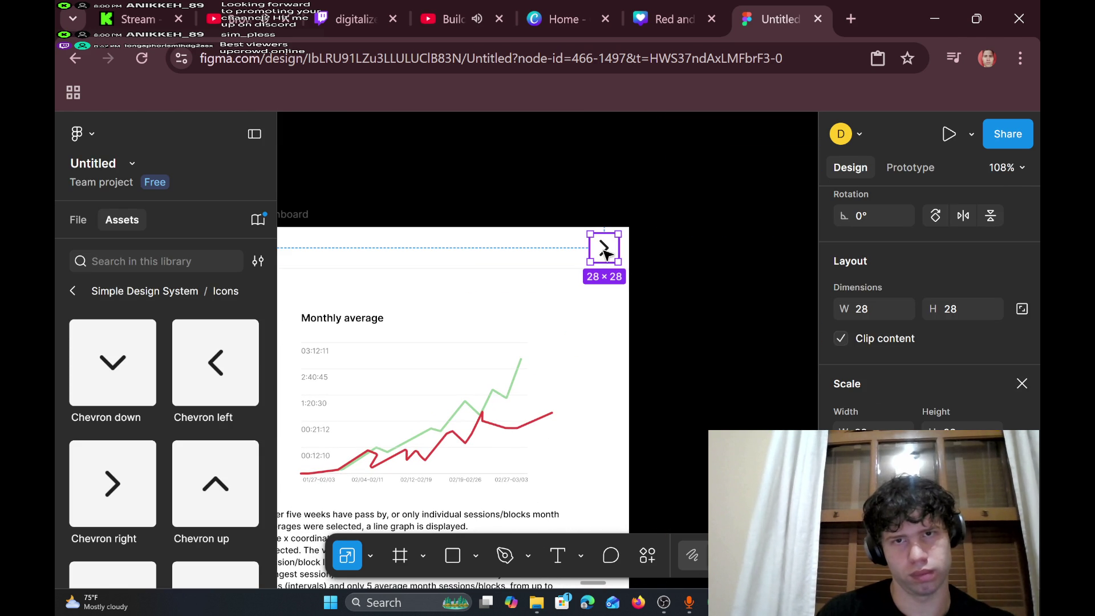
click(539, 342)
scroll(589, 293, right, 5)
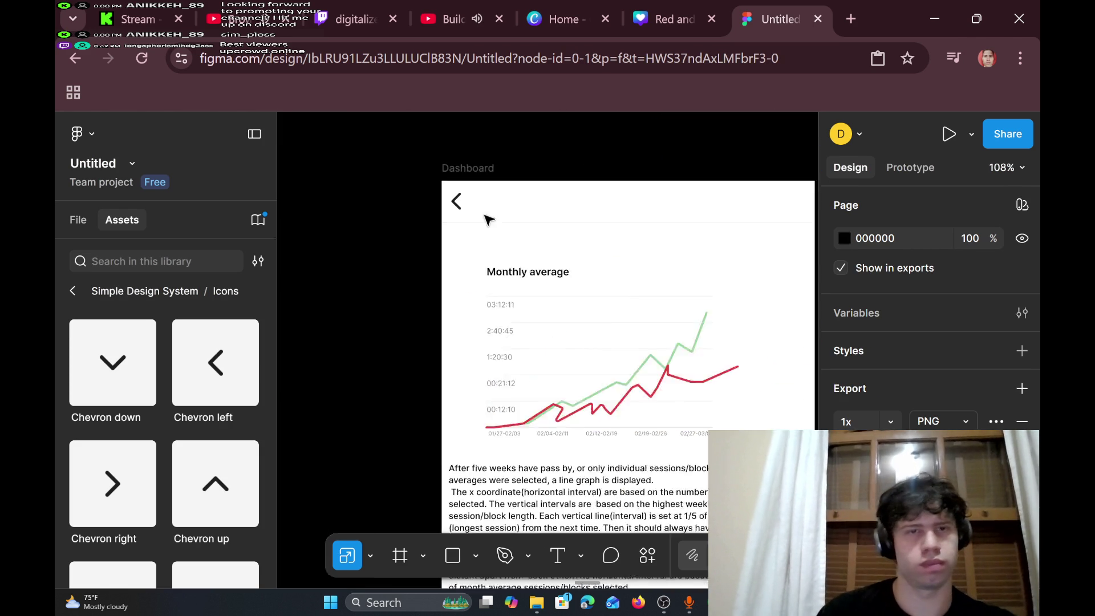
- Delete the Sessions and Blocks buttons and the Daily, Weekly and Monthly tabs
scroll(486, 241, left, 10)
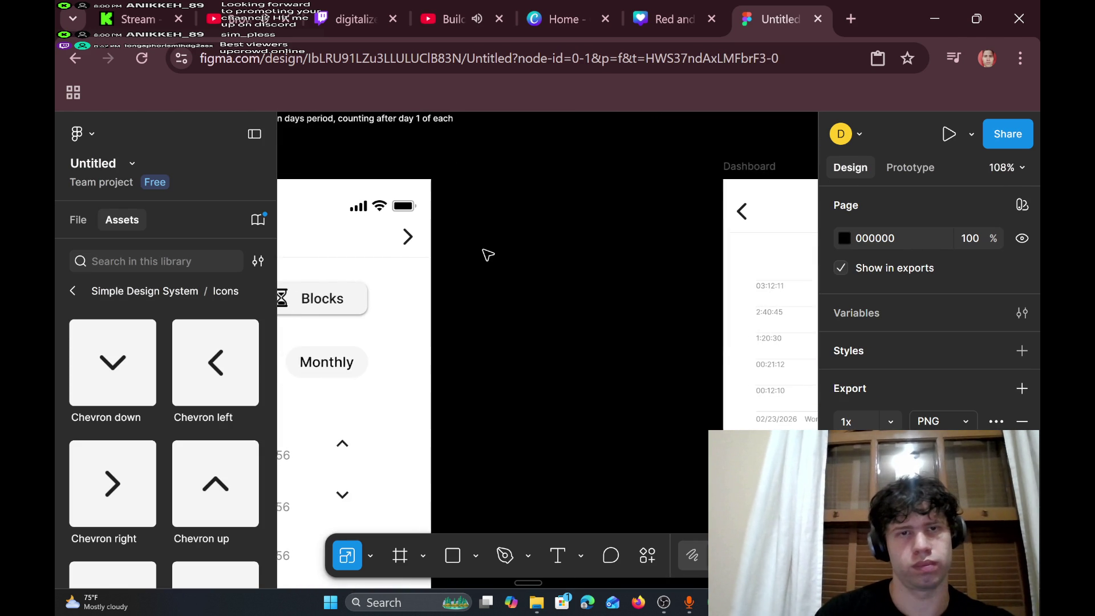
scroll(487, 255, right, 7)
scroll(488, 255, left, 3)
scroll(488, 257, right, 3)
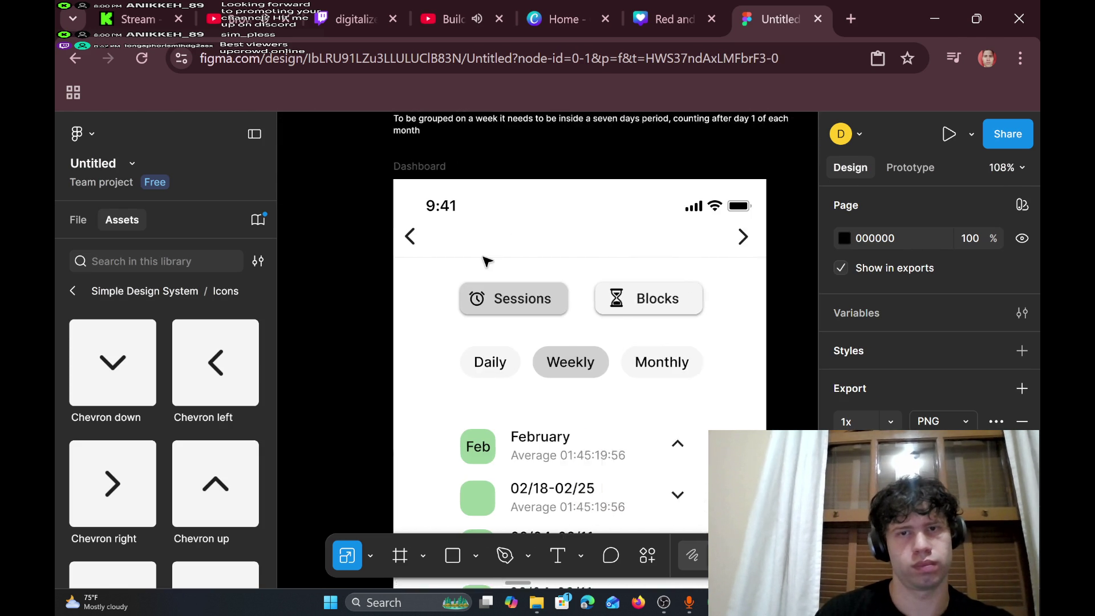
scroll(496, 268, down, 6)
scroll(464, 281, up, 7)
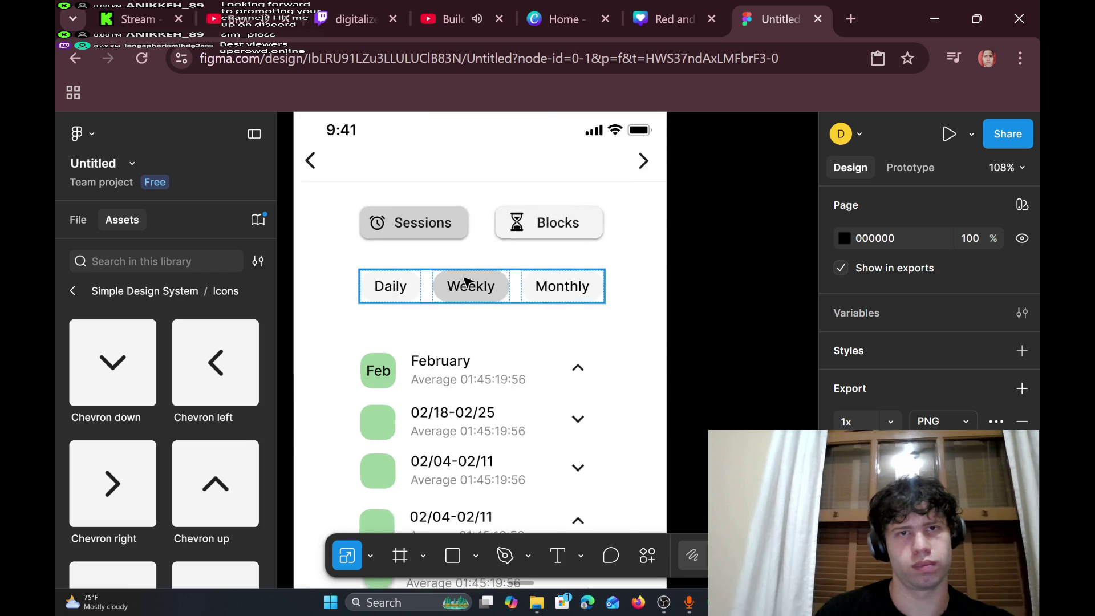
drag(328, 247, 650, 338)
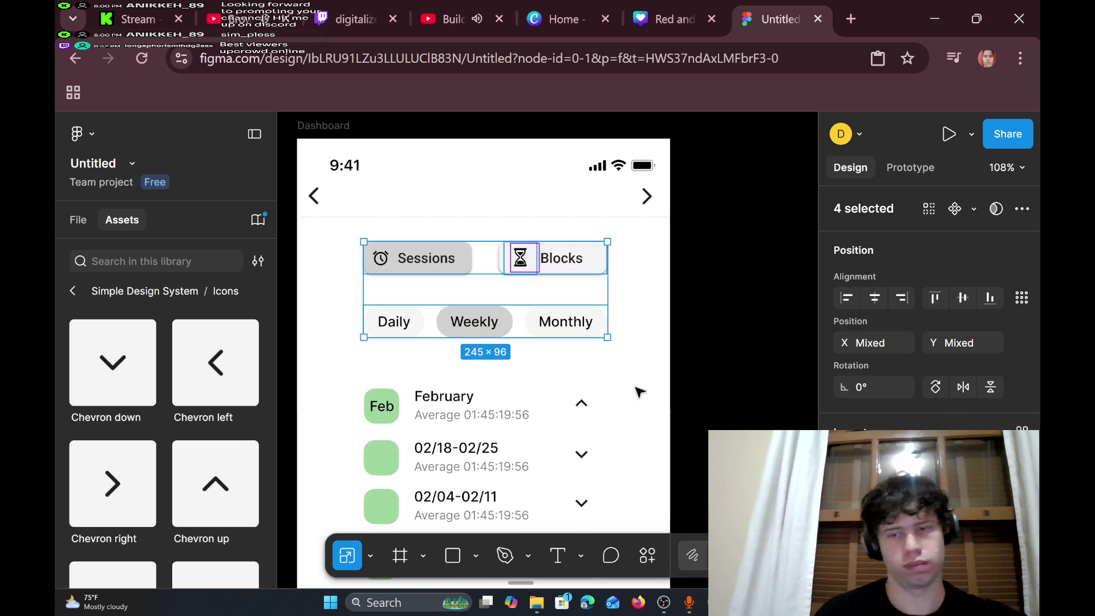
key(Delete)
- Move the grouping-rules notes text lower, against the top of the Dashboard frame
scroll(603, 394, down, 5)
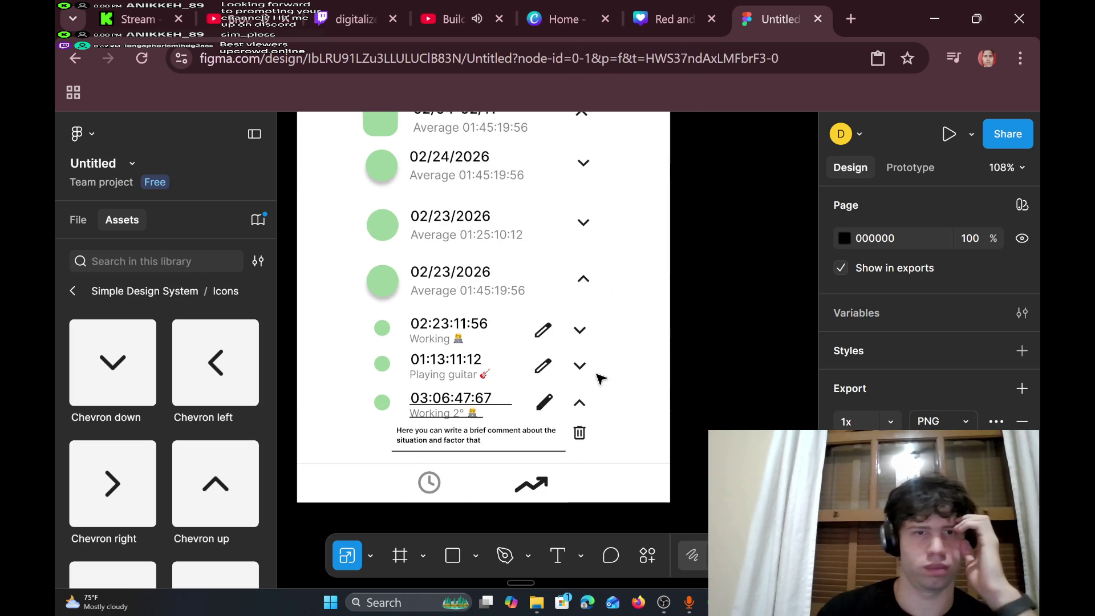
scroll(596, 362, up, 5)
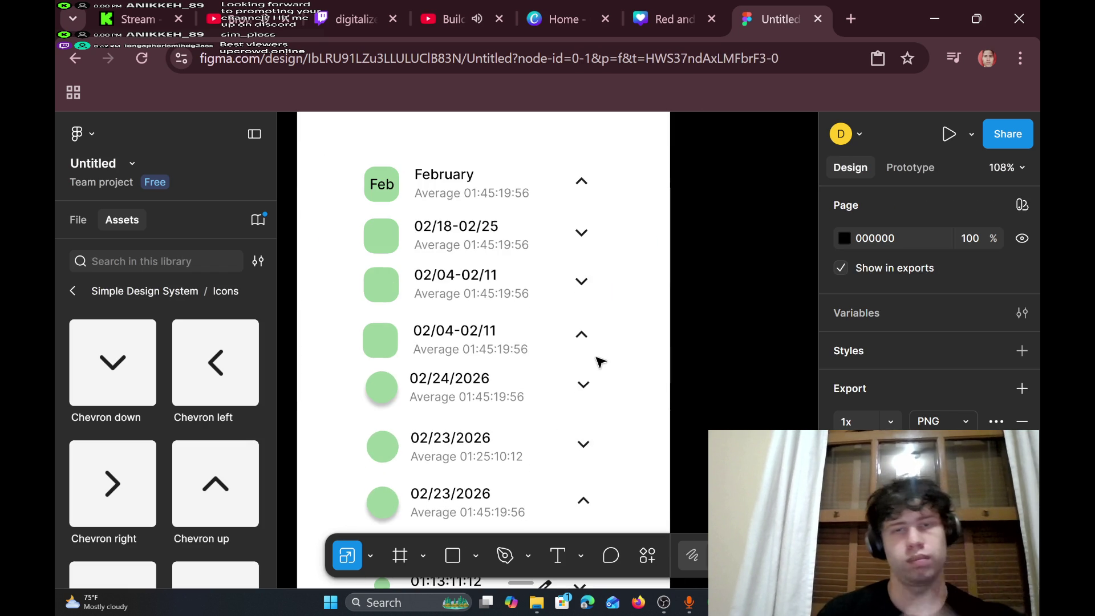
scroll(593, 336, down, 5)
scroll(572, 322, up, 5)
scroll(532, 329, down, 2)
scroll(378, 125, up, 1)
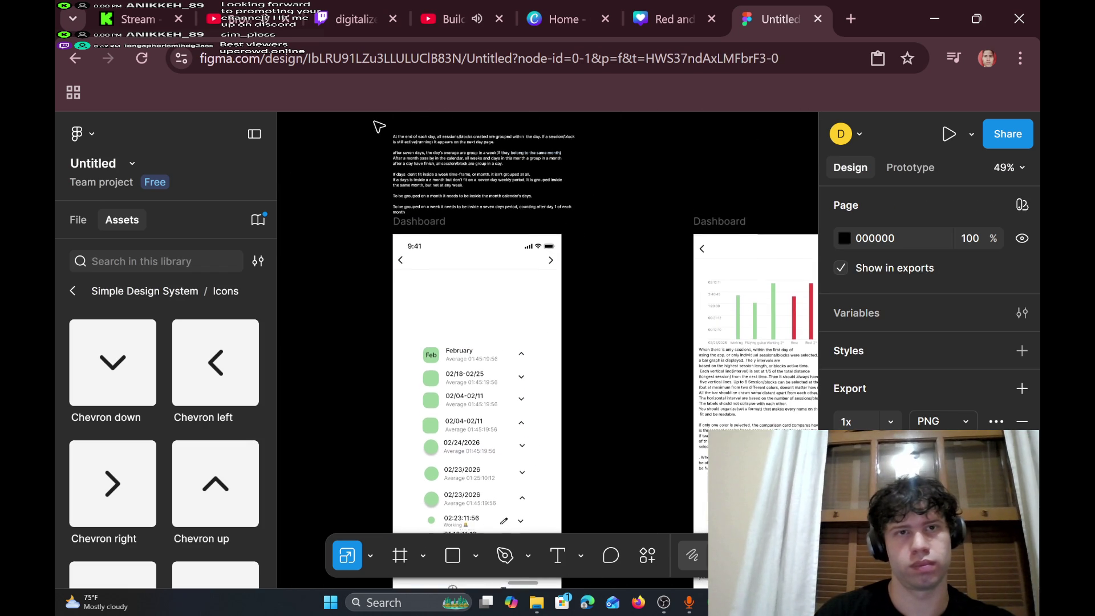
drag(371, 141, 584, 229)
mouse_move(542, 195)
mouse_down()
mouse_move(530, 311)
mouse_move(556, 208)
mouse_move(522, 211)
mouse_move(410, 306)
mouse_move(552, 217)
mouse_move(540, 244)
mouse_up()
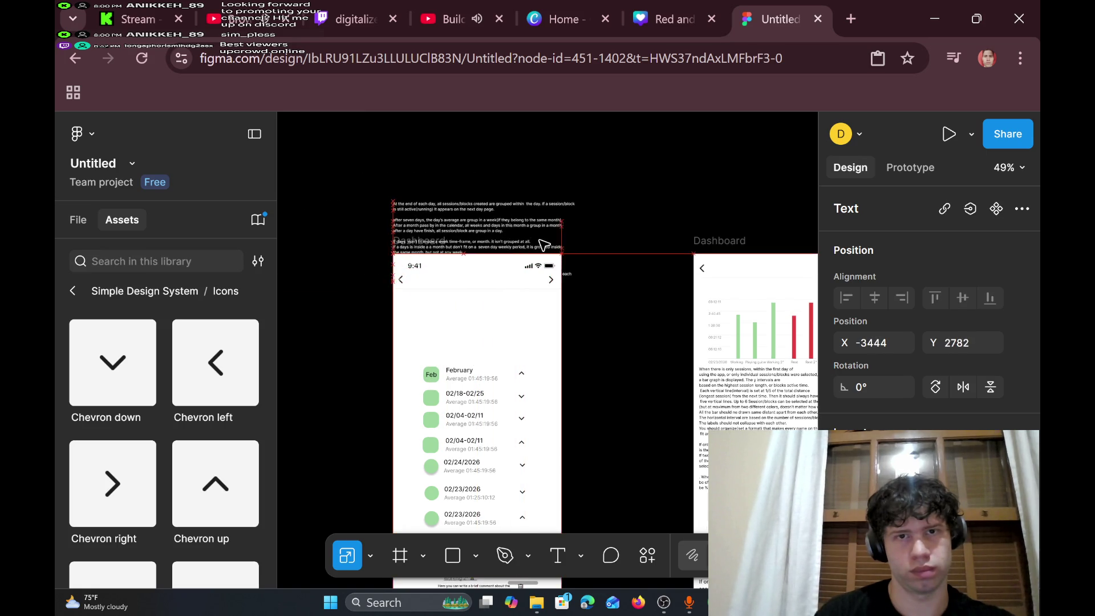
- Bring the notes text to the front and drag it into the Dashboard frame
right_click(539, 244)
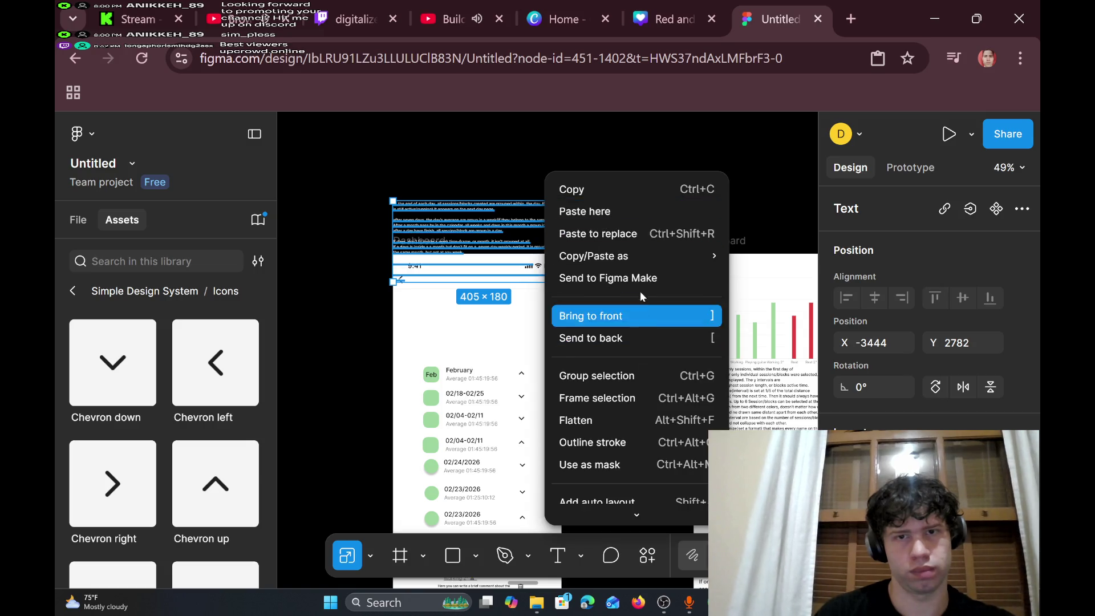
click(621, 317)
mouse_move(535, 236)
mouse_down()
mouse_move(516, 310)
mouse_move(530, 249)
mouse_up()
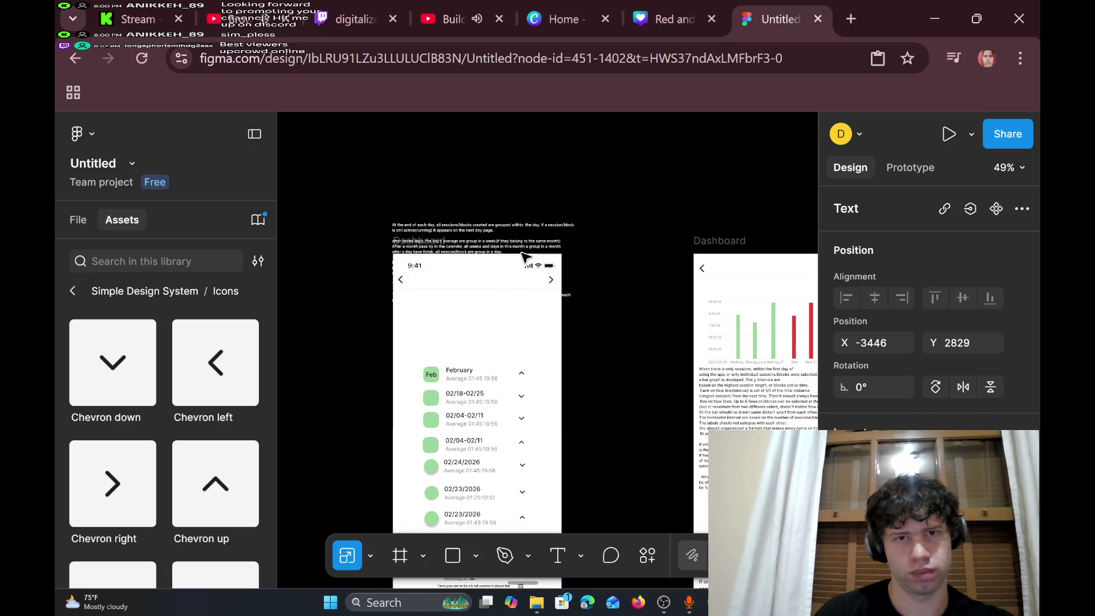
right_click(530, 249)
click(608, 313)
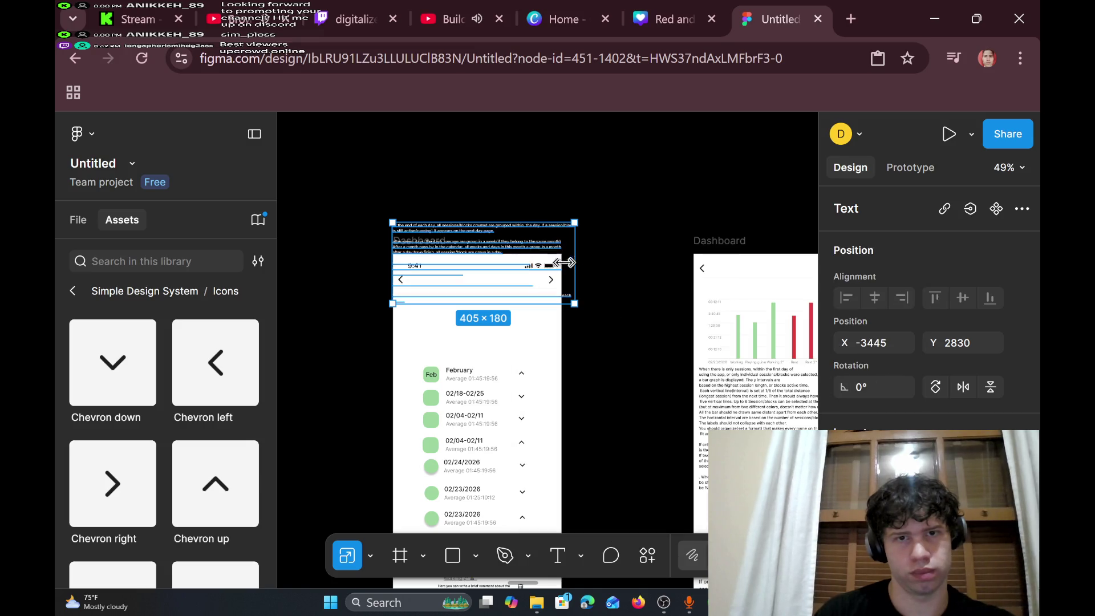
mouse_move(493, 246)
mouse_down()
mouse_move(522, 321)
mouse_move(623, 344)
mouse_move(504, 261)
mouse_move(482, 171)
mouse_move(469, 168)
mouse_up()
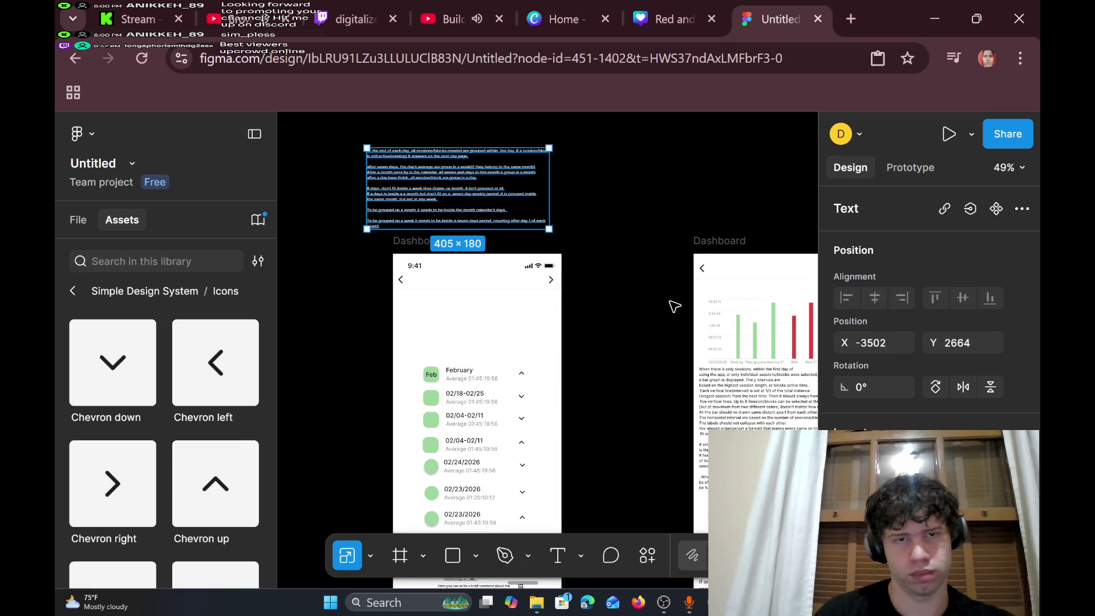
- Copy the notes text near the top of the Dashboard
scroll(613, 330, down, 1)
scroll(609, 323, down, 1)
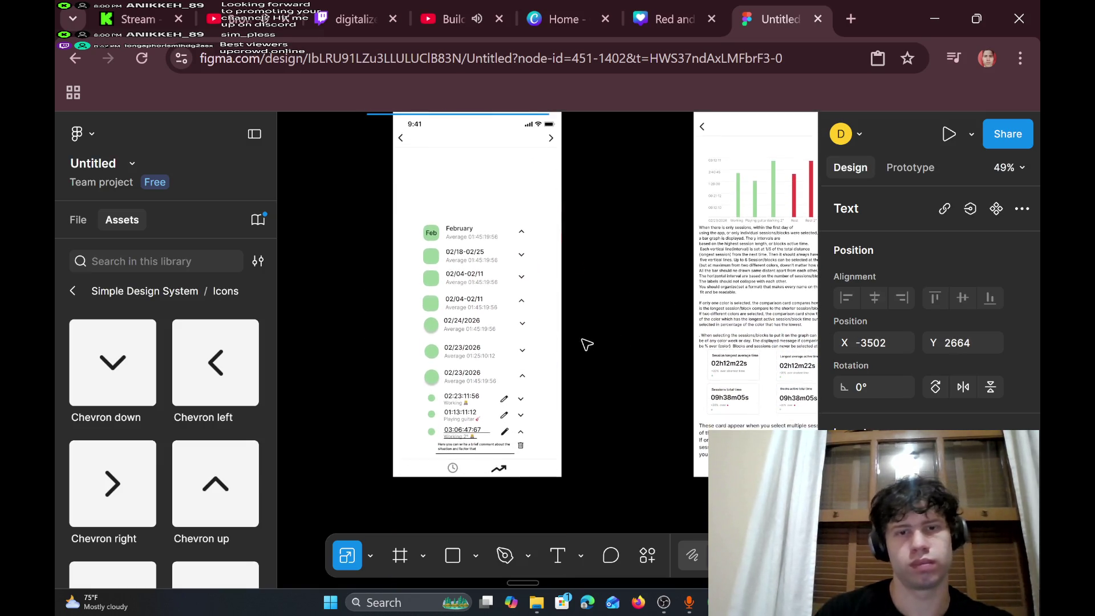
scroll(572, 354, up, 1)
scroll(496, 190, up, 1)
right_click(462, 170)
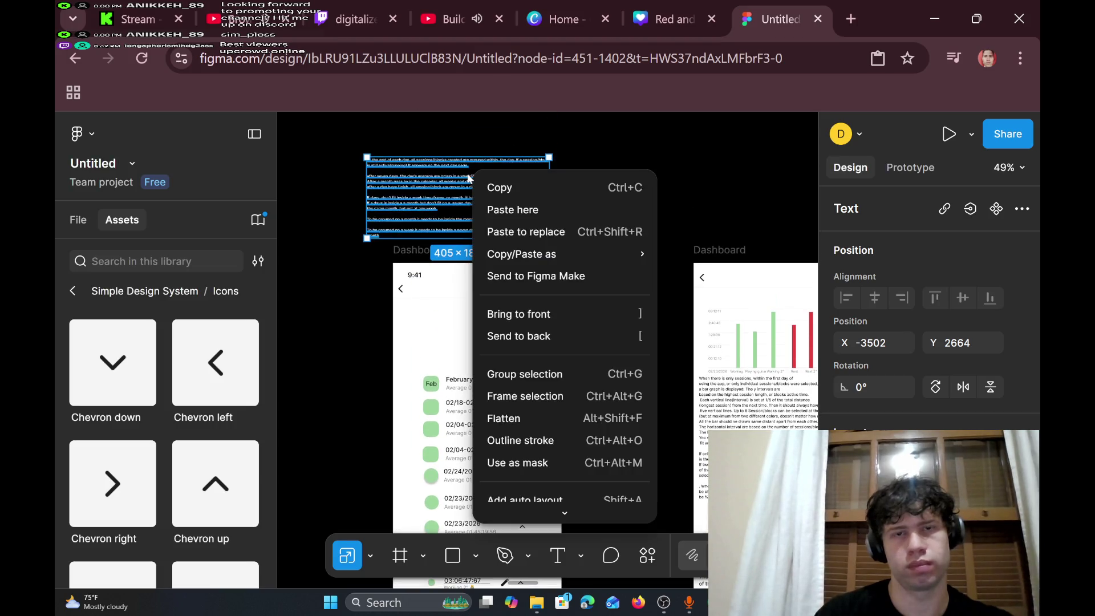
click(514, 184)
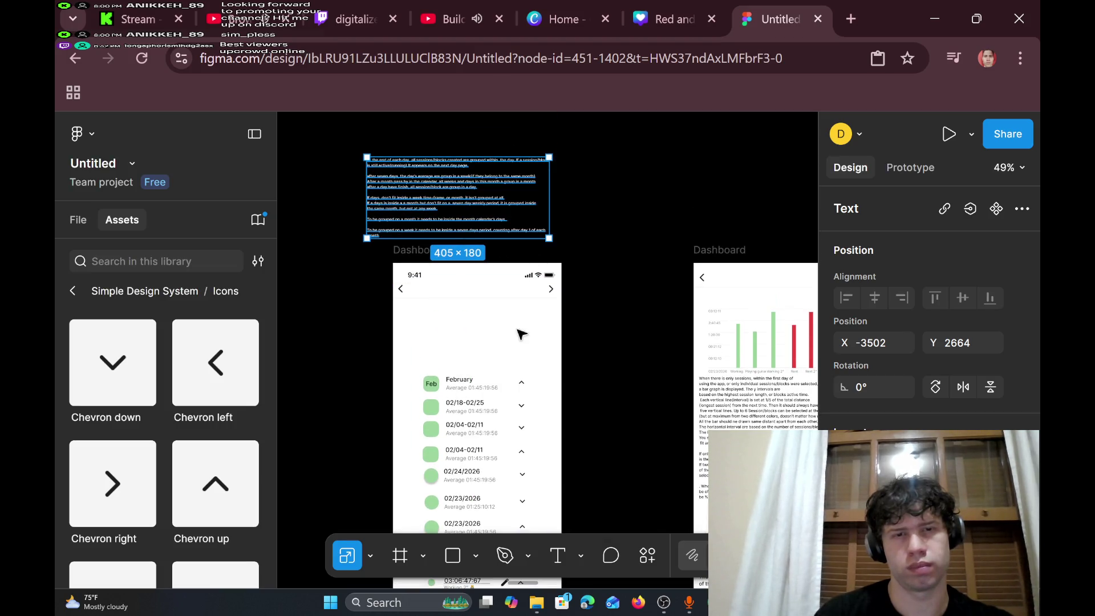
- Select the grouped entry list, then reselect the notes text and dismiss its actions menu
click(468, 391)
scroll(443, 367, down, 4)
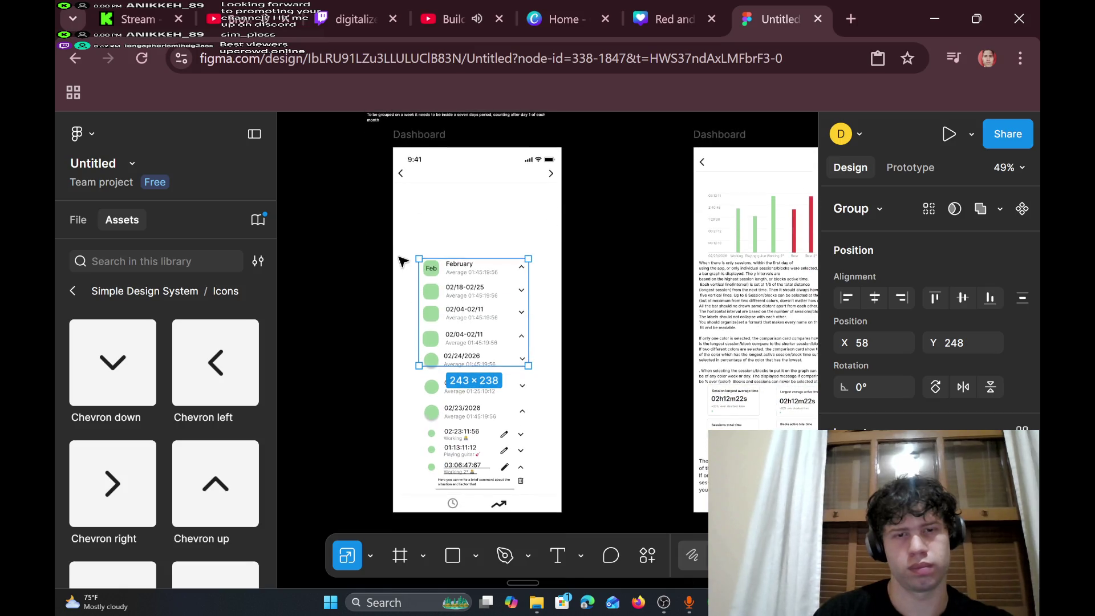
scroll(451, 177, up, 4)
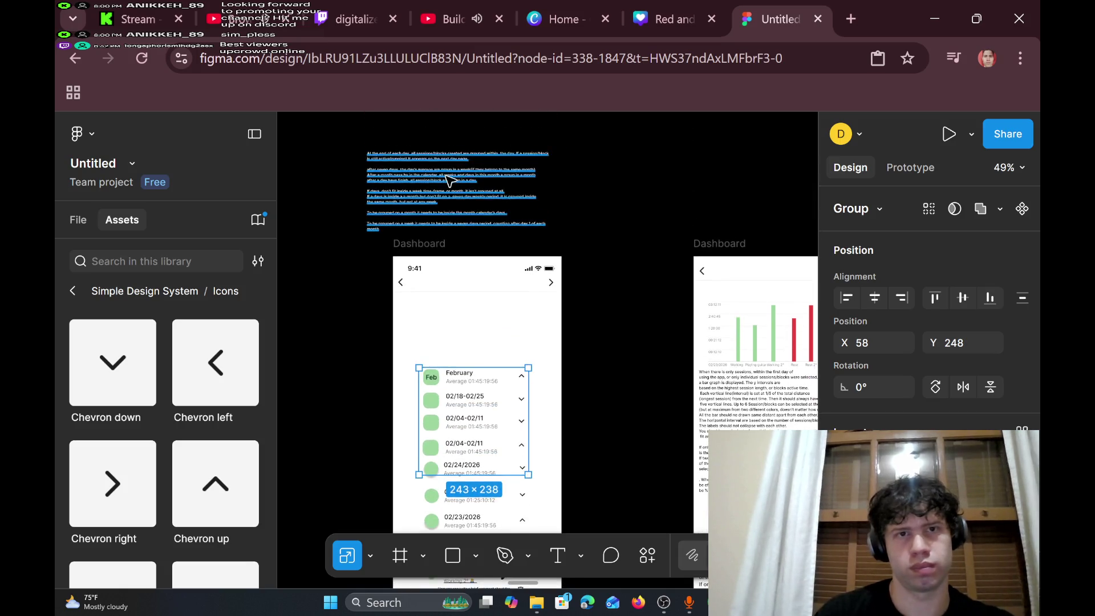
click(447, 182)
right_click(448, 182)
key(Escape)
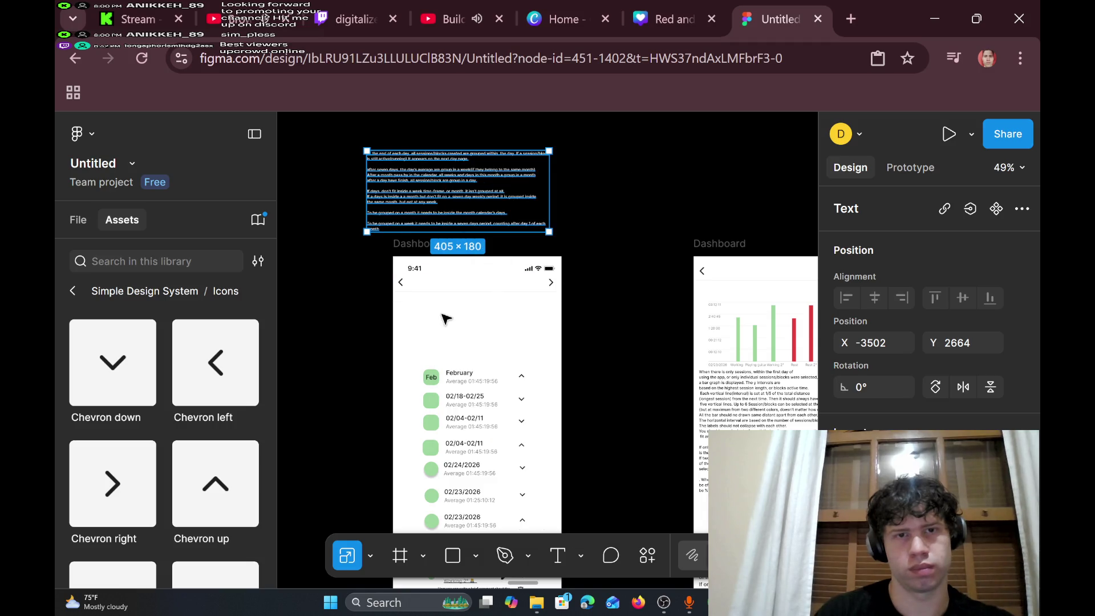
scroll(433, 311, up, 5)
scroll(346, 277, up, 2)
- Paste the notes text into the list Dashboard, move it, then undo the paste
click(354, 279)
right_click(351, 278)
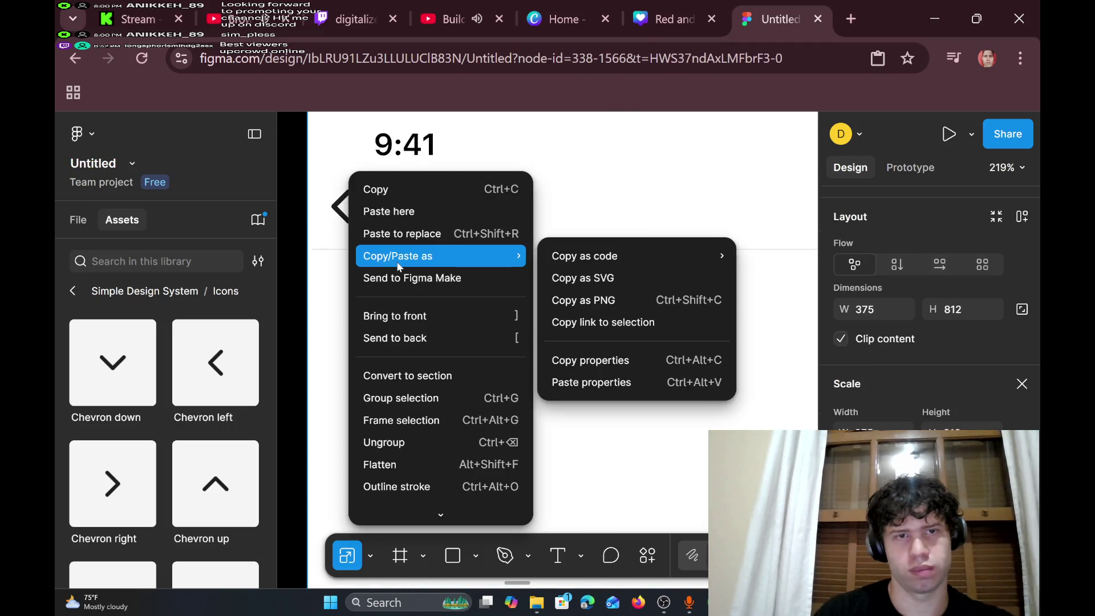
click(453, 213)
key(shift+2)
drag(491, 301, 469, 286)
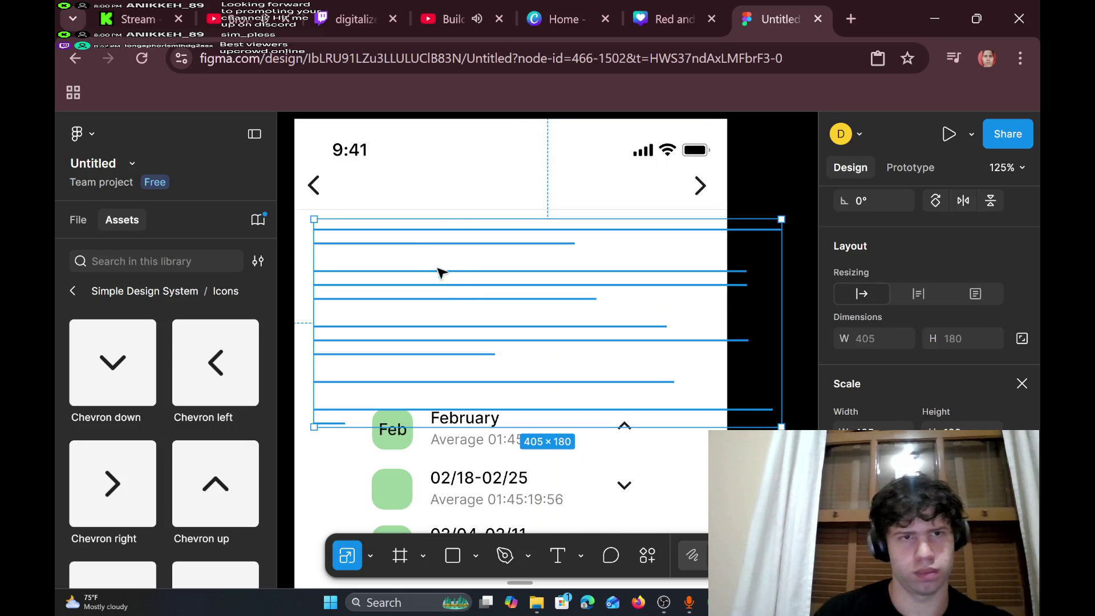
key(ctrl+z)
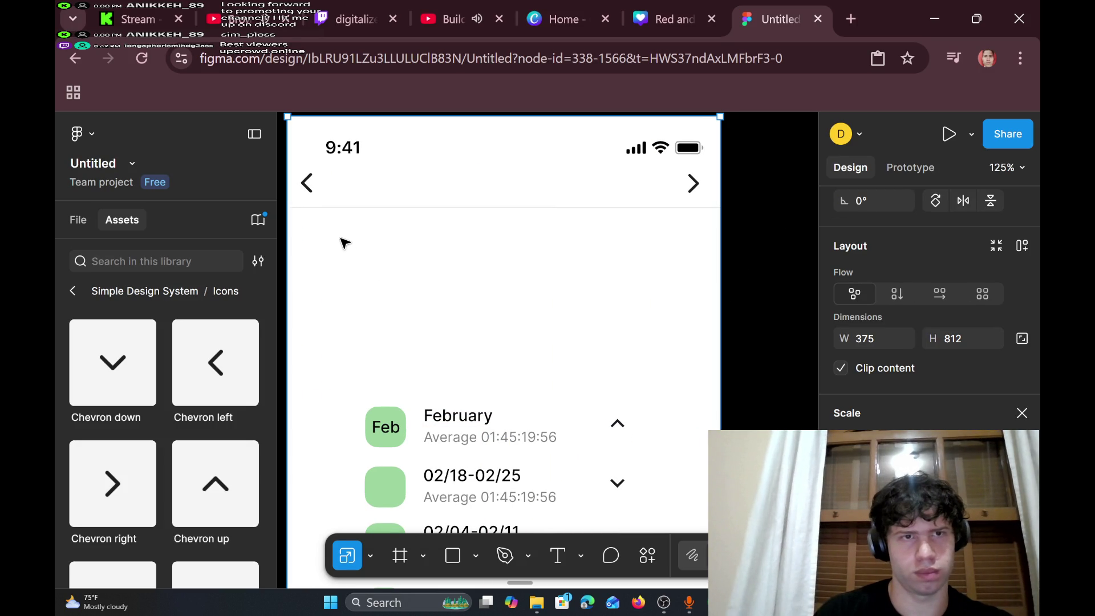
- Paste the notes over the selected frame again, then undo and redo that paste
scroll(339, 231, left, 3)
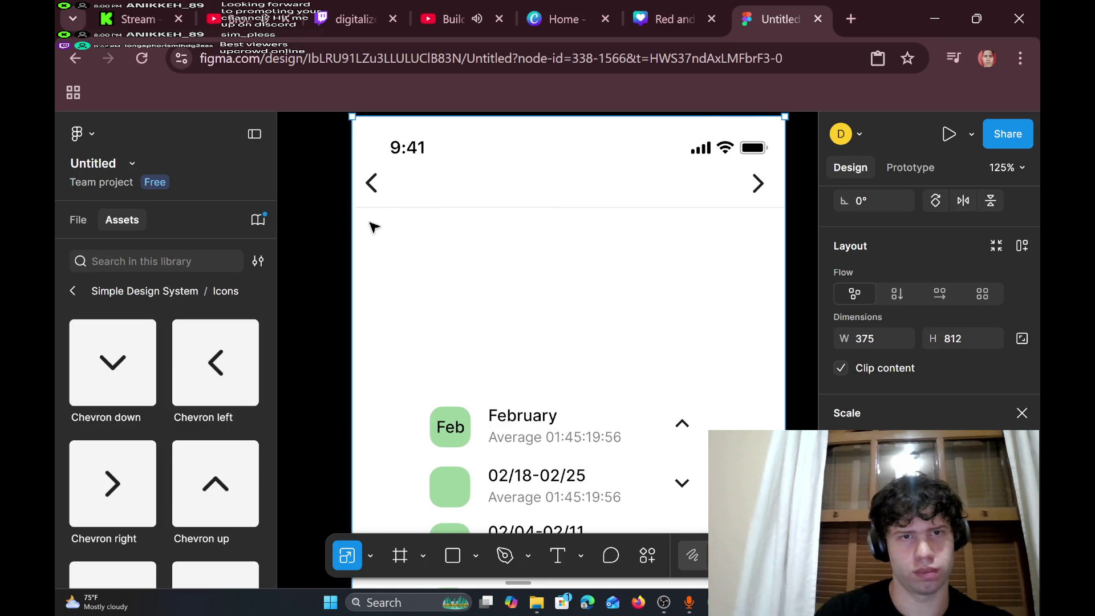
right_click(374, 227)
click(429, 232)
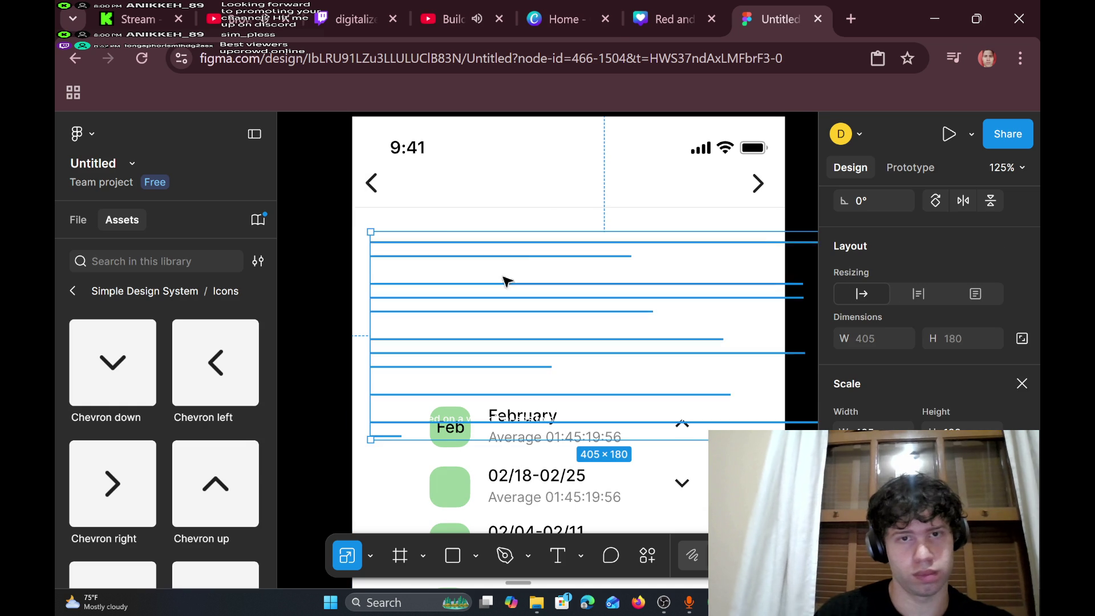
key(ctrl+z)
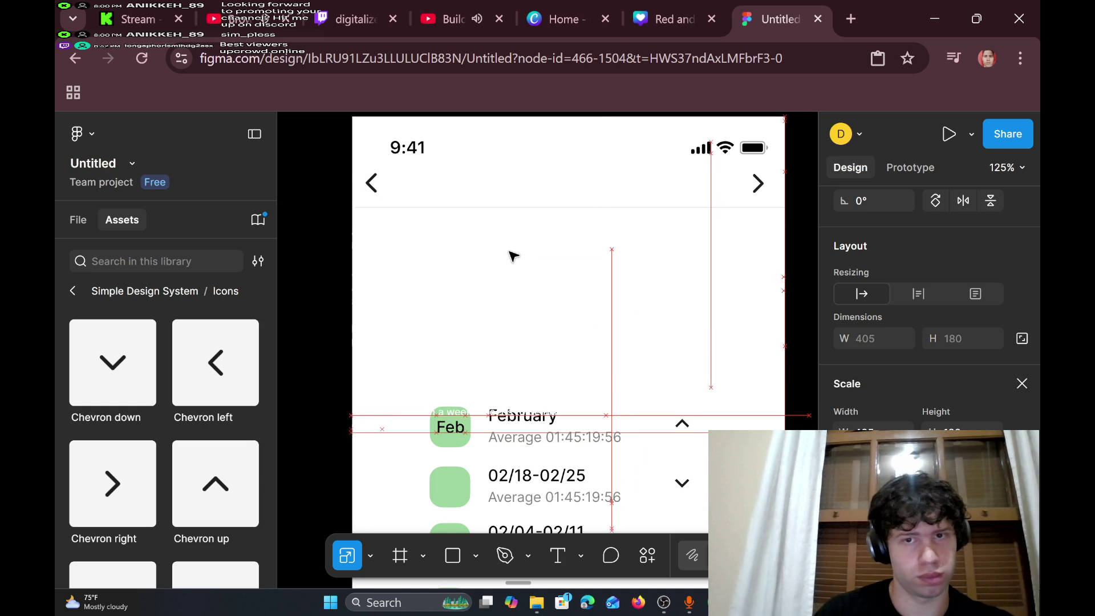
key(ctrl+shift+z)
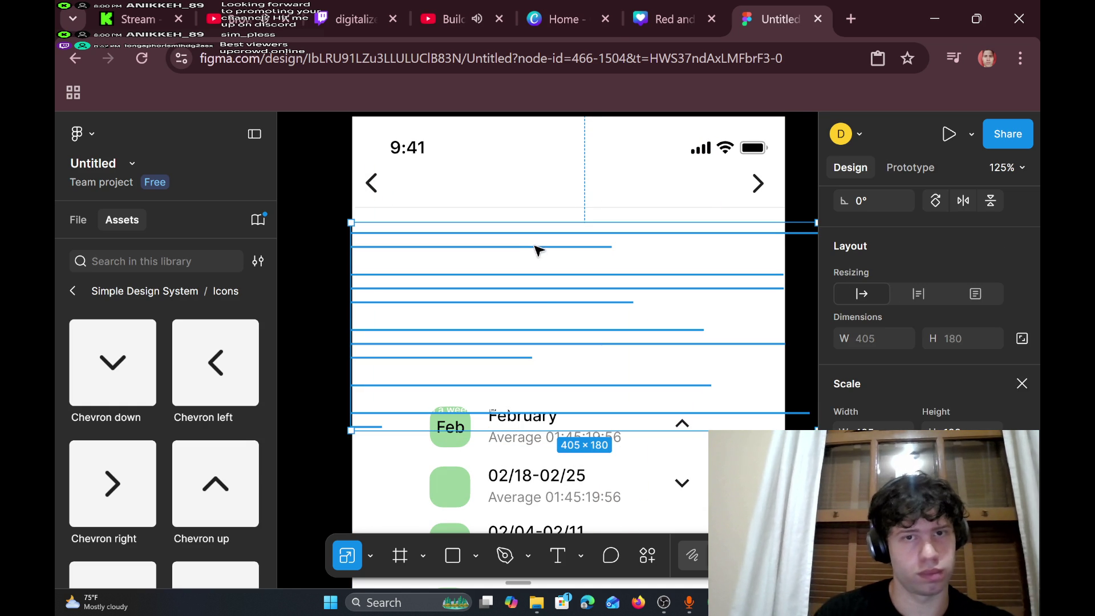
- Drag the notes text copy onto the Dashboard frame and select the whole frame
scroll(489, 346, down, 5)
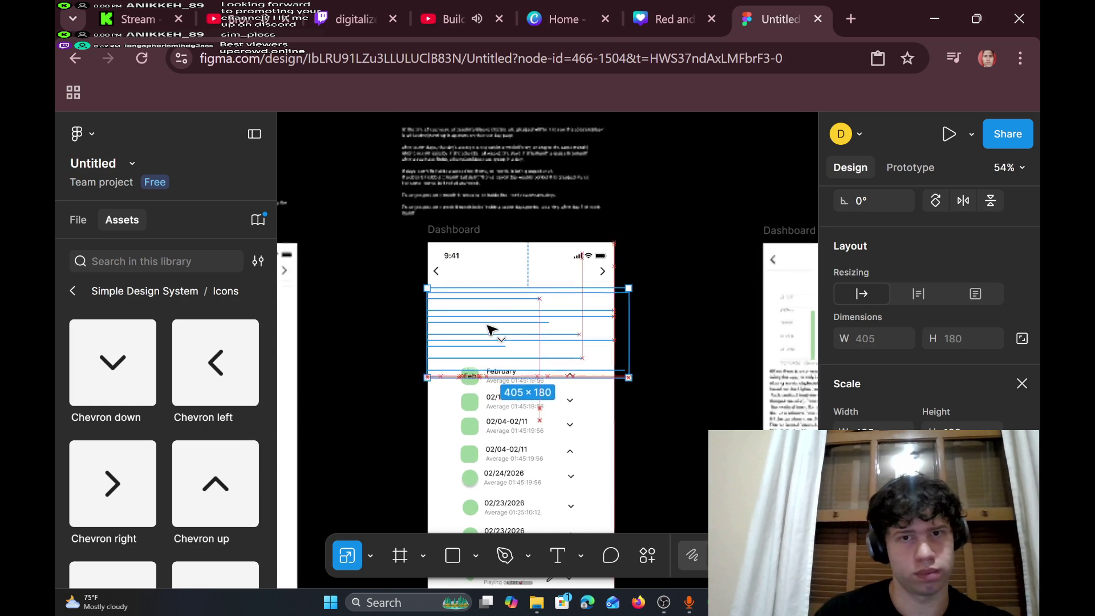
click(648, 204)
right_click(647, 203)
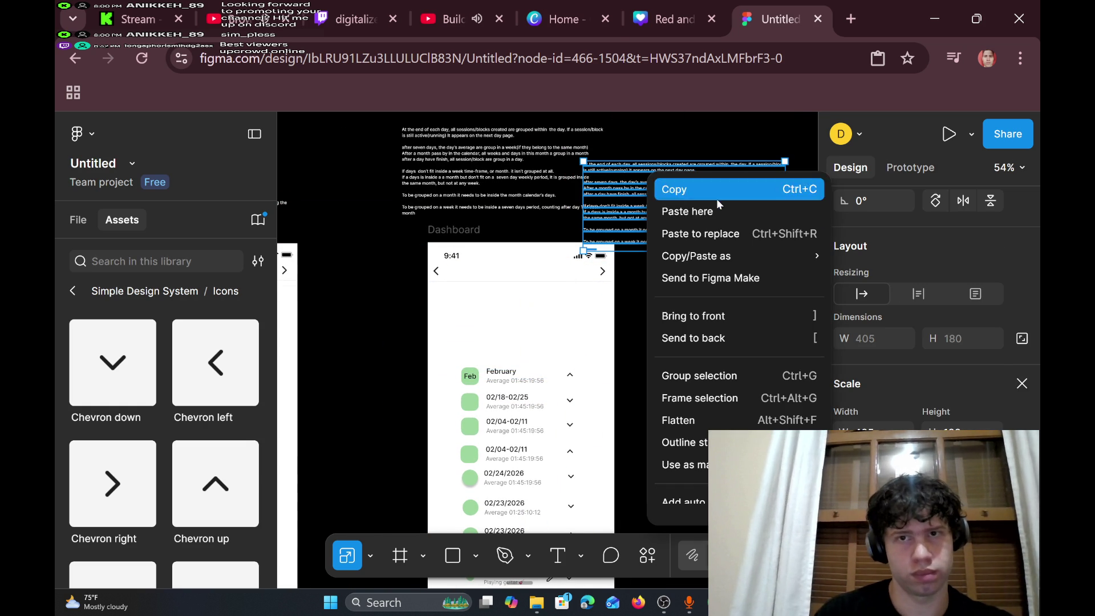
mouse_move(736, 256)
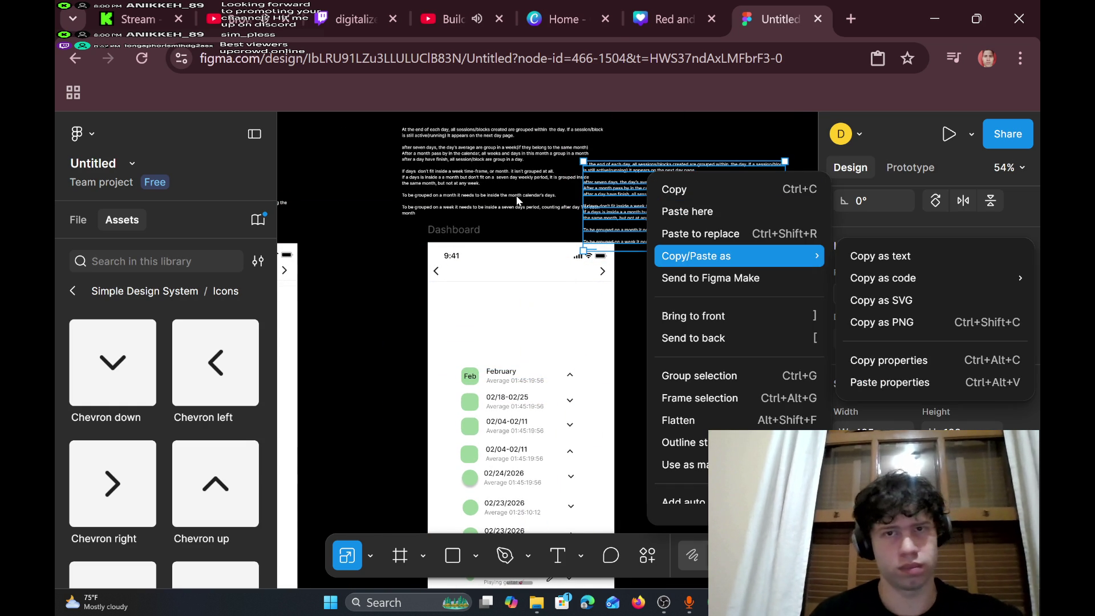
click(556, 214)
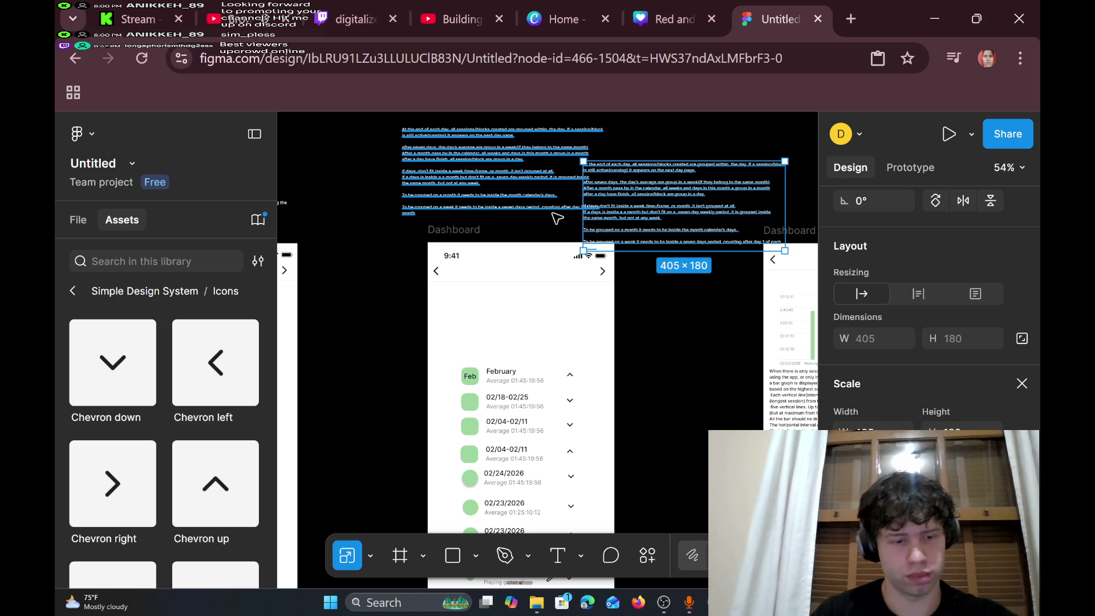
drag(557, 218, 402, 338)
click(579, 242)
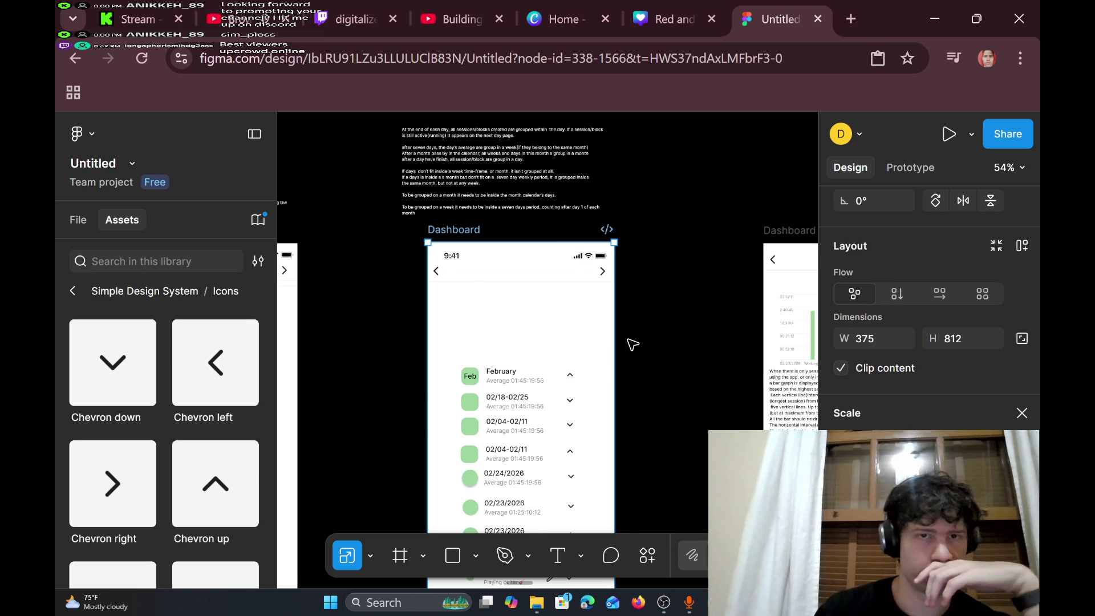
- Select the 9:41 status bar atop the session-list Dashboard and open its actions menu
scroll(632, 344, down, 2)
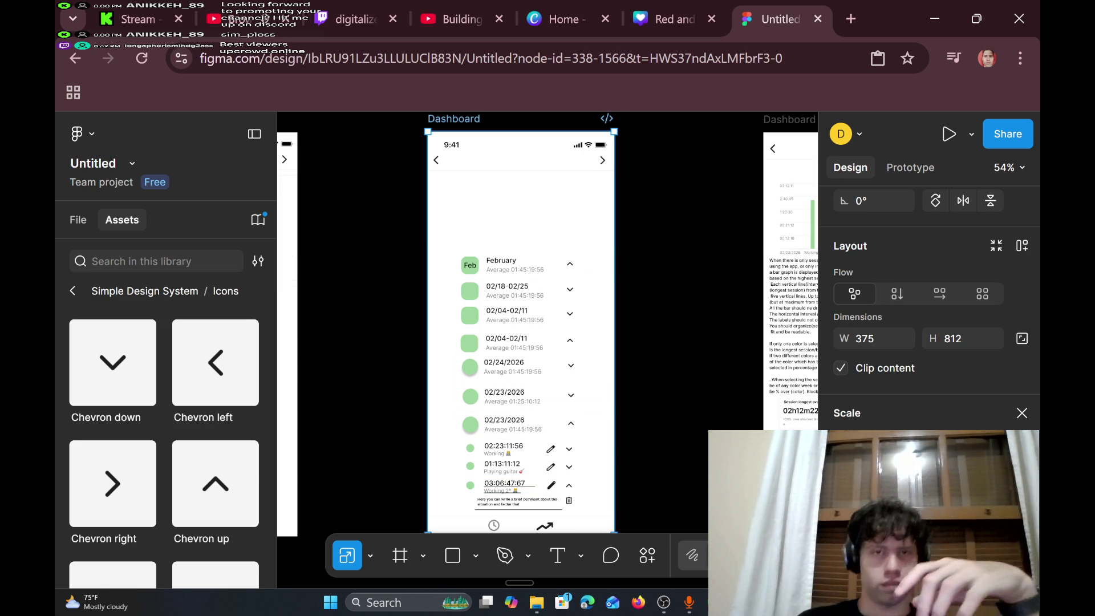
mouse_move(85, 602)
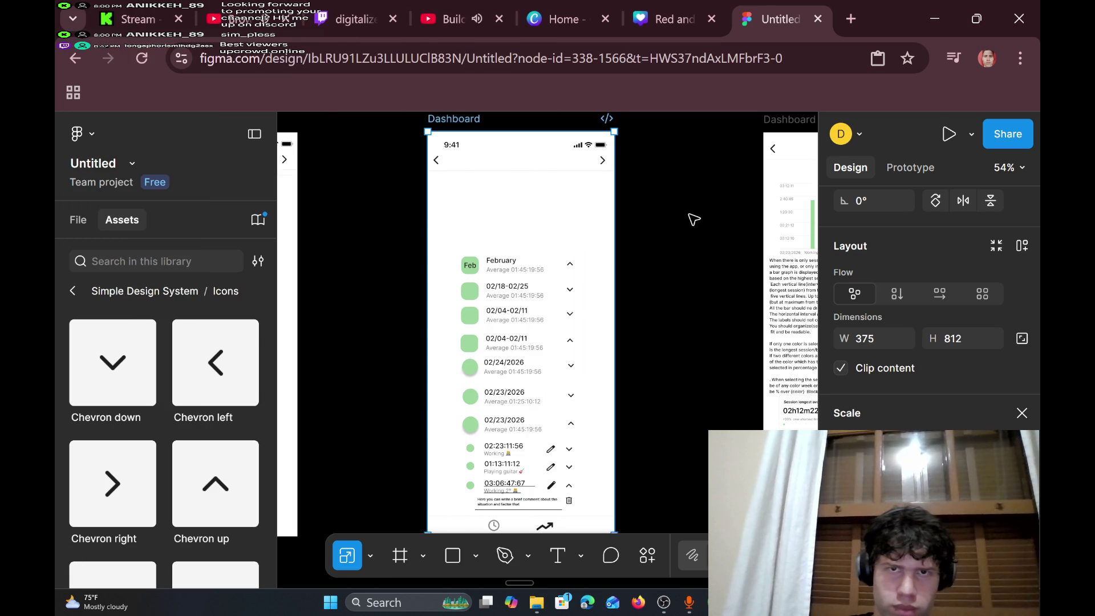
scroll(656, 251, up, 3)
scroll(655, 250, right, 2)
click(389, 268)
click(388, 274)
right_click(386, 277)
- Copy the 9:41 status bar and paste it above the lowered chevron header on the bar-chart screen
mouse_move(422, 258)
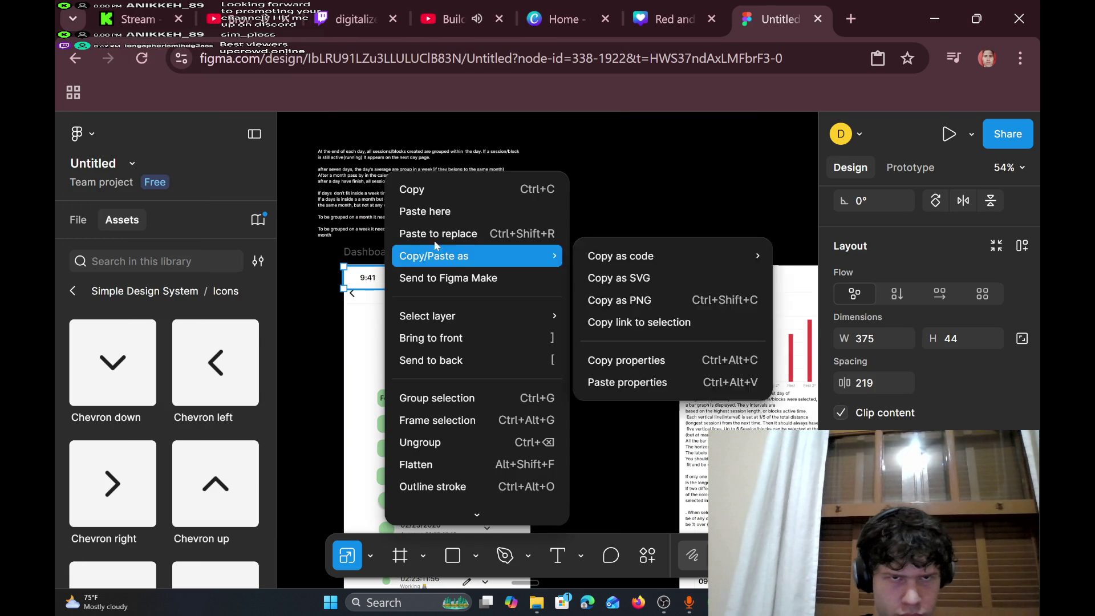
click(411, 189)
scroll(585, 229, right, 5)
click(458, 279)
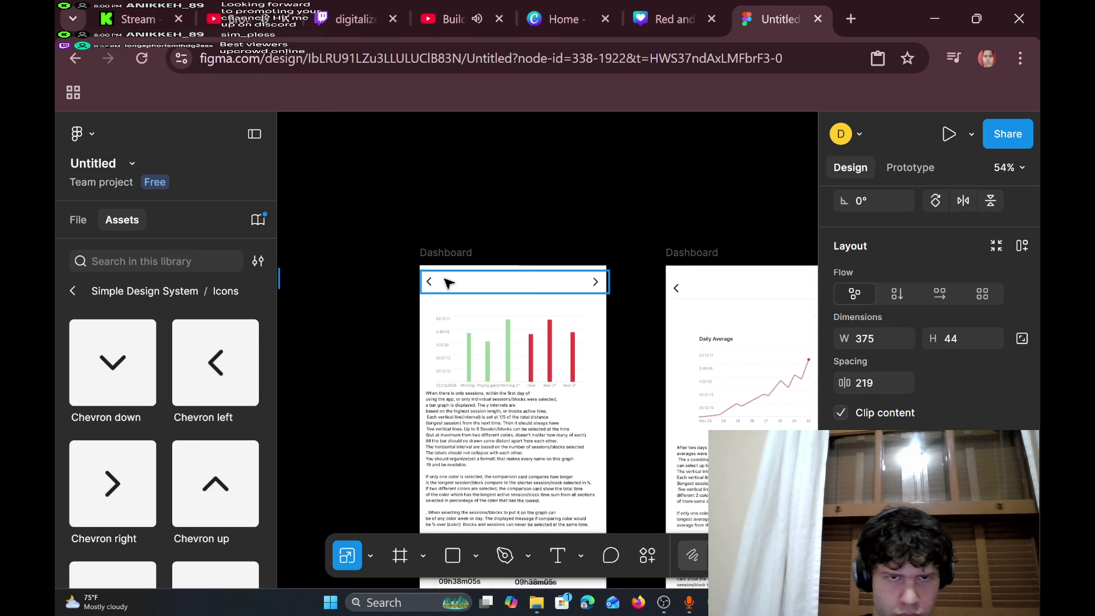
click(457, 281)
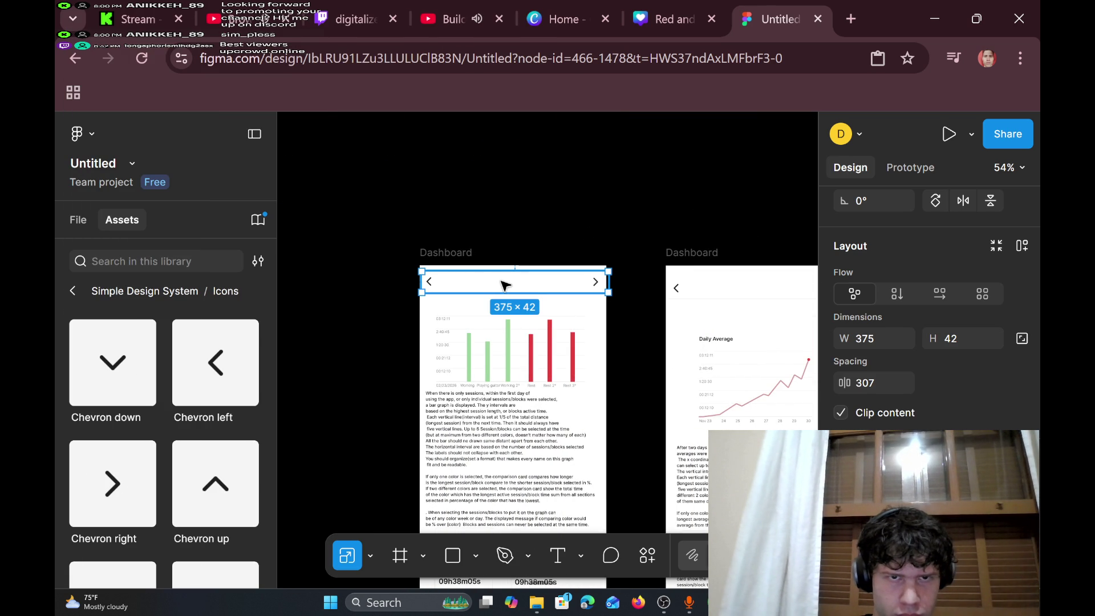
mouse_move(502, 286)
mouse_down()
mouse_move(499, 300)
mouse_move(508, 287)
mouse_up()
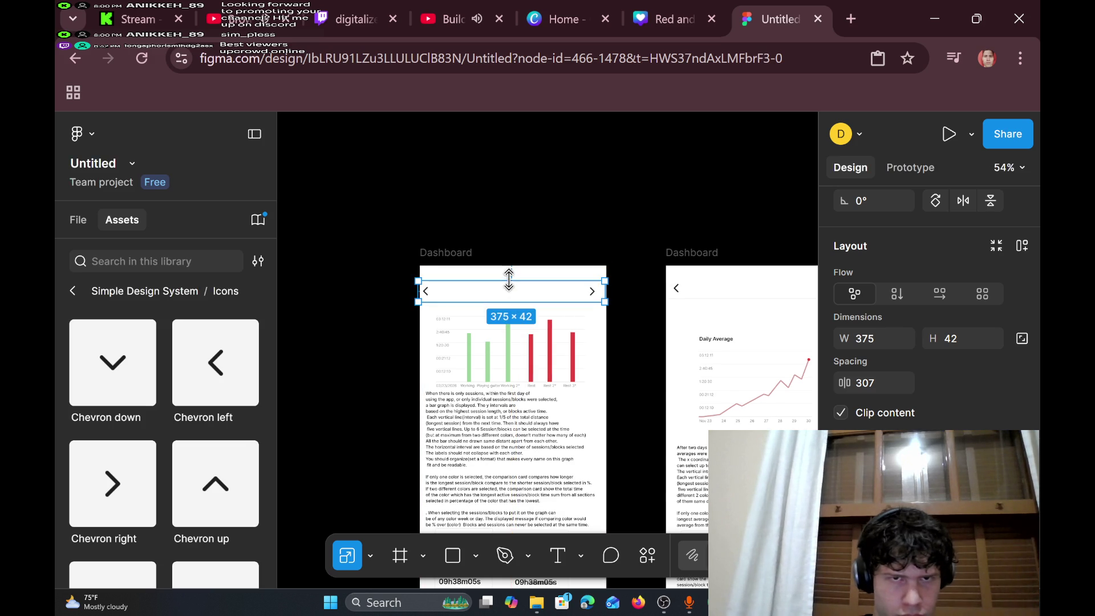
right_click(473, 272)
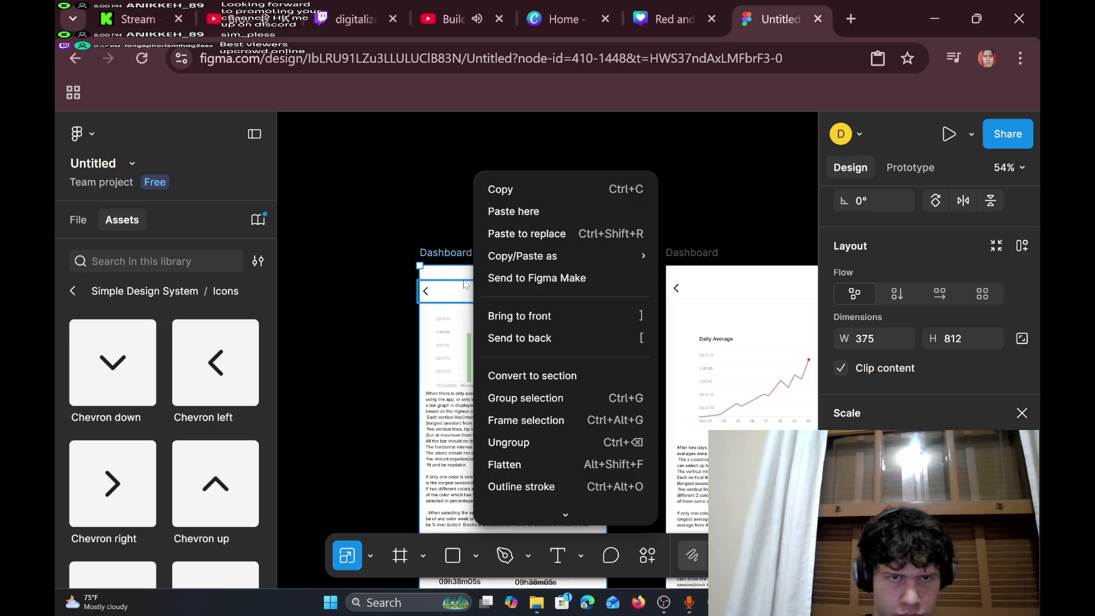
click(556, 213)
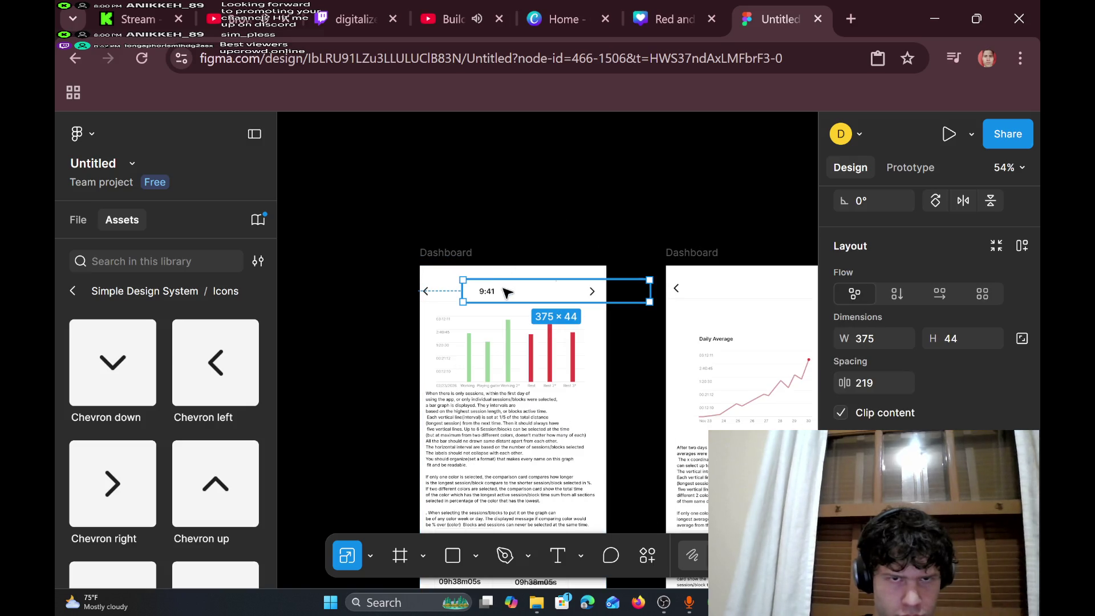
drag(470, 281, 463, 273)
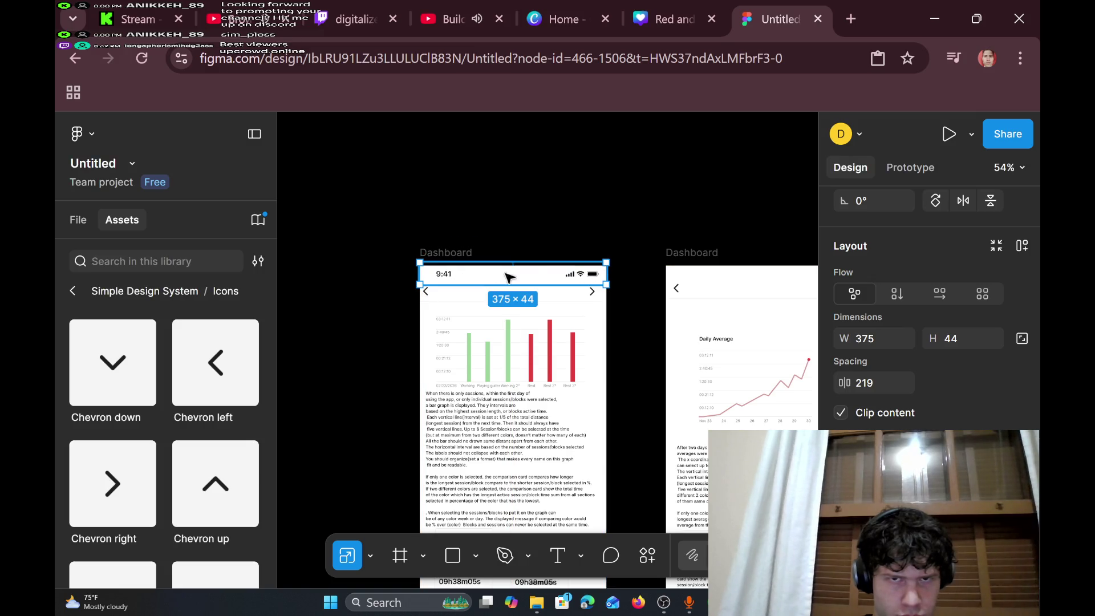
- Lower the Daily Average screen's header and paste the status bar at its frame top
scroll(670, 285, right, 2)
drag(647, 282, 647, 294)
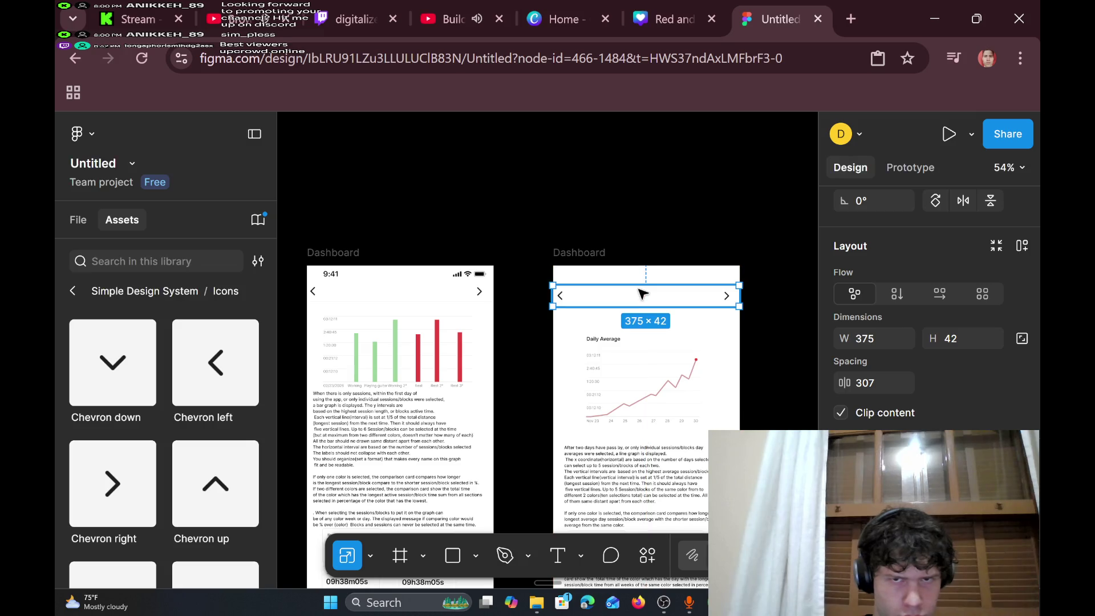
right_click(653, 276)
click(693, 212)
mouse_move(691, 285)
mouse_down()
mouse_move(589, 279)
mouse_move(626, 277)
mouse_up()
- Put the 9:41 status bar at the top of the Weekly average screen, above its lowered chevron header
scroll(500, 293, right, 8)
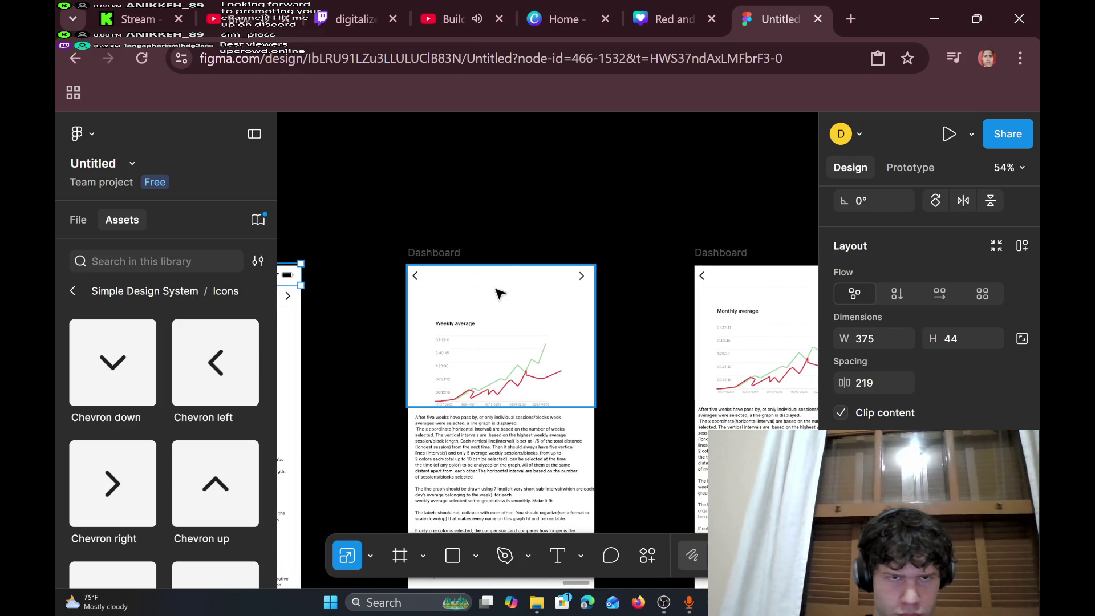
click(503, 279)
click(501, 279)
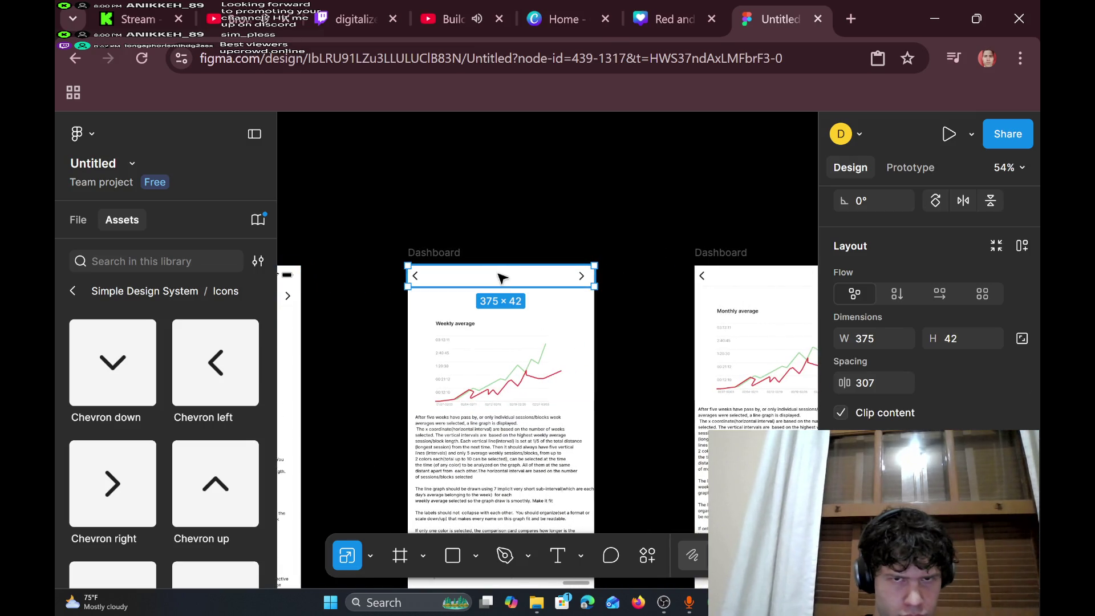
drag(503, 283, 504, 298)
right_click(478, 278)
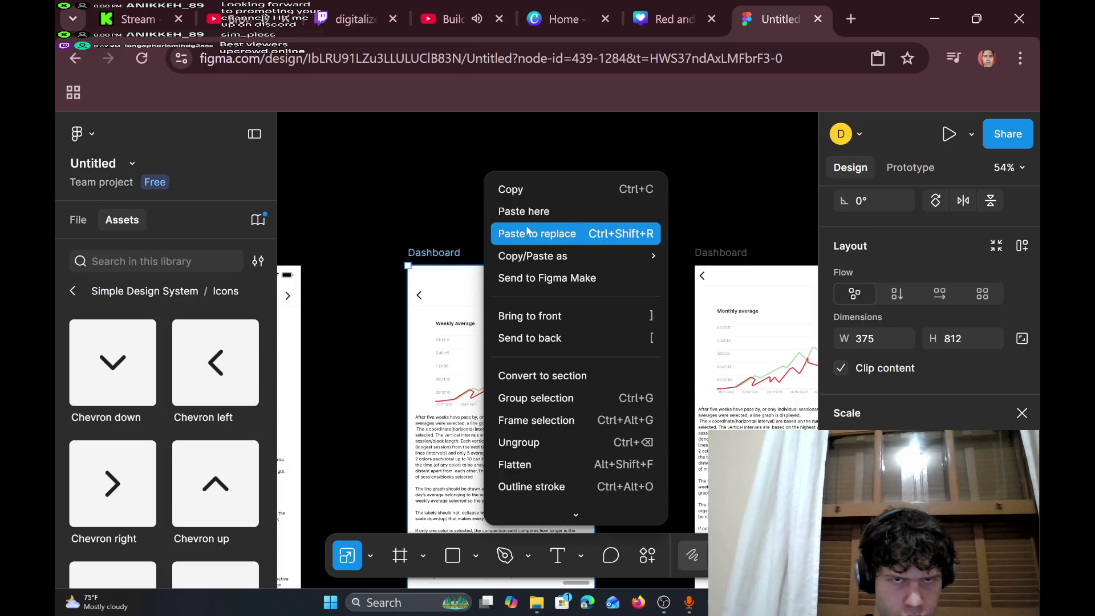
click(524, 230)
mouse_move(554, 283)
mouse_down()
mouse_move(503, 268)
mouse_move(482, 280)
mouse_up()
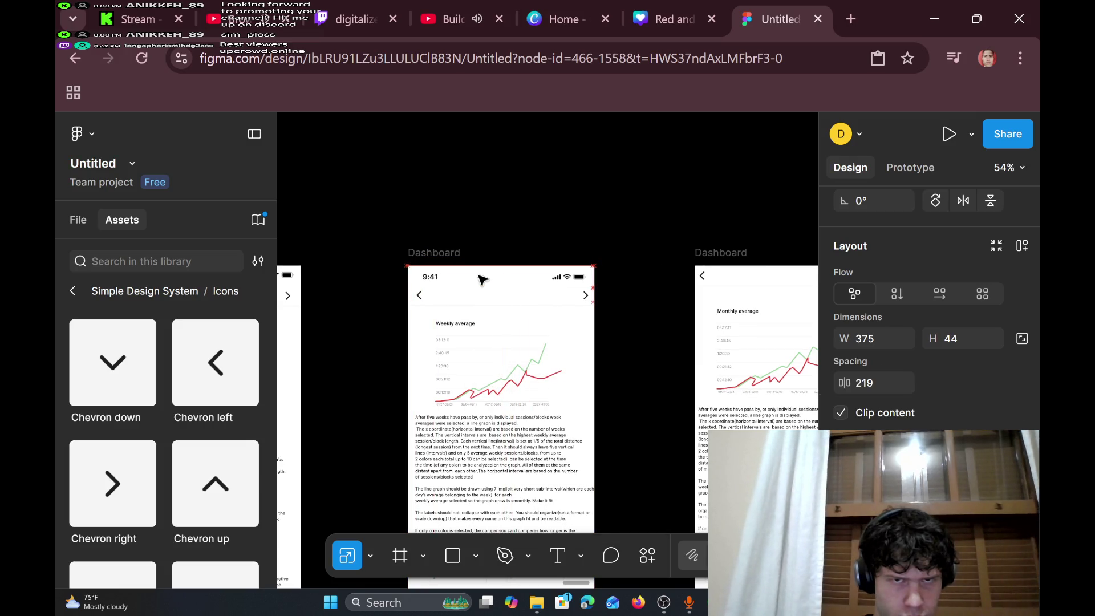
- Add the status bar to the Monthly average screen's top and realign its chevron header beneath it
scroll(594, 261, right, 4)
click(591, 283)
drag(591, 283, 588, 306)
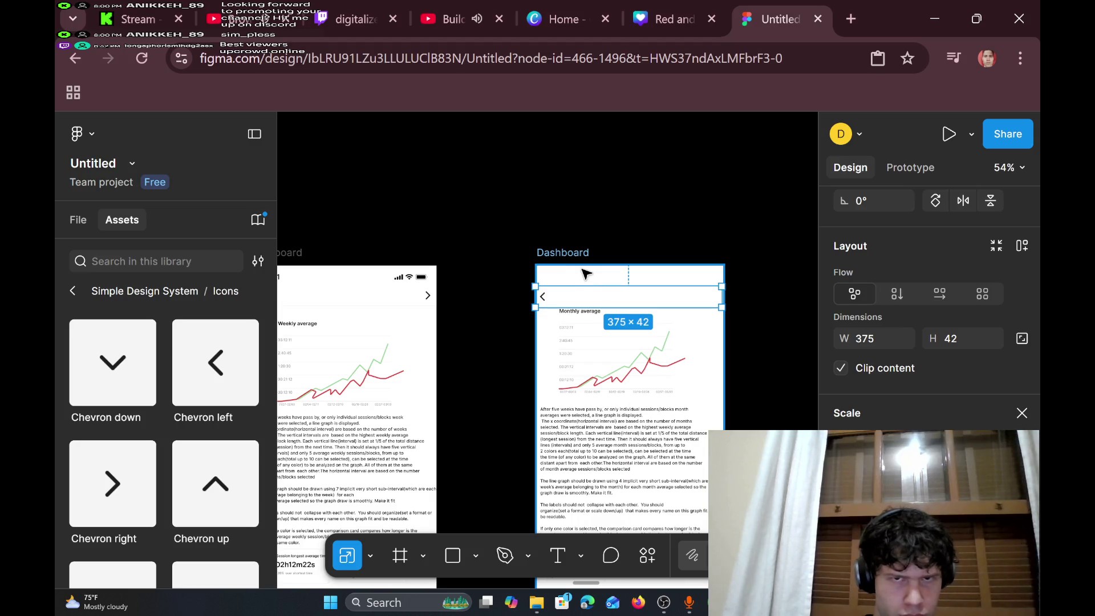
right_click(591, 278)
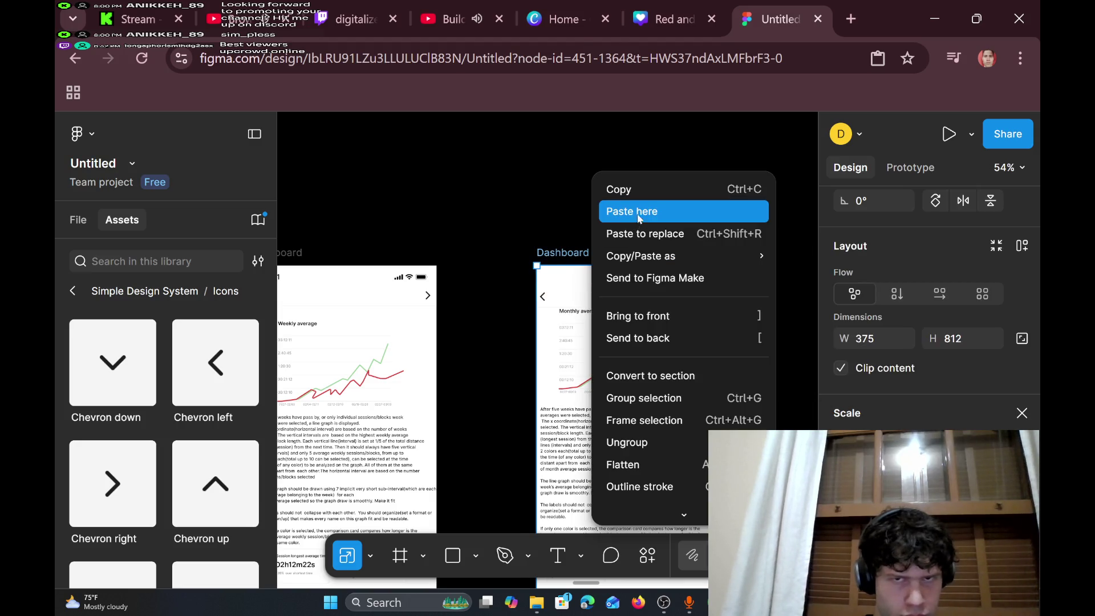
click(628, 211)
drag(723, 226, 584, 298)
click(588, 306)
drag(586, 297, 590, 307)
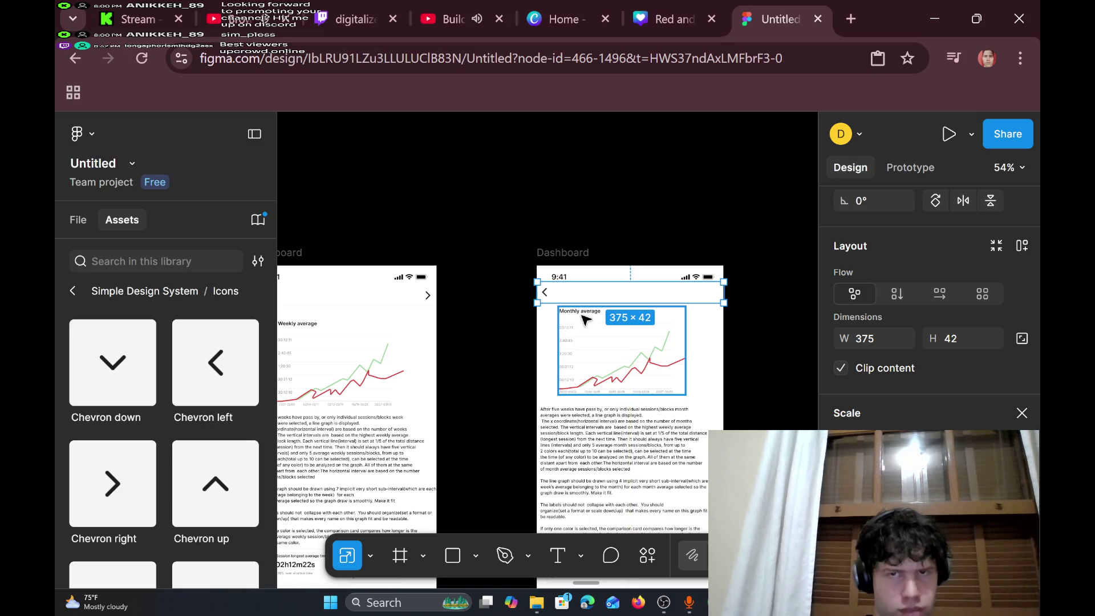
scroll(586, 319, left, 10)
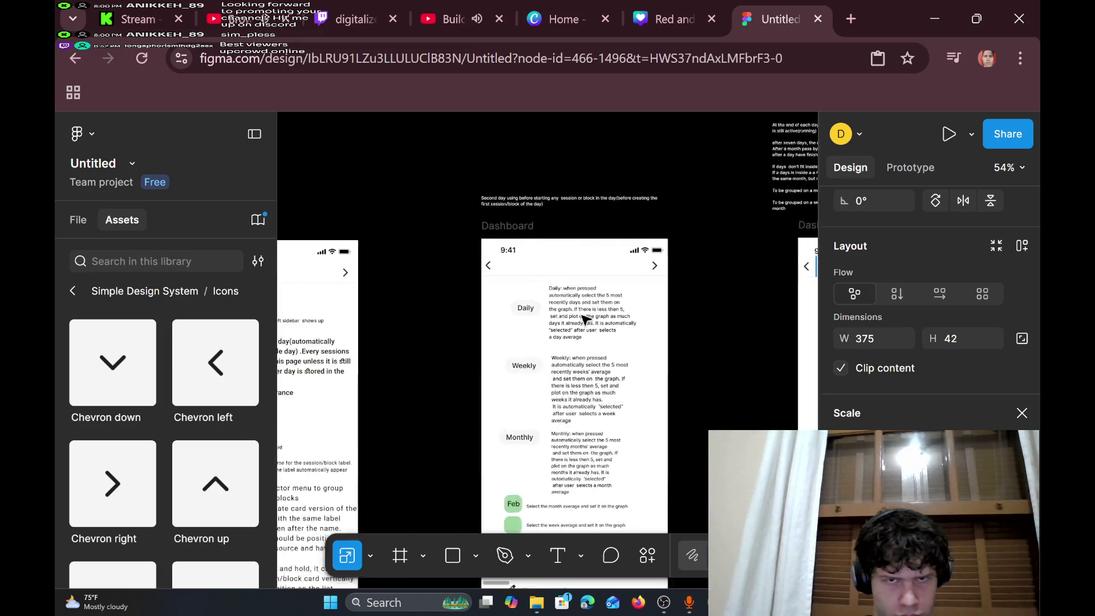
- Delete the bottom navigation bar with the clock and trend icons from the Dashboard
scroll(582, 320, left, 10)
scroll(581, 320, right, 8)
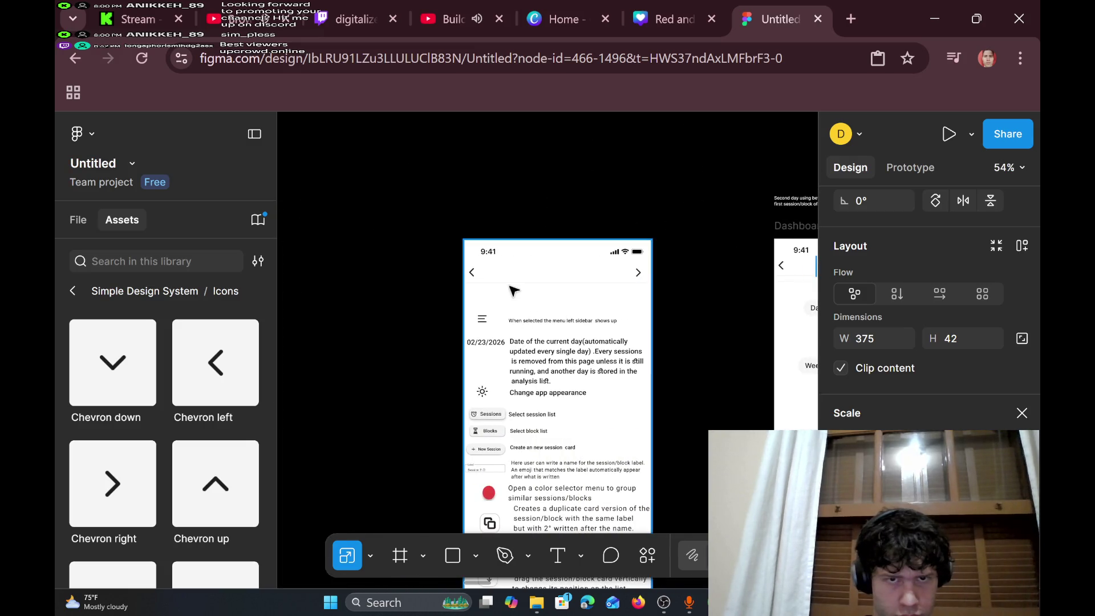
click(476, 274)
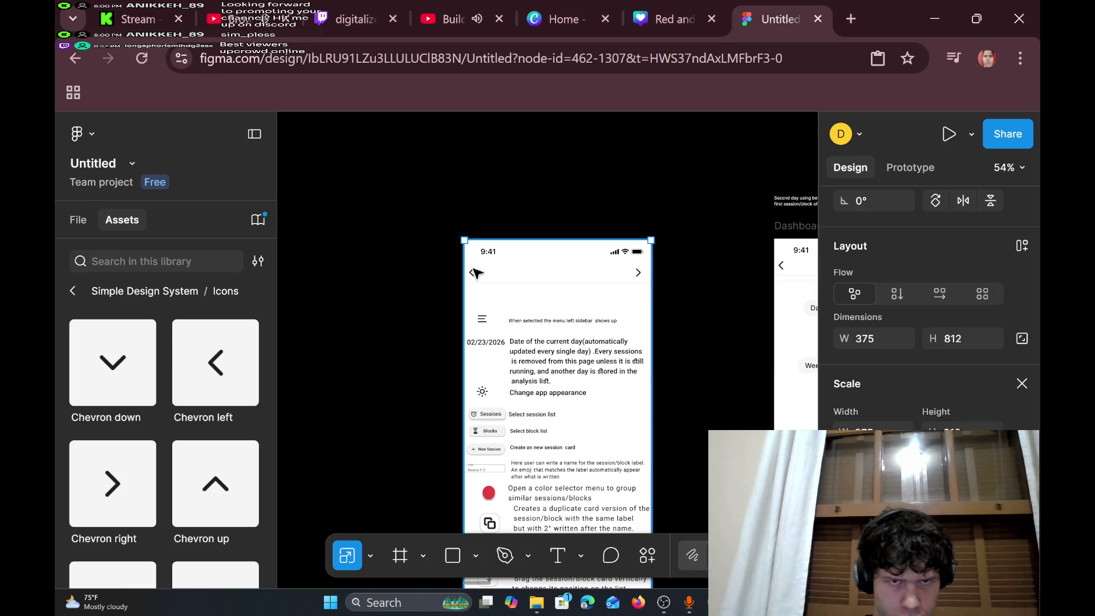
click(476, 274)
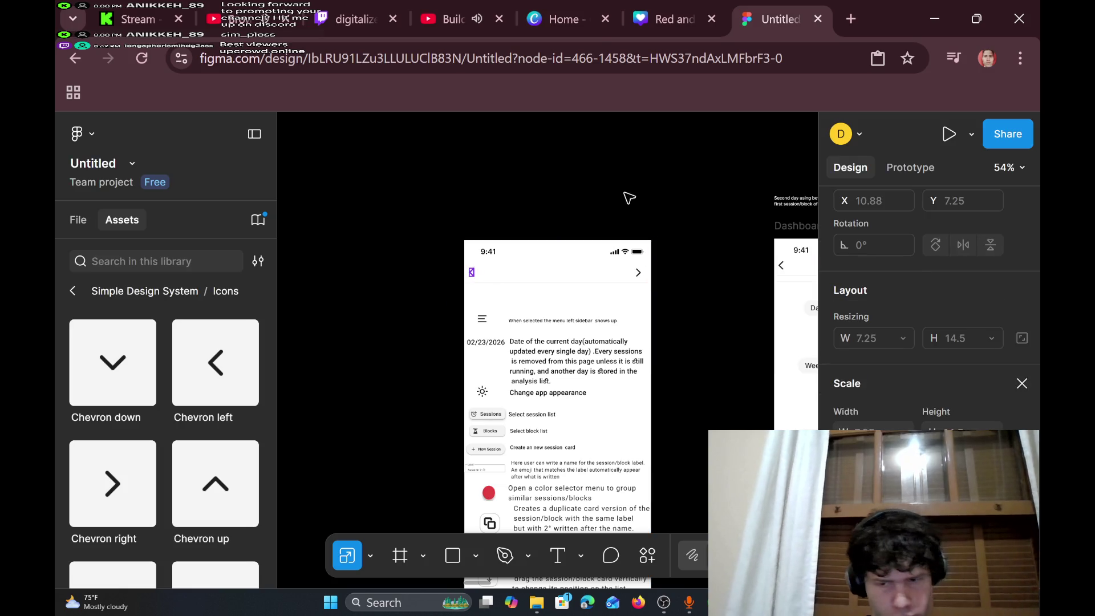
click(602, 239)
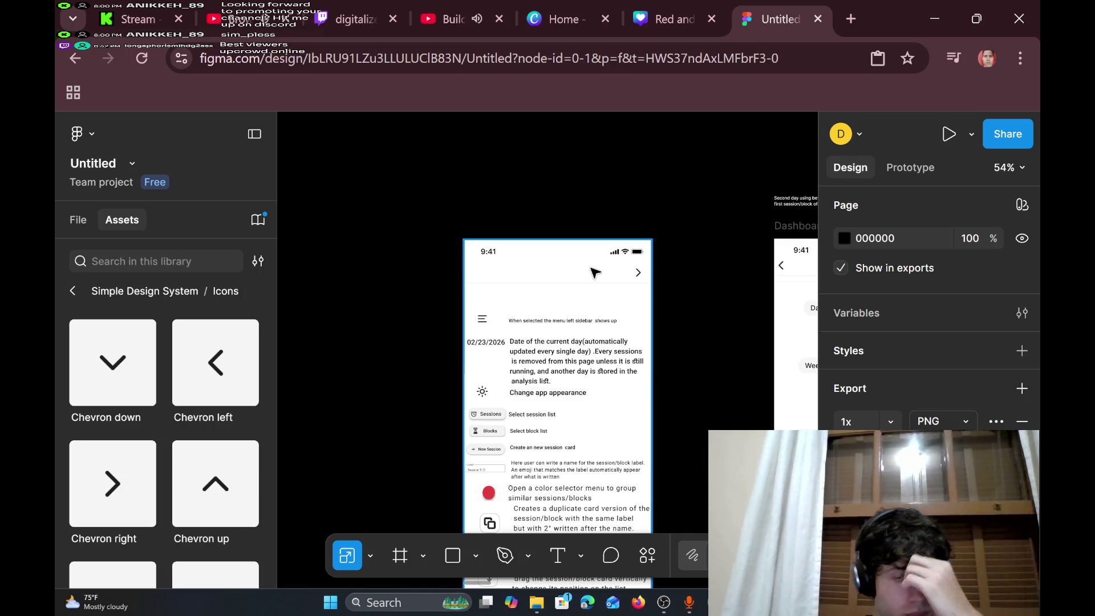
scroll(608, 293, down, 5)
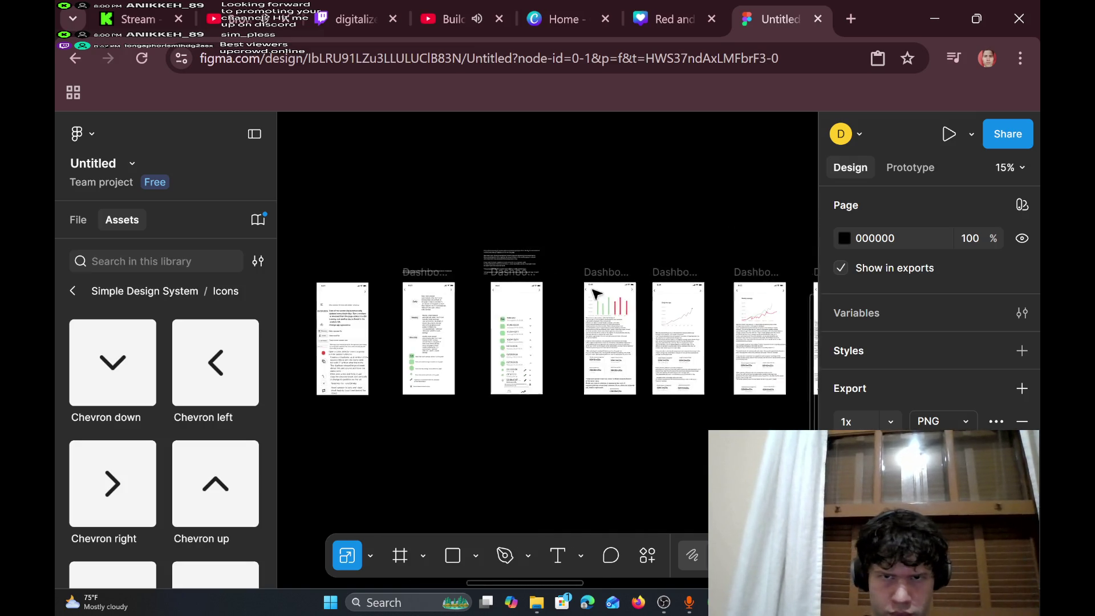
scroll(591, 286, up, 5)
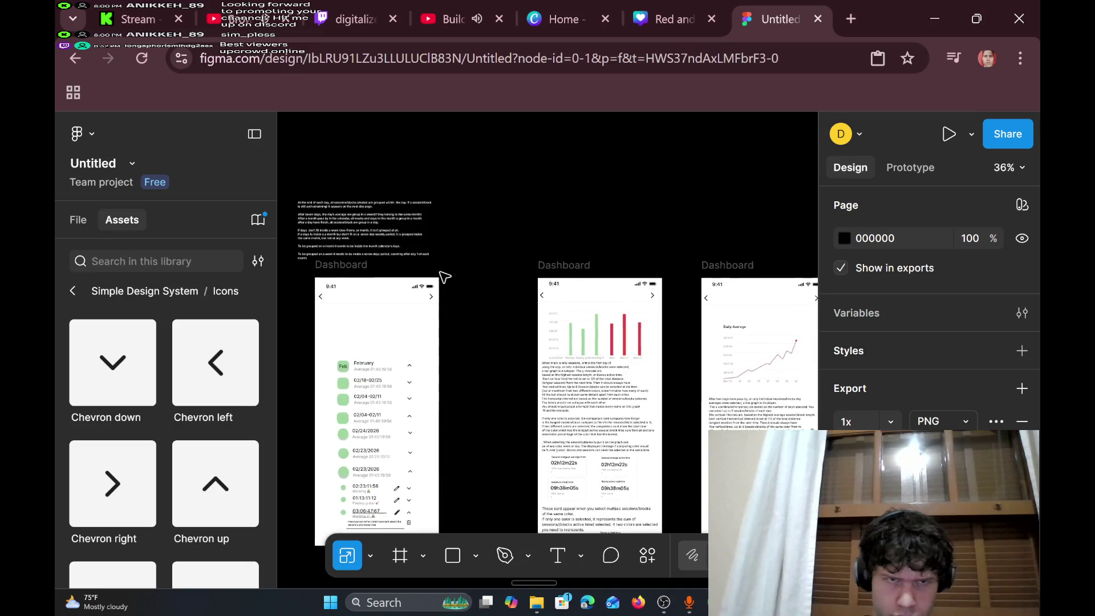
scroll(417, 283, down, 5)
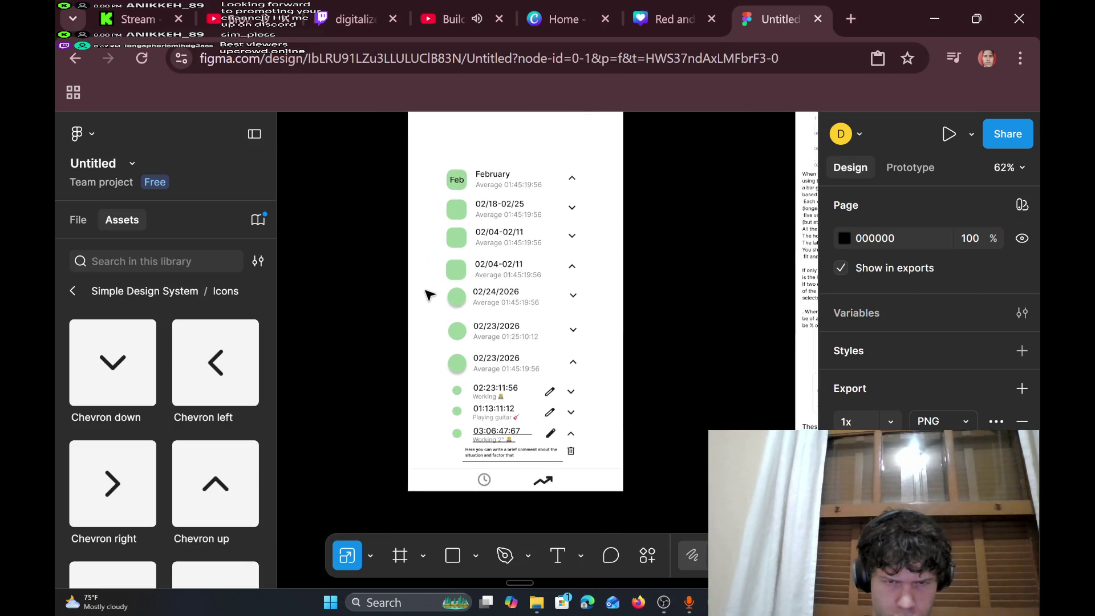
click(443, 471)
key(Delete)
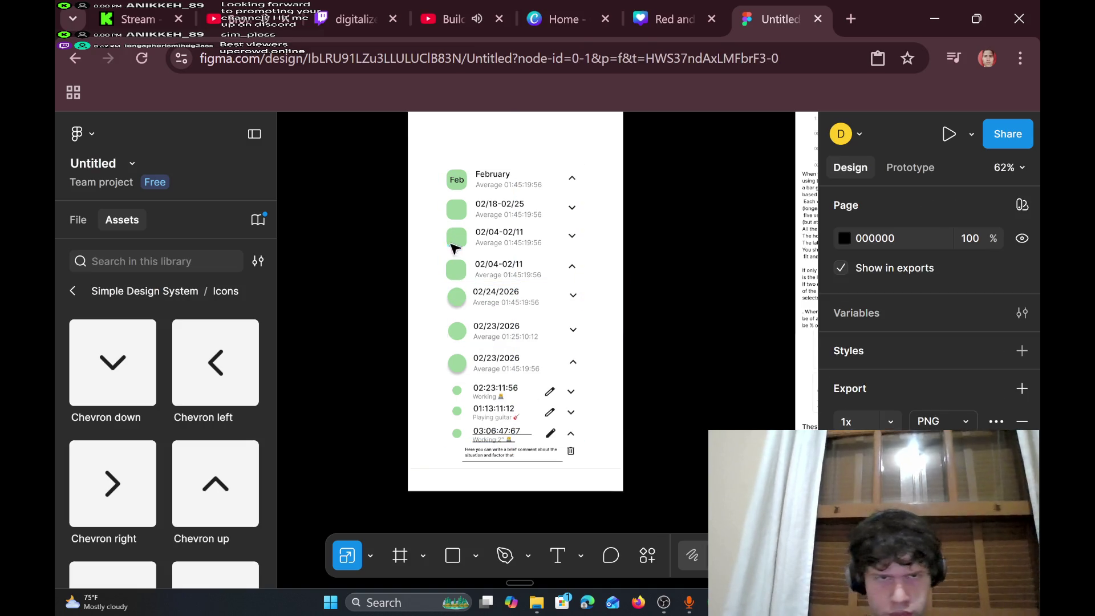
- Shift all 28 list entries down in the frame and drag the notes text outside it
mouse_move(428, 152)
mouse_down()
mouse_move(572, 456)
mouse_move(590, 418)
mouse_up()
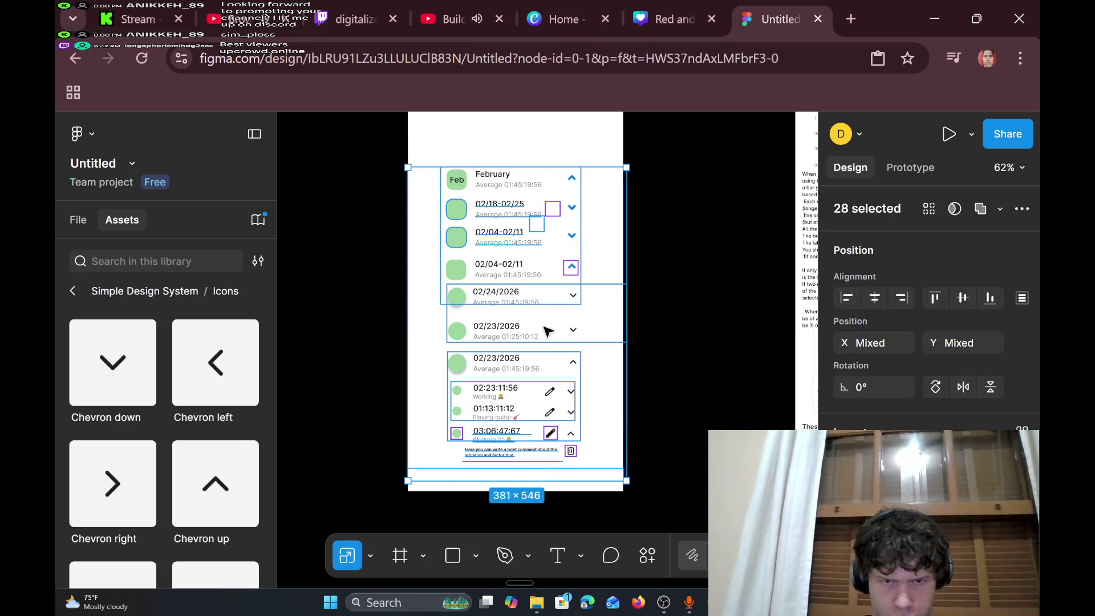
drag(544, 202, 543, 228)
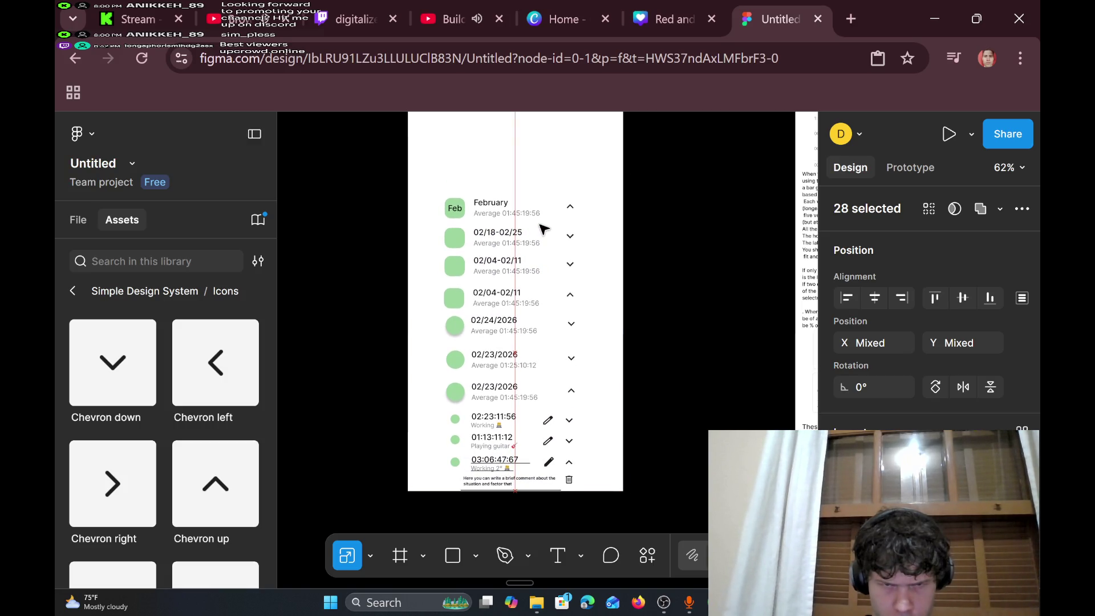
scroll(576, 234, up, 5)
mouse_move(530, 290)
mouse_down()
mouse_move(530, 142)
mouse_move(513, 411)
mouse_move(513, 298)
mouse_move(406, 210)
mouse_move(433, 342)
mouse_move(551, 377)
mouse_up()
- Copy the grouping-rules notes text and paste it into the Dashboard frame
right_click(577, 399)
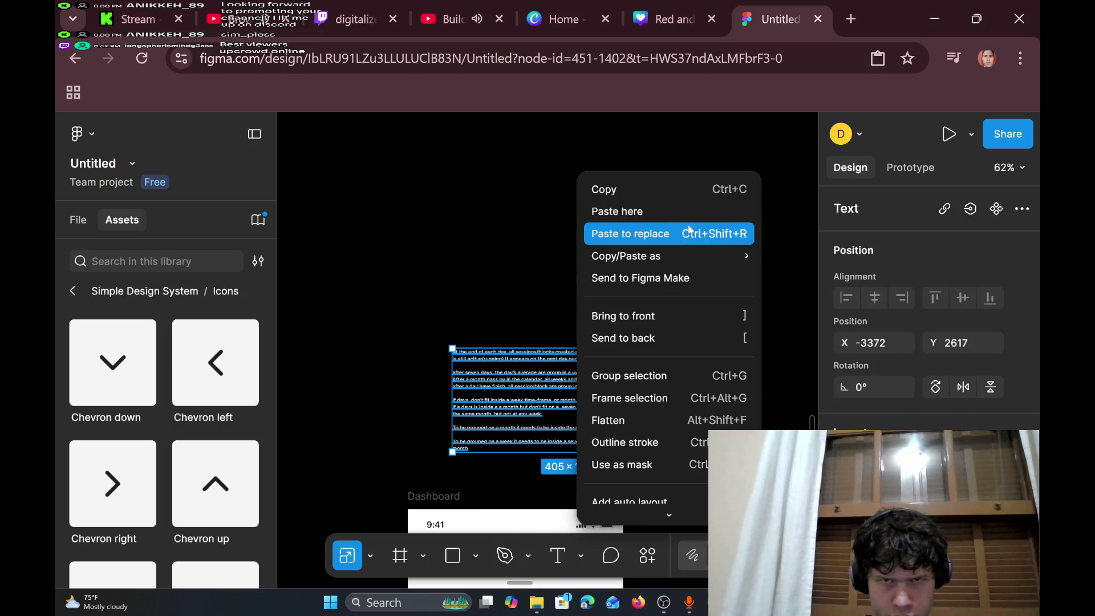
click(673, 197)
scroll(533, 404, up, 5)
scroll(533, 404, up, 1)
scroll(530, 404, down, 6)
scroll(471, 378, down, 4)
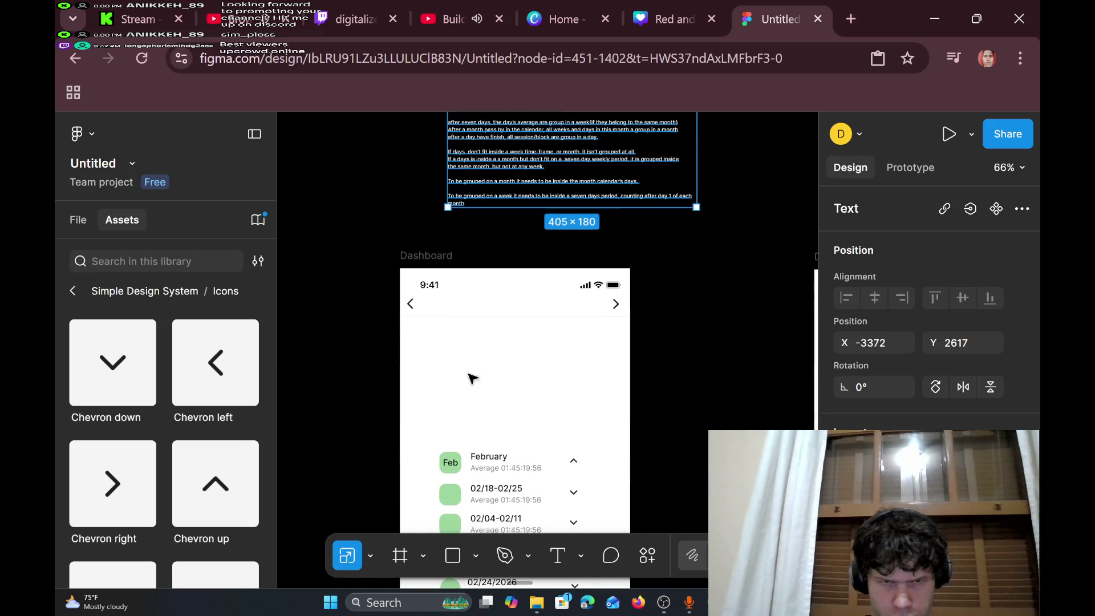
click(430, 353)
right_click(422, 337)
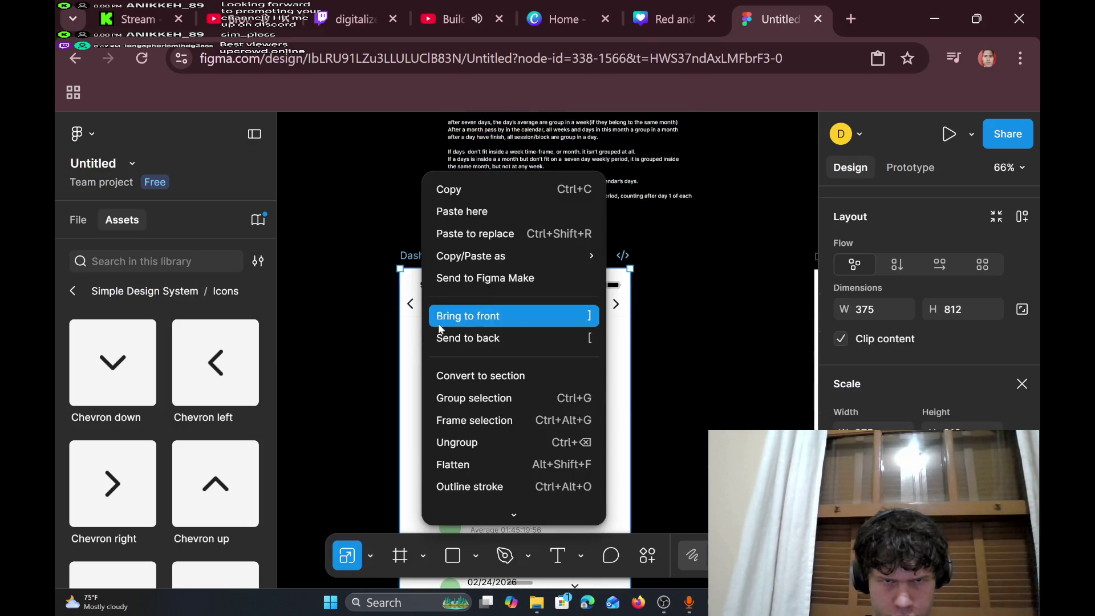
click(522, 215)
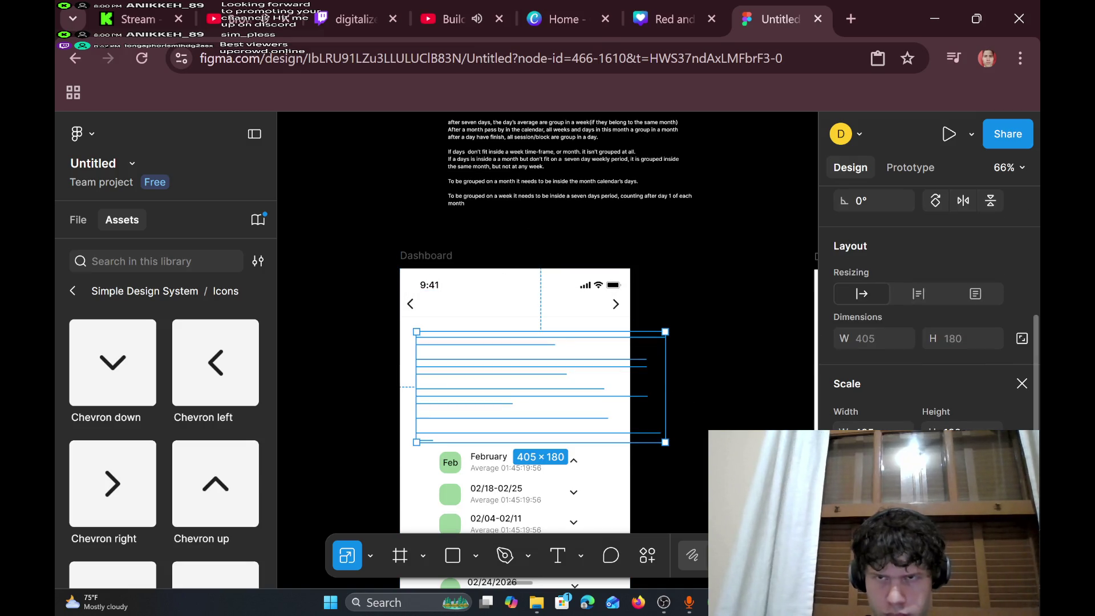
- Change the pasted notes' text fill from white to black (000000)
double_click(594, 354)
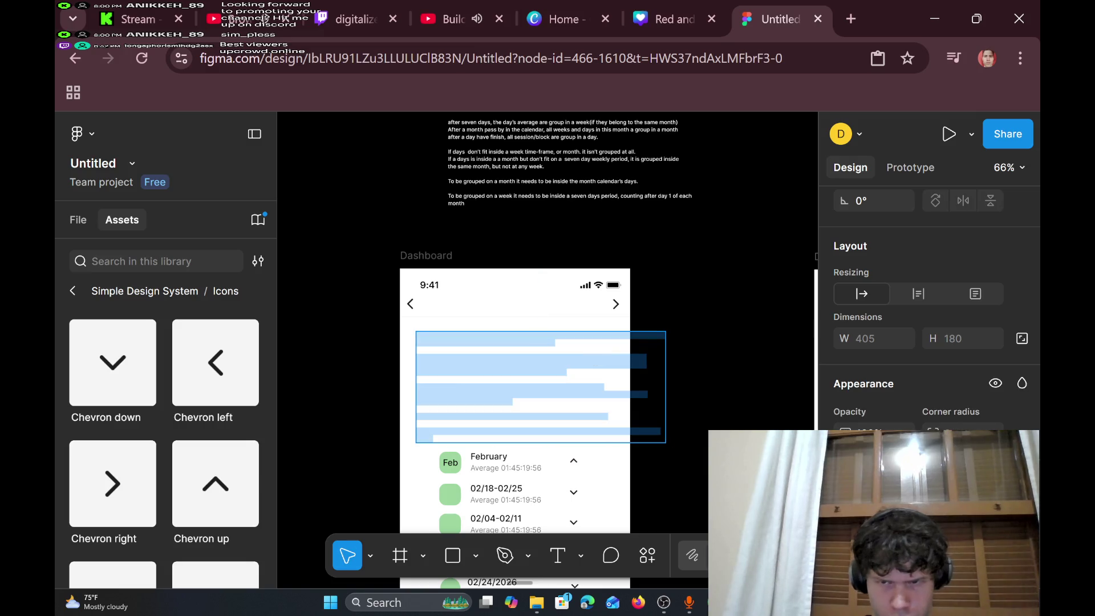
scroll(918, 297, down, 5)
click(844, 403)
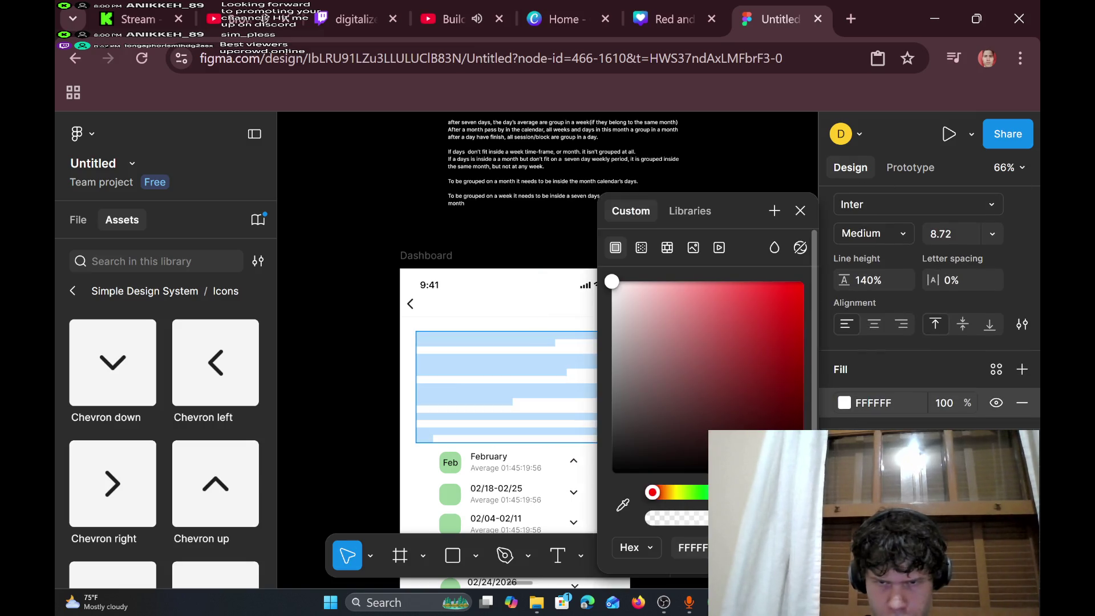
drag(611, 281, 625, 473)
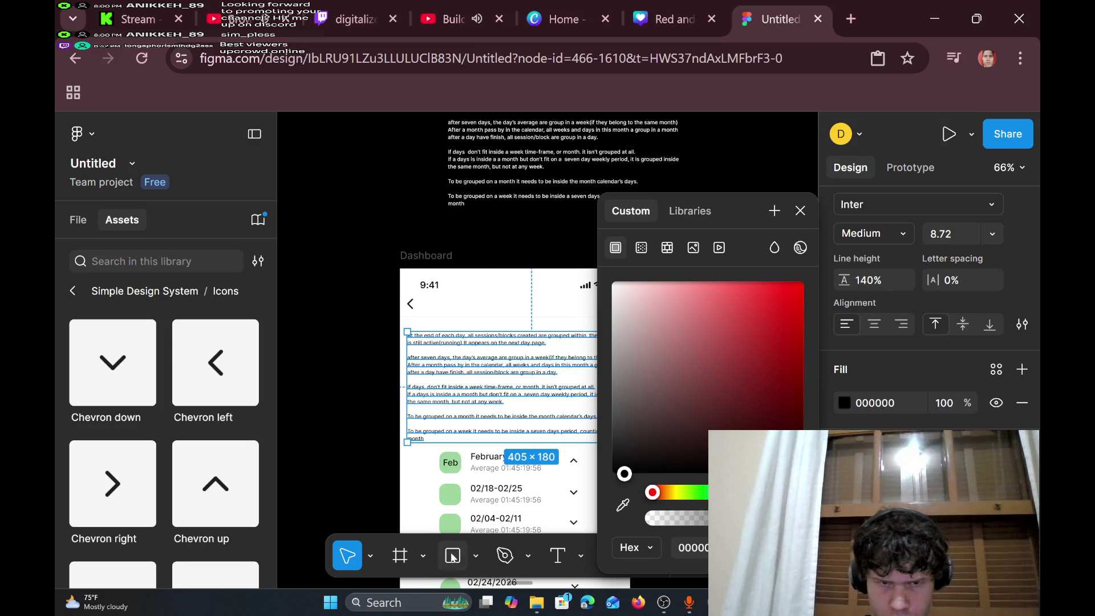
- Scale the notes proportionally to 362×165 and position them under the chevron header
click(370, 556)
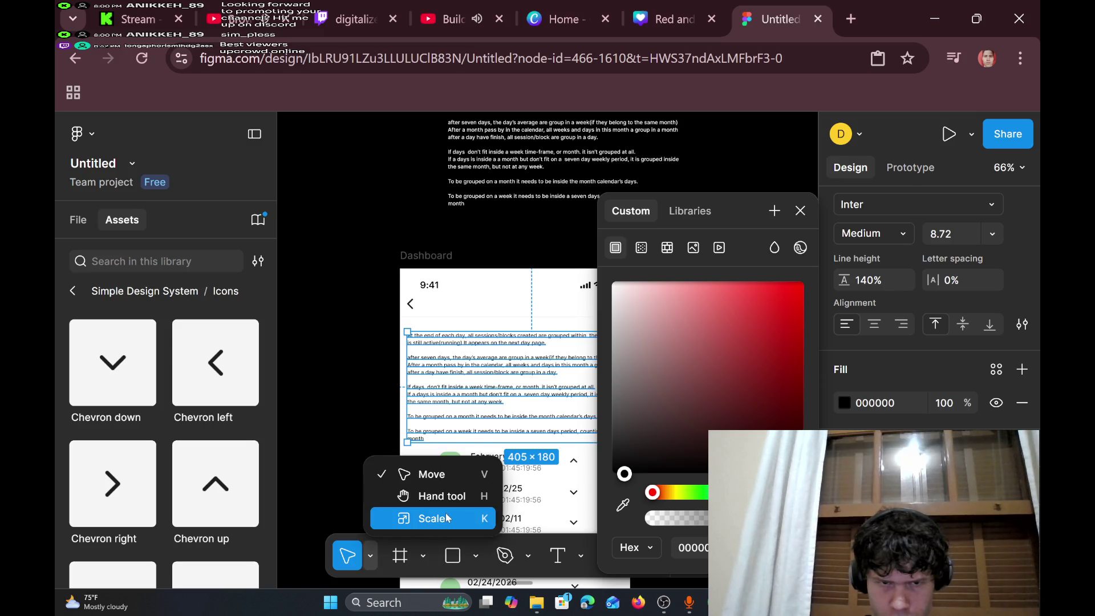
click(447, 517)
drag(407, 331, 432, 346)
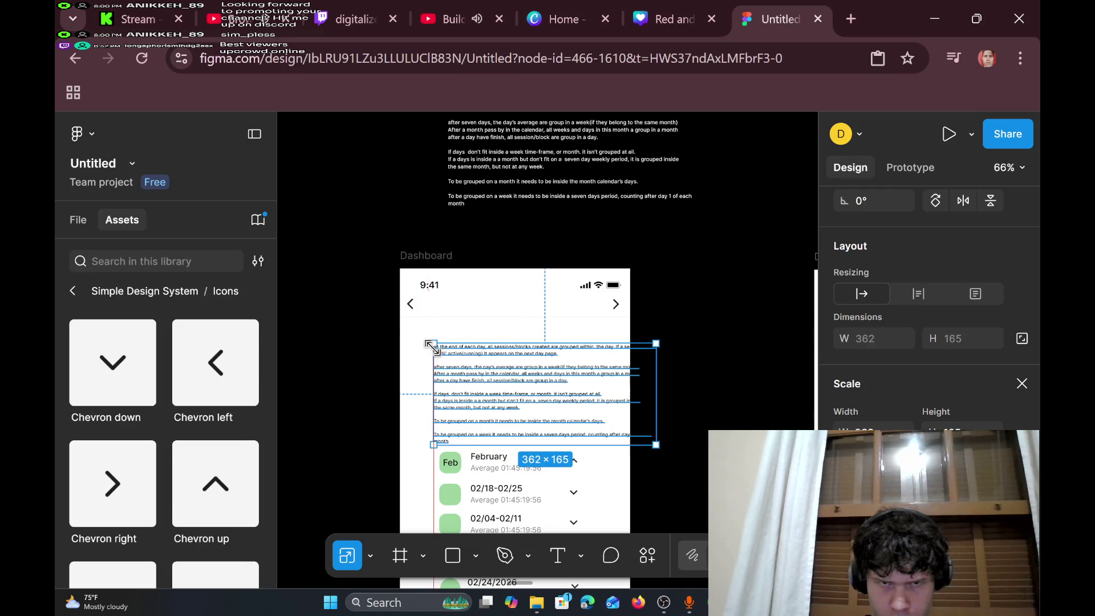
drag(520, 359, 493, 343)
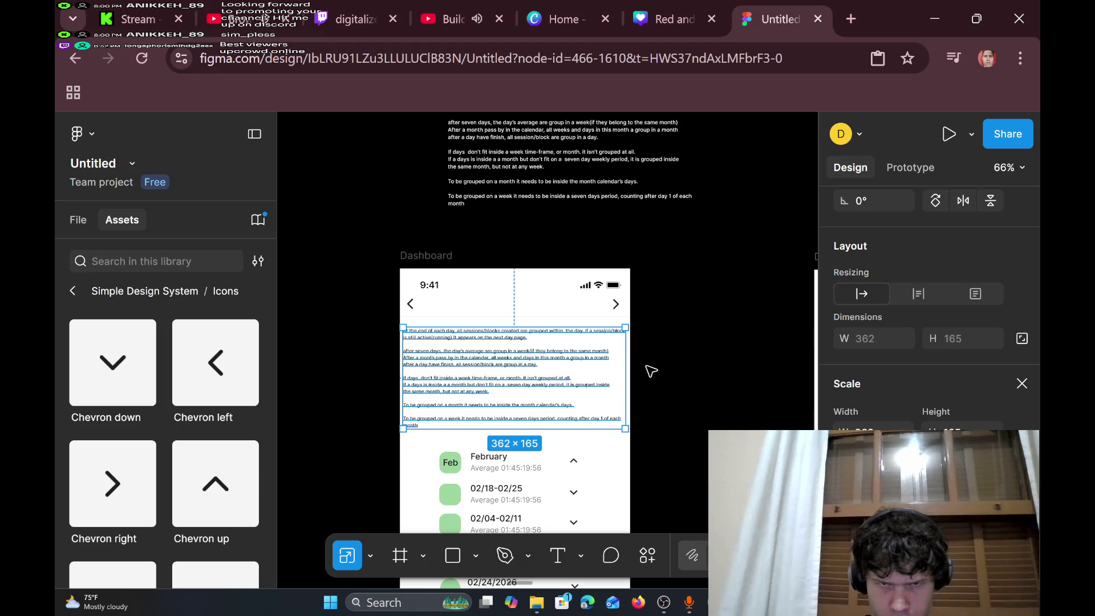
click(708, 398)
scroll(709, 398, down, 4)
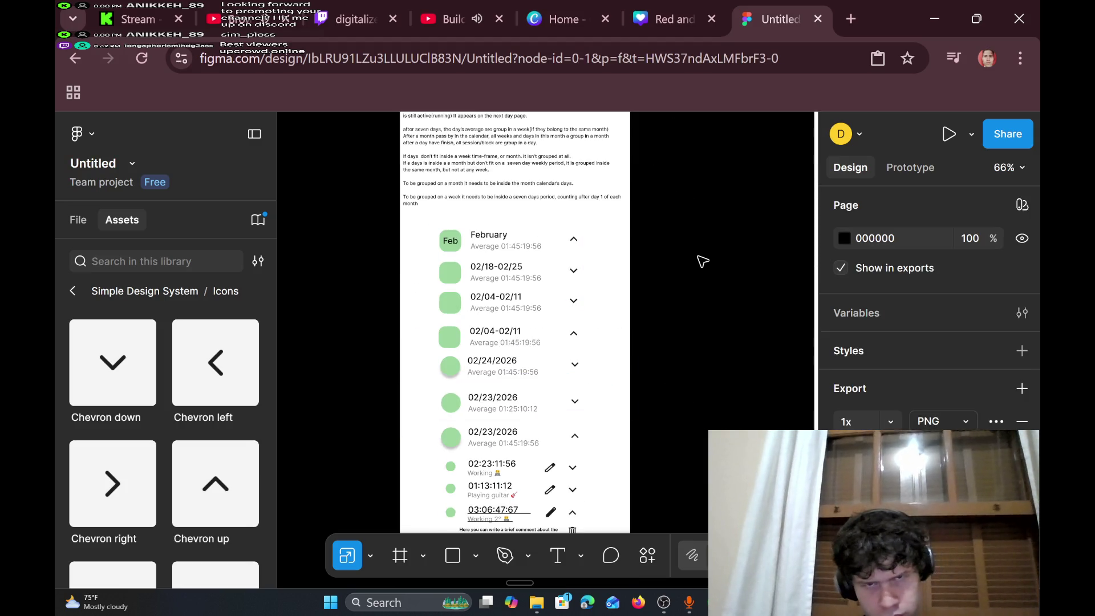
- Delete the leftover original notes text above the Dashboard frame
scroll(713, 263, down, 4)
scroll(678, 274, up, 6)
scroll(631, 298, down, 10)
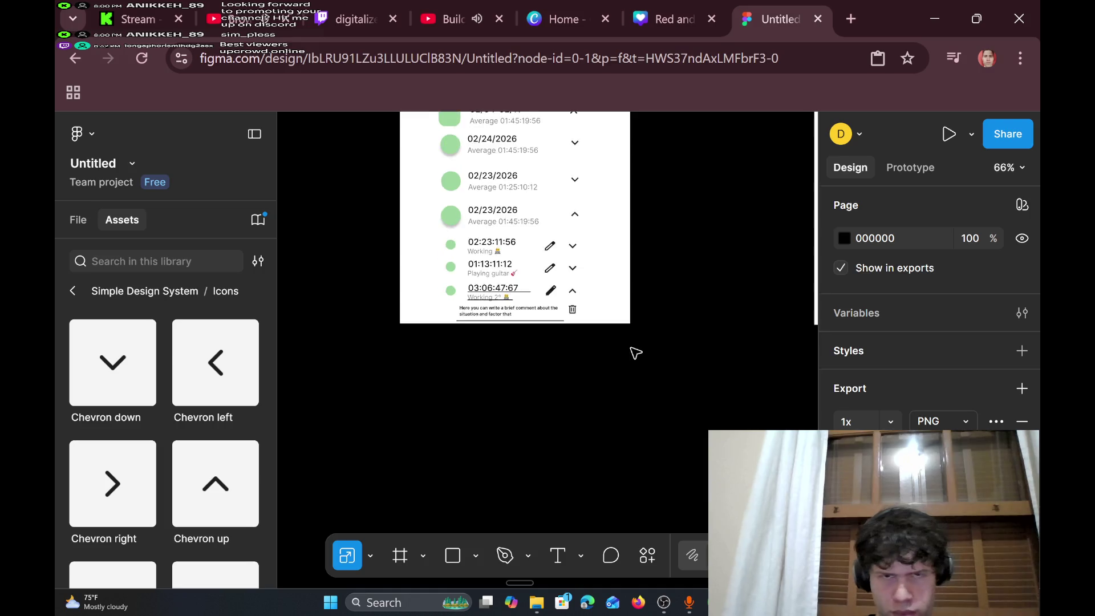
scroll(610, 341, down, 4)
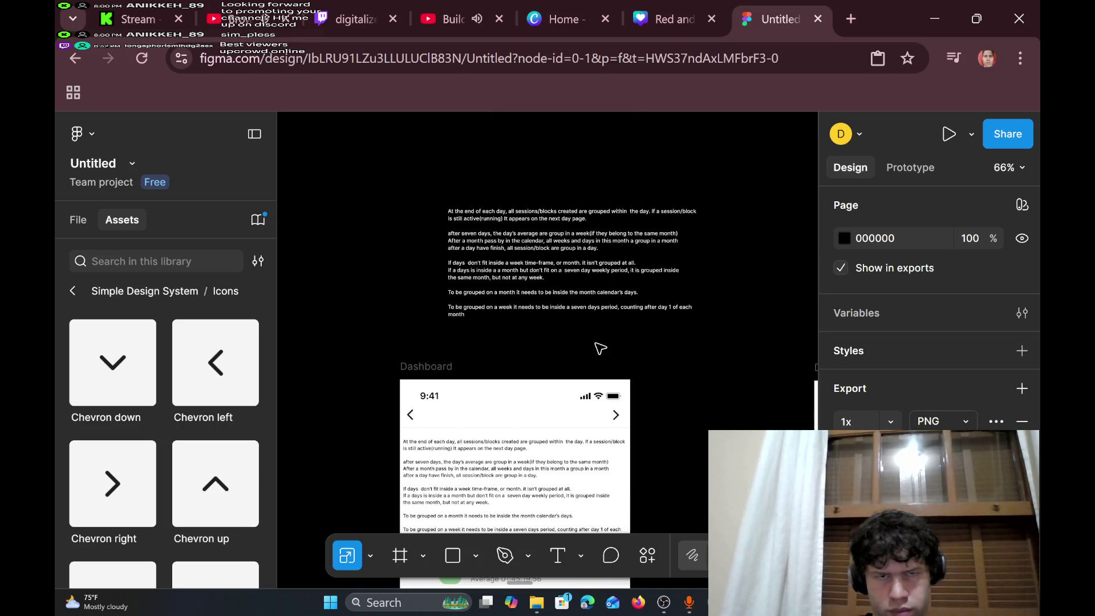
drag(388, 159, 699, 340)
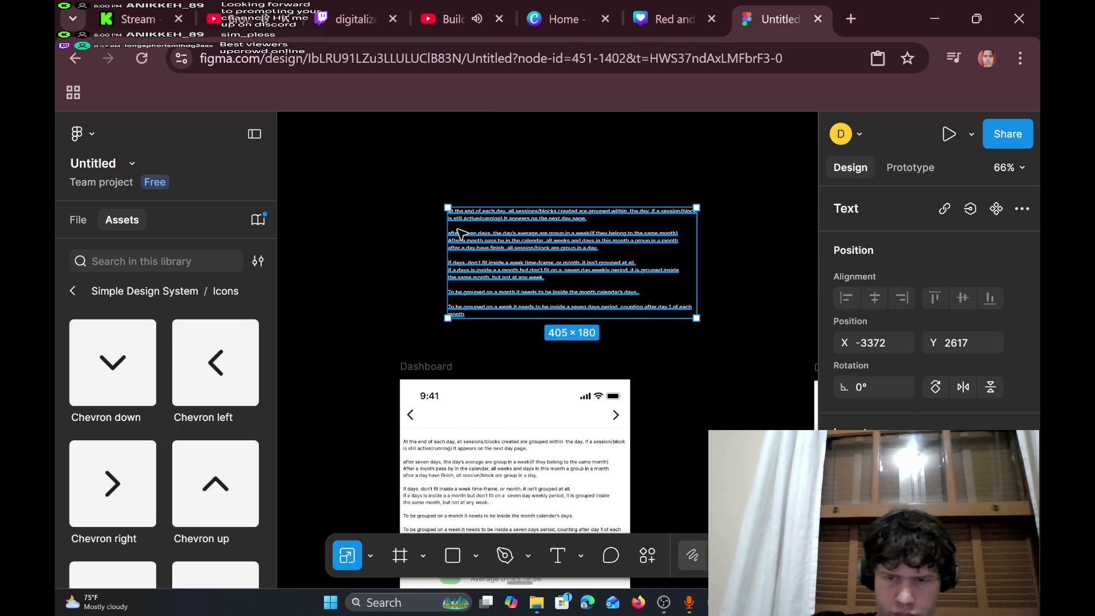
key(Delete)
- Create a new text layer on empty canvas left of the leftmost phone screen
scroll(458, 233, down, 5)
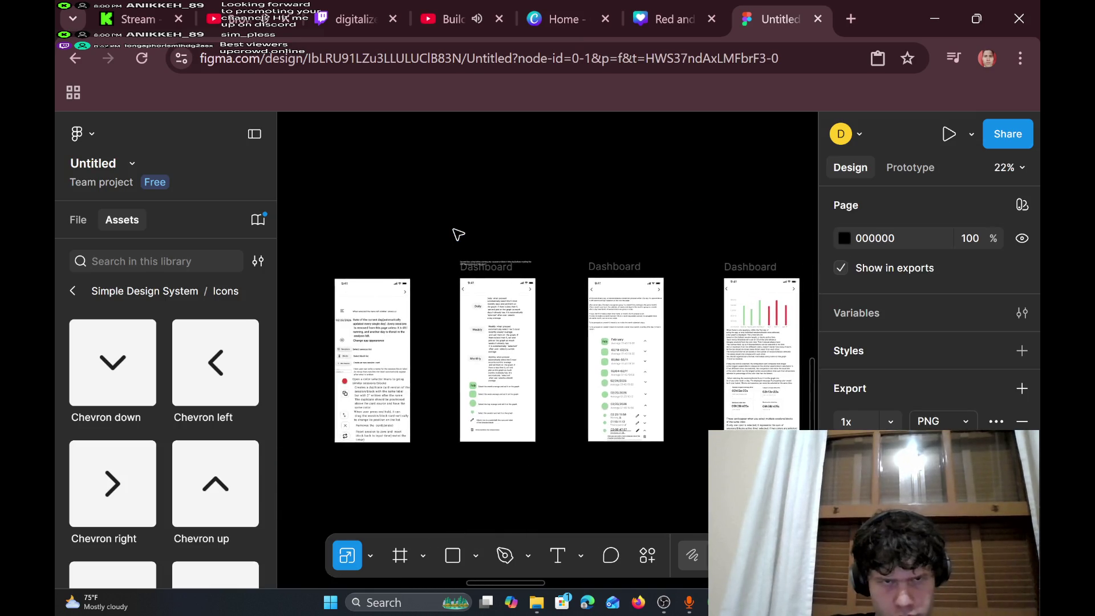
scroll(458, 234, left, 5)
scroll(458, 234, up, 2)
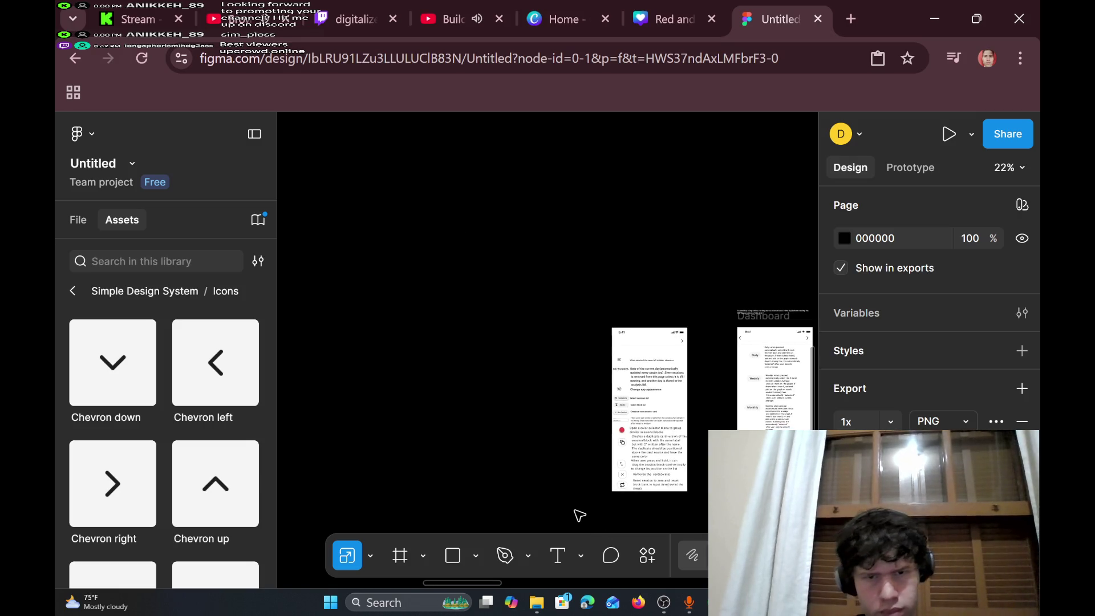
click(580, 556)
click(580, 556)
click(559, 556)
click(367, 348)
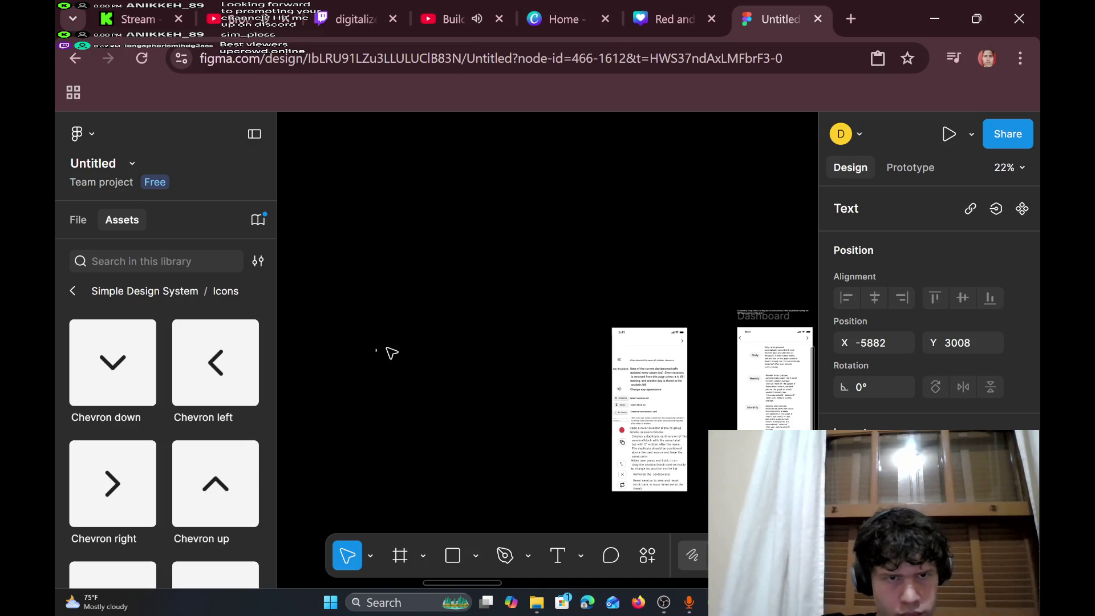
- Type 'Tutorial' and scale it up proportionally to about 251×98
scroll(391, 353, up, 3)
text(I)
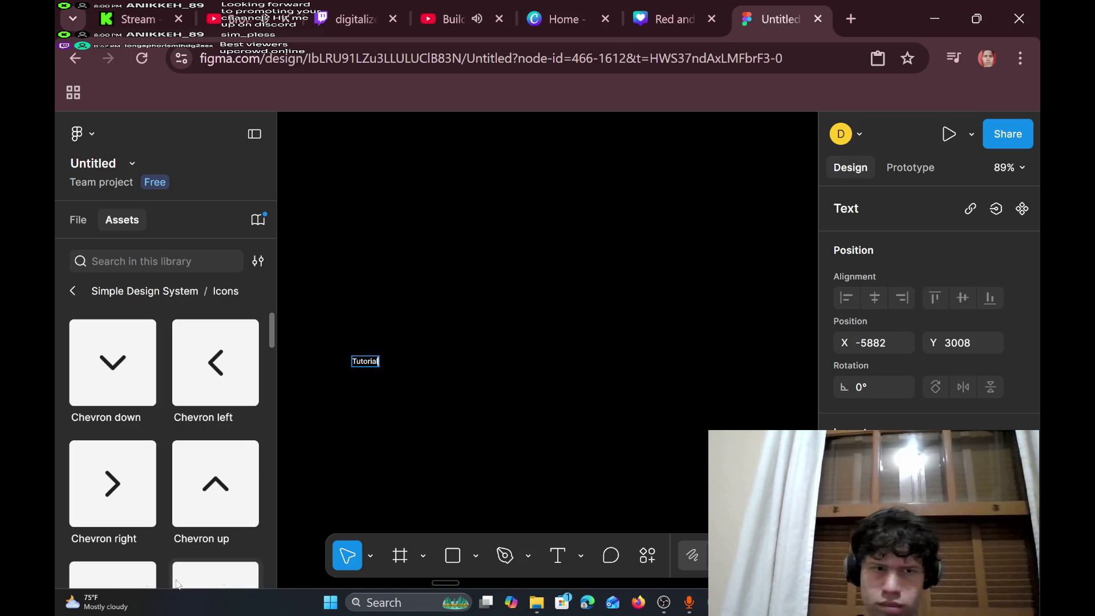
click(370, 559)
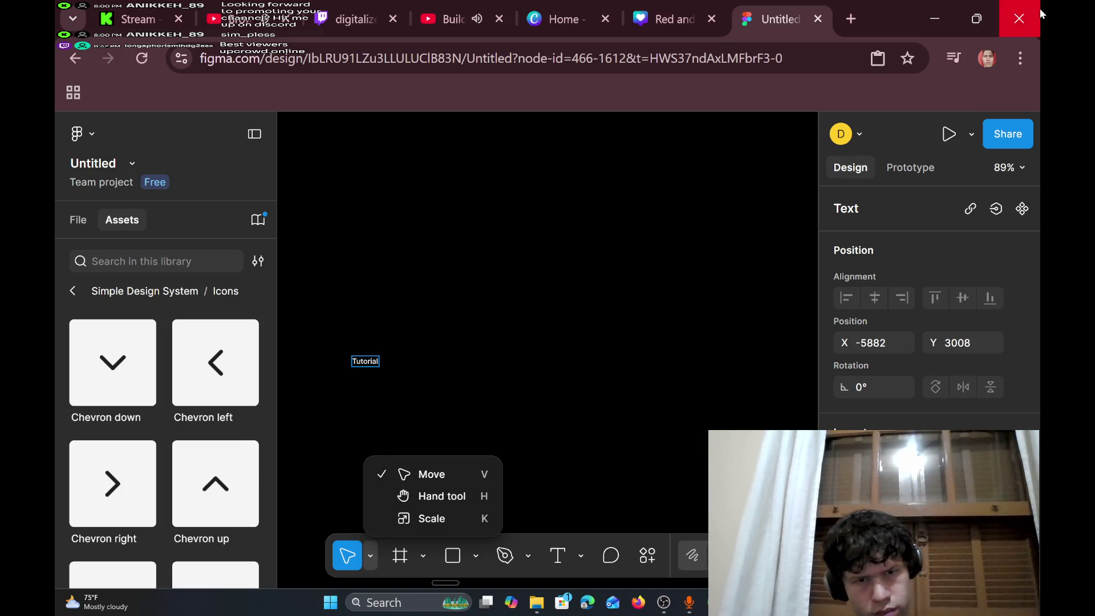
click(462, 522)
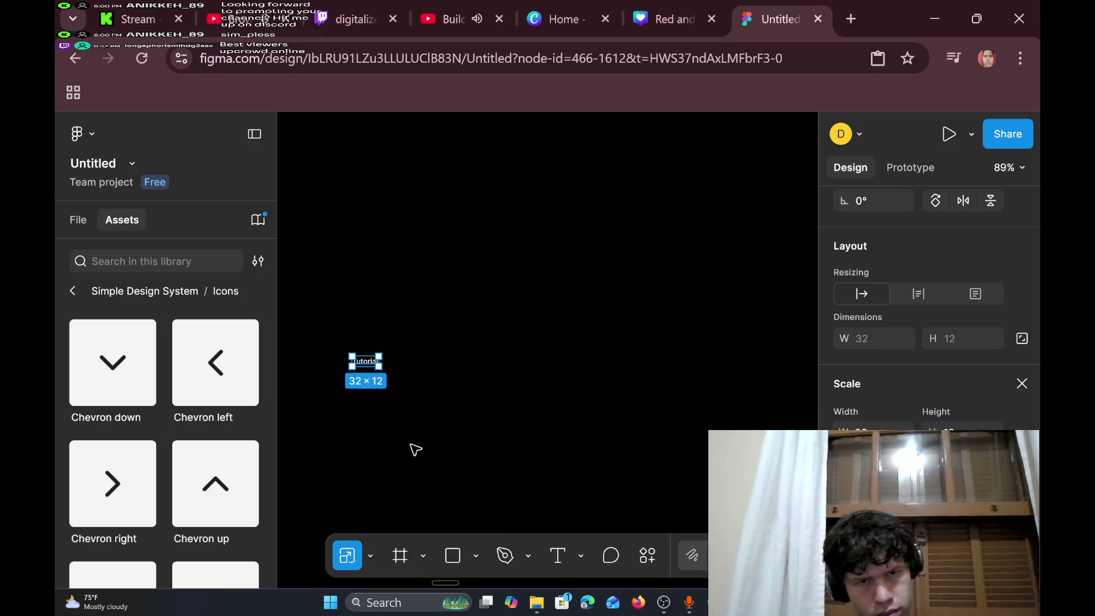
drag(380, 365, 538, 438)
click(723, 371)
- Move the Tutorial text beside the mockups and append a colon to read 'Tutorial:'
scroll(723, 372, down, 5)
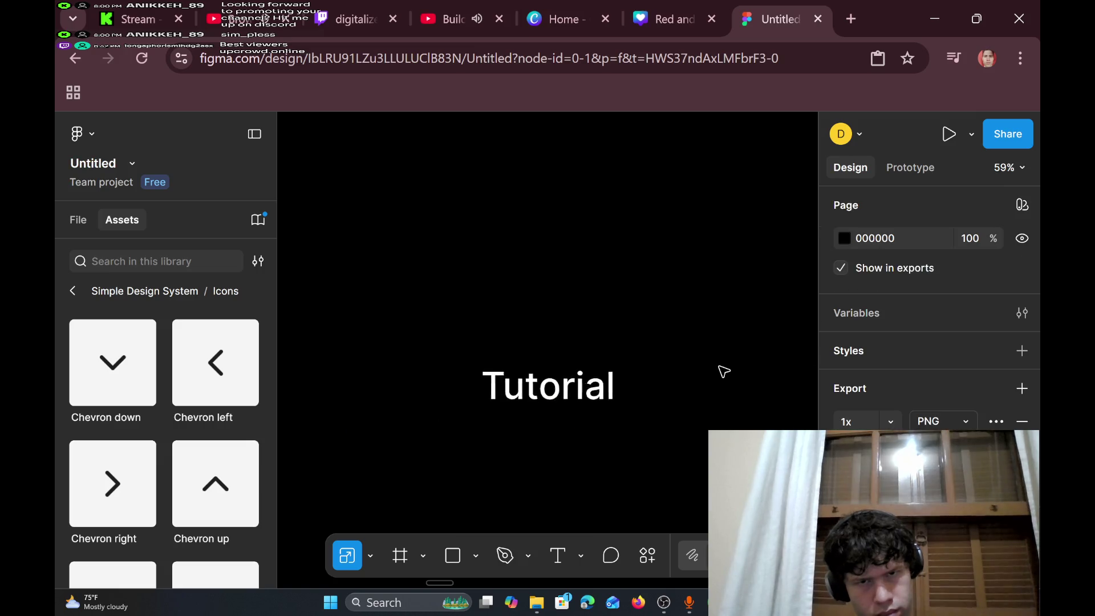
scroll(723, 371, down, 3)
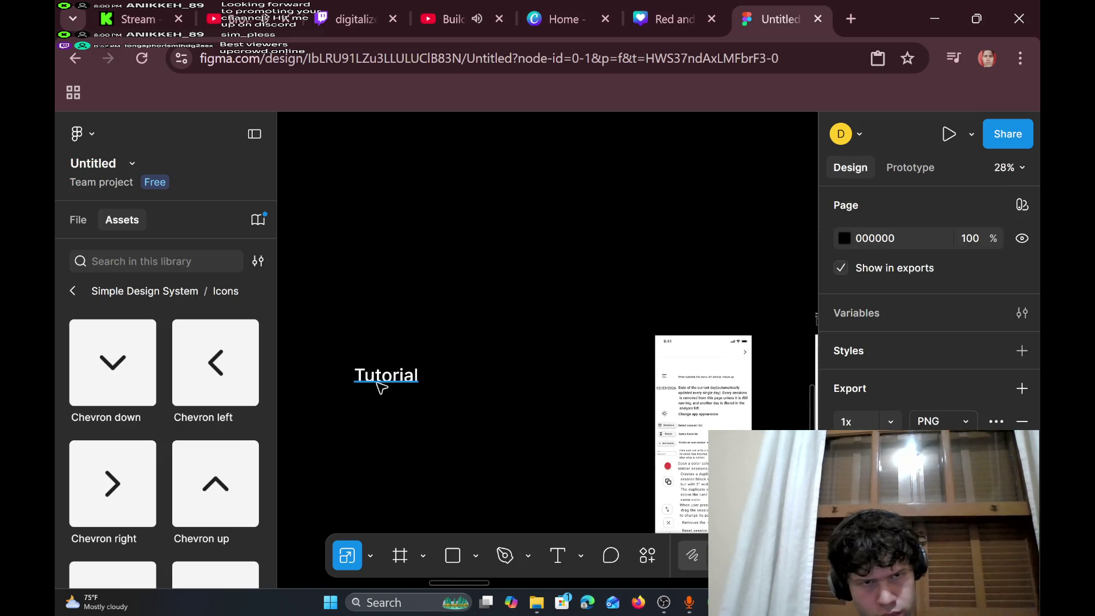
mouse_move(387, 388)
mouse_down()
mouse_move(550, 451)
mouse_move(432, 421)
mouse_move(542, 329)
mouse_move(503, 352)
mouse_up()
mouse_move(531, 390)
mouse_down()
mouse_move(531, 438)
mouse_move(536, 429)
mouse_up()
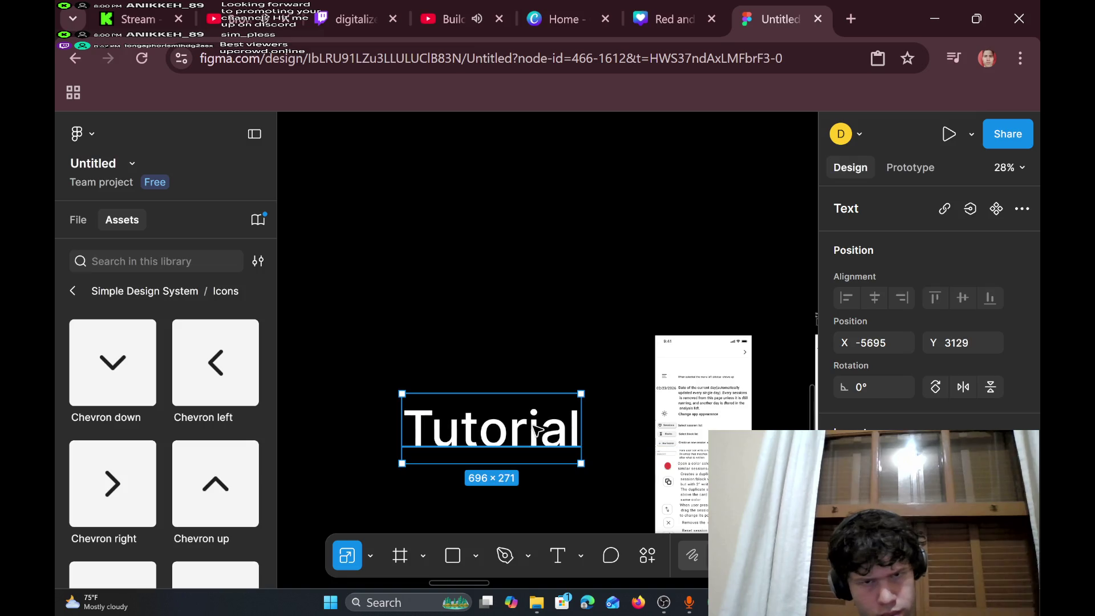
double_click(570, 434)
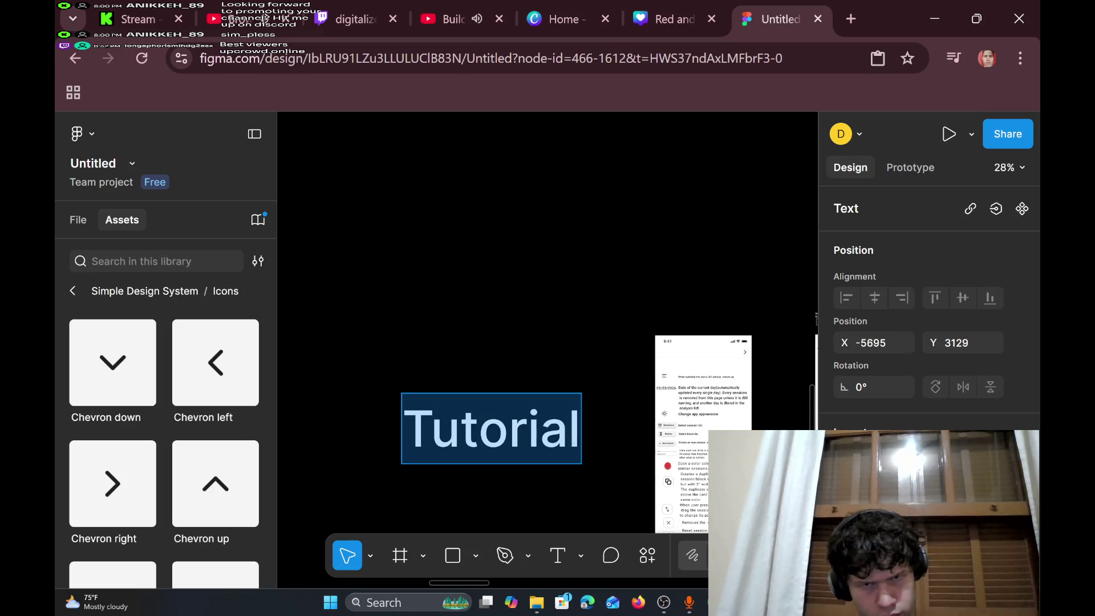
click(568, 428)
text(:)
scroll(570, 435, down, 5)
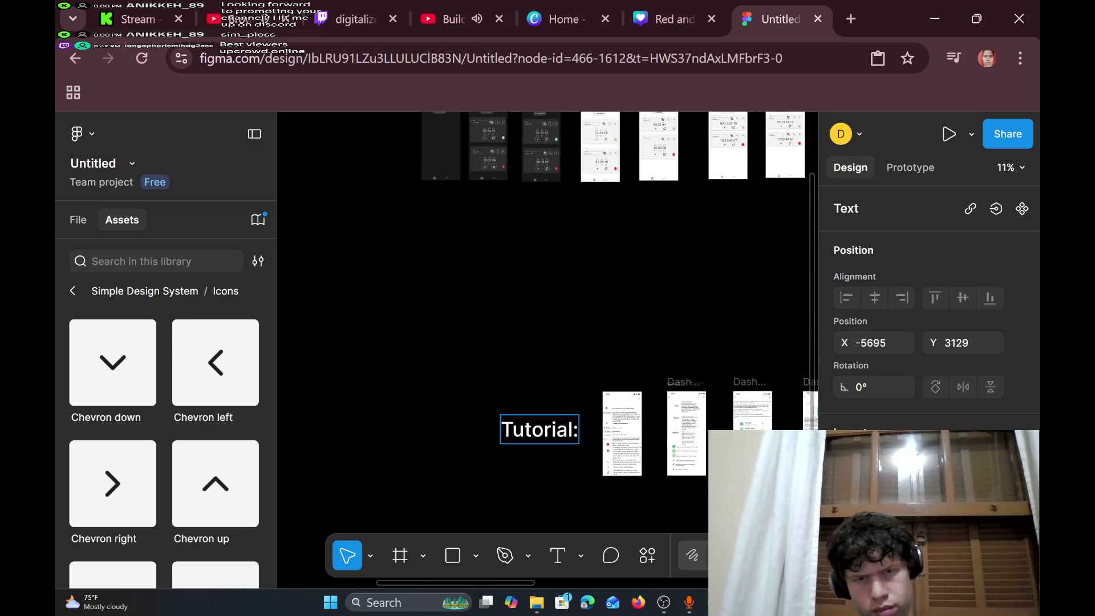
scroll(570, 434, right, 5)
scroll(570, 435, down, 4)
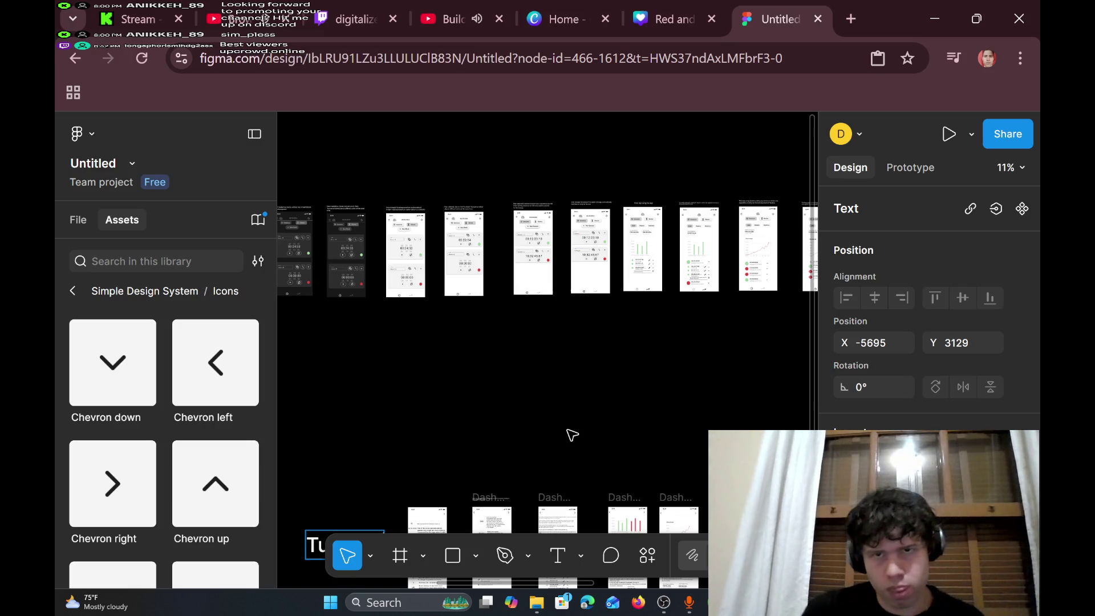
scroll(572, 435, down, 2)
ctrl+scroll(572, 435, up, 3)
scroll(572, 435, up, 4)
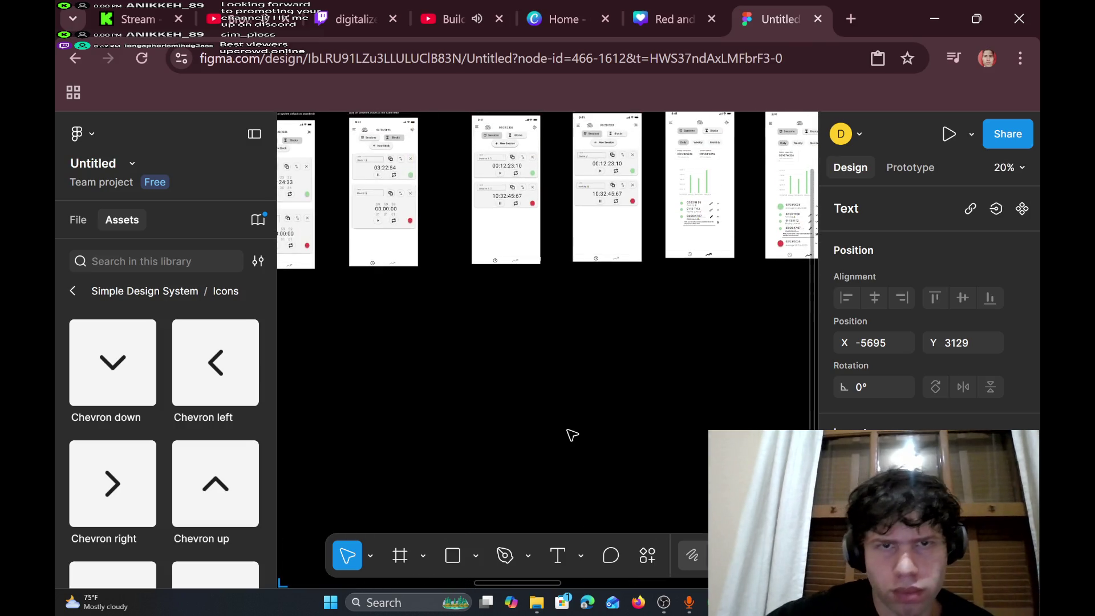
scroll(572, 435, right, 10)
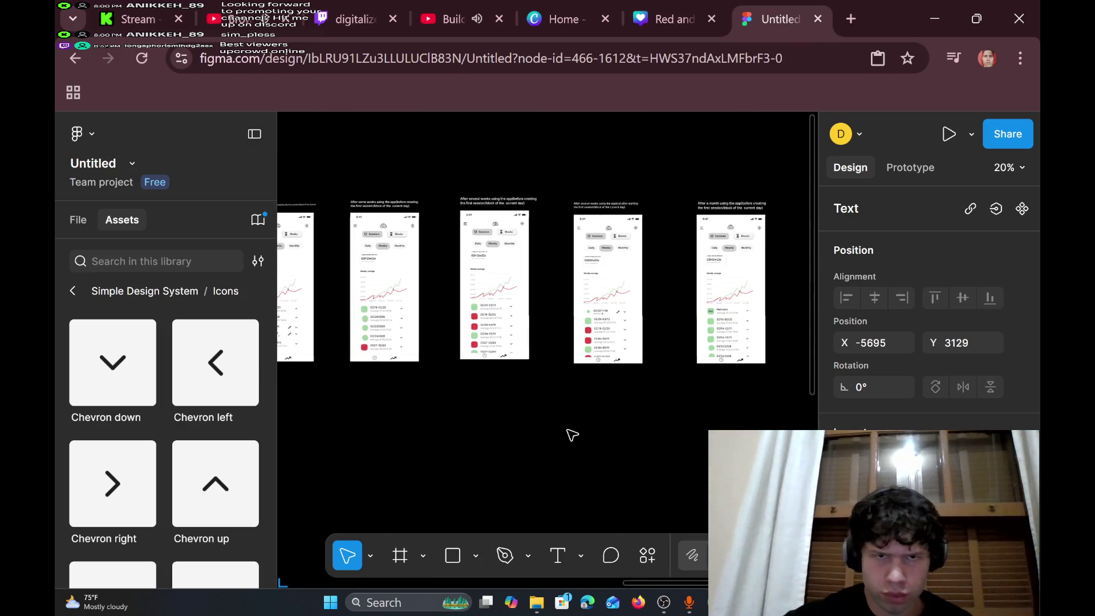
scroll(572, 435, right, 6)
ctrl+scroll(571, 435, up, 3)
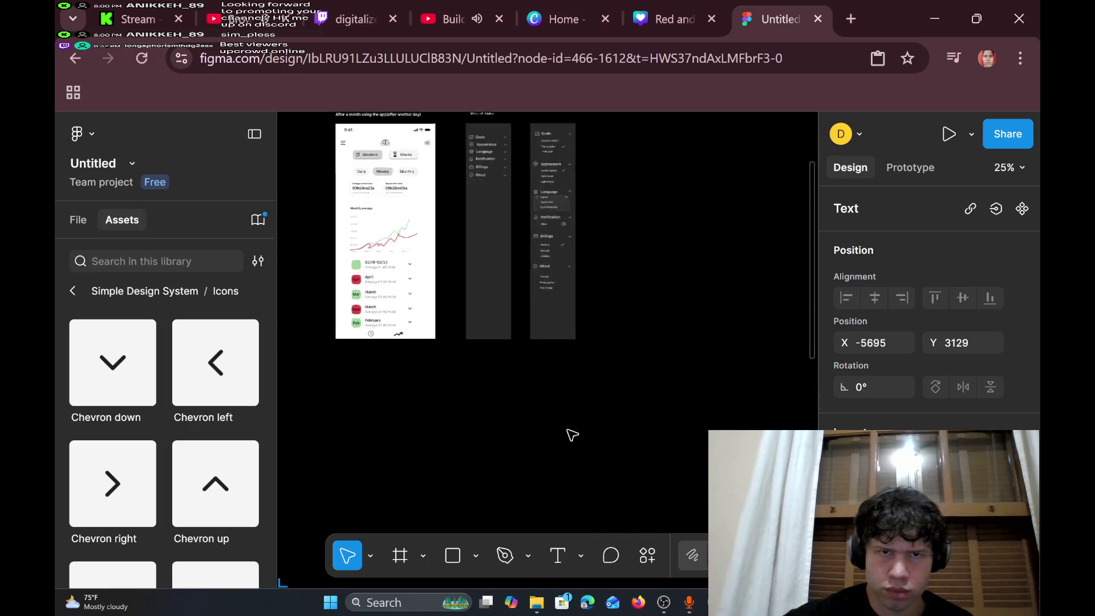
scroll(572, 436, up, 5)
scroll(572, 435, down, 1)
ctrl+scroll(572, 435, up, 4)
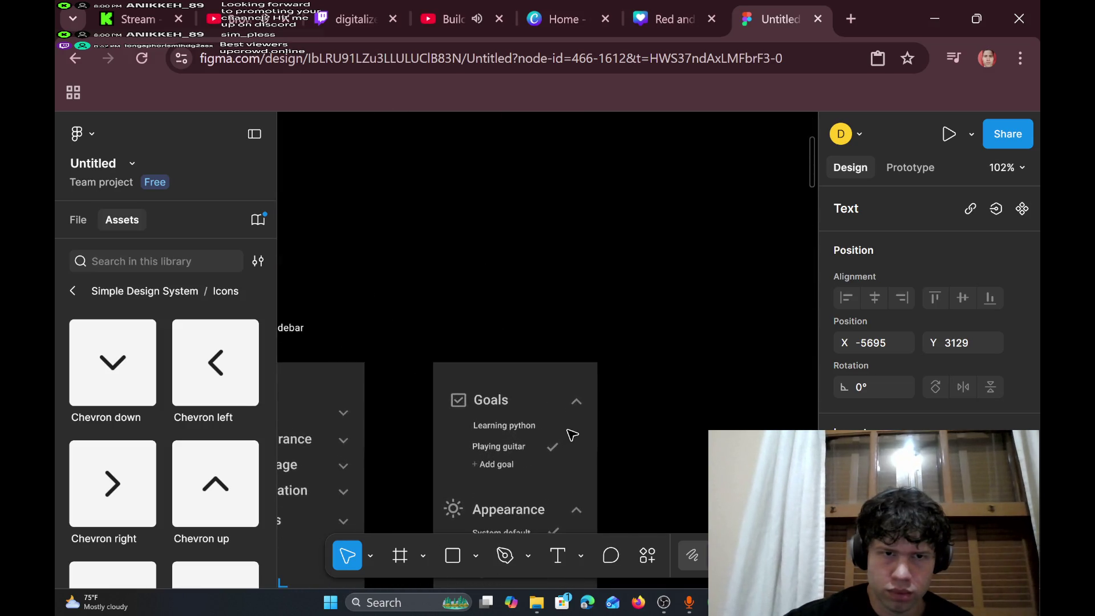
scroll(572, 435, down, 3)
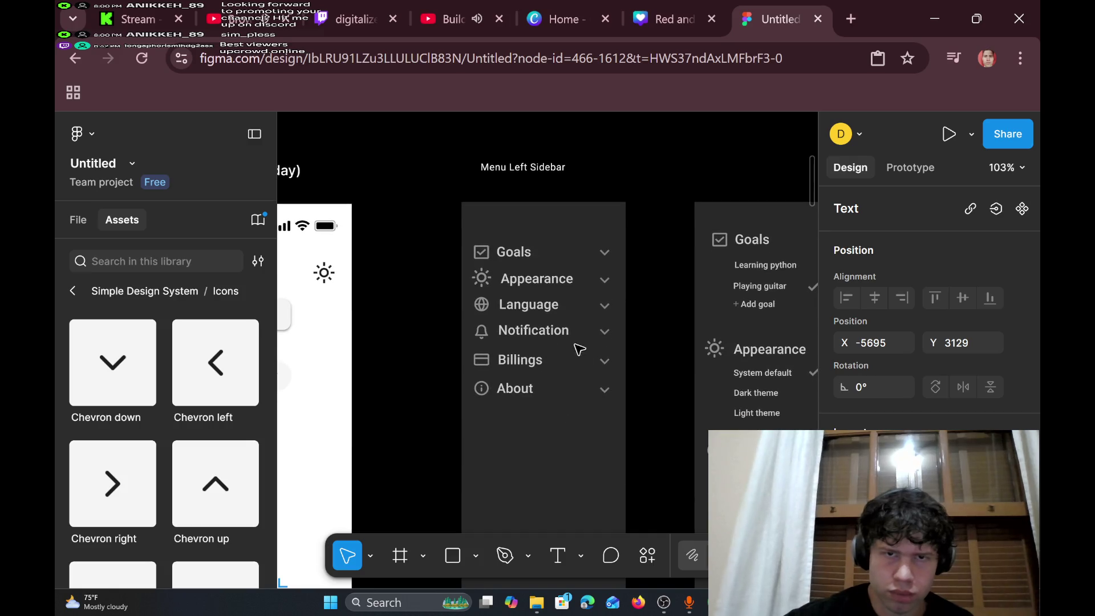
scroll(580, 347, right, 2)
scroll(580, 339, right, 6)
scroll(580, 339, down, 10)
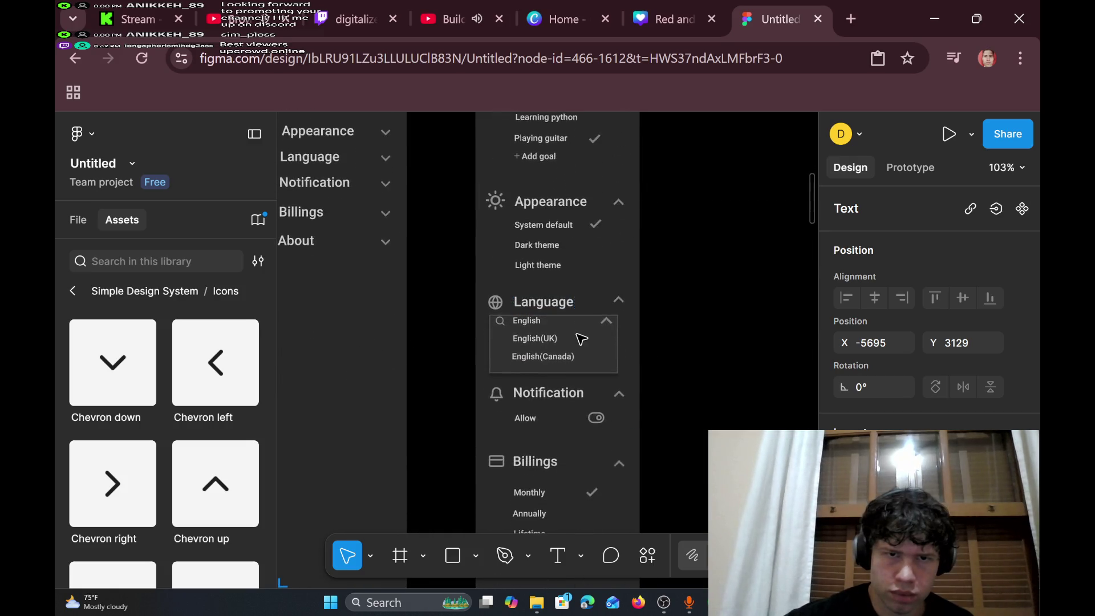
scroll(580, 338, up, 8)
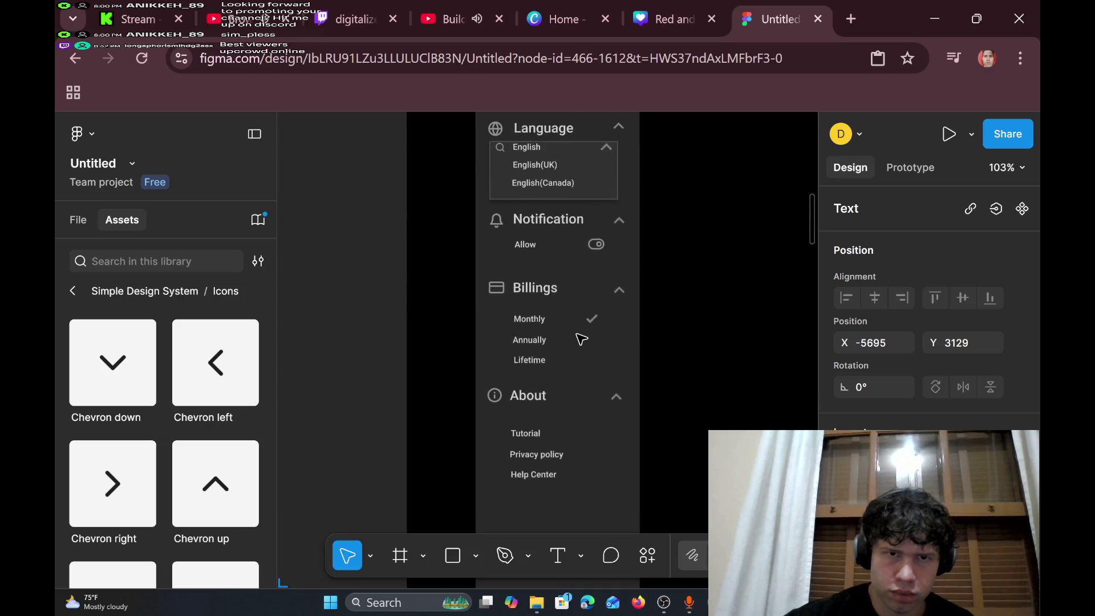
scroll(580, 339, left, 10)
scroll(579, 339, left, 15)
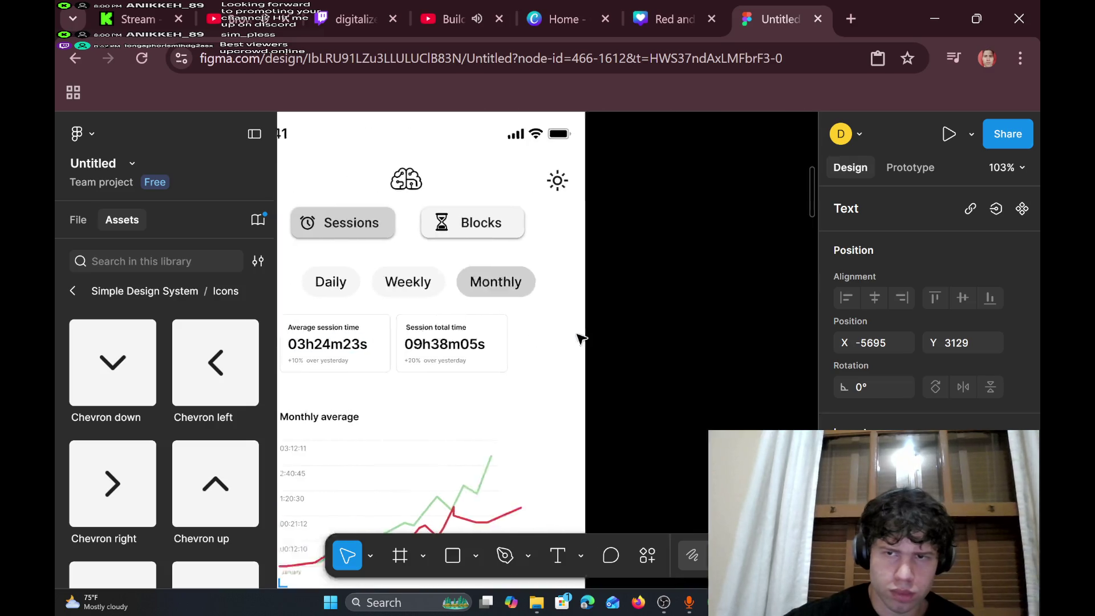
scroll(579, 339, right, 2)
scroll(580, 339, right, 4)
scroll(580, 339, down, 1)
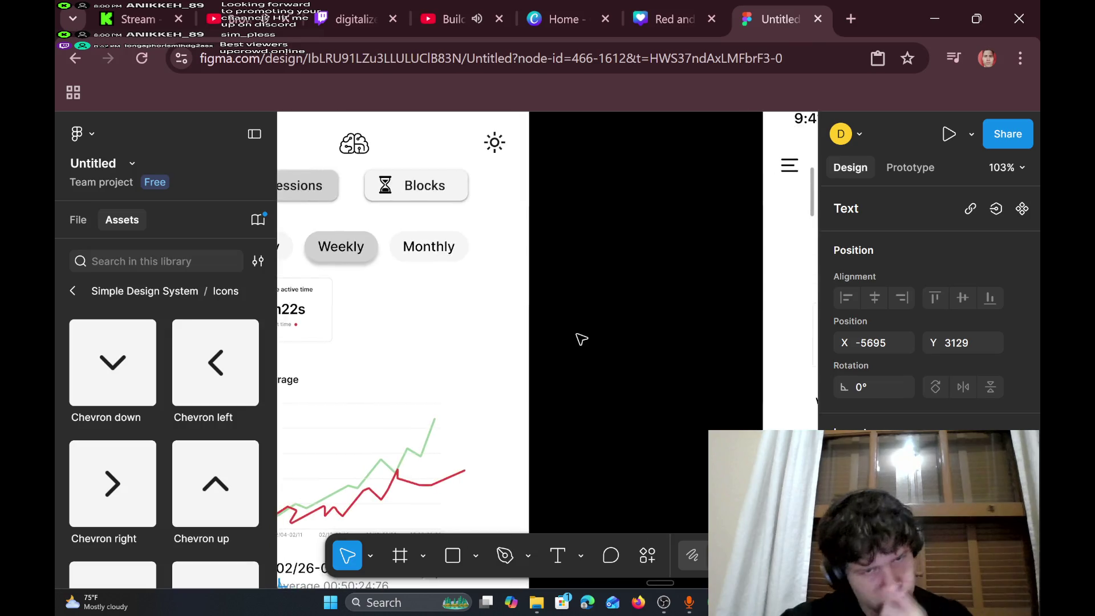
scroll(580, 339, left, 5)
scroll(579, 338, left, 2)
scroll(580, 339, right, 3)
scroll(580, 338, up, 1)
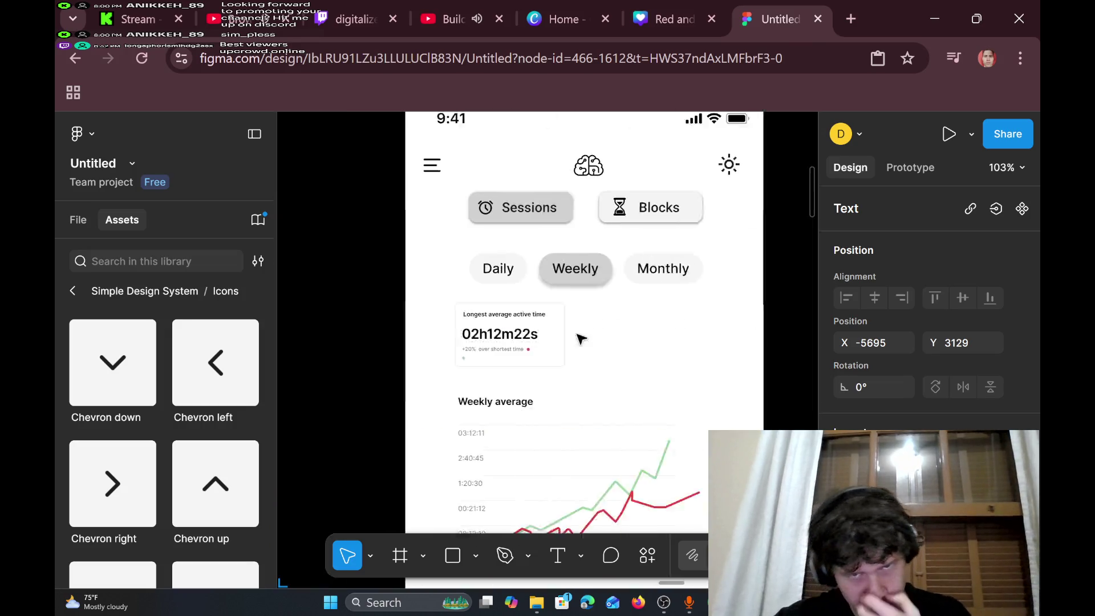
scroll(580, 339, left, 8)
scroll(580, 338, right, 10)
scroll(580, 339, left, 8)
scroll(580, 339, right, 8)
scroll(580, 339, right, 12)
scroll(580, 339, up, 1)
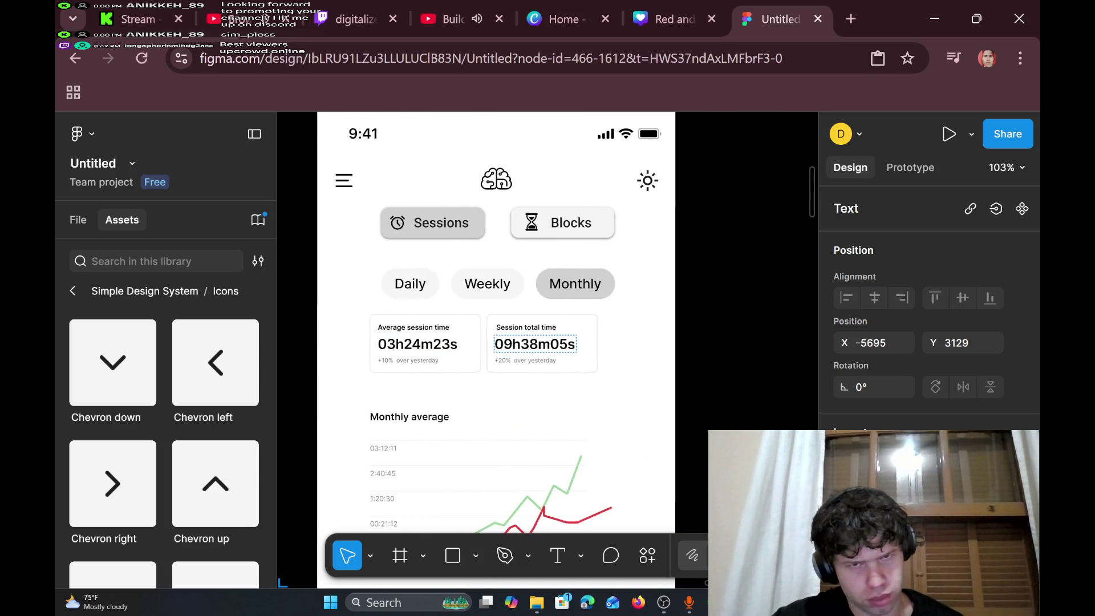
scroll(580, 338, left, 8)
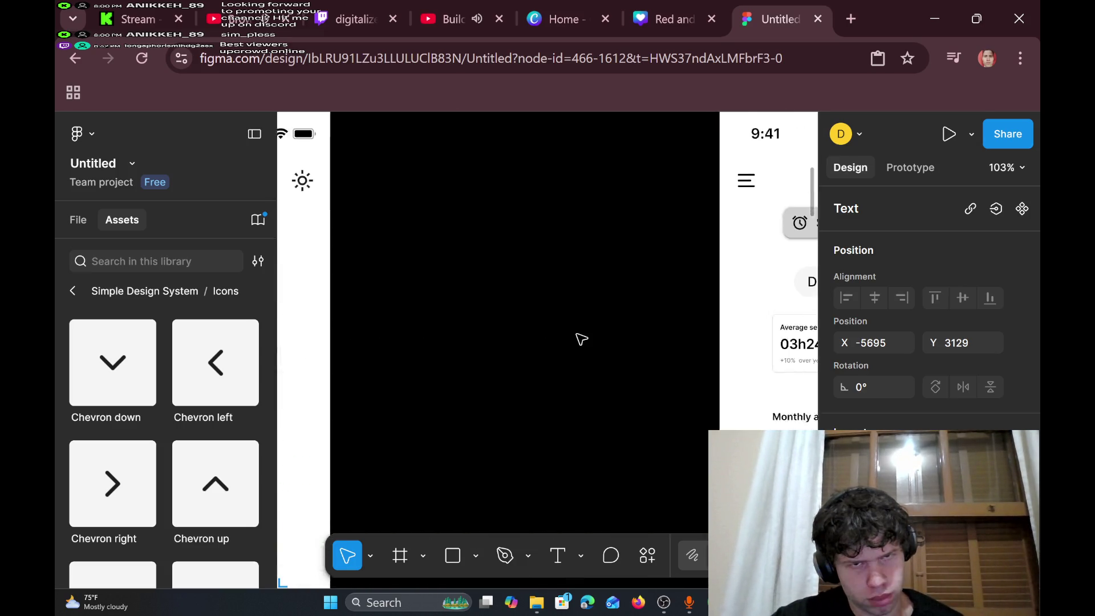
scroll(579, 340, right, 5)
scroll(580, 339, down, 1)
scroll(580, 339, up, 2)
scroll(581, 339, right, 10)
scroll(581, 338, left, 6)
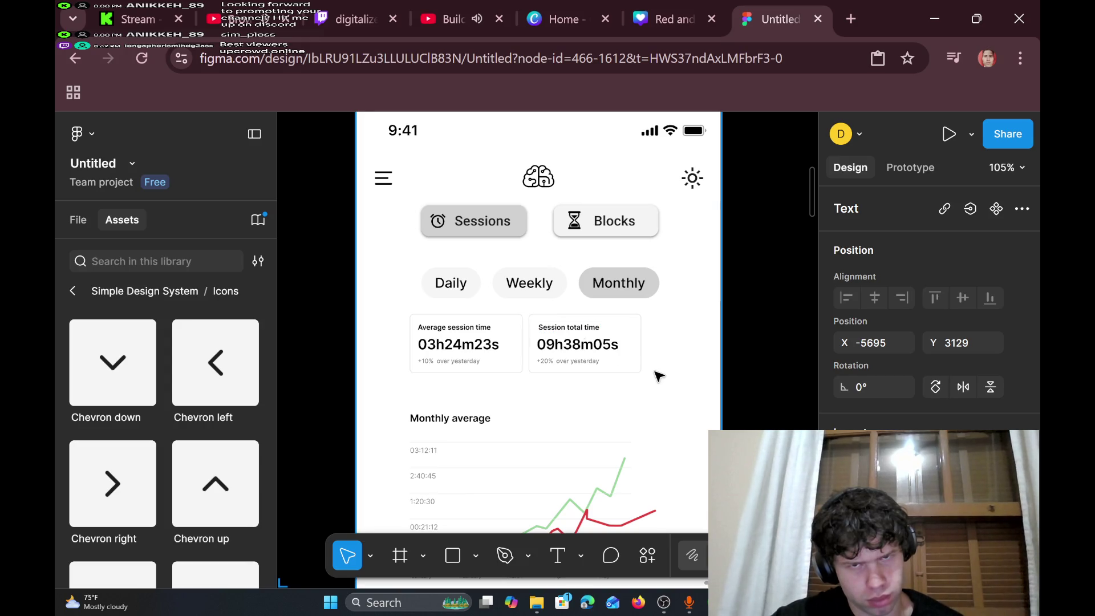
- Try moving the Monthly phone screen down-right twice, undoing both moves
click(531, 309)
drag(531, 309, 619, 398)
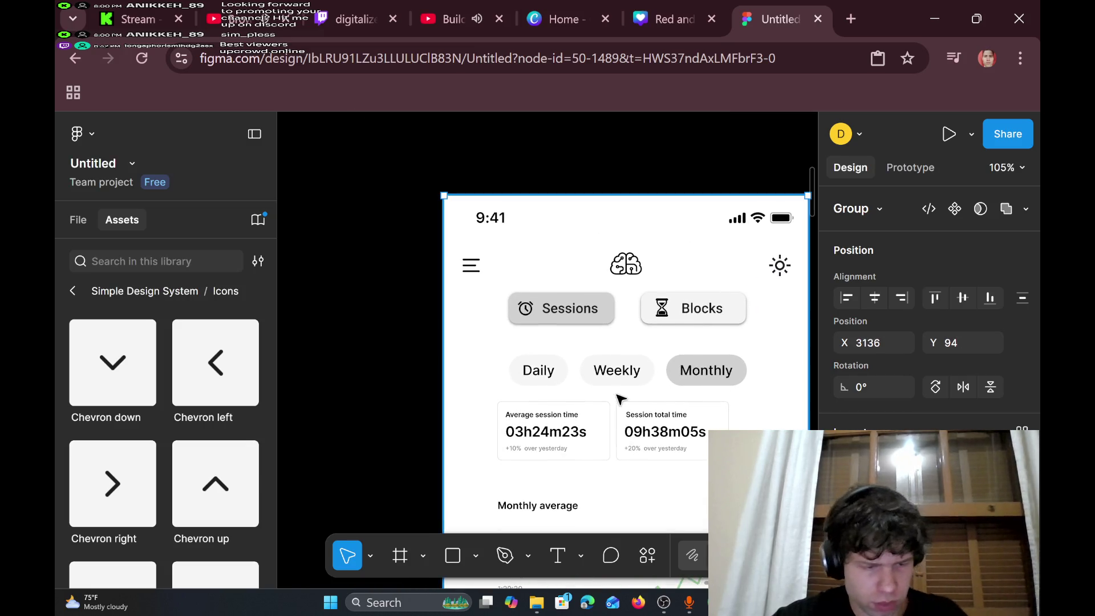
key(ctrl+z)
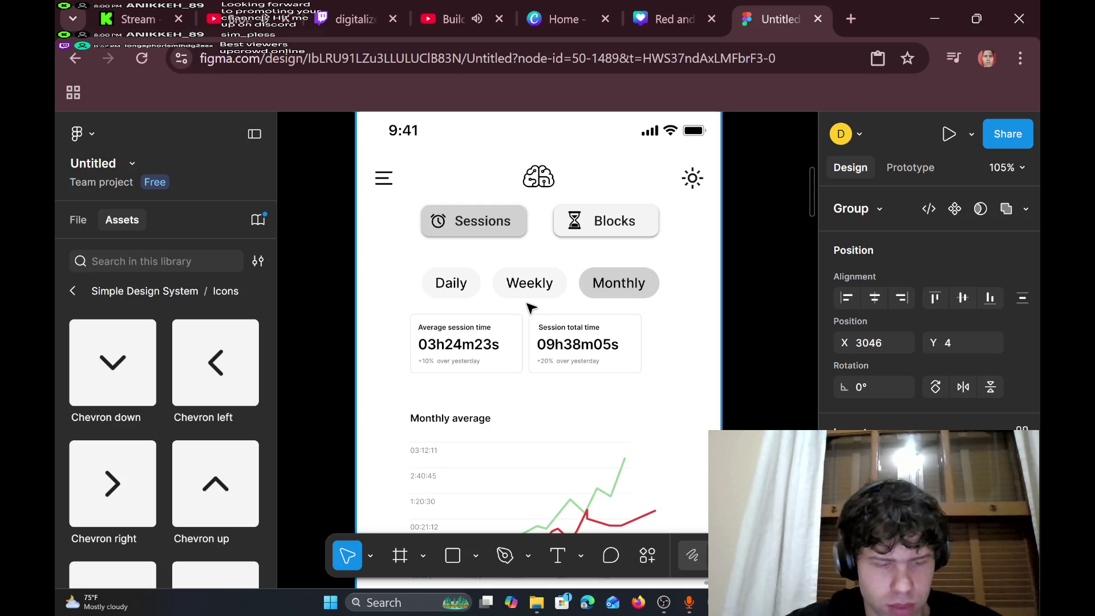
drag(530, 308, 610, 407)
key(ctrl+z)
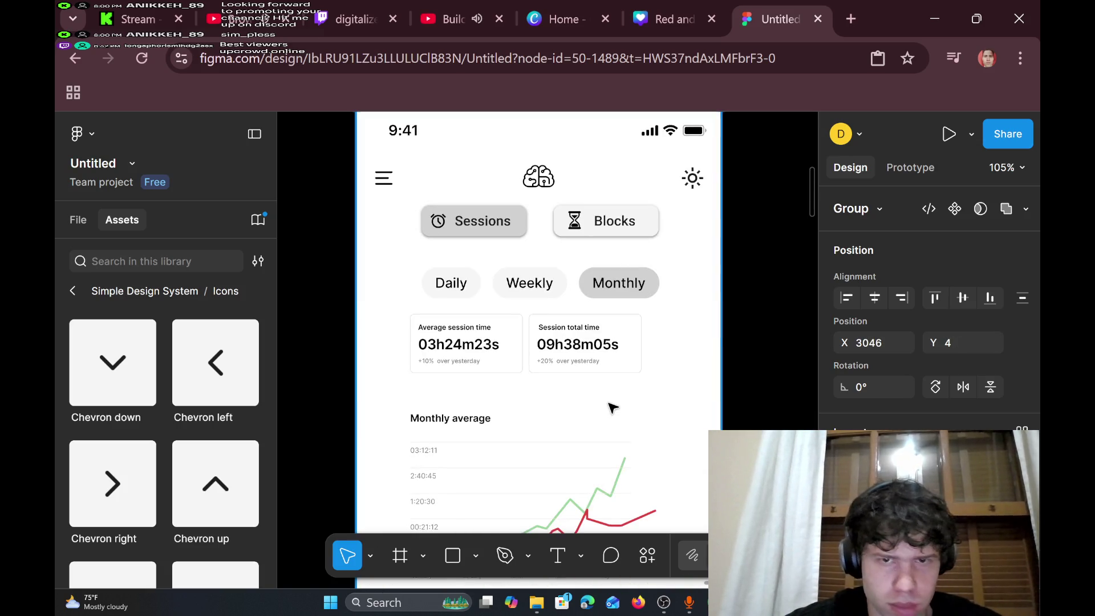
- Marquee-select the Session total time card contents and expand to the whole card
click(531, 311)
drag(530, 312, 638, 367)
key(shift+Return)
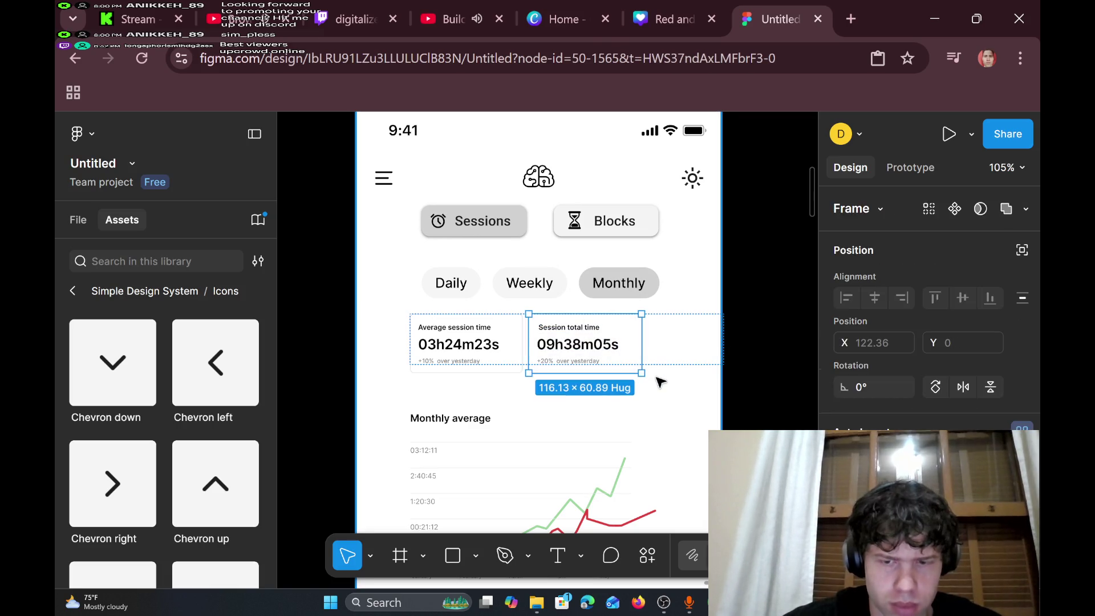
key(Escape)
scroll(661, 380, left, 3)
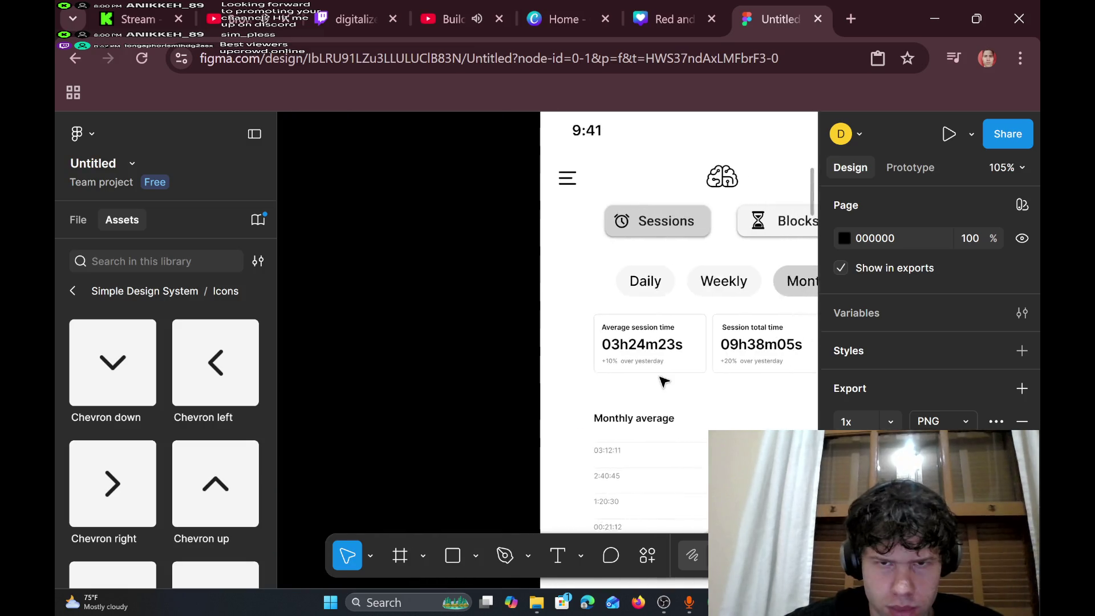
scroll(661, 379, right, 5)
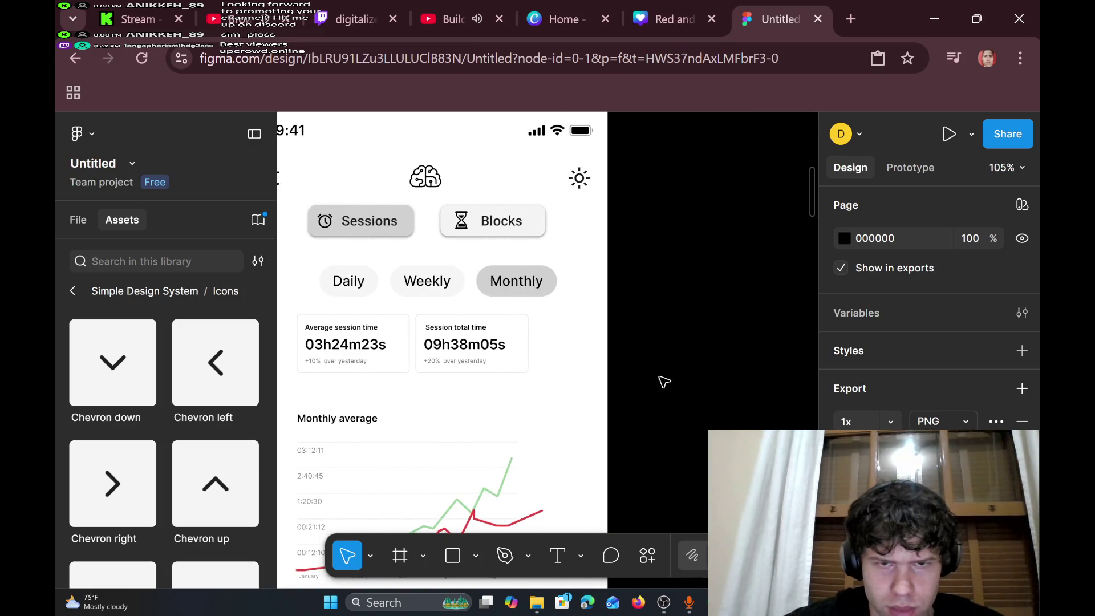
click(416, 309)
drag(414, 305, 538, 398)
key(shift+Return)
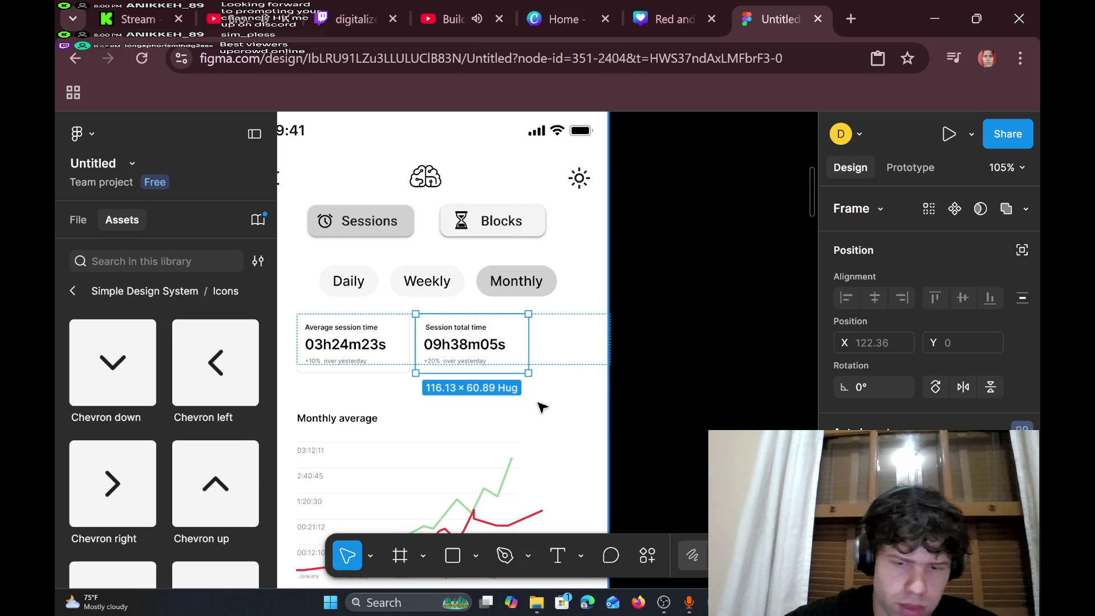
key(Escape)
- Select the Weekly screen's Session total time card and delete it, leaving Average session time
scroll(538, 406, left, 3)
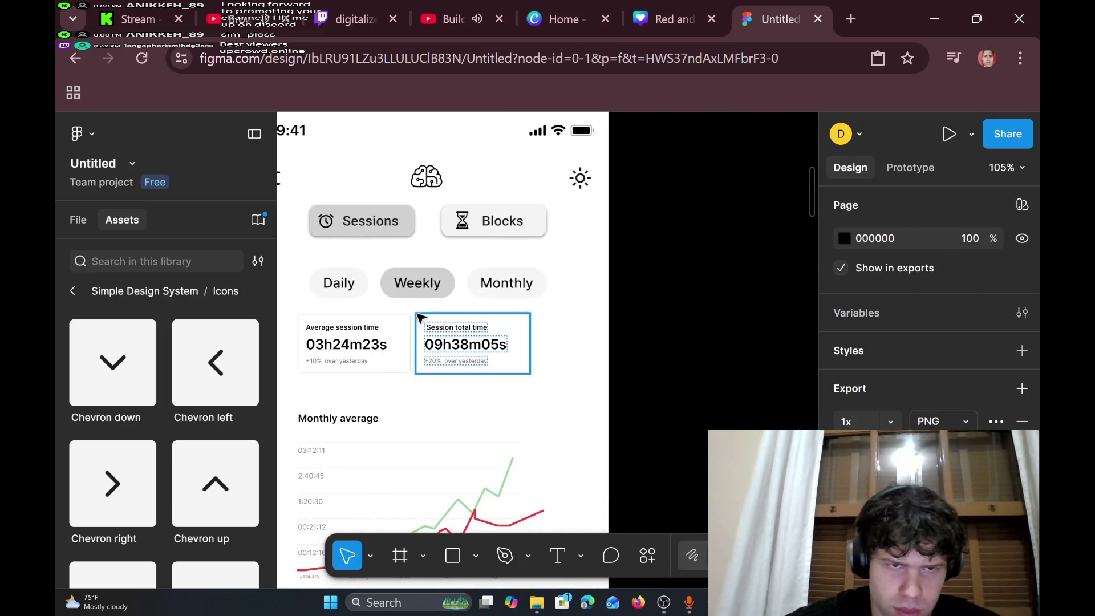
mouse_move(413, 304)
mouse_down()
mouse_move(516, 411)
mouse_move(551, 419)
mouse_up()
key(Escape)
scroll(551, 420, down, 3)
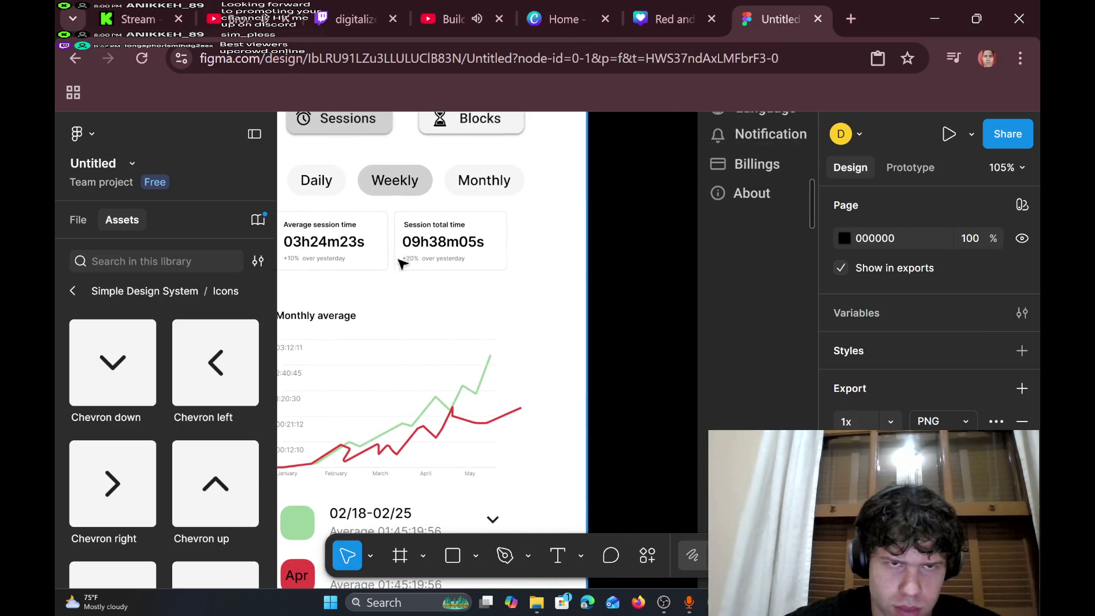
mouse_move(391, 205)
mouse_down()
mouse_move(450, 265)
mouse_move(546, 313)
mouse_up()
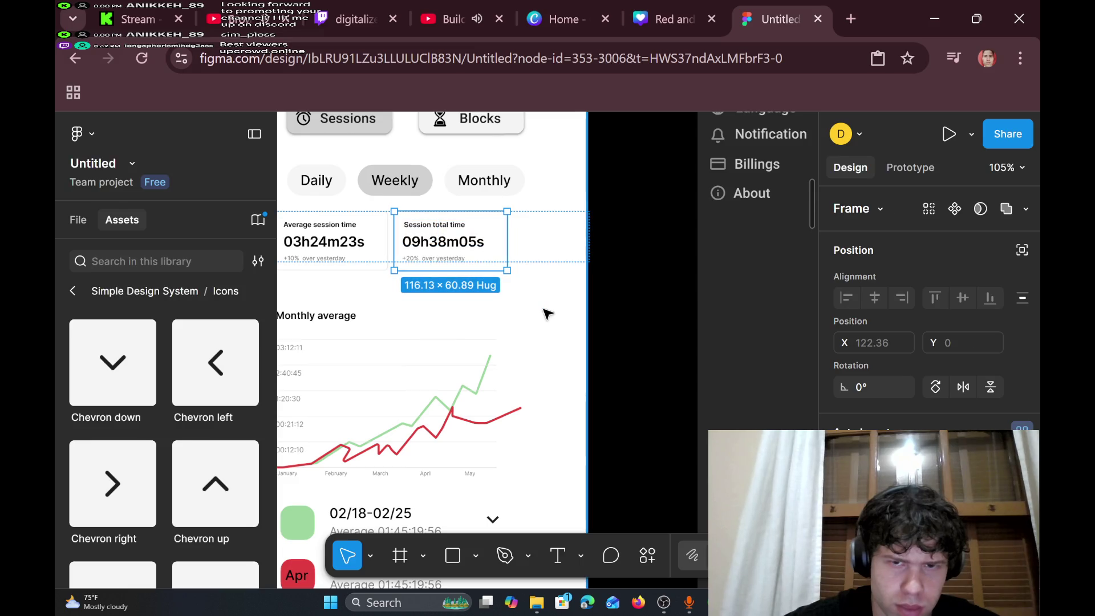
key(Delete)
key(shift+0)
scroll(547, 313, down, 2)
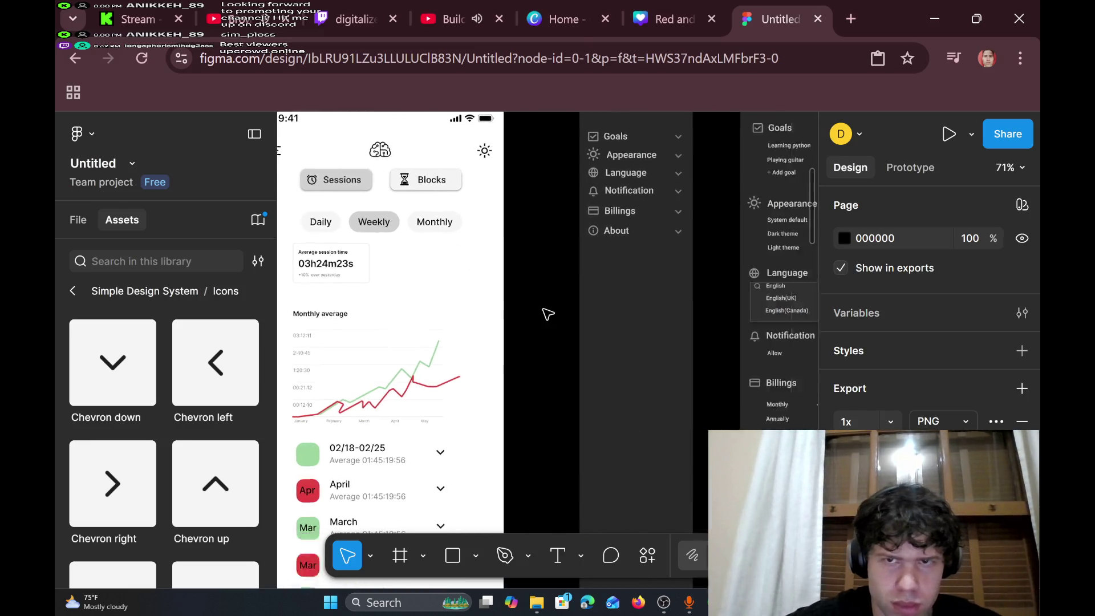
scroll(546, 314, right, 10)
scroll(546, 313, left, 10)
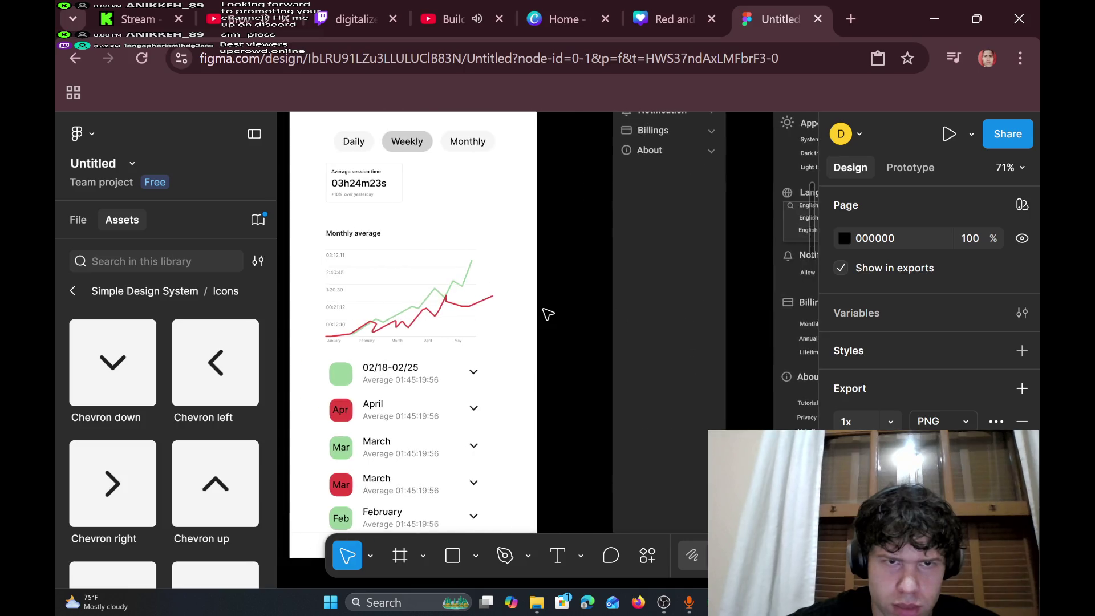
scroll(546, 313, left, 2)
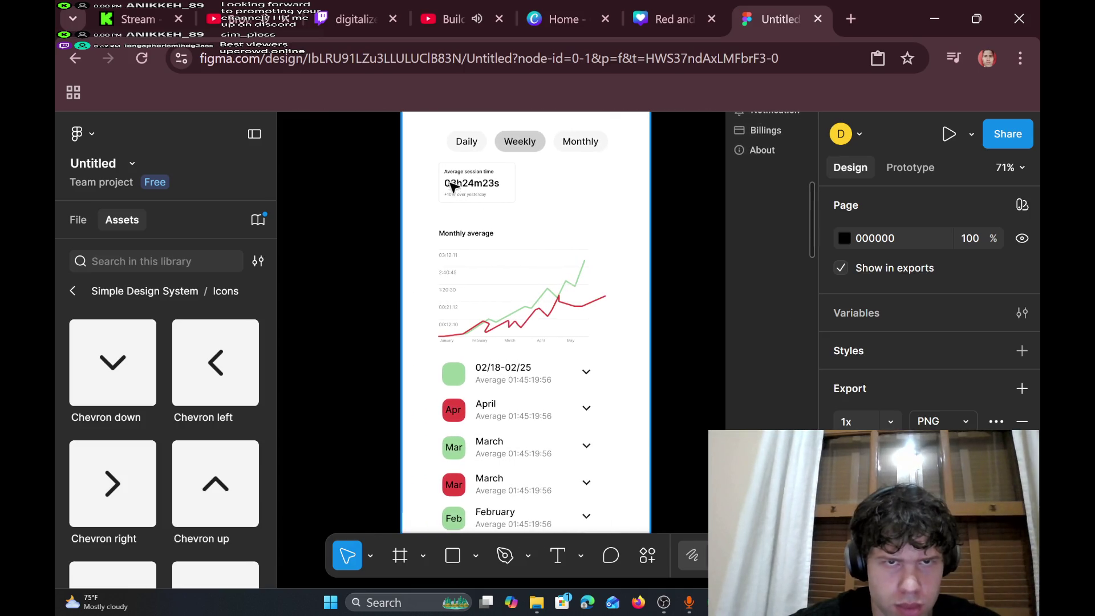
scroll(488, 201, left, 6)
scroll(487, 201, right, 6)
scroll(488, 201, left, 7)
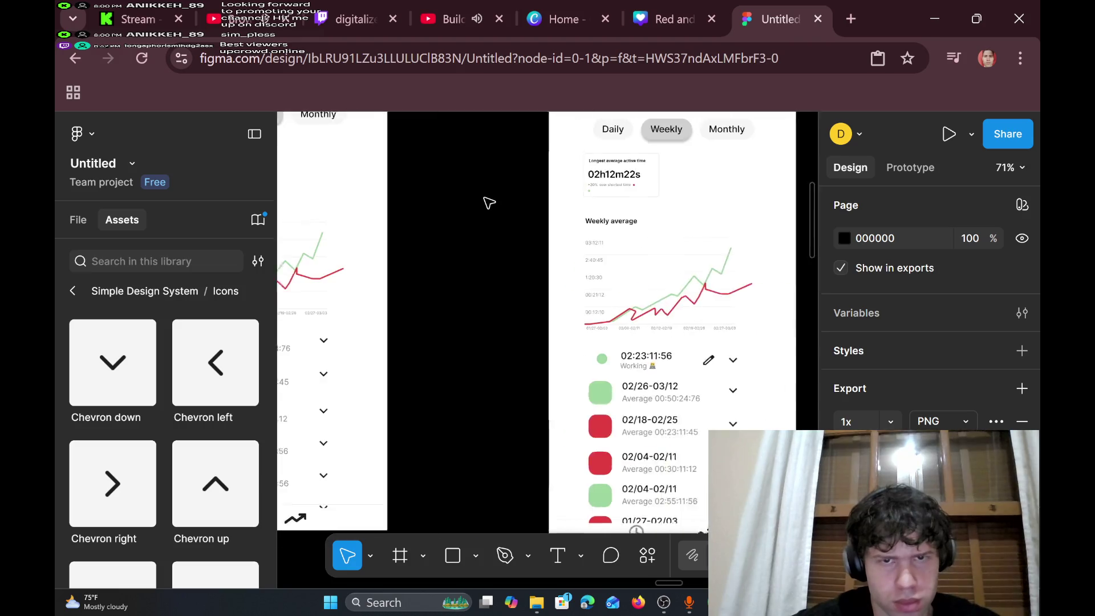
scroll(487, 200, left, 5)
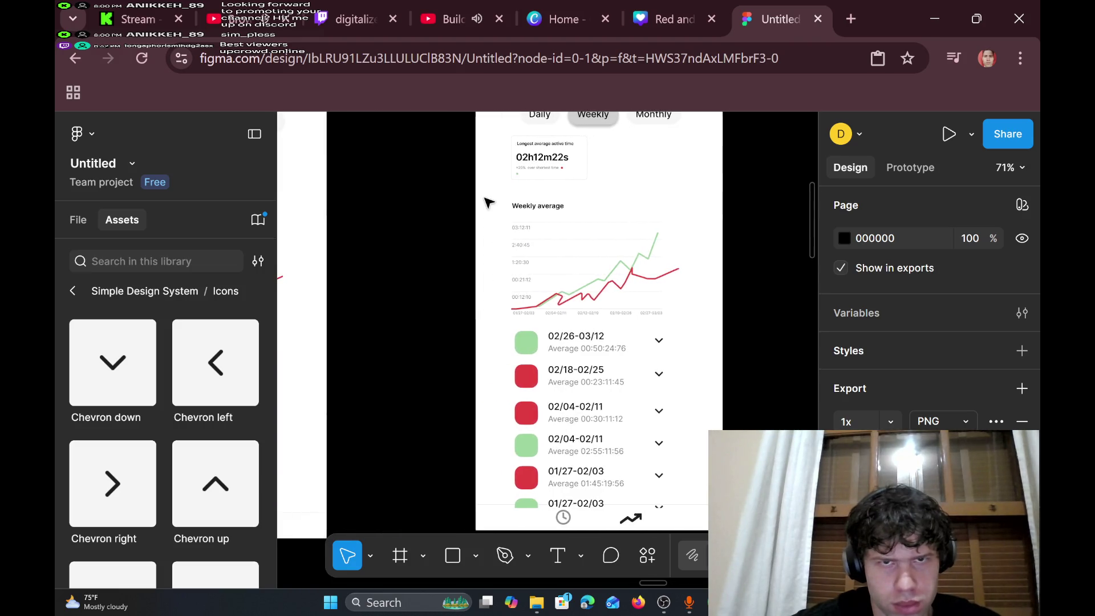
scroll(488, 201, right, 8)
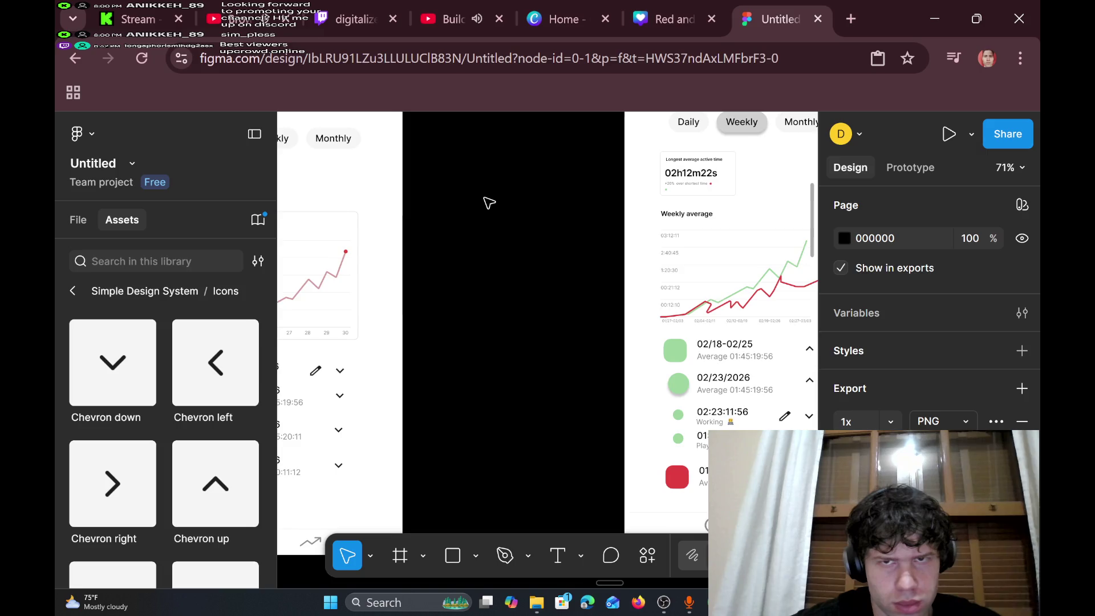
scroll(487, 201, left, 8)
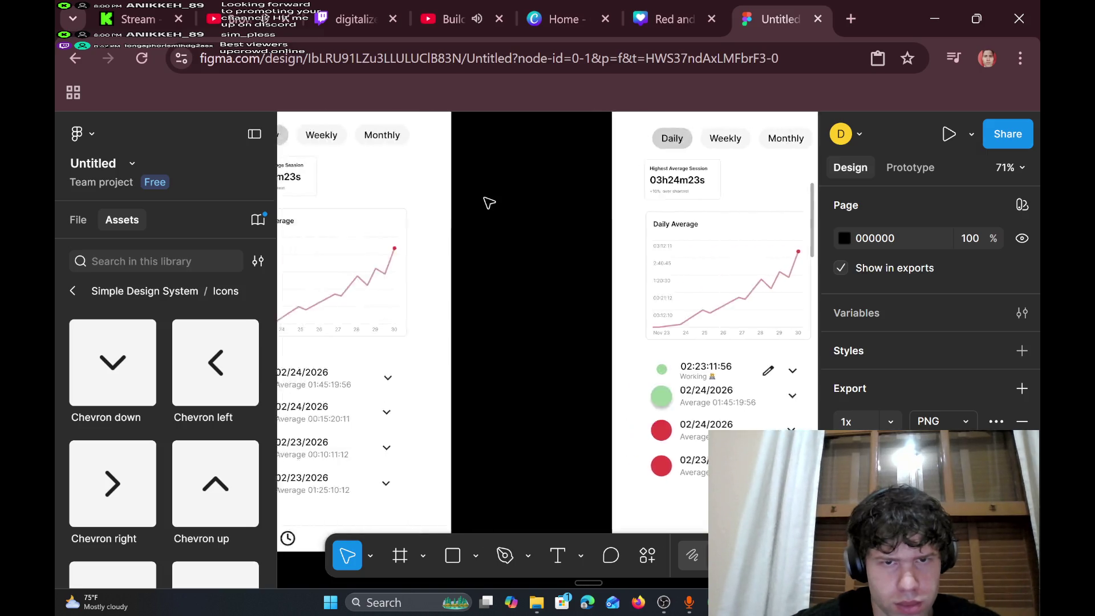
scroll(488, 201, left, 8)
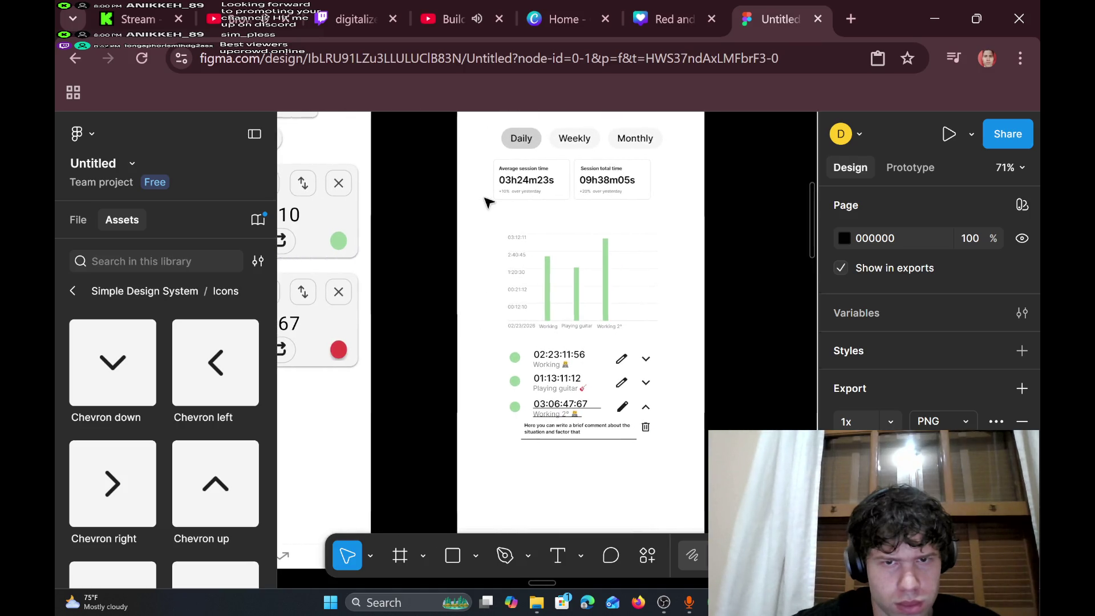
scroll(487, 201, left, 6)
scroll(488, 200, up, 4)
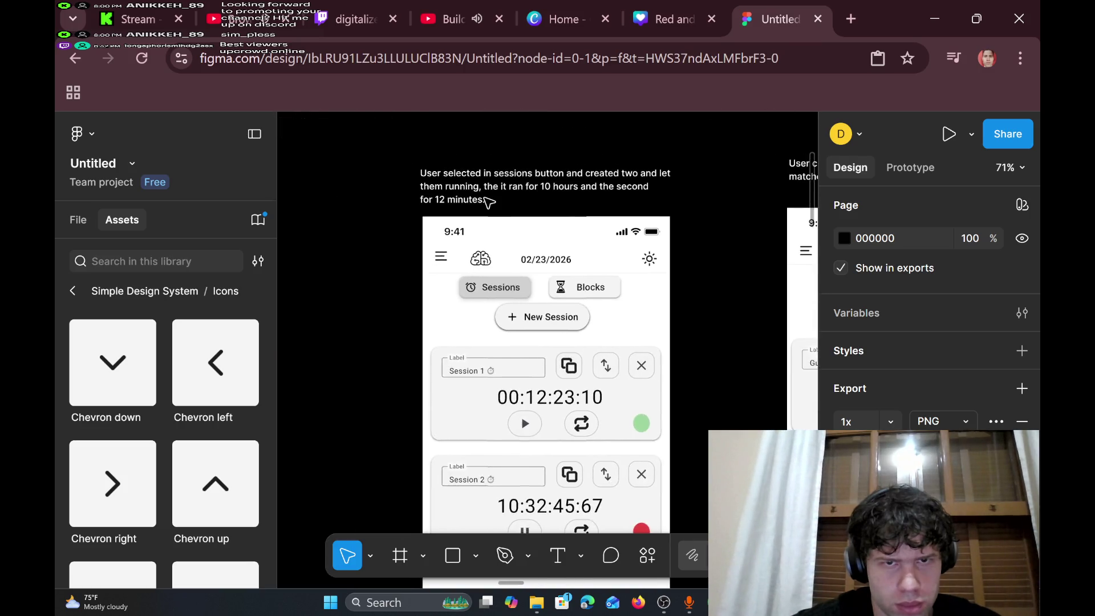
scroll(488, 201, right, 10)
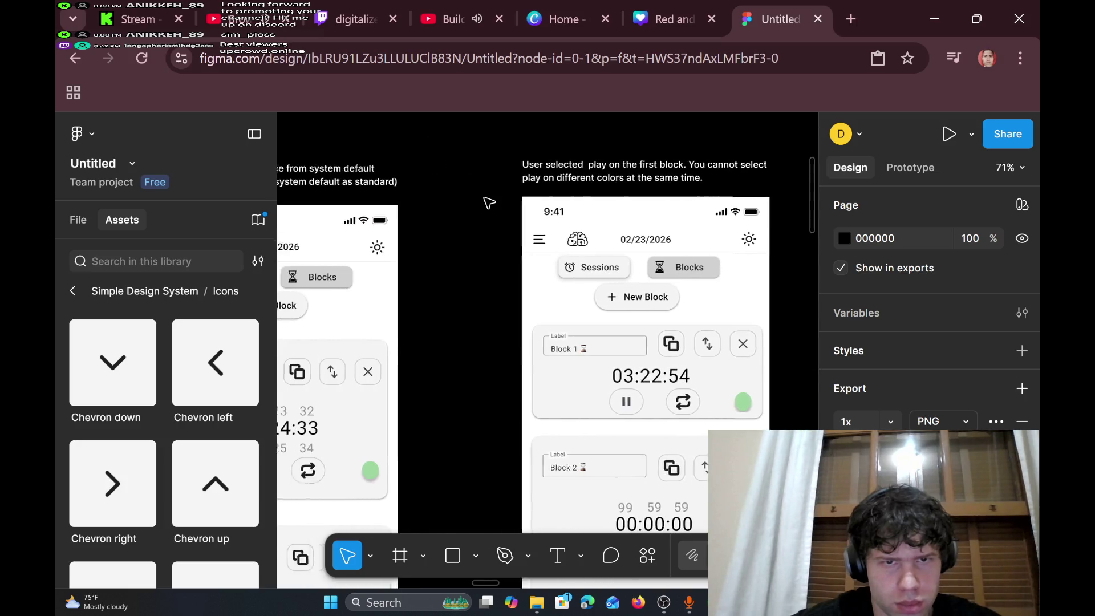
scroll(489, 201, left, 5)
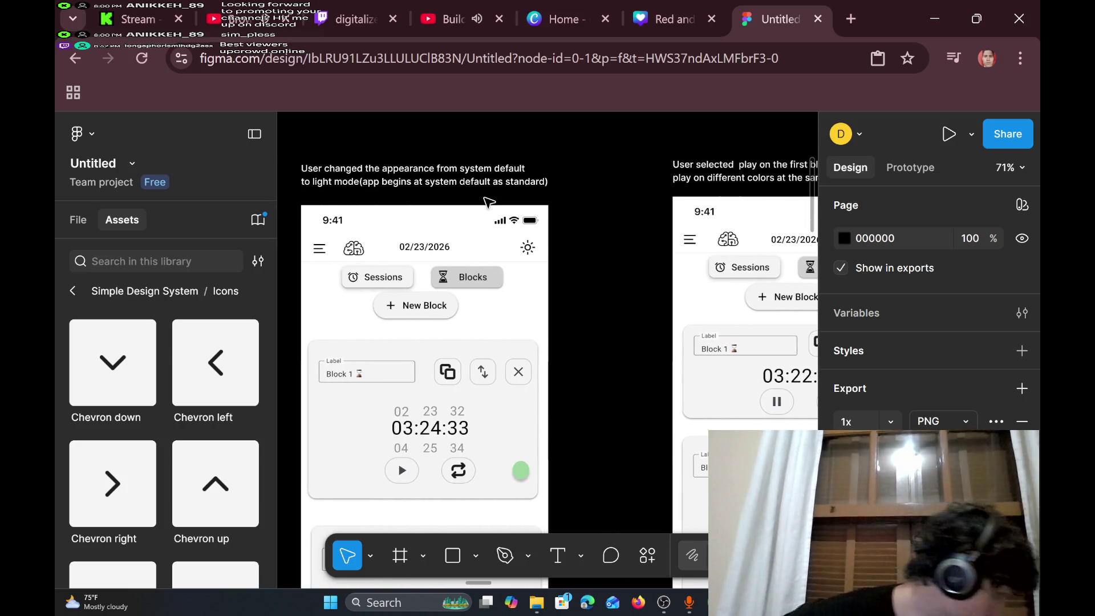
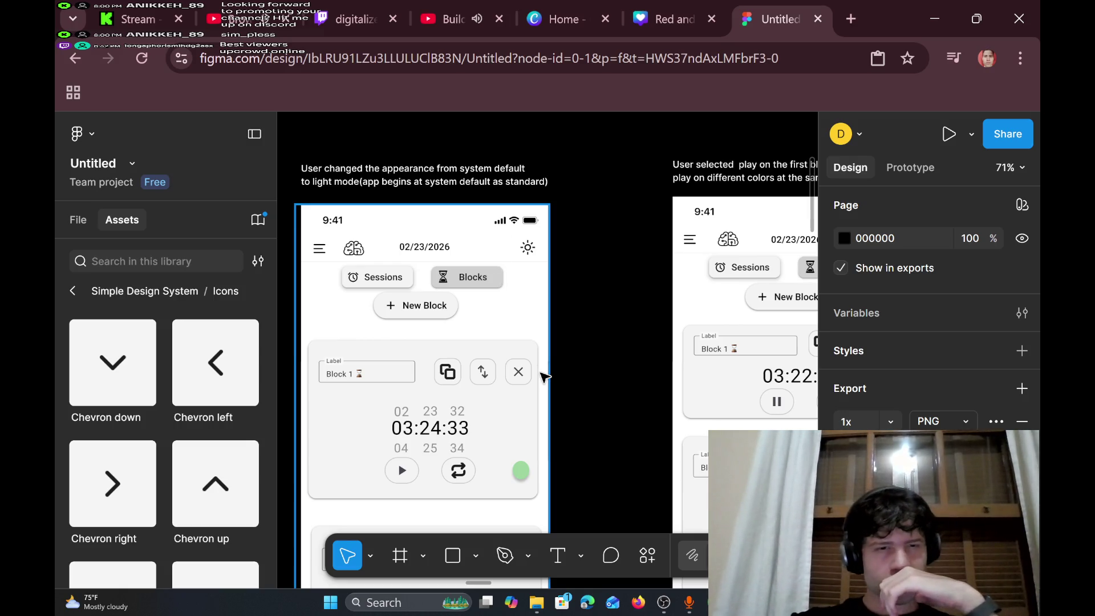
- Delete the 'Second day using…' caption text above the Dashboard frame
scroll(617, 391, down, 1)
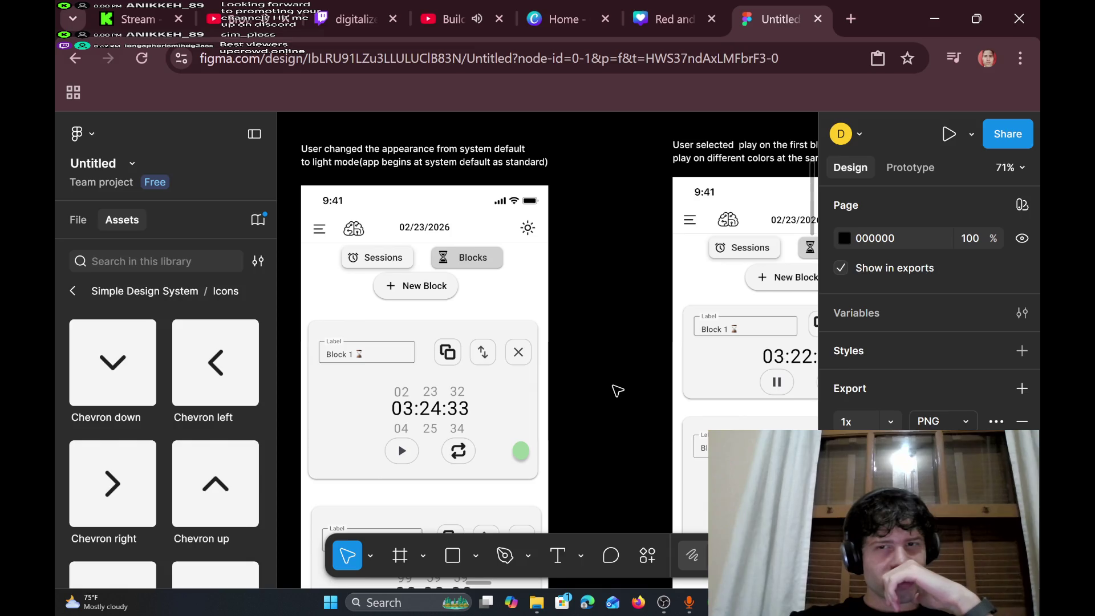
scroll(618, 391, down, 3)
scroll(618, 391, left, 5)
scroll(618, 391, left, 4)
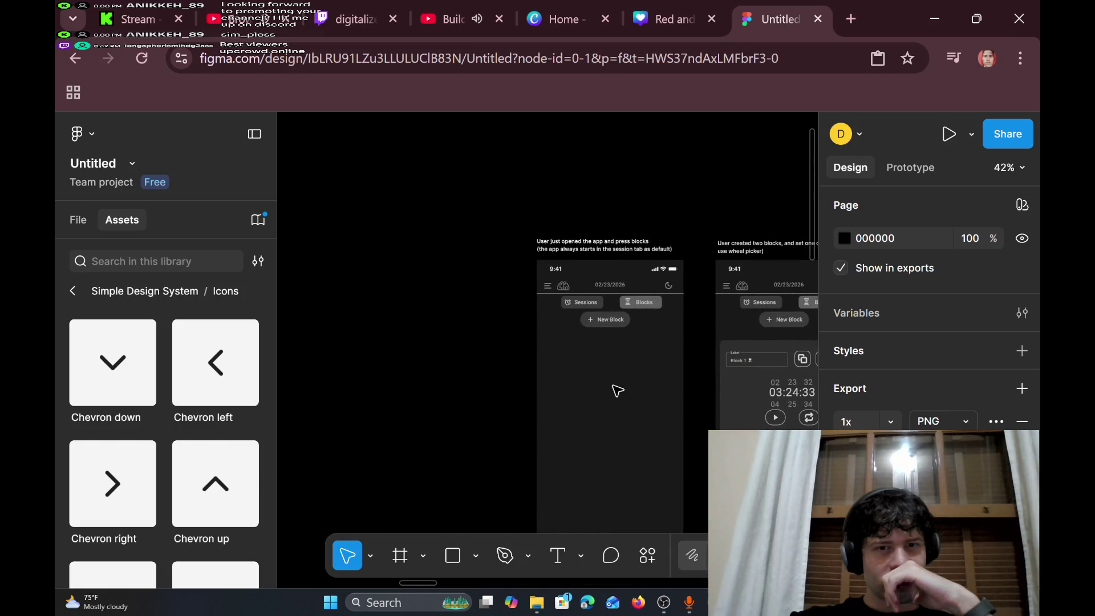
scroll(617, 391, down, 2)
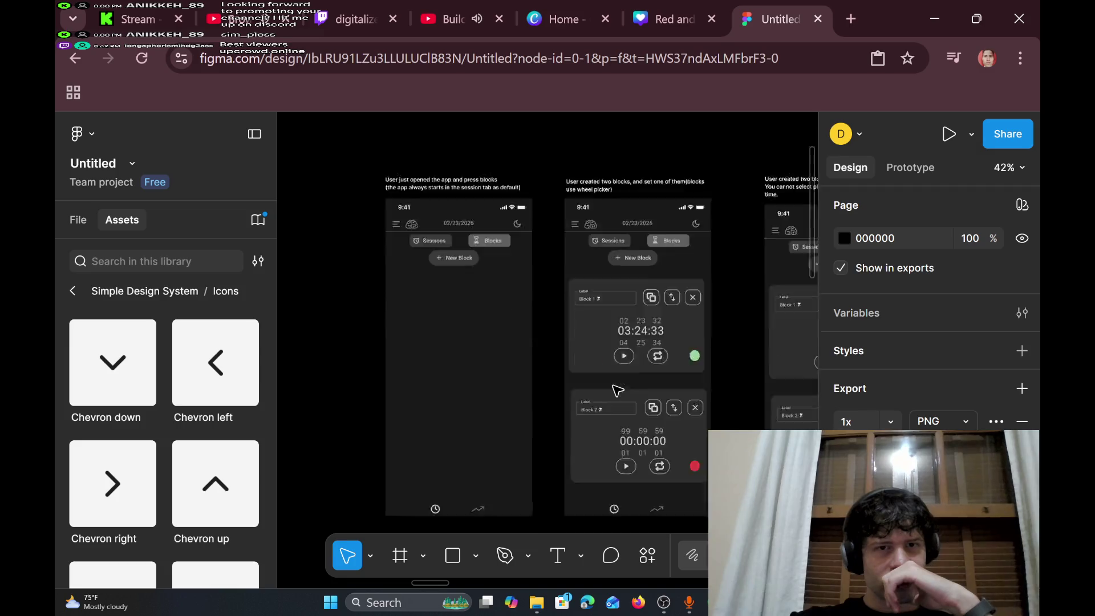
scroll(618, 391, right, 5)
scroll(618, 391, up, 3)
scroll(617, 391, up, 5)
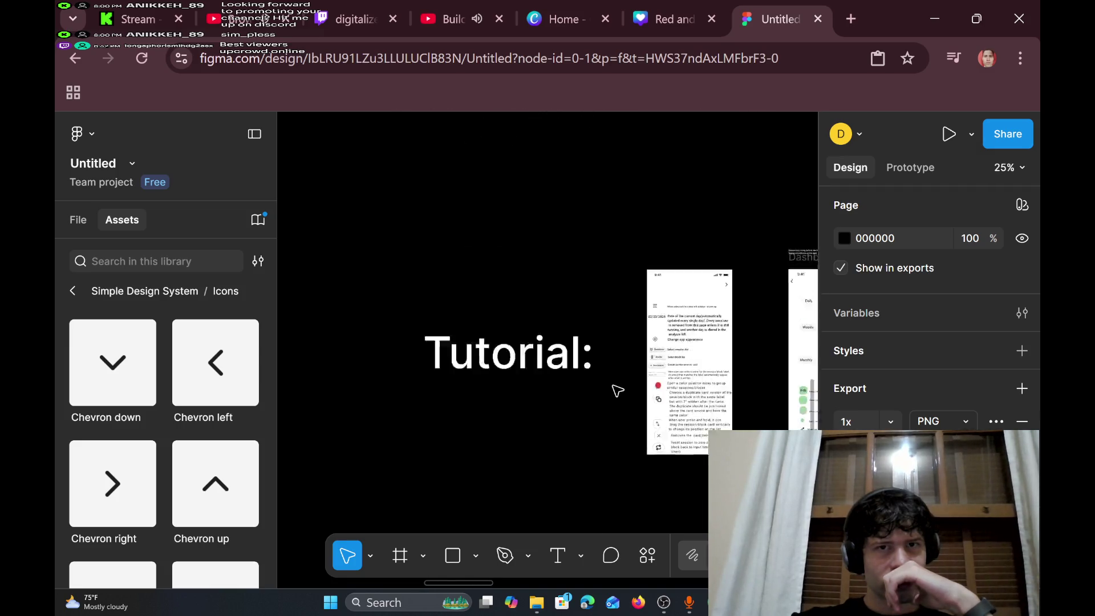
scroll(618, 391, right, 3)
scroll(618, 391, down, 1)
scroll(617, 391, left, 4)
scroll(618, 391, right, 4)
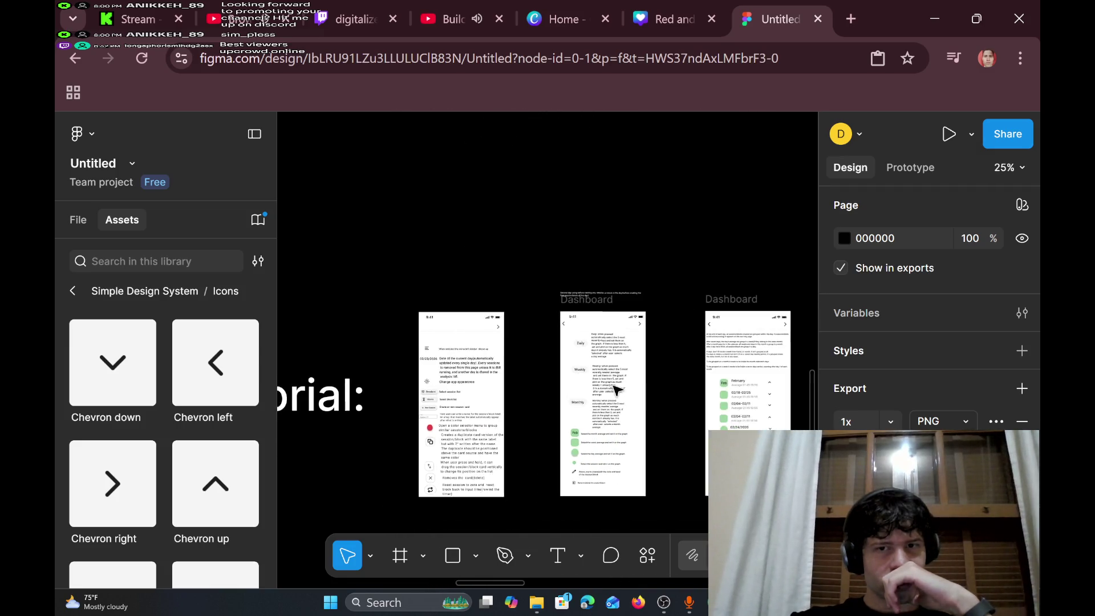
scroll(617, 391, right, 1)
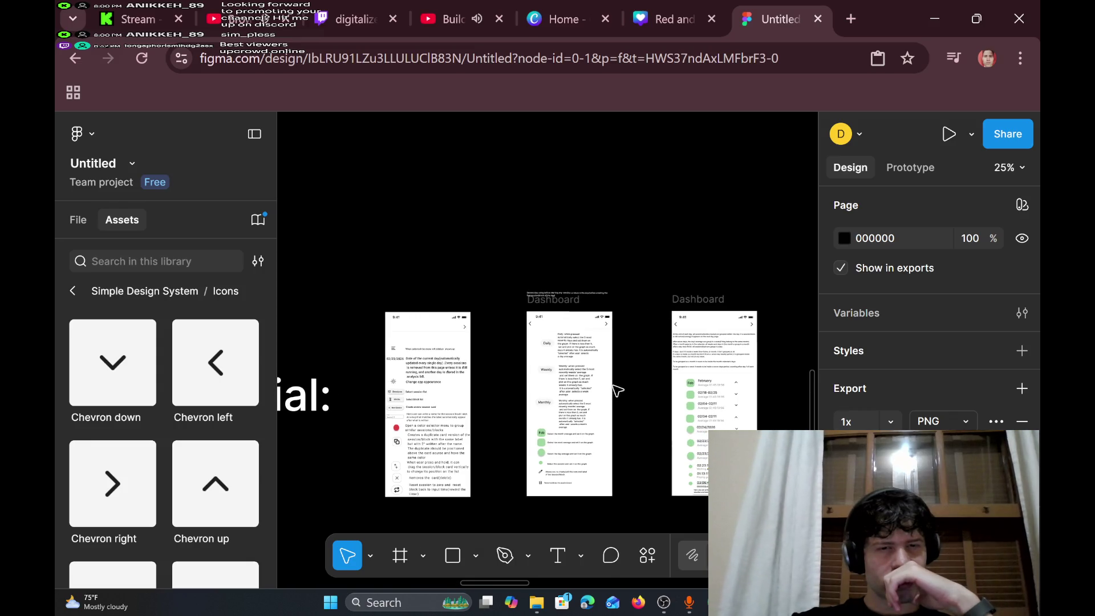
scroll(617, 391, right, 9)
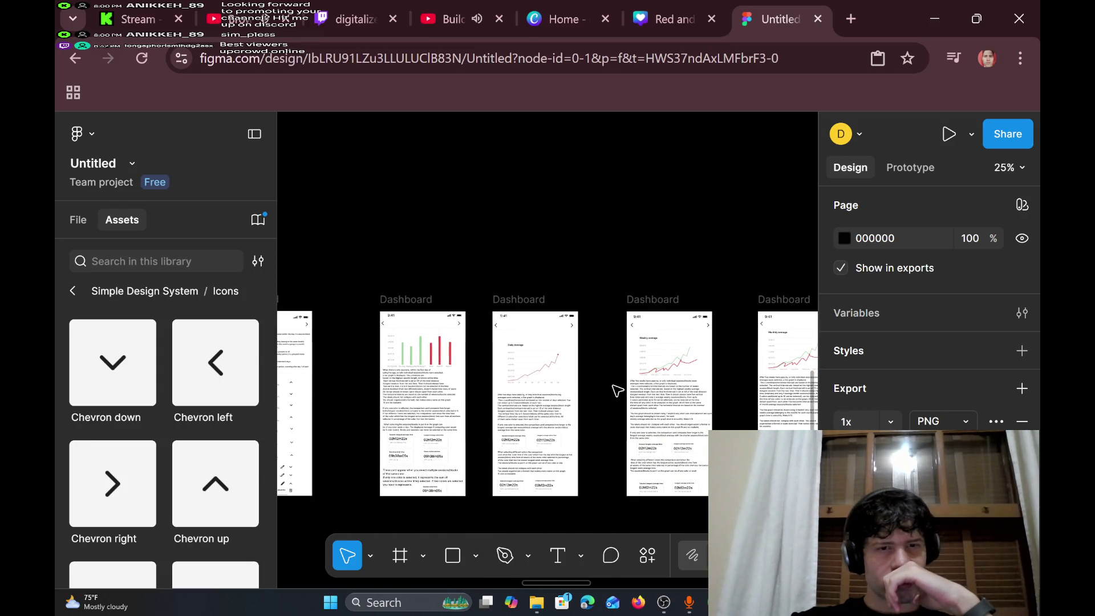
scroll(617, 391, left, 6)
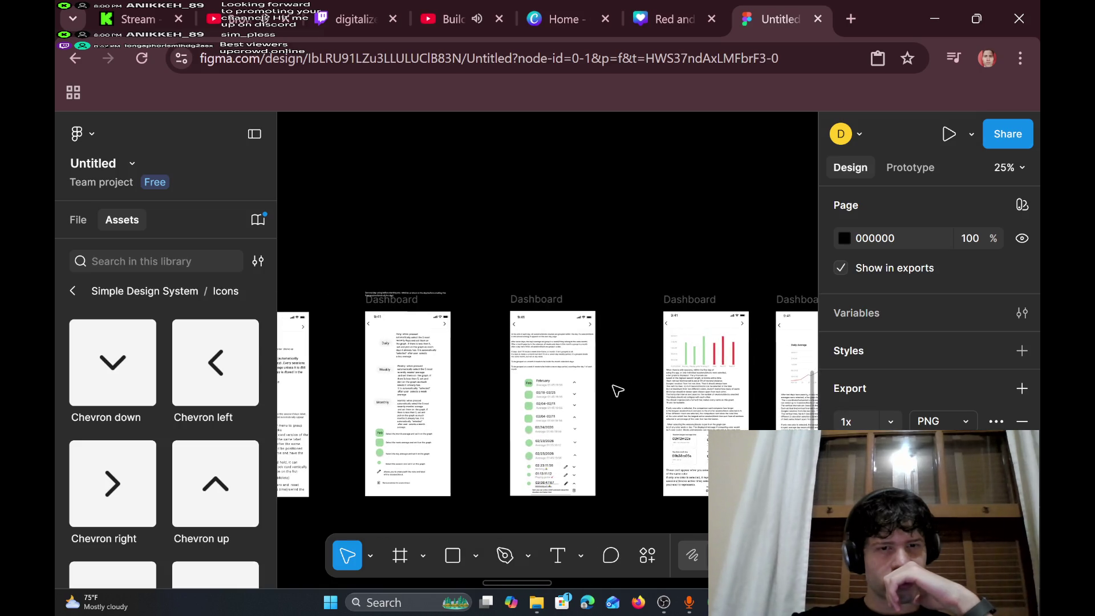
ctrl+scroll(293, 244, up, 5)
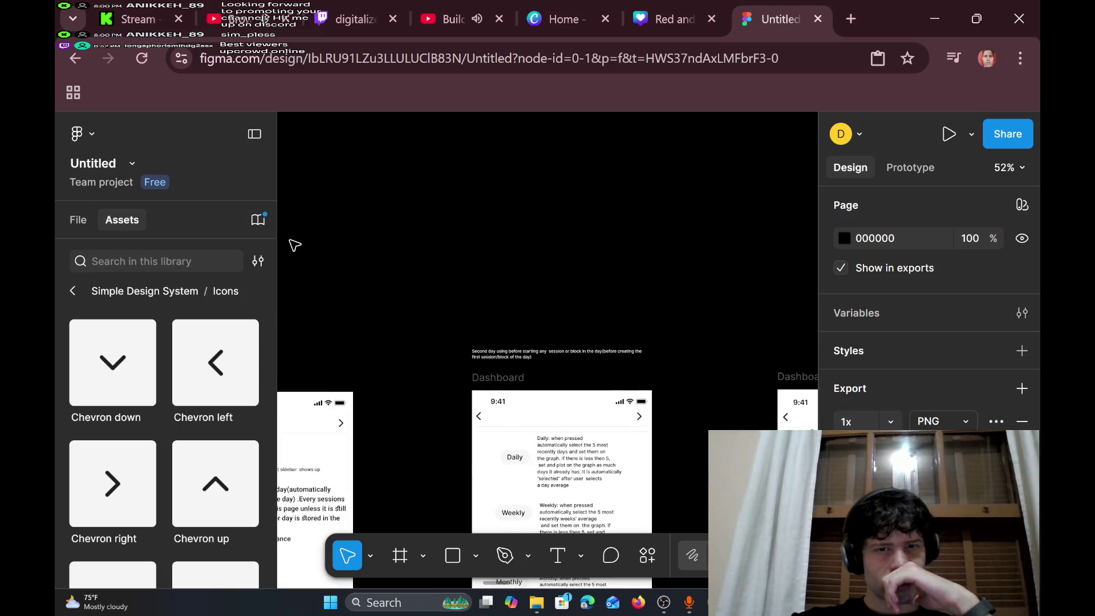
ctrl+scroll(294, 244, up, 5)
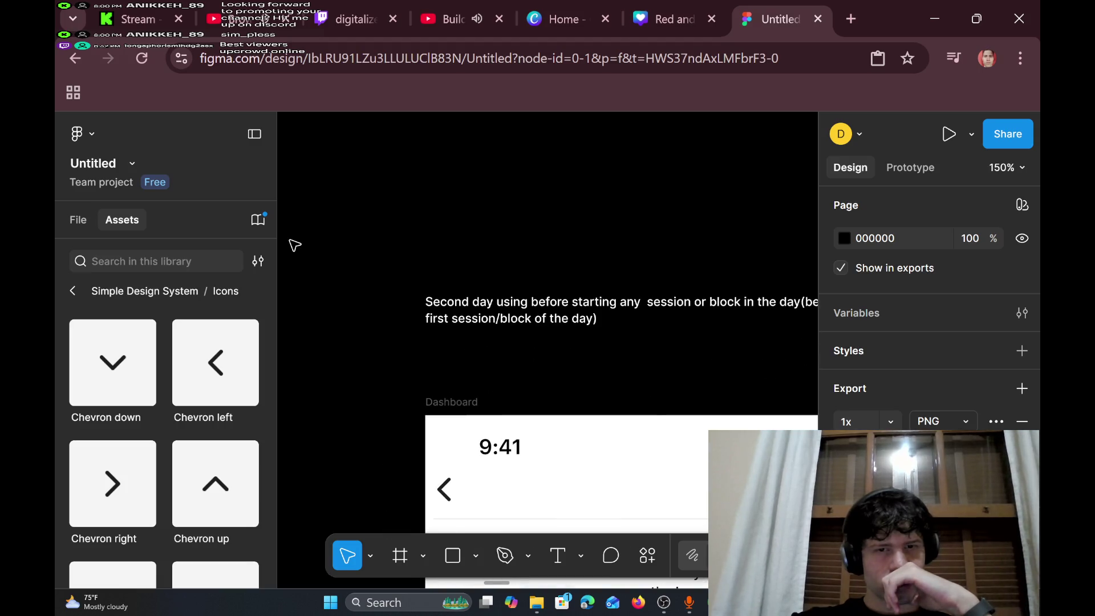
scroll(294, 244, right, 3)
scroll(445, 291, left, 4)
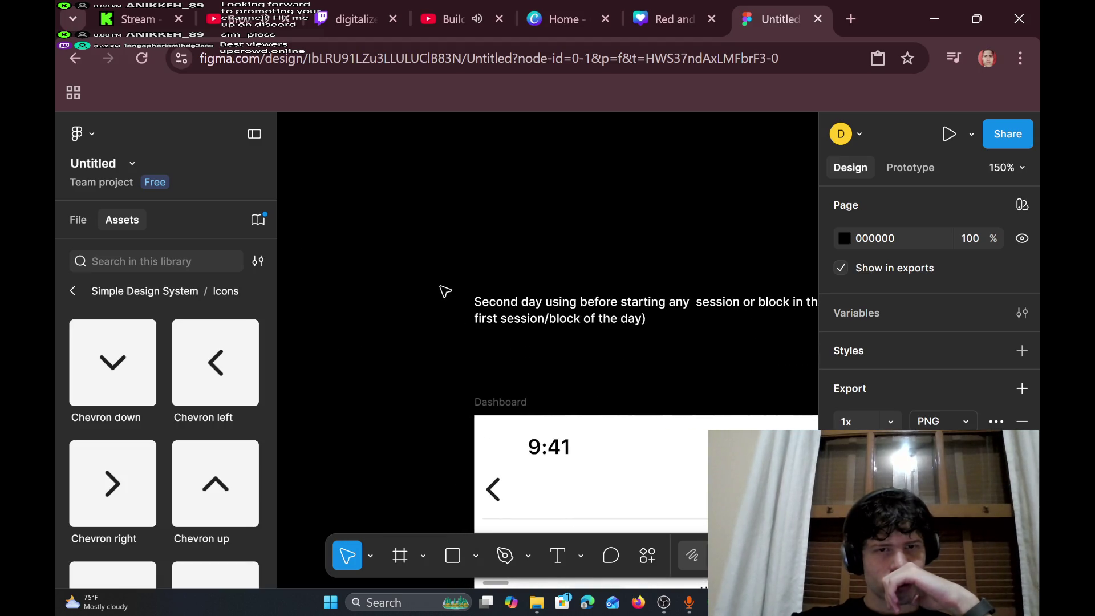
mouse_move(444, 274)
mouse_down()
mouse_move(633, 342)
mouse_move(764, 344)
mouse_move(837, 365)
mouse_move(692, 342)
mouse_move(677, 364)
mouse_up()
key(Delete)
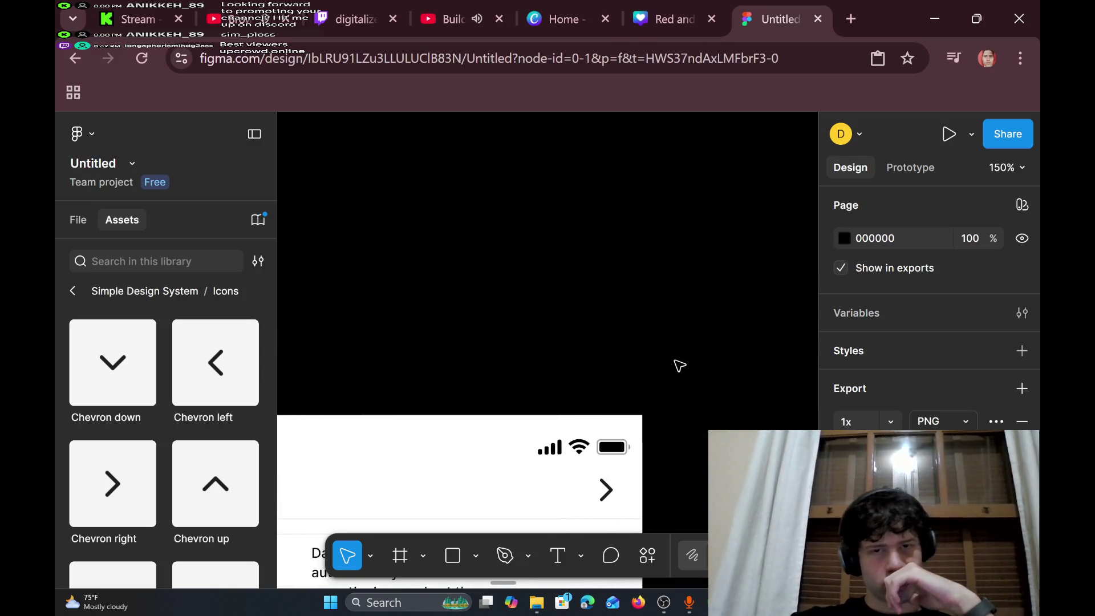
- Pan around the Dashboard area to review the session and block comparison cards
scroll(679, 364, down, 6)
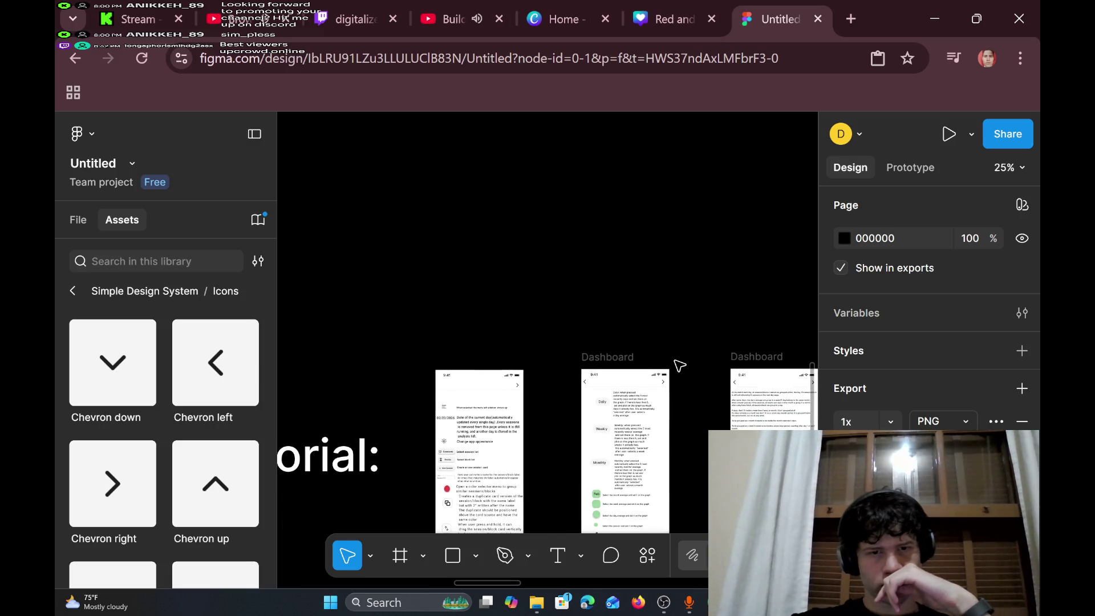
scroll(679, 365, down, 3)
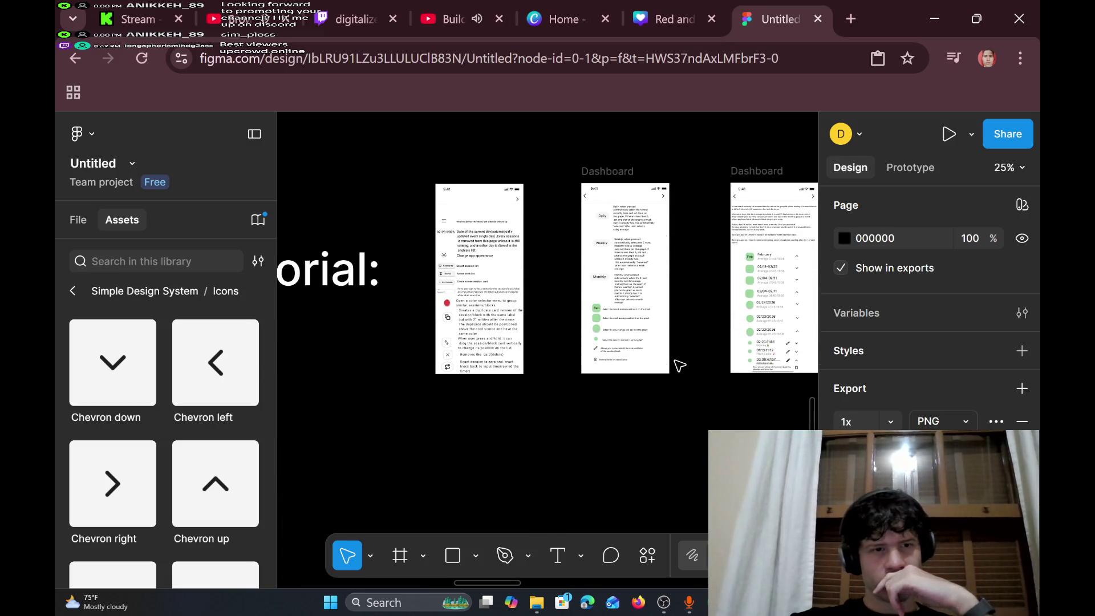
scroll(678, 365, down, 10)
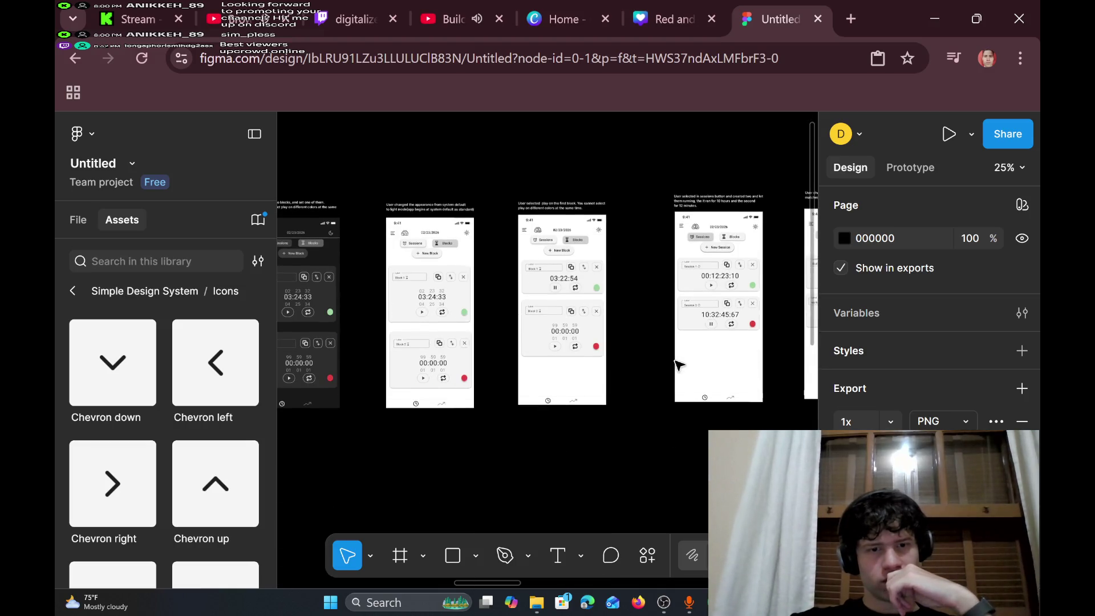
scroll(678, 365, up, 10)
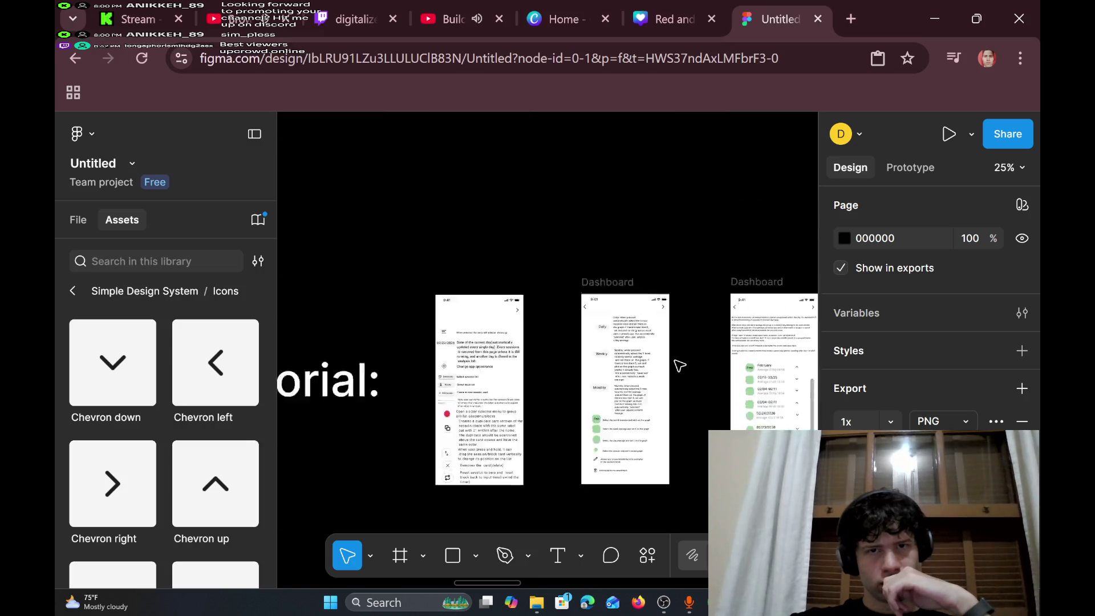
scroll(679, 365, down, 3)
scroll(678, 365, up, 5)
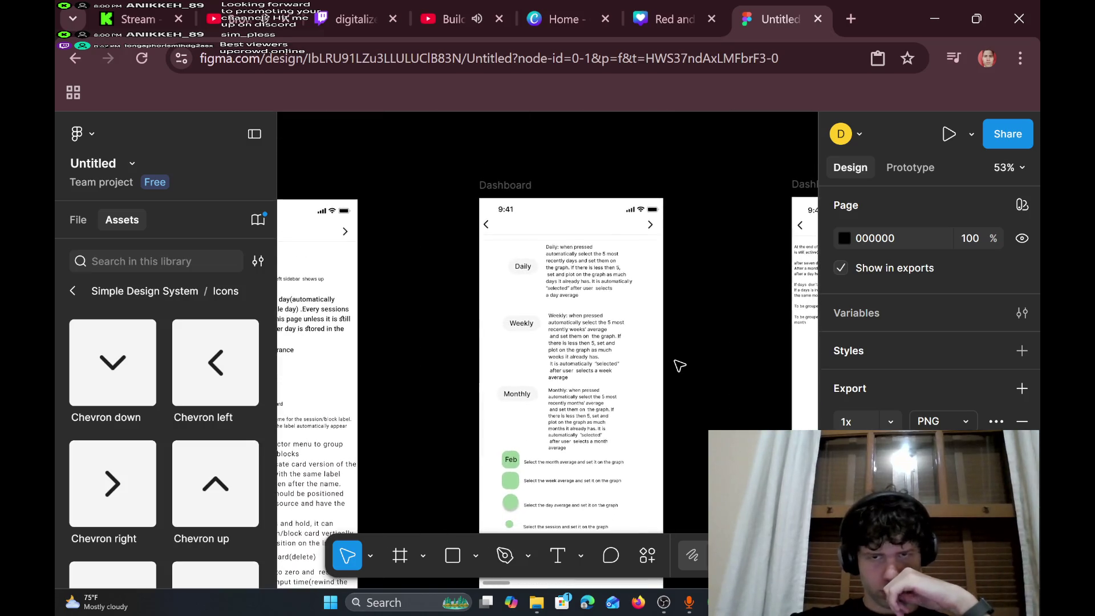
scroll(678, 364, right, 10)
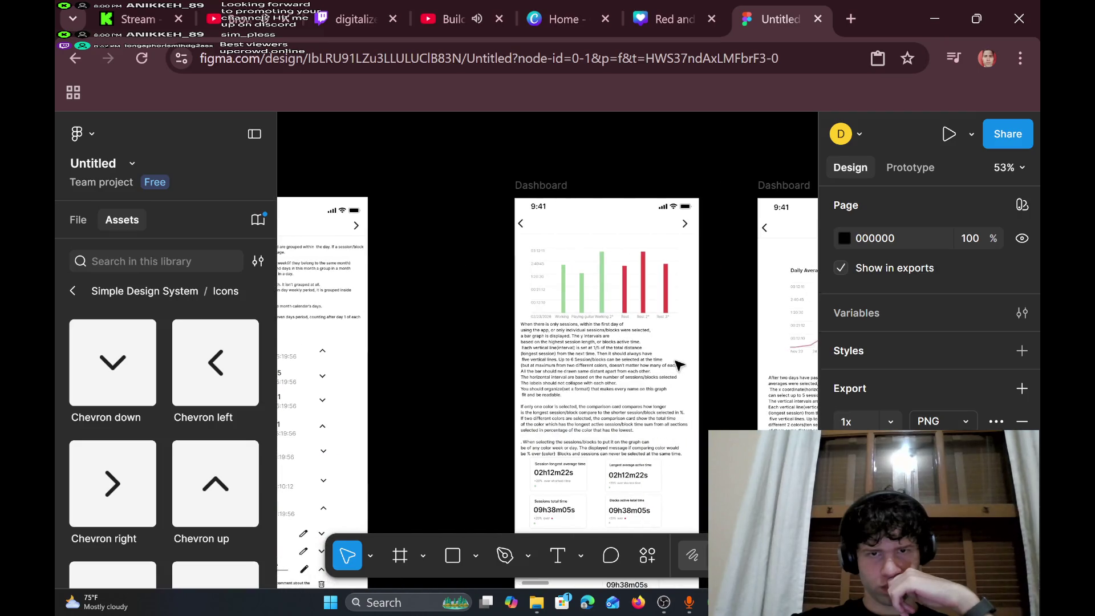
scroll(678, 364, down, 5)
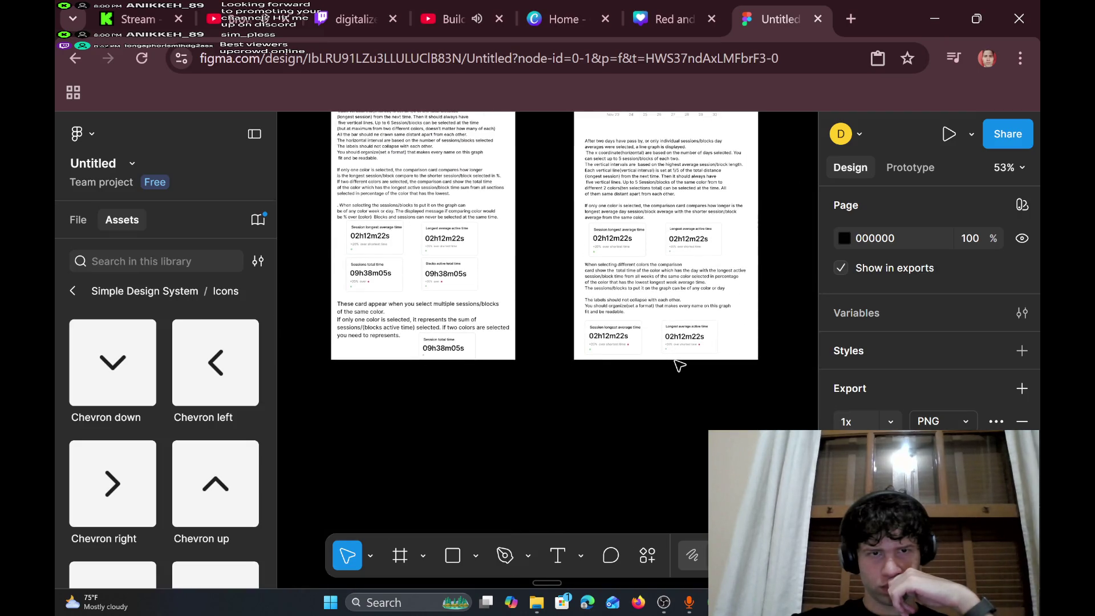
scroll(678, 365, right, 2)
scroll(399, 341, up, 5)
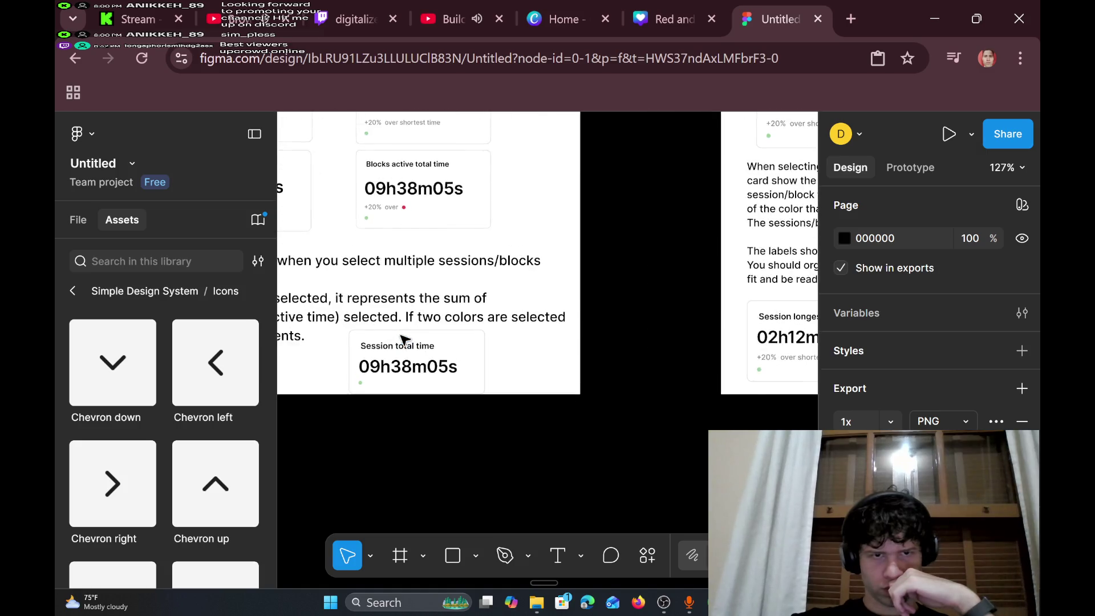
scroll(403, 340, left, 3)
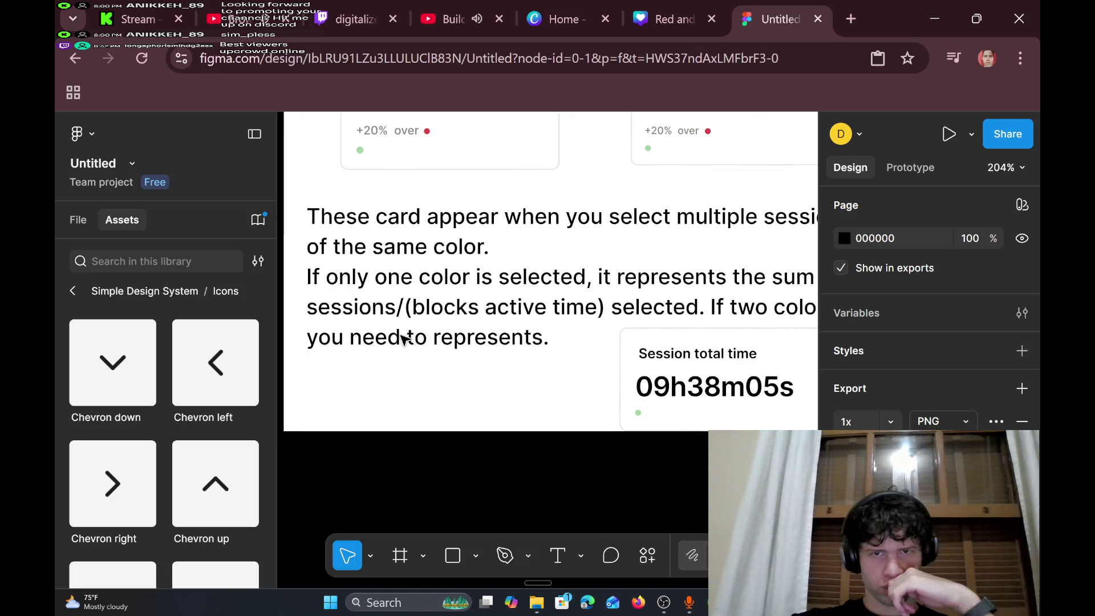
scroll(403, 340, right, 3)
scroll(403, 340, left, 3)
scroll(402, 340, right, 2)
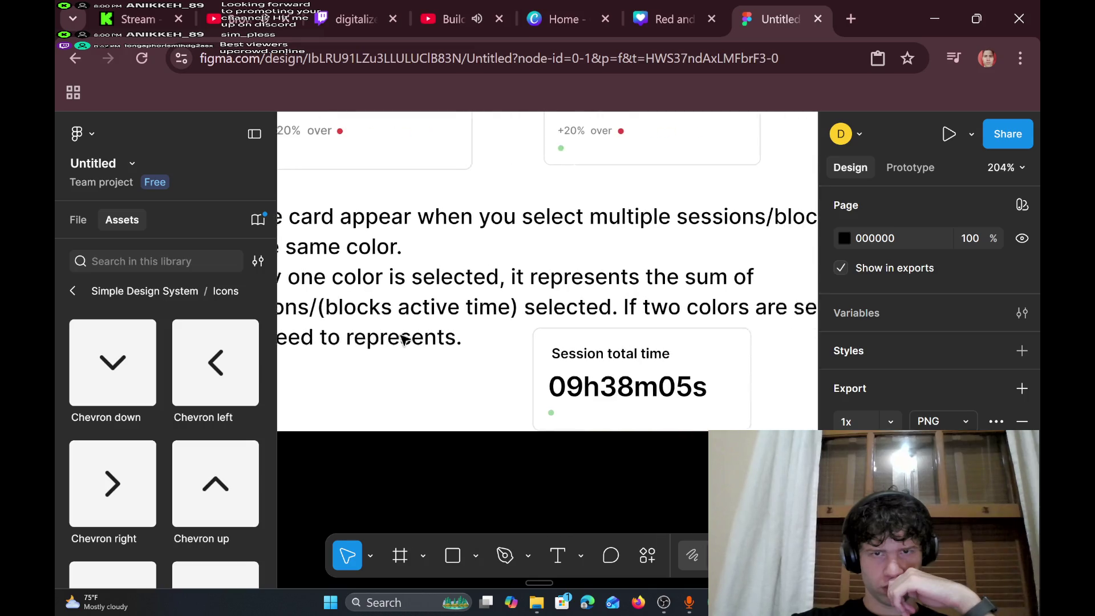
scroll(402, 340, left, 1)
scroll(402, 340, left, 2)
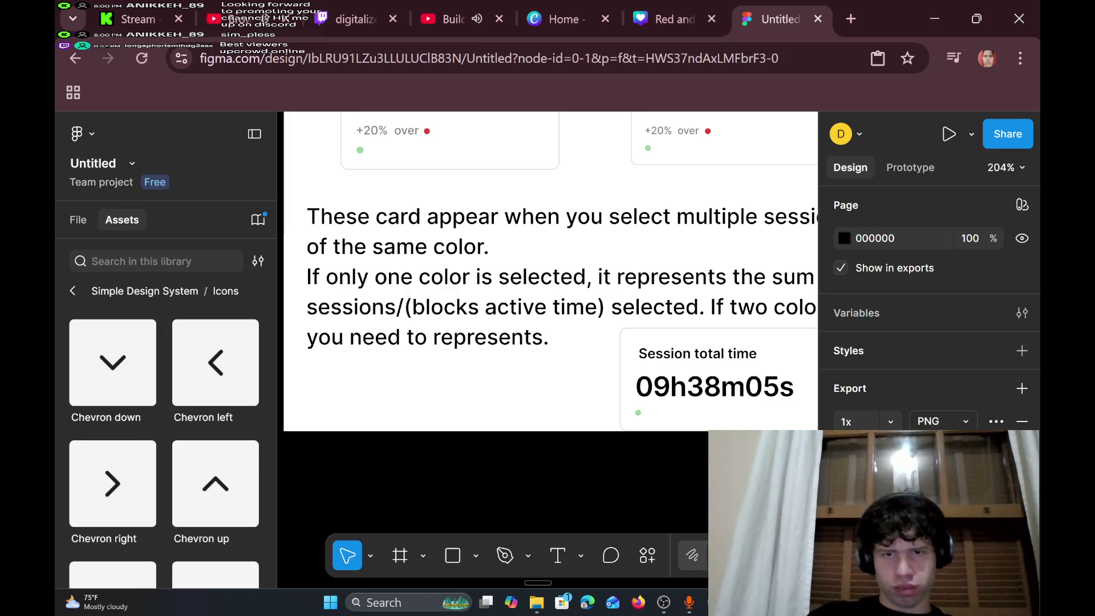
scroll(725, 310, right, 8)
scroll(726, 310, right, 5)
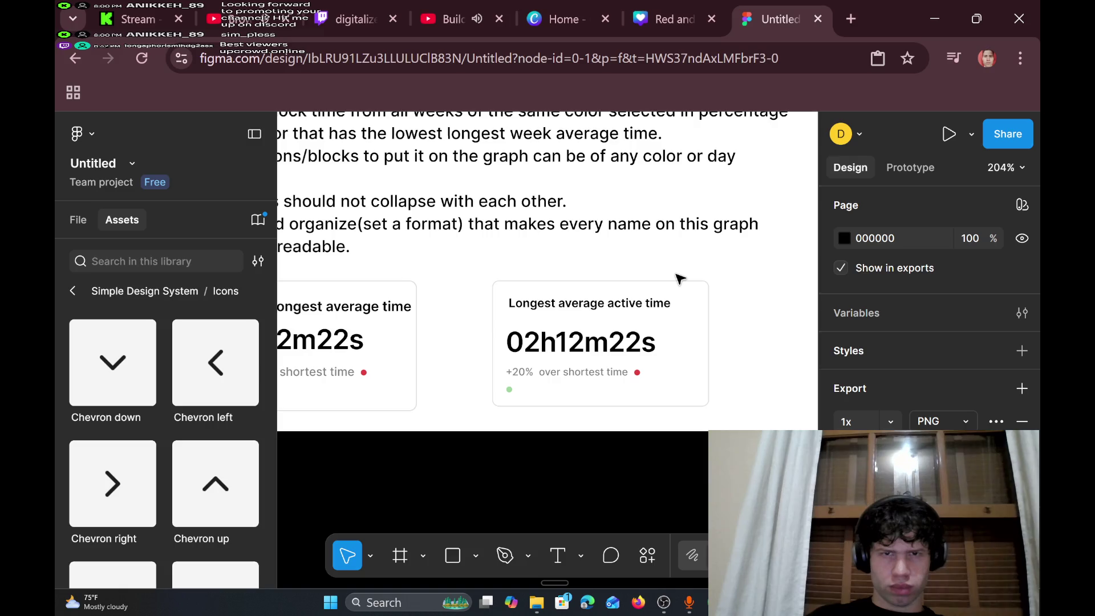
scroll(685, 282, right, 3)
scroll(690, 286, left, 4)
scroll(689, 286, up, 2)
scroll(689, 287, left, 3)
scroll(689, 287, right, 5)
scroll(707, 302, left, 4)
scroll(710, 312, right, 1)
scroll(710, 312, right, 3)
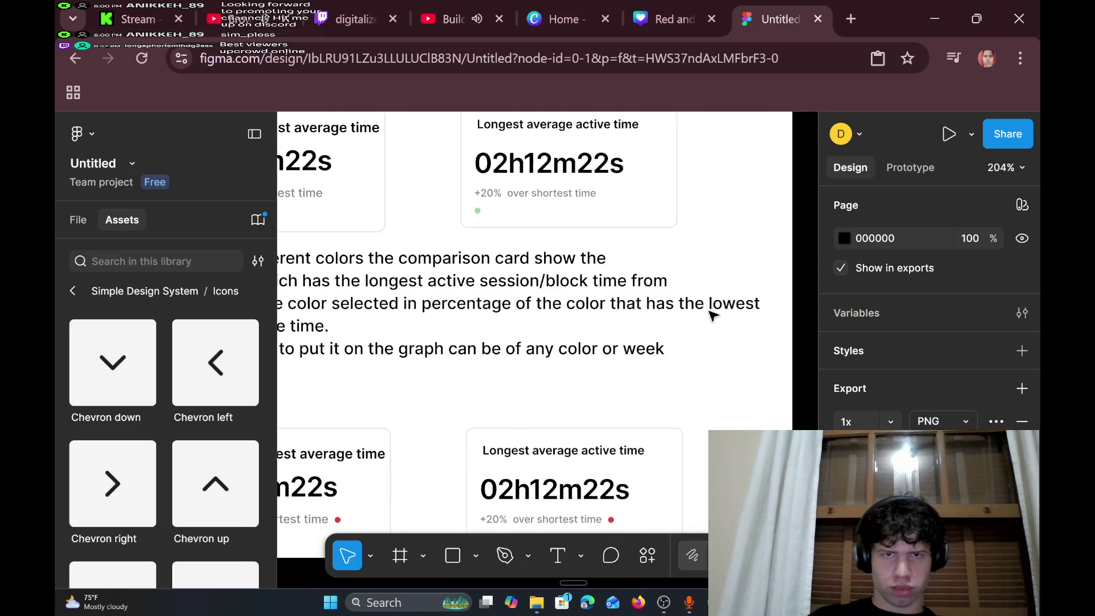
scroll(713, 323, left, 6)
scroll(712, 324, down, 1)
scroll(713, 324, right, 5)
scroll(713, 323, left, 3)
scroll(714, 322, right, 3)
scroll(714, 323, right, 3)
scroll(714, 322, left, 5)
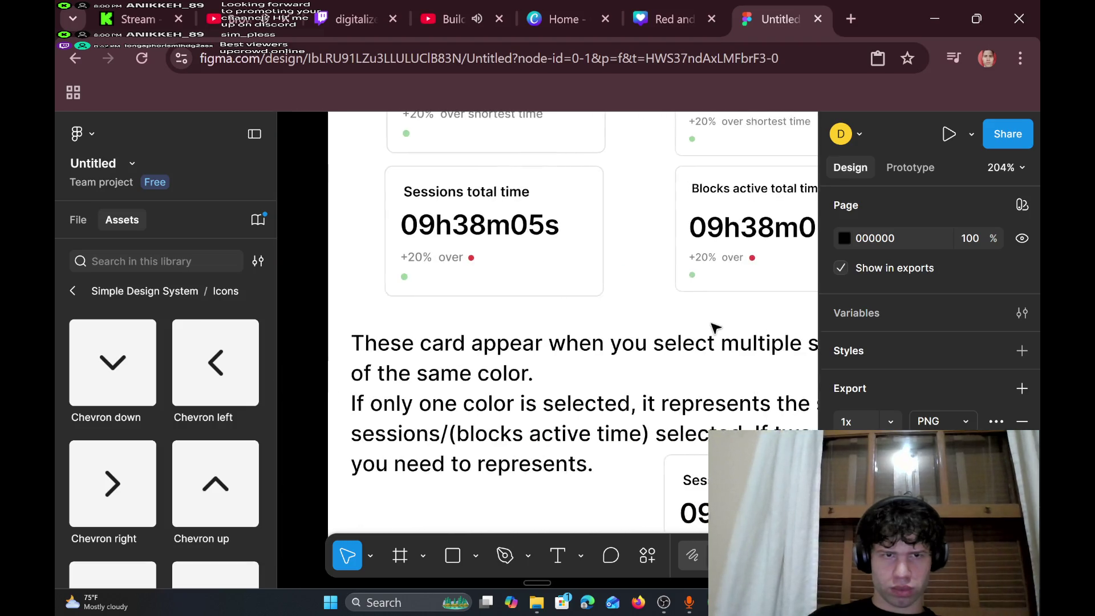
scroll(715, 335, right, 3)
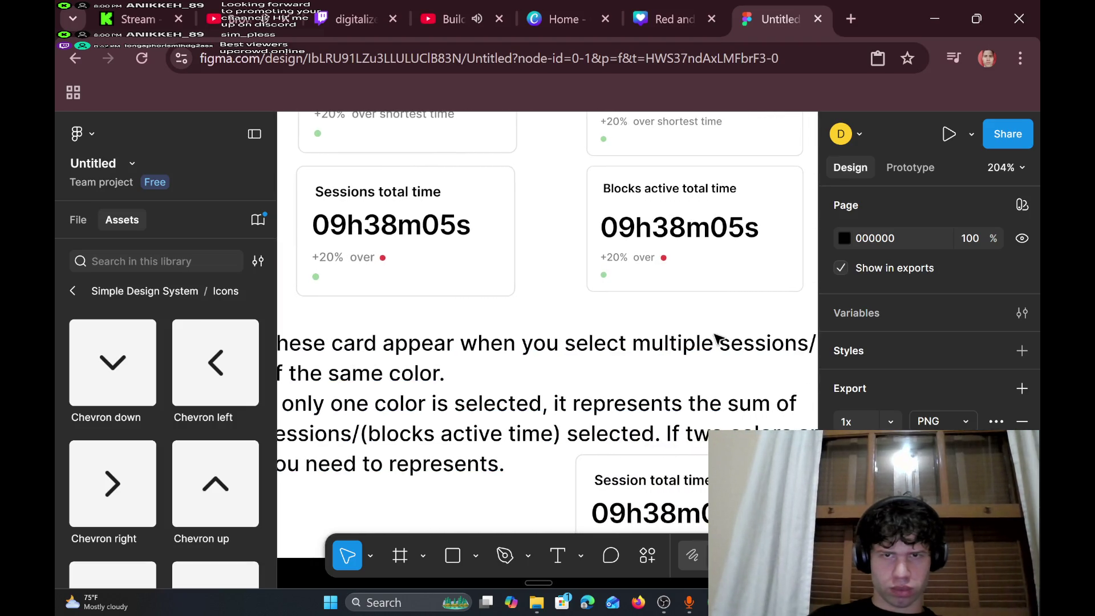
scroll(716, 337, up, 3)
scroll(717, 337, down, 2)
scroll(719, 337, up, 3)
scroll(716, 337, up, 4)
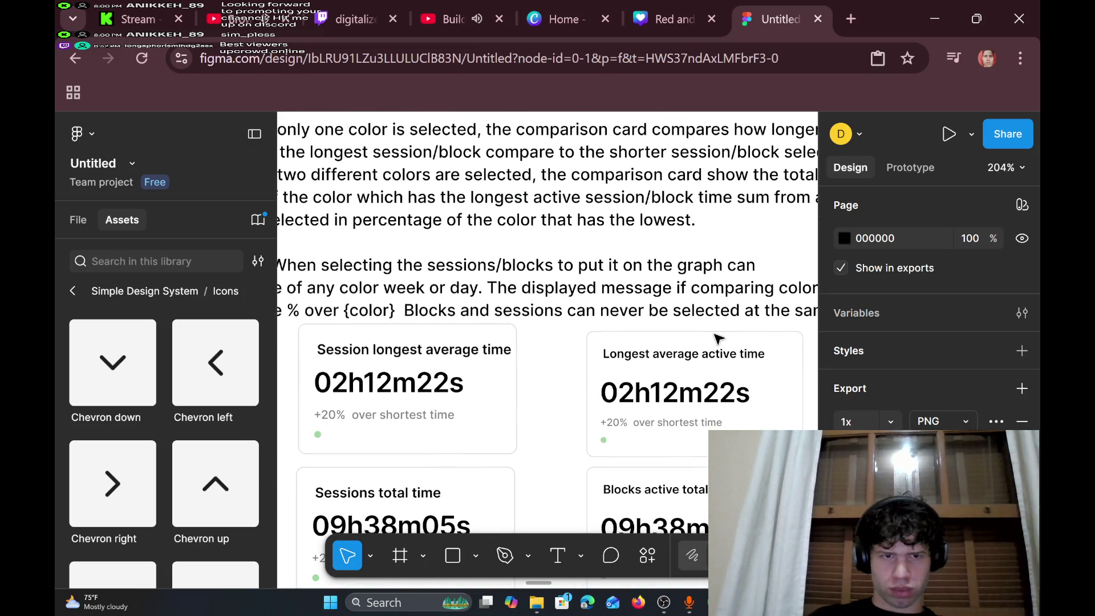
scroll(716, 338, down, 8)
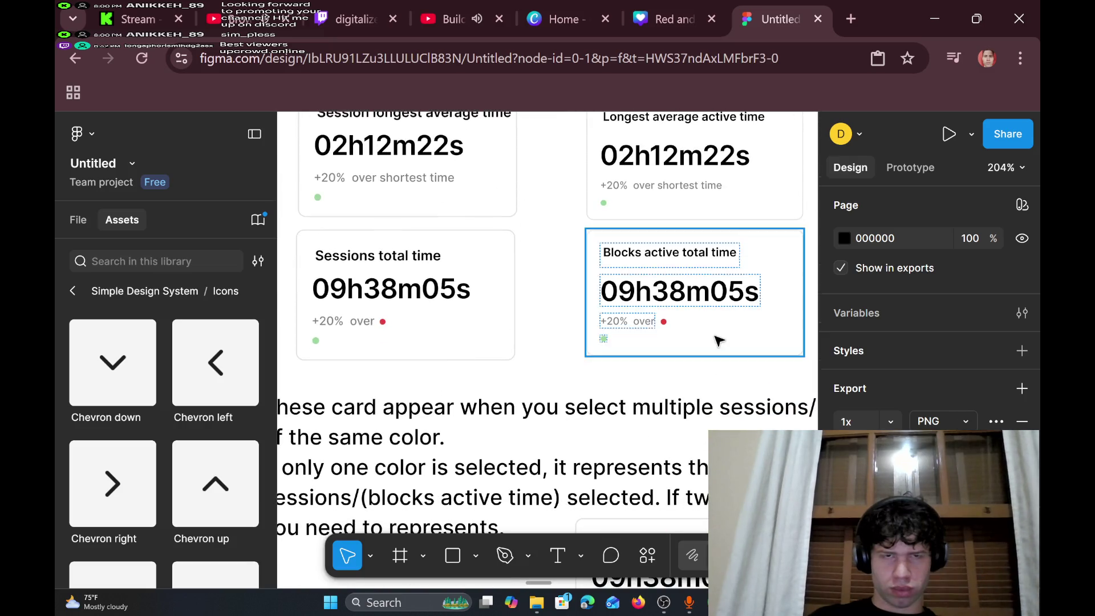
scroll(717, 340, down, 5)
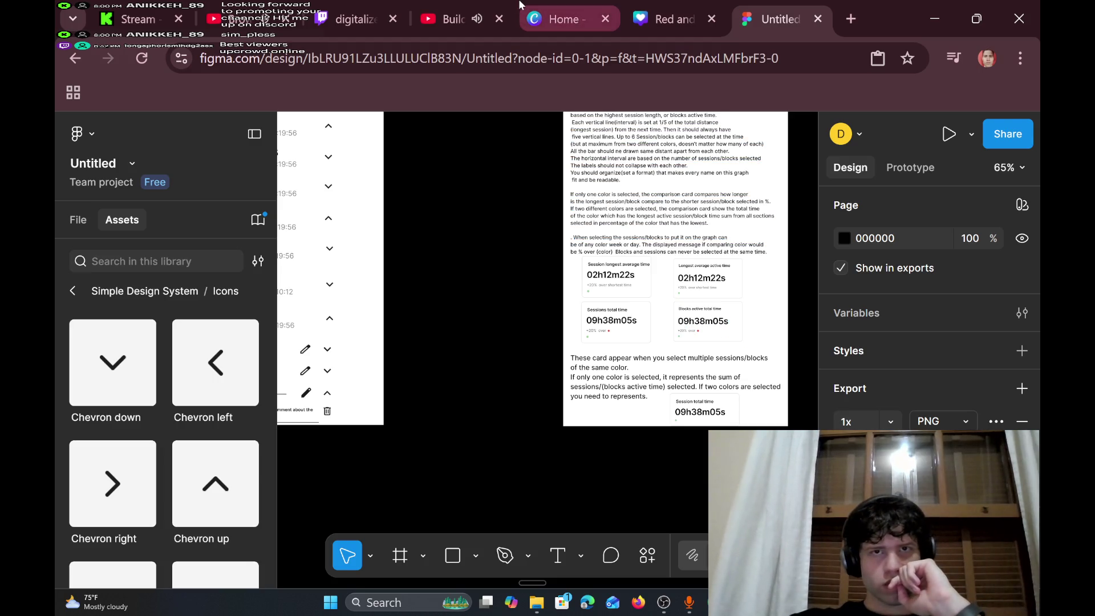
- Pan past the Dashboard, timer and analytics frames to the empty Tab Bar Item frame
scroll(576, 250, left, 5)
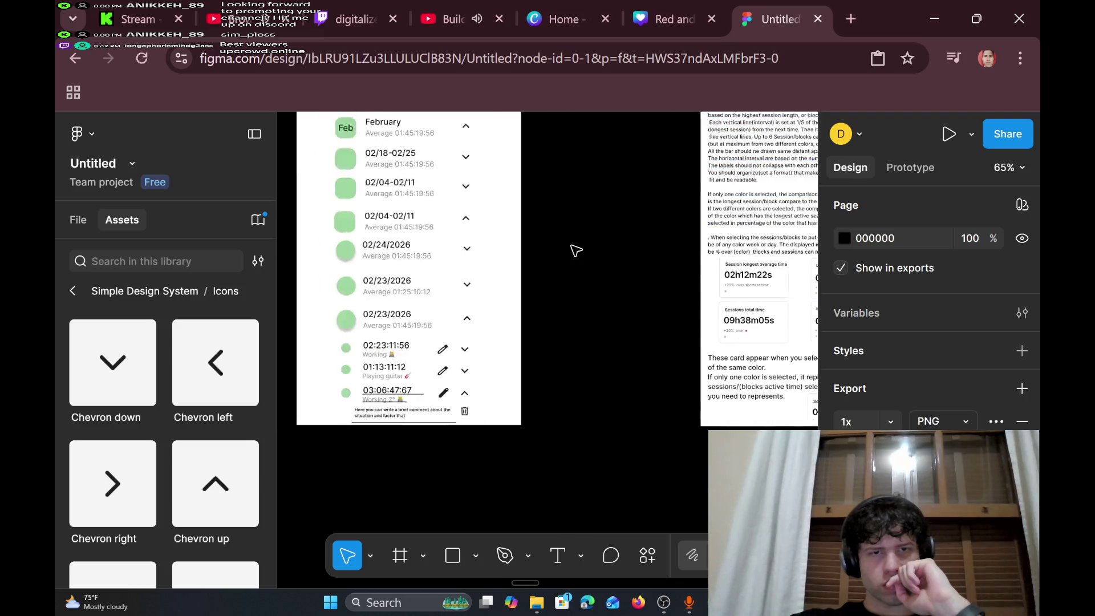
scroll(575, 250, up, 5)
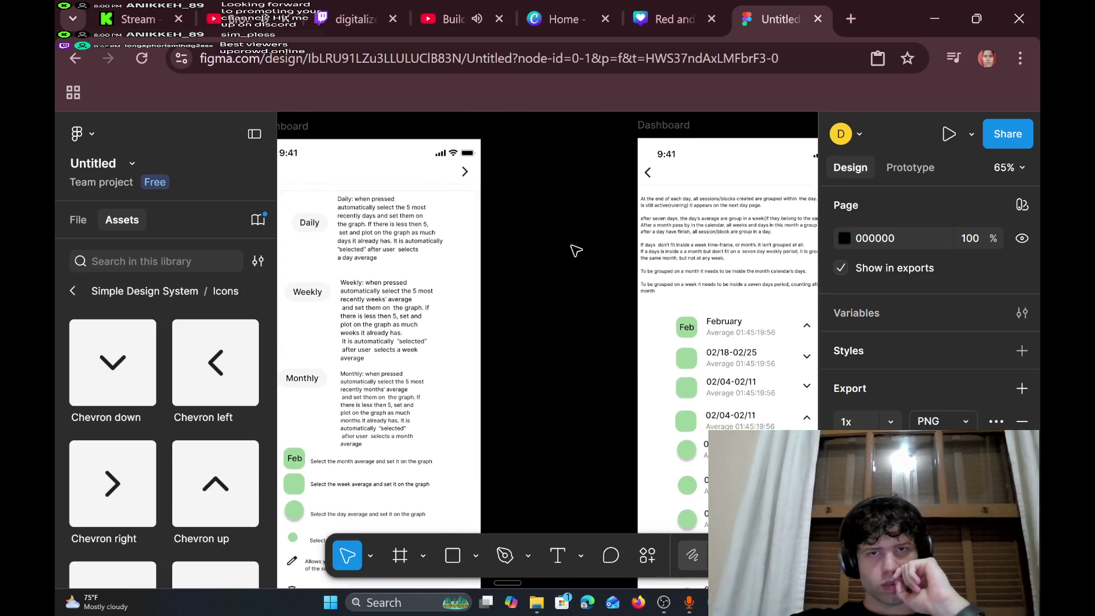
scroll(576, 250, left, 3)
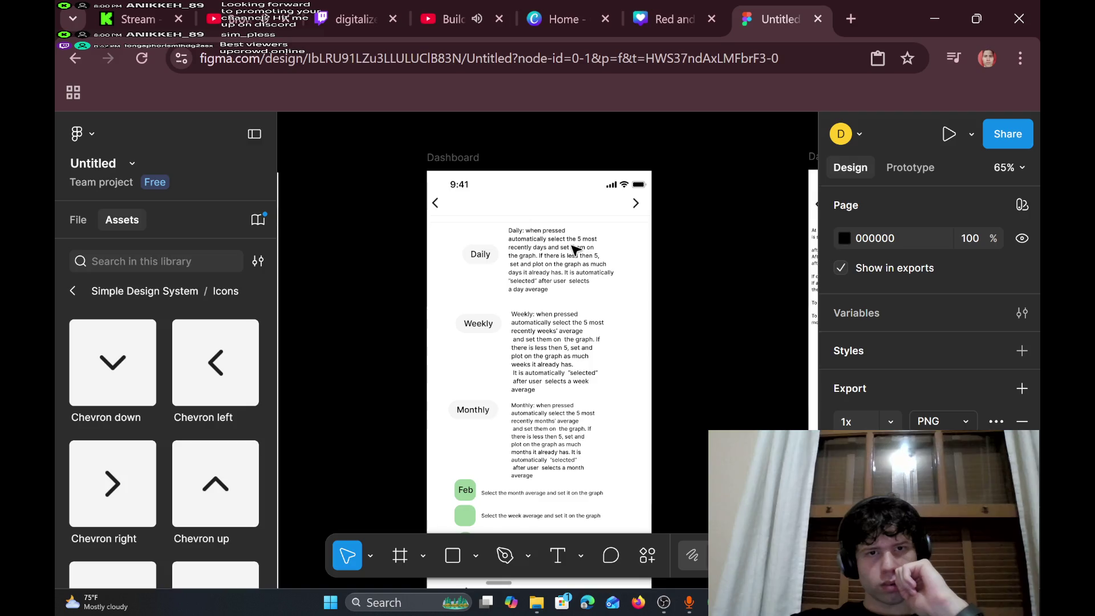
scroll(575, 250, left, 10)
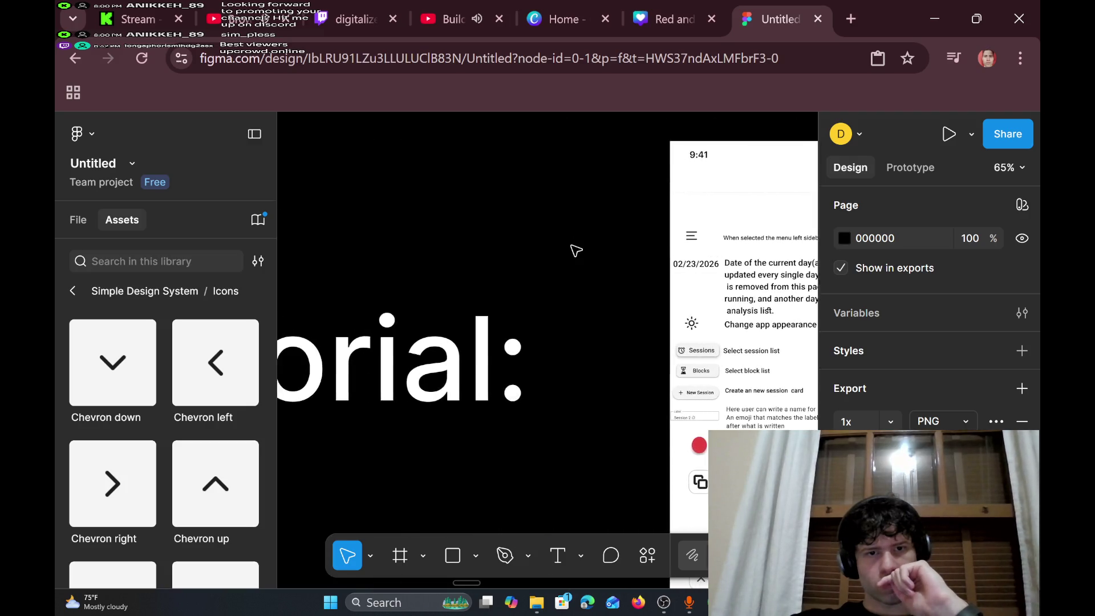
scroll(575, 250, down, 5)
scroll(576, 250, up, 5)
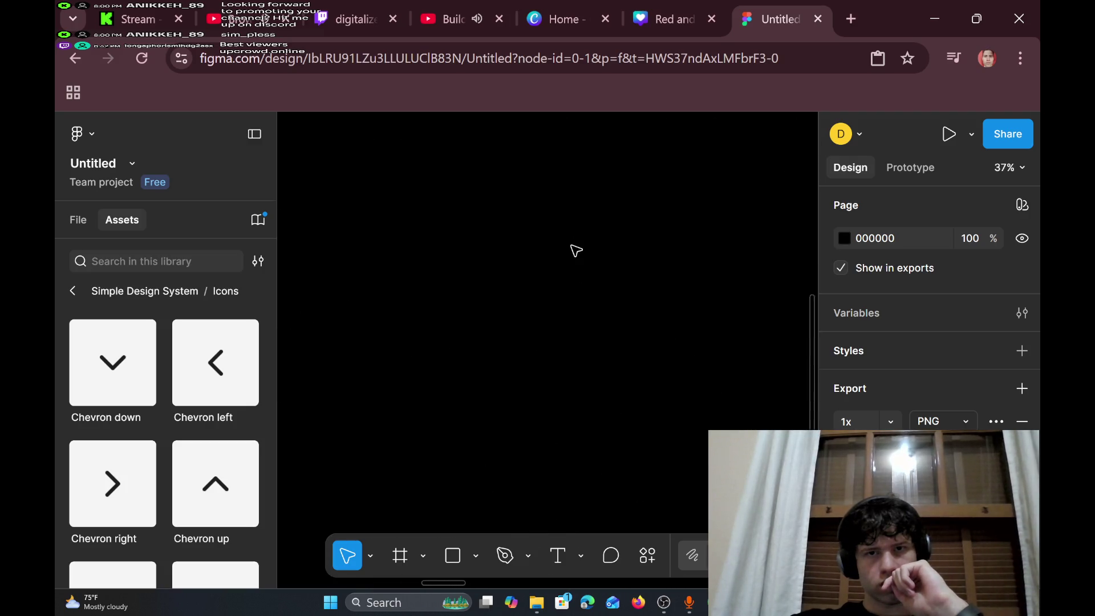
scroll(575, 250, up, 5)
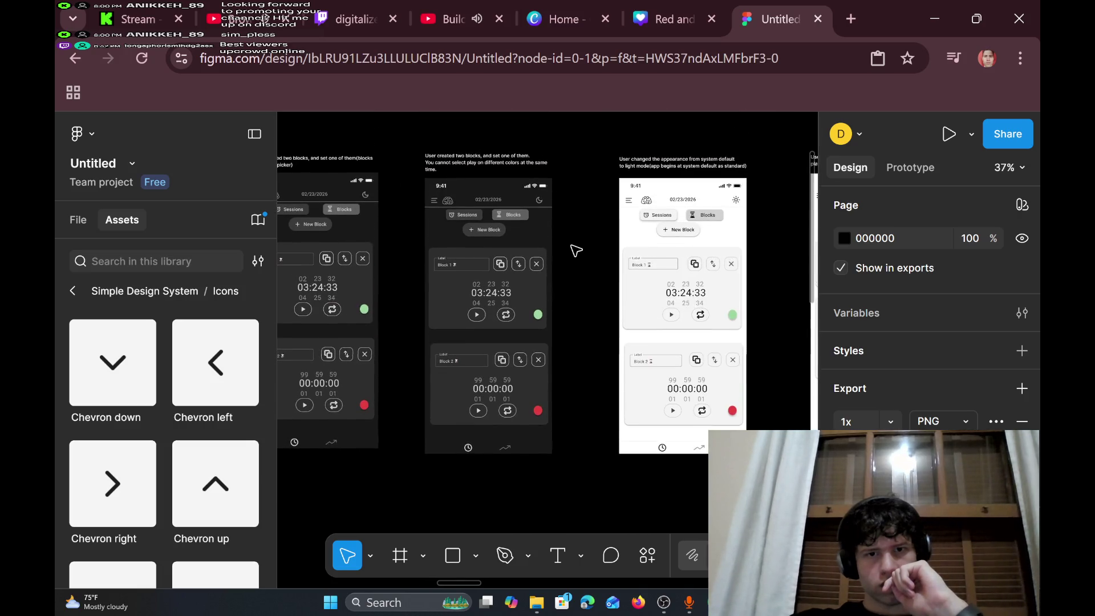
scroll(576, 250, up, 2)
scroll(575, 251, left, 5)
scroll(575, 251, down, 3)
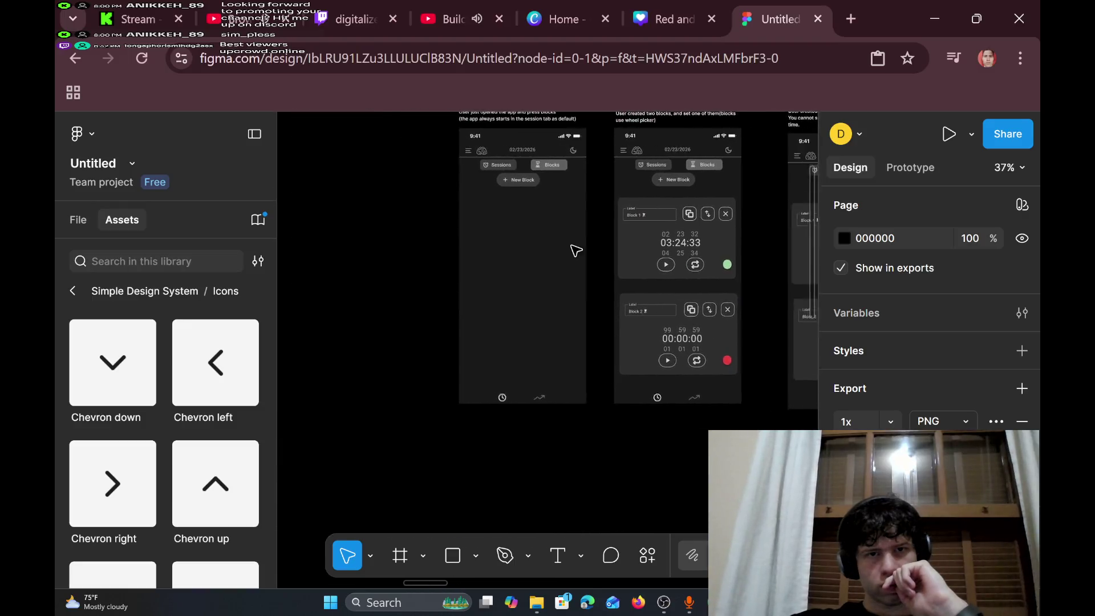
scroll(576, 250, right, 15)
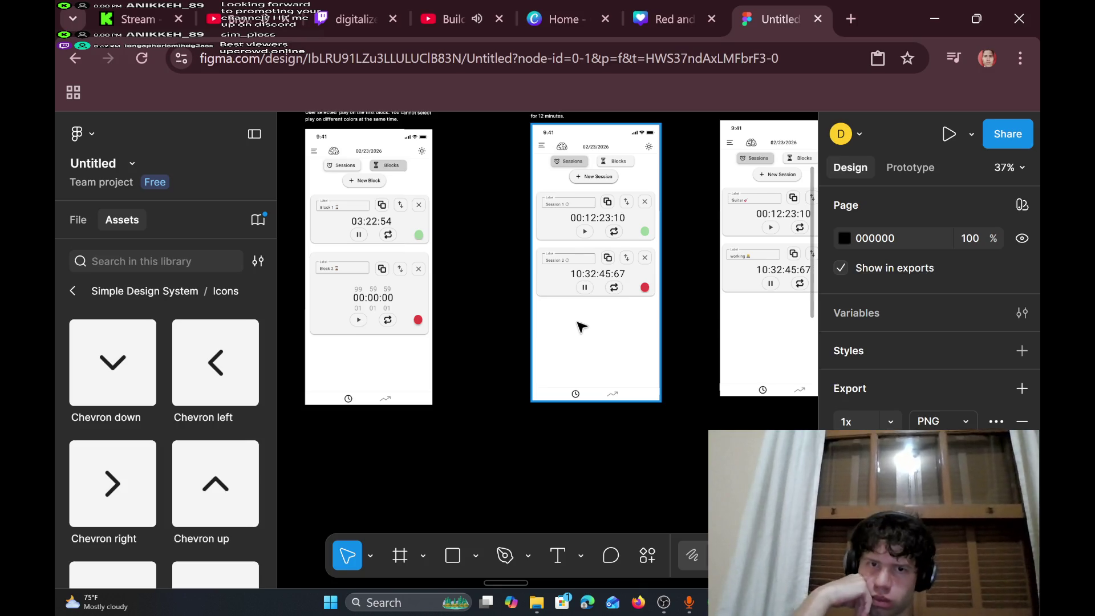
scroll(580, 328, right, 10)
scroll(580, 328, right, 6)
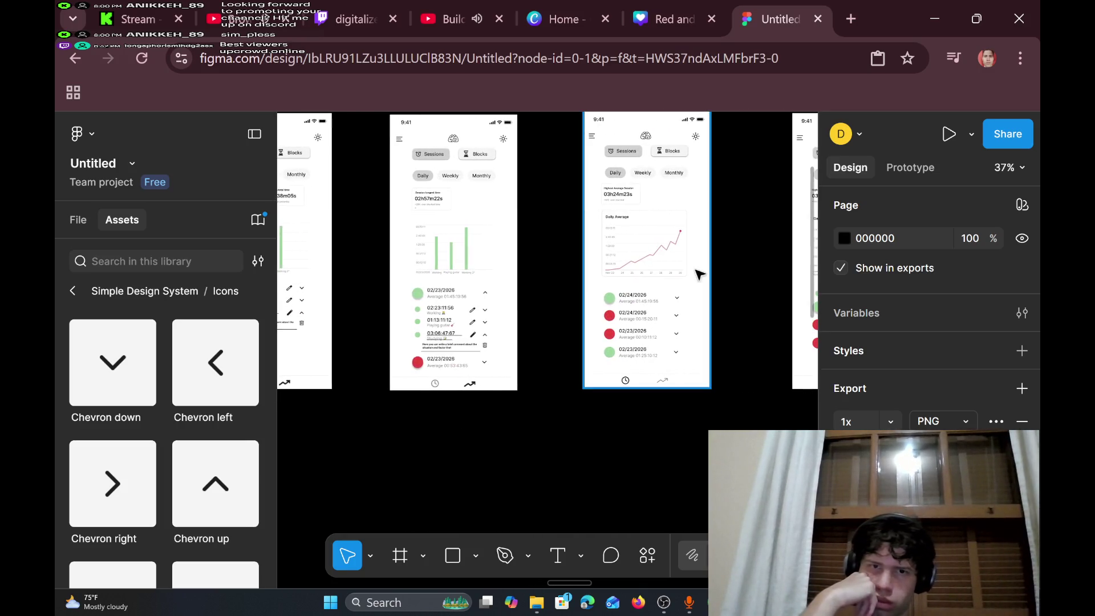
scroll(699, 275, right, 1)
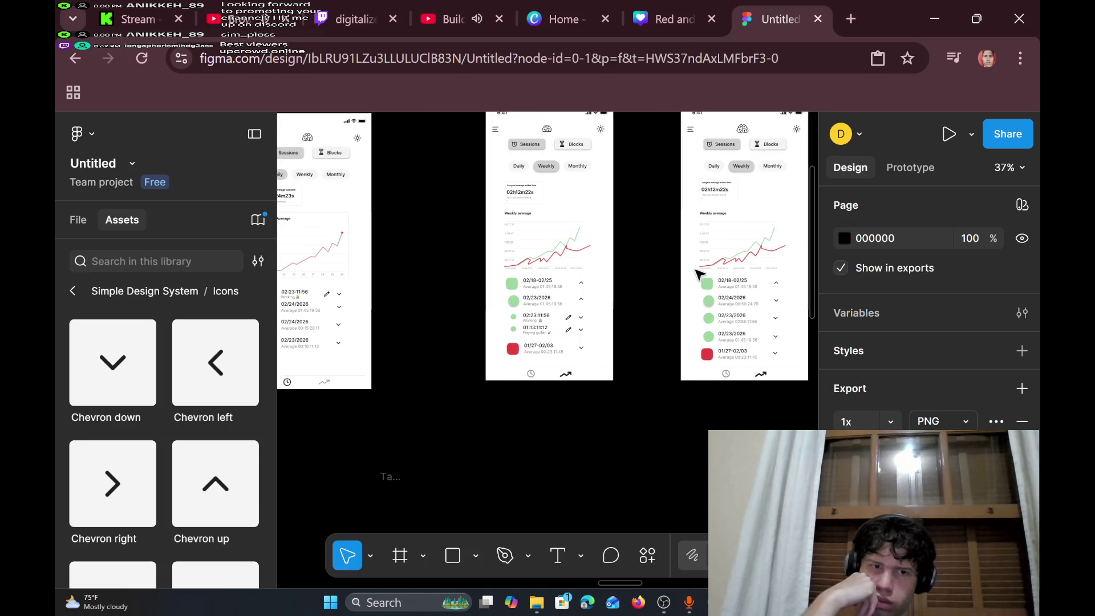
scroll(700, 275, down, 2)
ctrl+scroll(699, 275, up, 5)
ctrl+scroll(699, 275, down, 1)
- Select the empty 76×49 Tab Bar Item frame, move it into the phone's tab bar, and delete it
drag(459, 341, 609, 494)
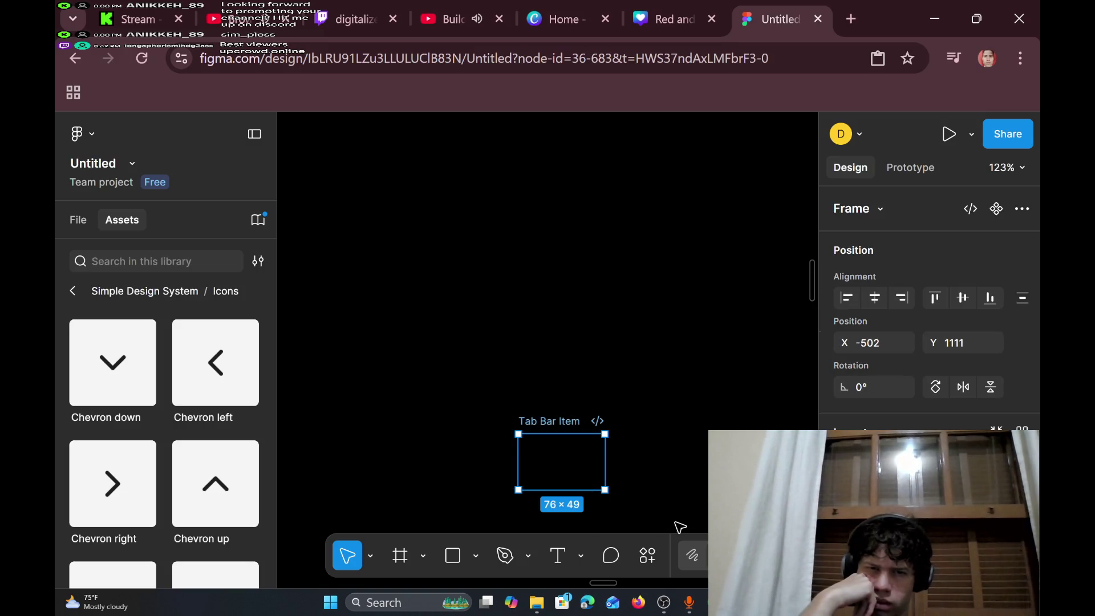
ctrl+scroll(527, 444, down, 5)
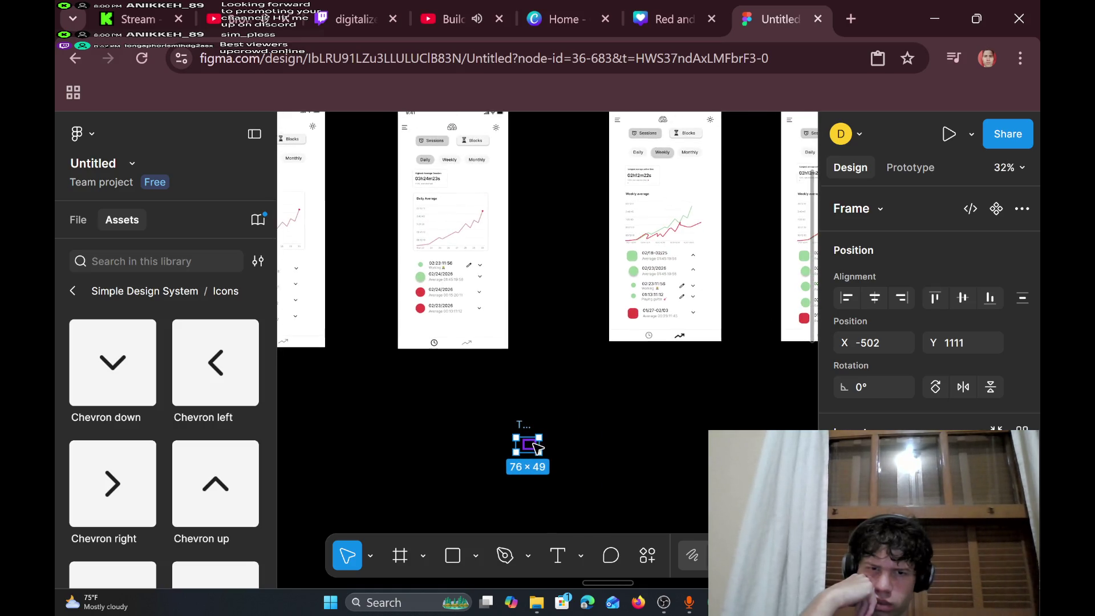
mouse_move(531, 445)
mouse_down()
mouse_move(457, 247)
mouse_move(465, 341)
mouse_move(498, 320)
mouse_move(491, 325)
mouse_up()
ctrl+scroll(491, 325, up, 5)
ctrl+scroll(490, 330, up, 3)
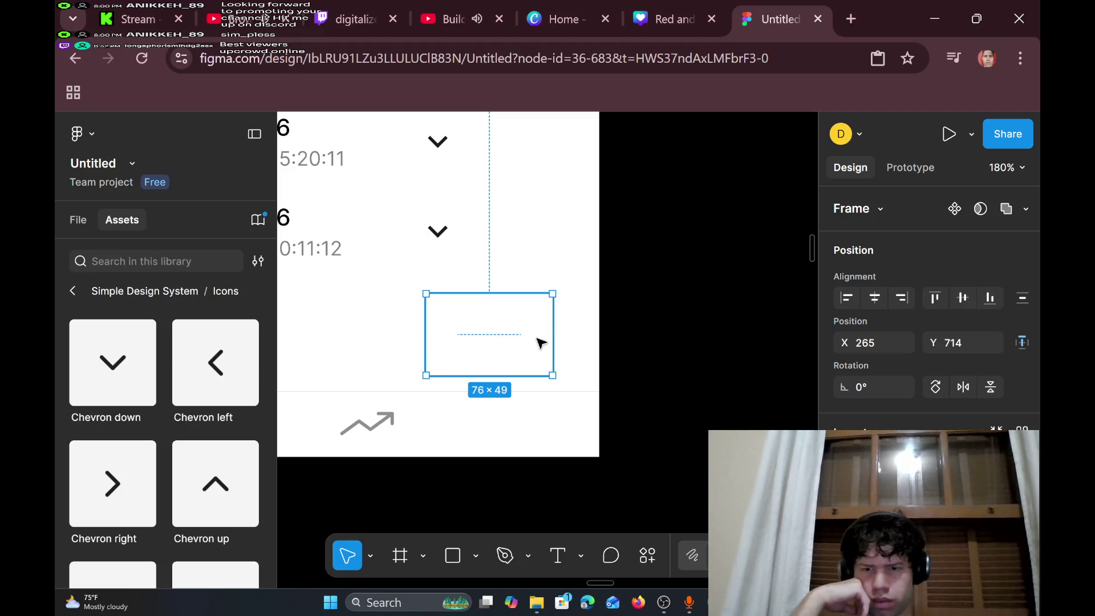
key(Delete)
ctrl+scroll(540, 342, down, 5)
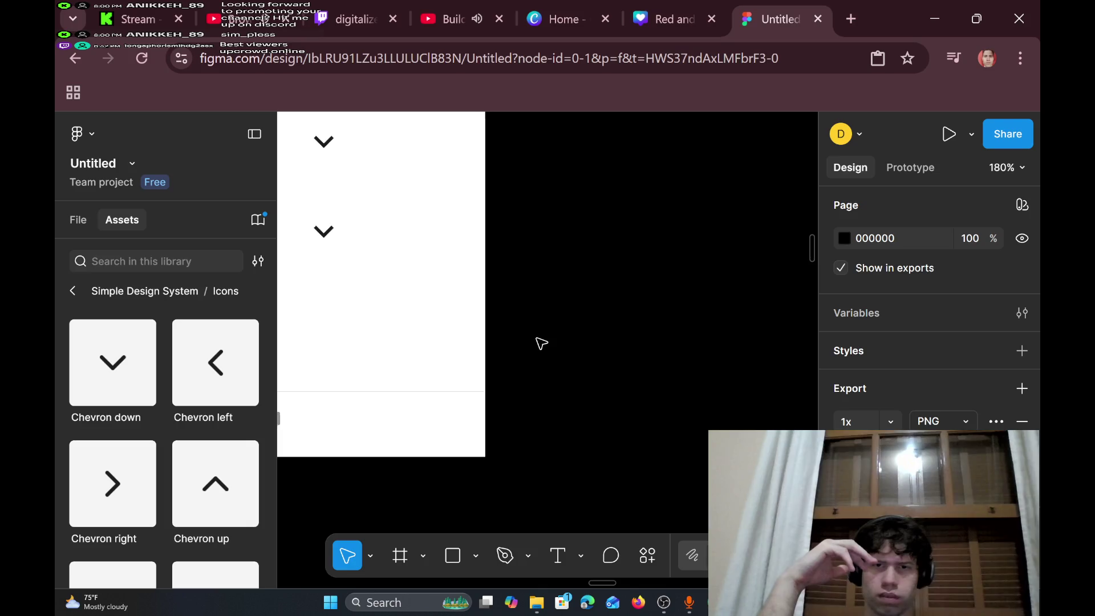
scroll(540, 342, right, 5)
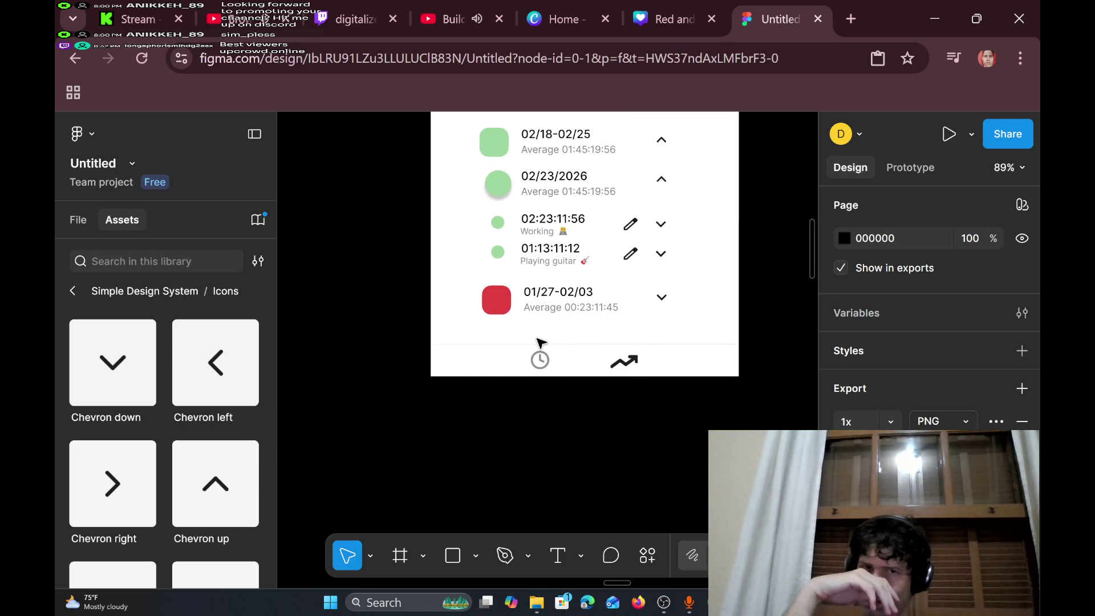
ctrl+scroll(540, 342, down, 4)
ctrl+scroll(538, 342, down, 3)
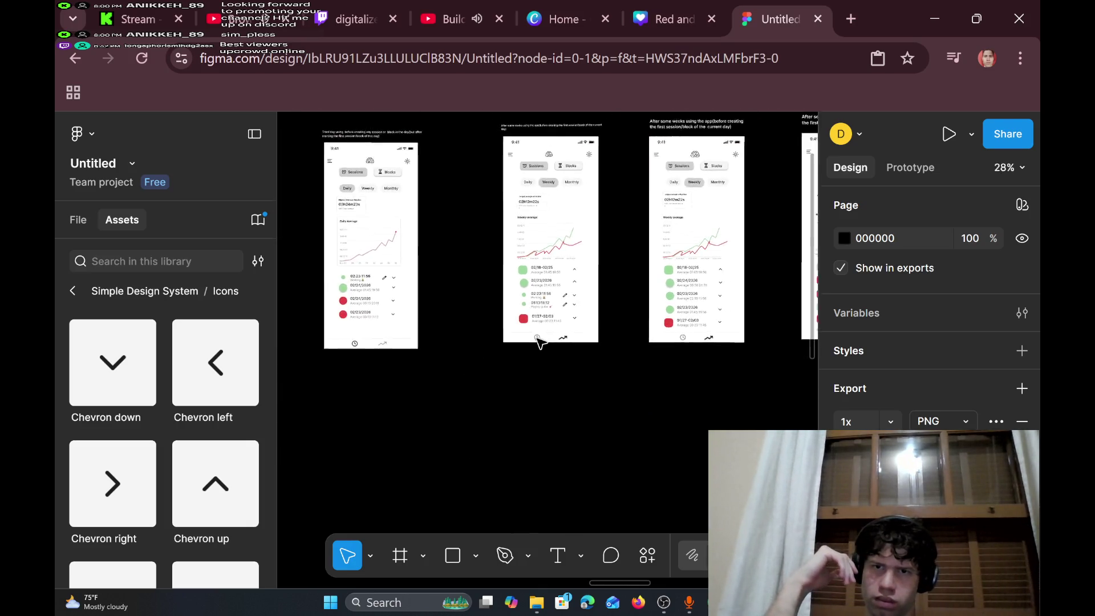
scroll(540, 342, down, 3)
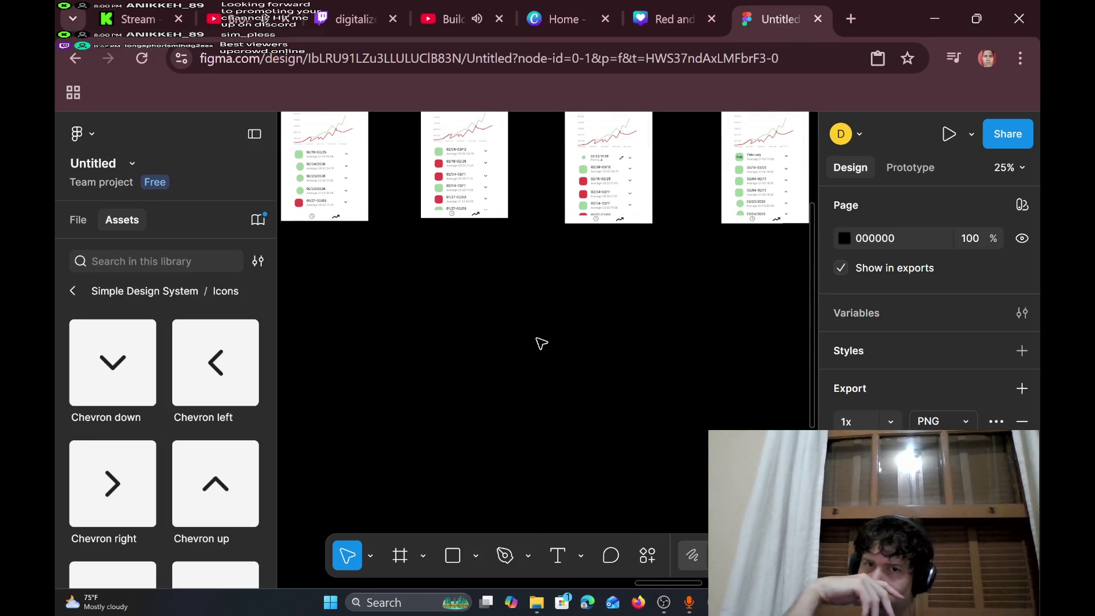
scroll(540, 342, up, 1)
scroll(541, 343, right, 5)
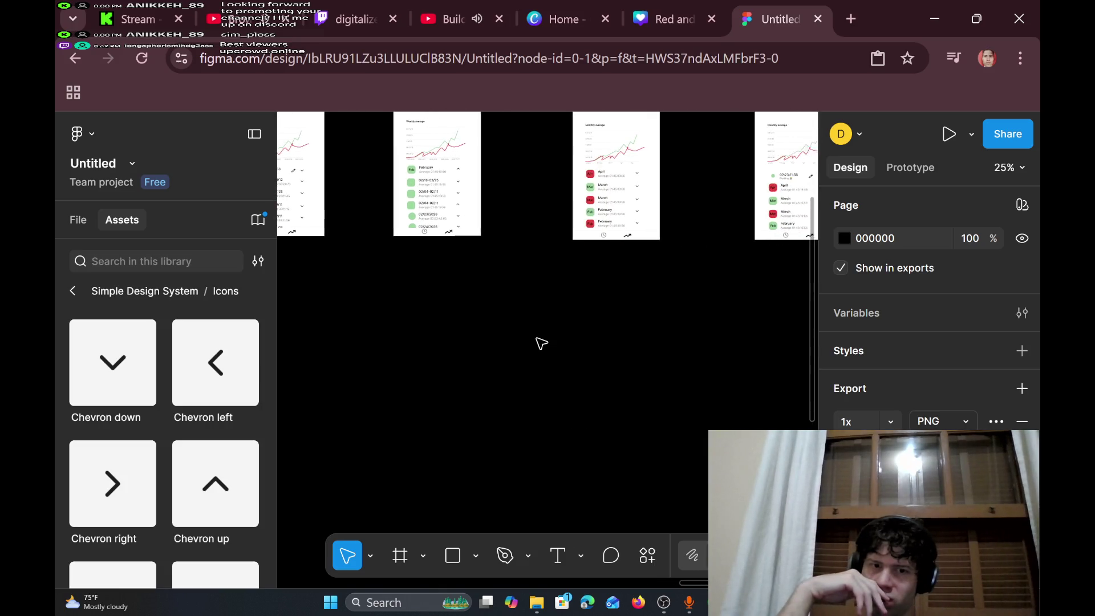
scroll(541, 343, right, 3)
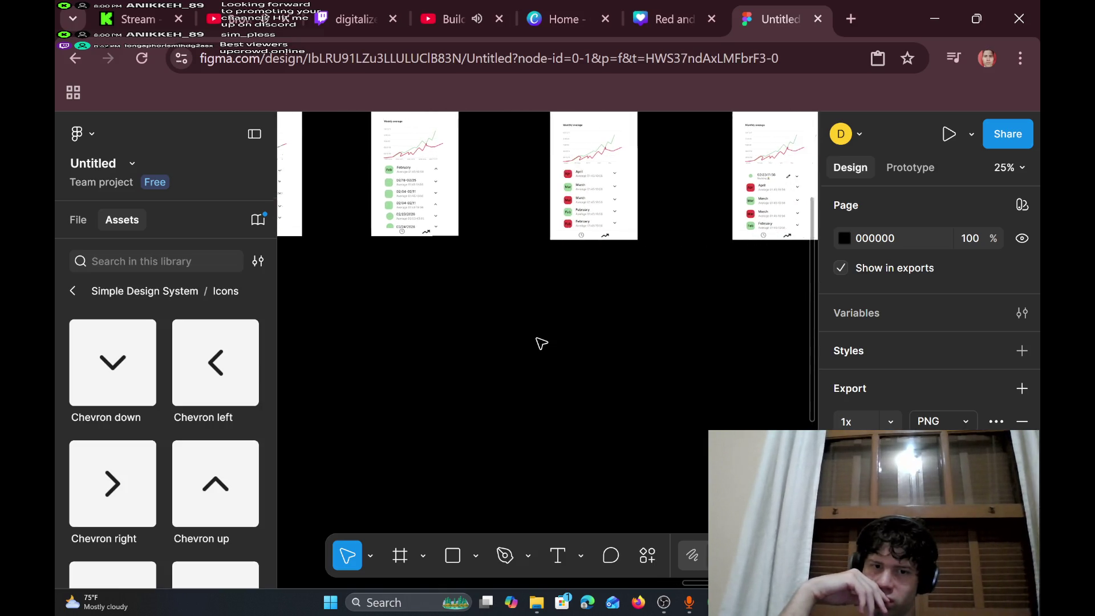
scroll(541, 343, up, 1)
scroll(541, 343, up, 3)
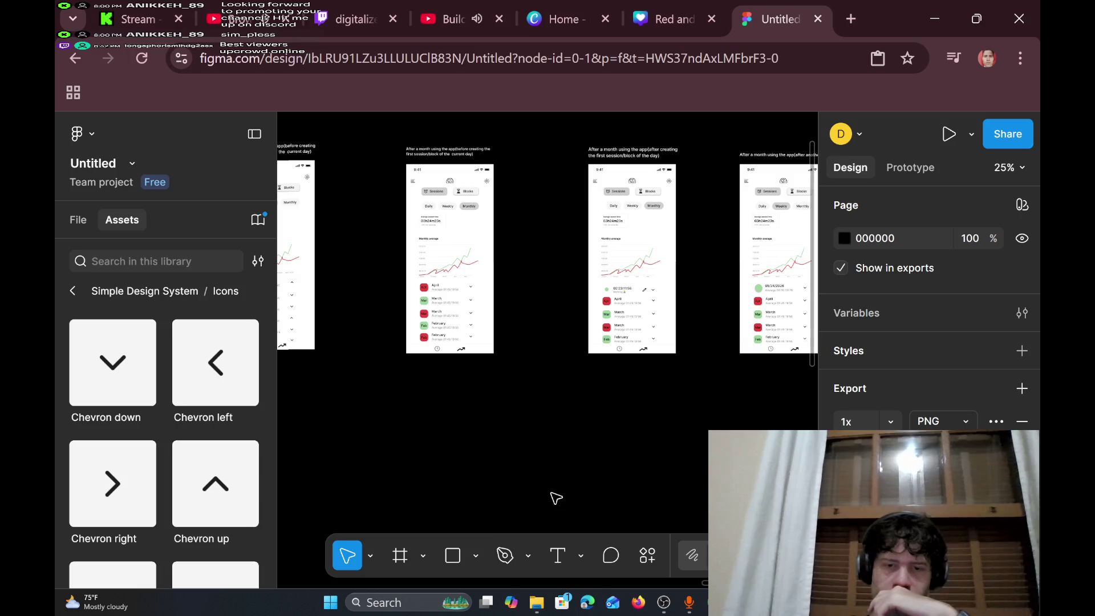
mouse_move(658, 599)
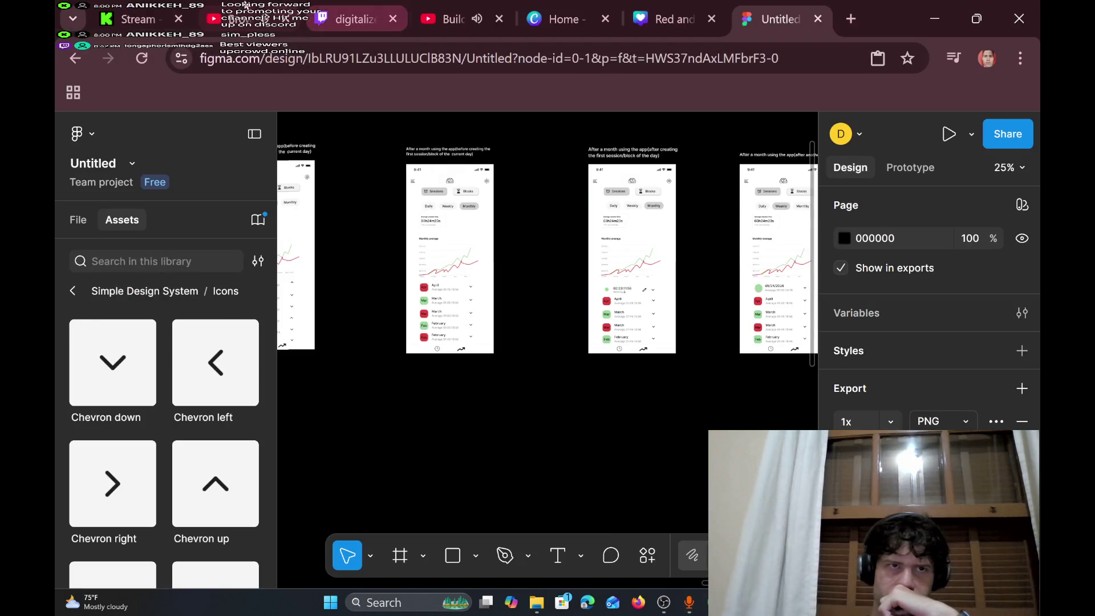
- Check the YouTube, Twitch and Kick stream pages in turn, ending on the YouTube livestream
click(239, 5)
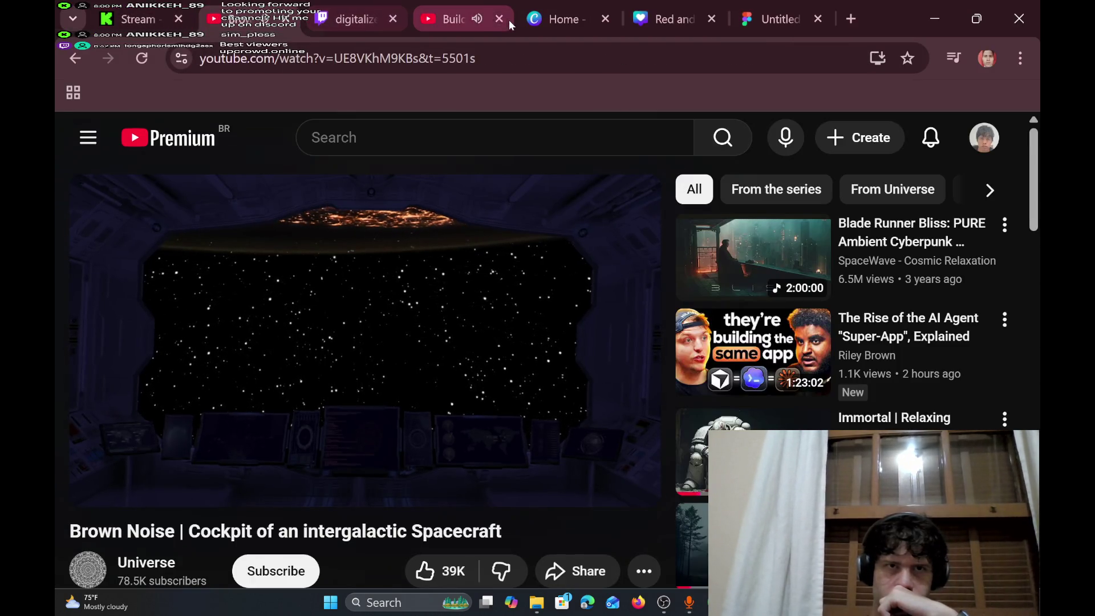
click(439, 20)
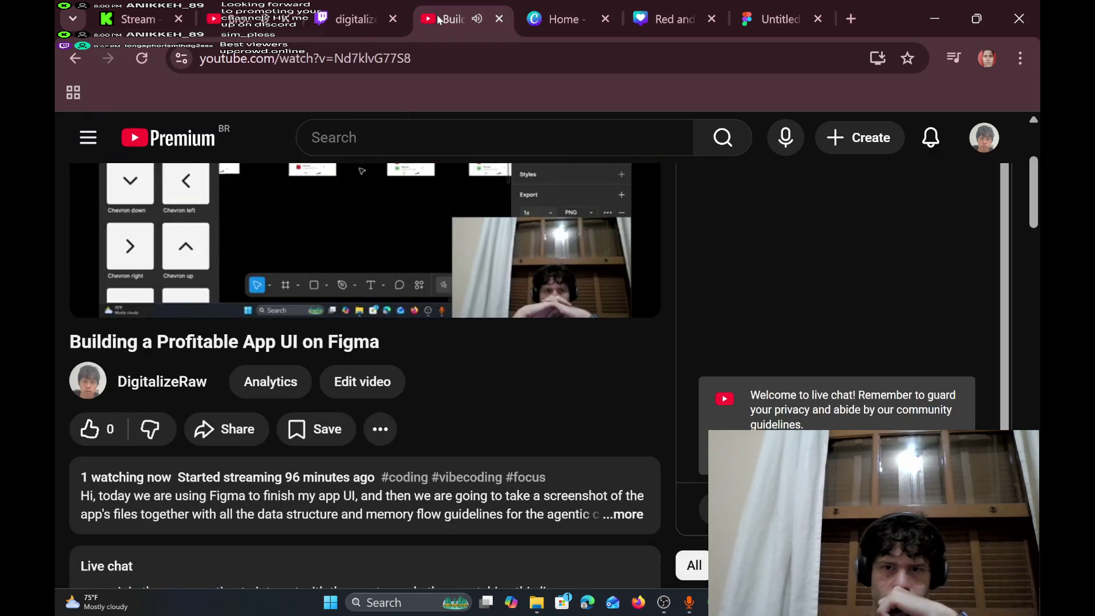
click(368, 5)
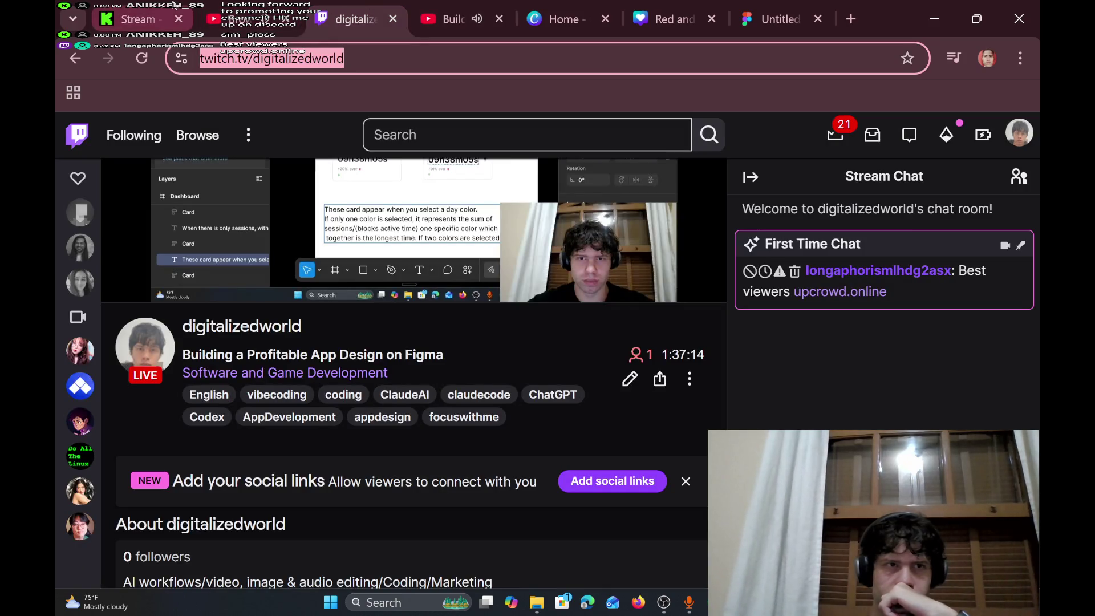
click(141, 6)
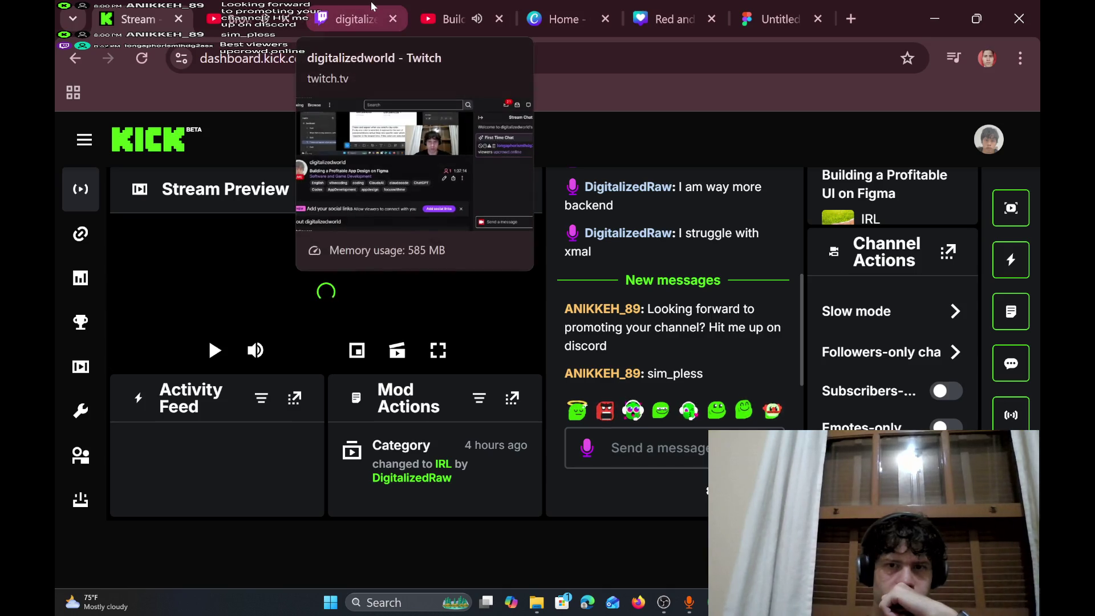
click(337, 11)
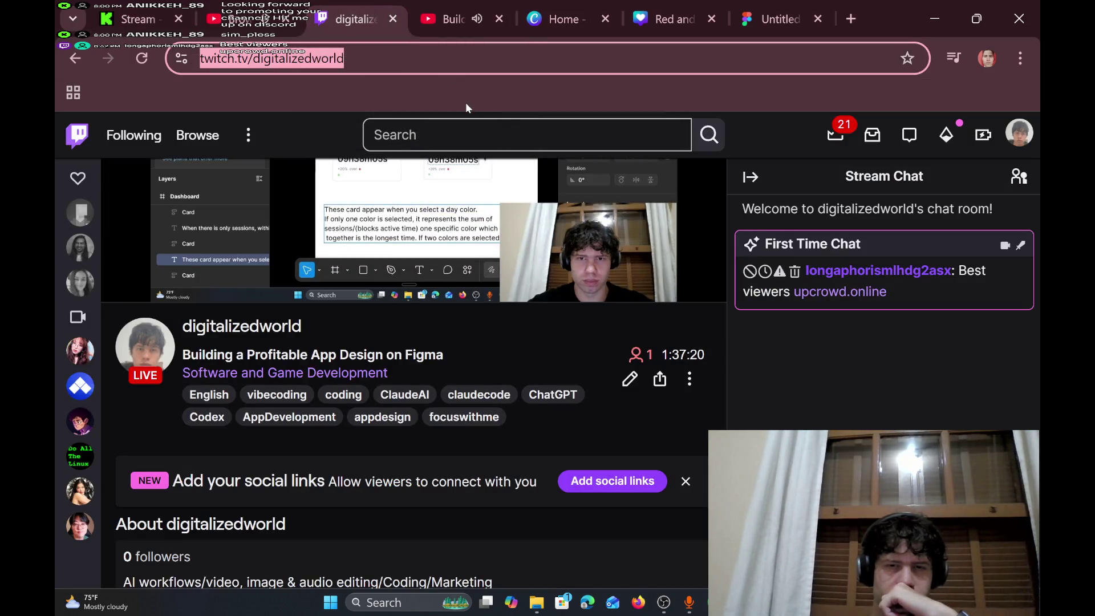
scroll(414, 295, up, 2)
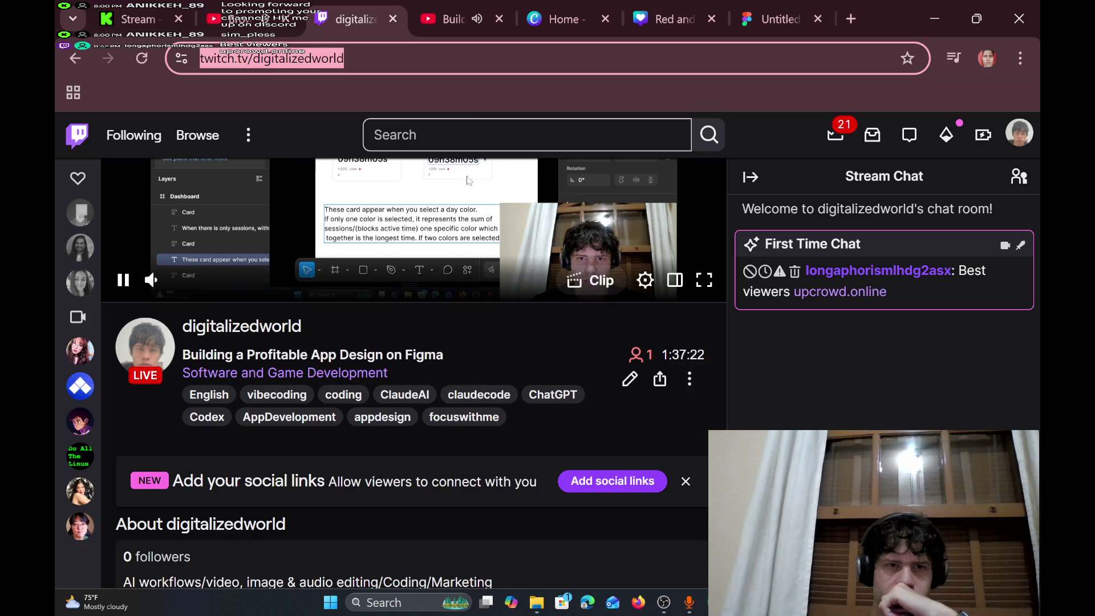
click(435, 1)
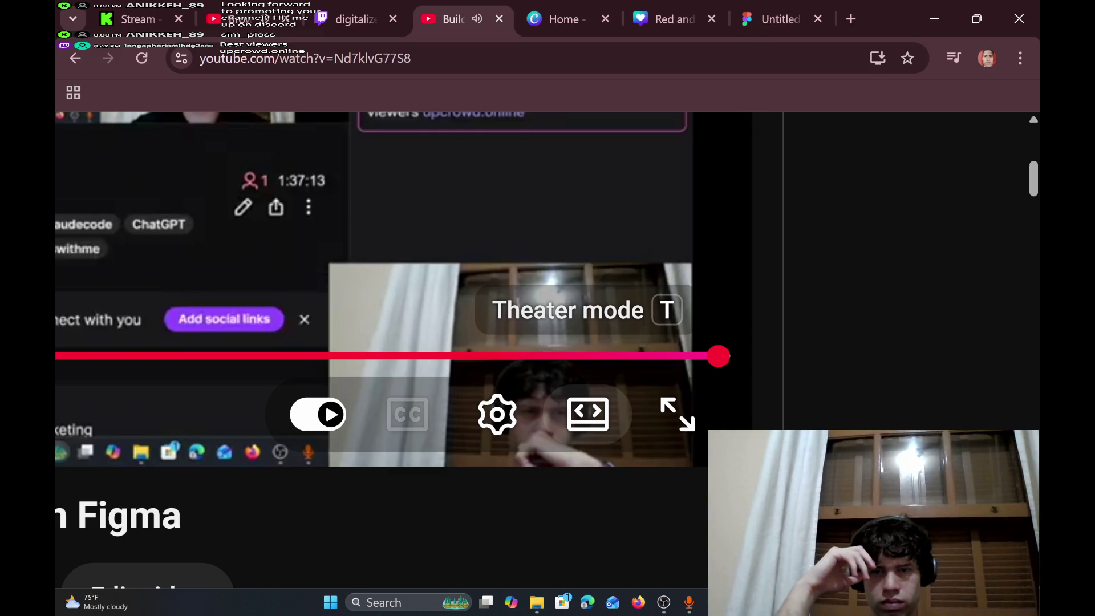
- Switch back to the Figma design file tab with Ctrl+9
key(ctrl+9)
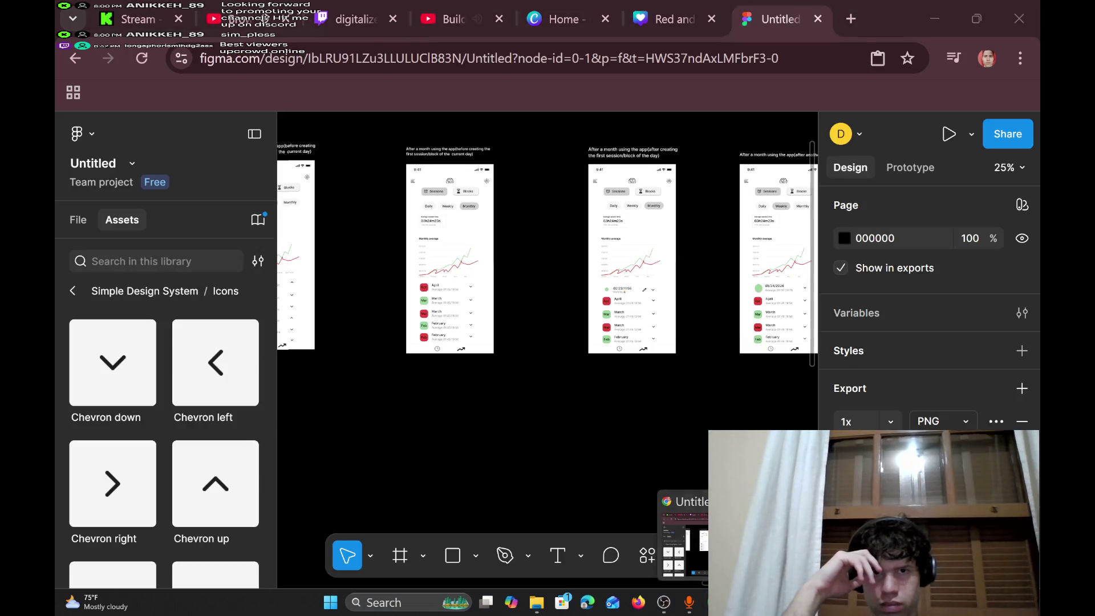
- Move the last weekly-dashboard phone screen and its caption left to X 5053
scroll(603, 398, right, 5)
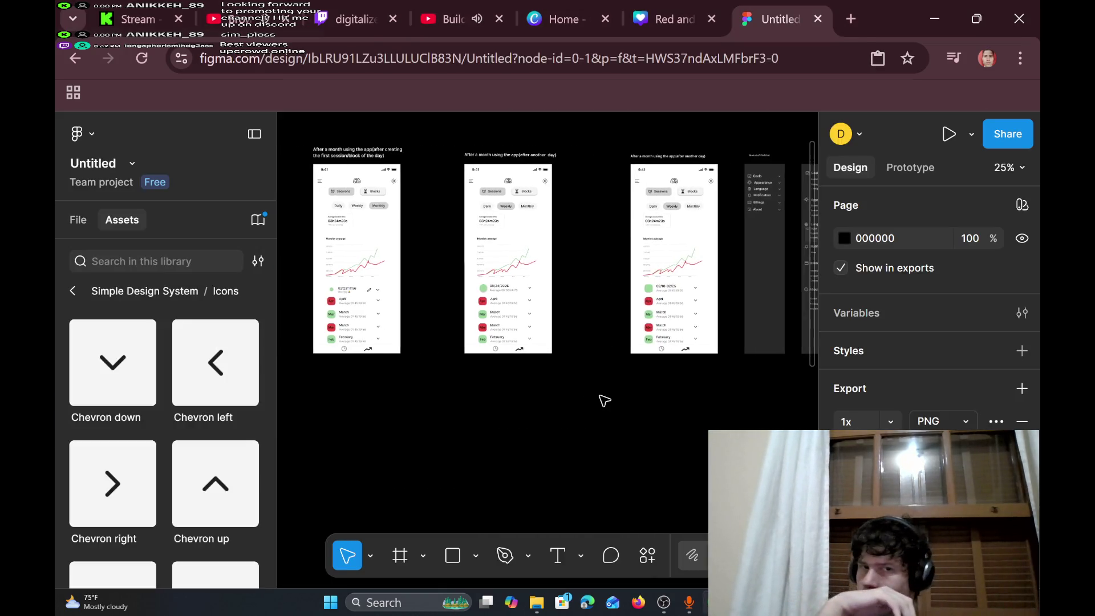
scroll(603, 399, right, 2)
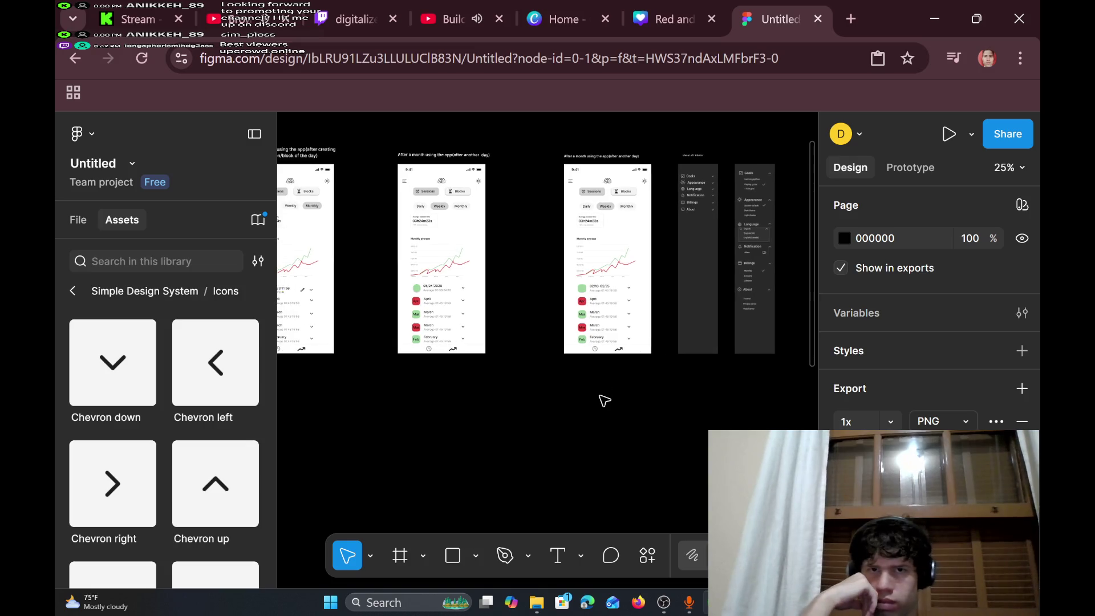
mouse_move(550, 137)
mouse_down()
mouse_move(633, 374)
mouse_move(668, 389)
mouse_up()
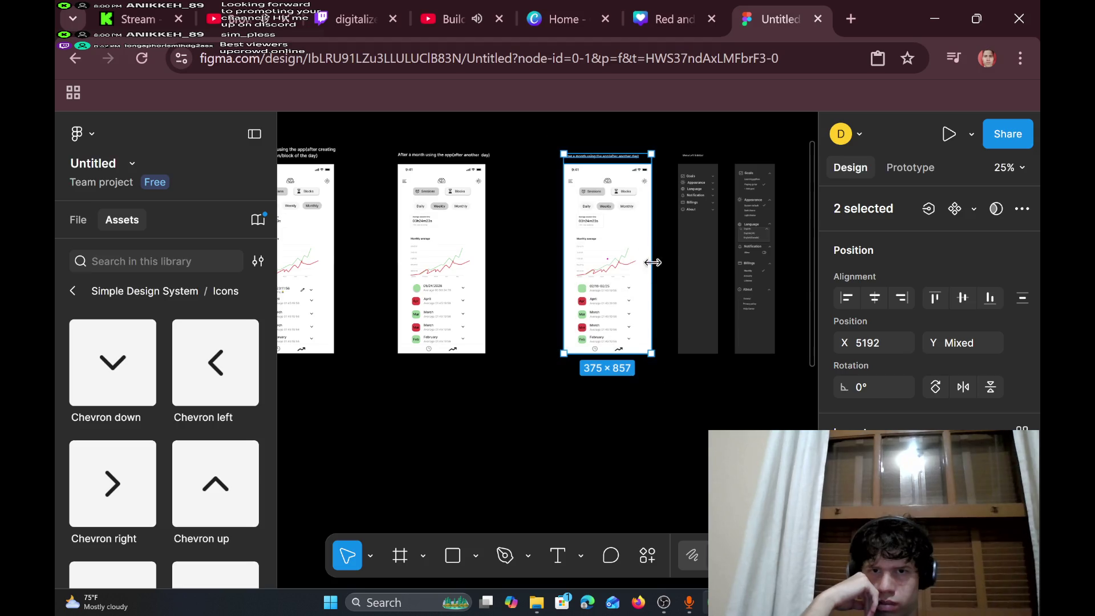
drag(642, 229, 610, 229)
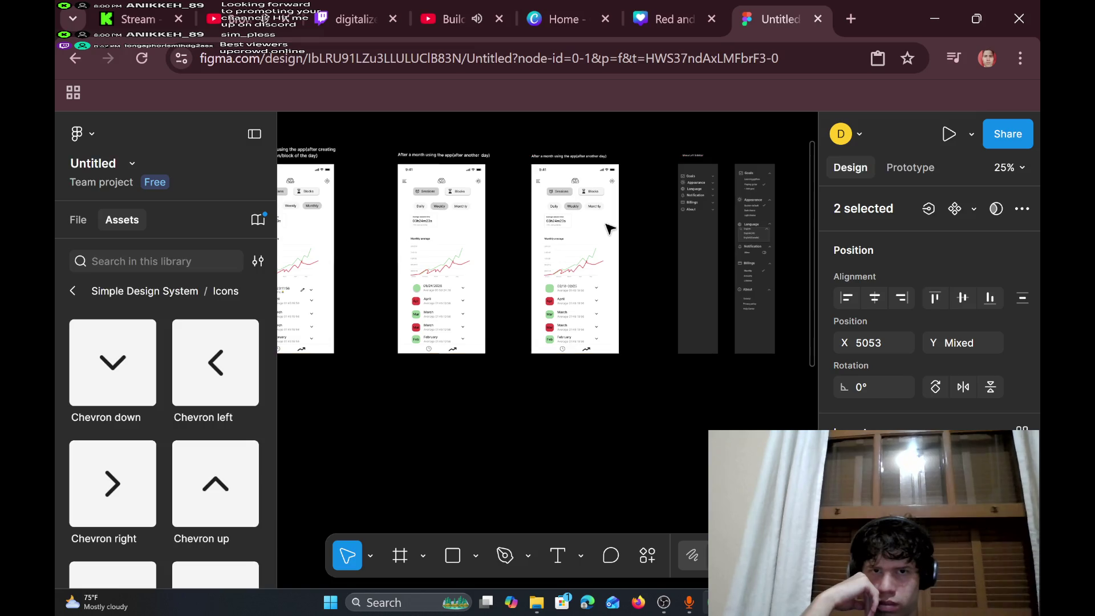
- Move both dark menu screens left together, aligning them with the snapping guides
scroll(683, 192, right, 5)
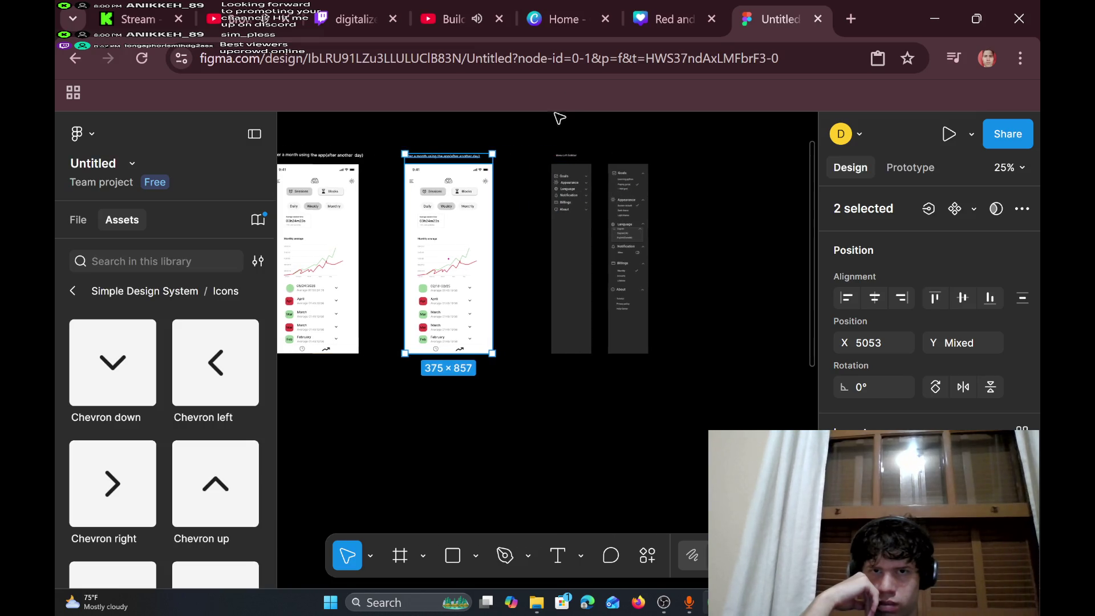
mouse_move(540, 136)
mouse_down()
mouse_move(631, 337)
mouse_move(666, 378)
mouse_up()
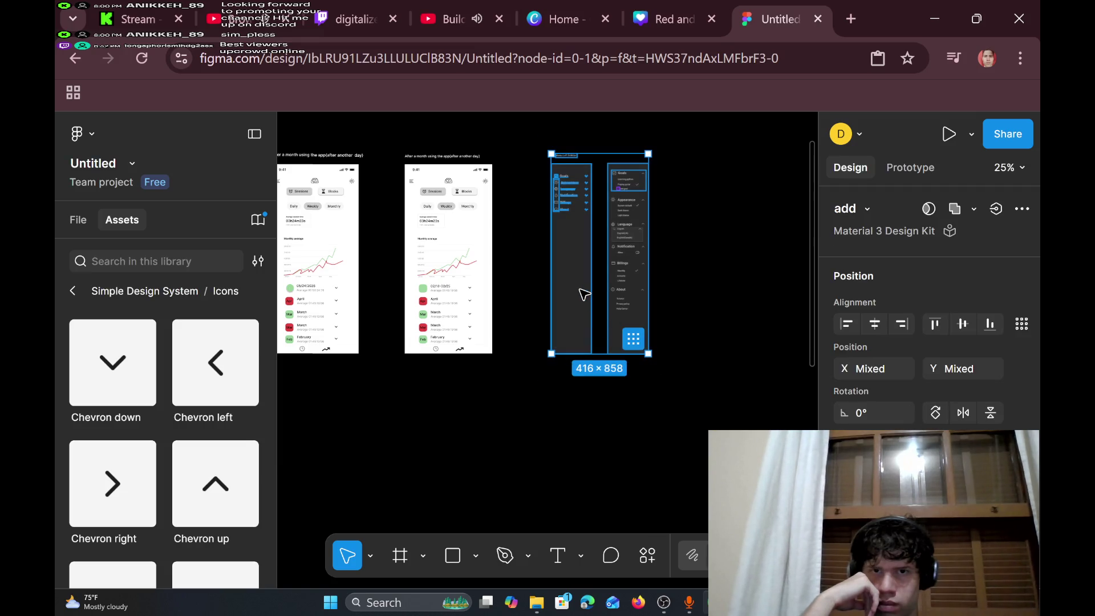
drag(580, 292, 564, 289)
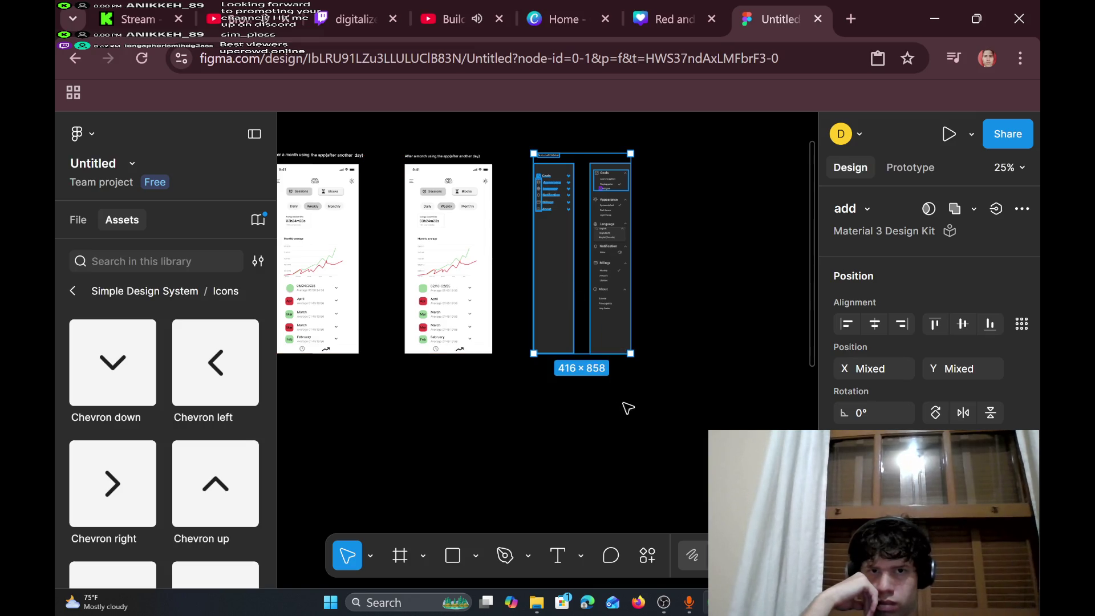
scroll(636, 413, right, 3)
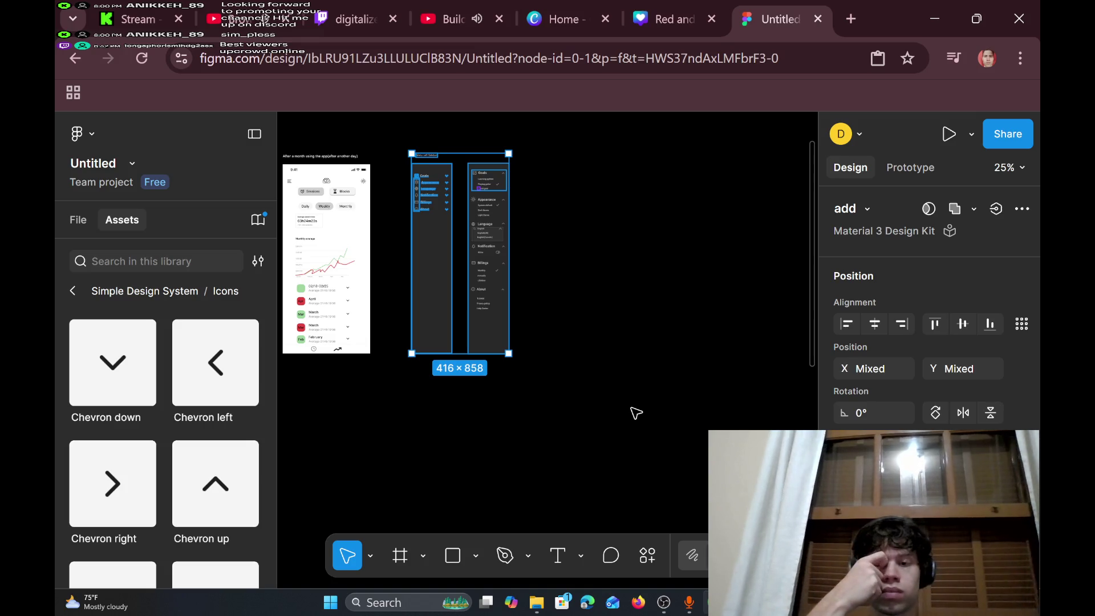
scroll(636, 413, left, 1)
scroll(636, 413, left, 10)
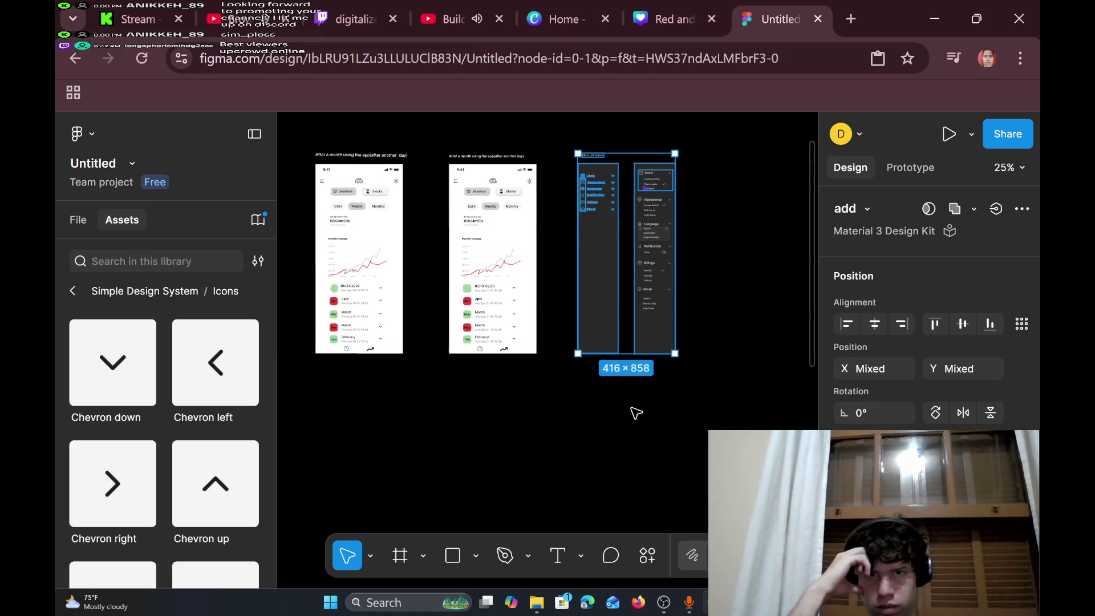
- Move the middle phone screen and its caption right to X 3208
scroll(636, 412, left, 8)
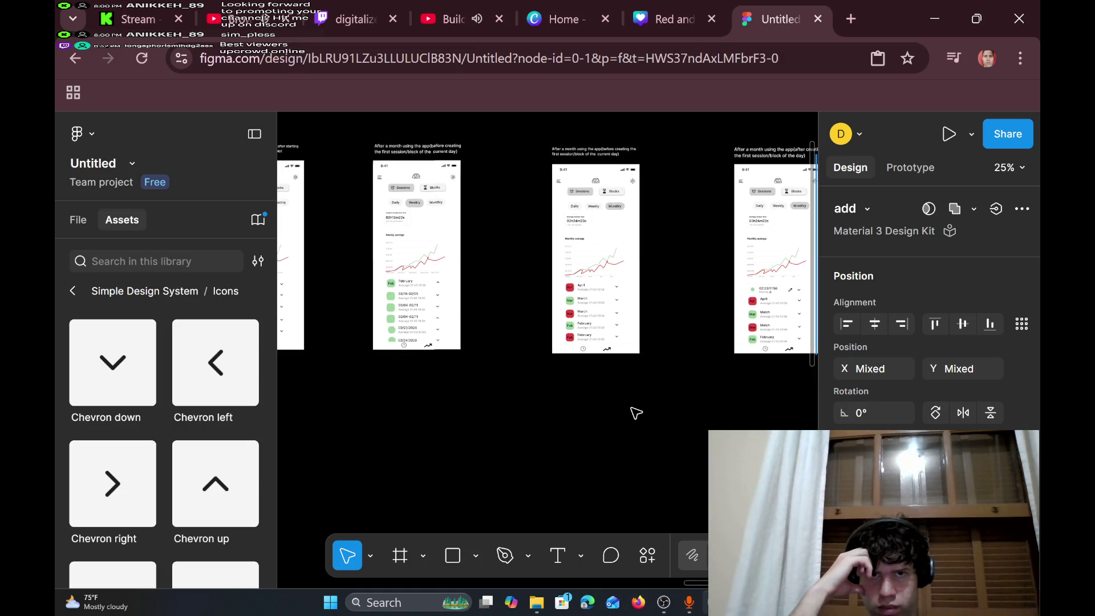
scroll(636, 413, right, 2)
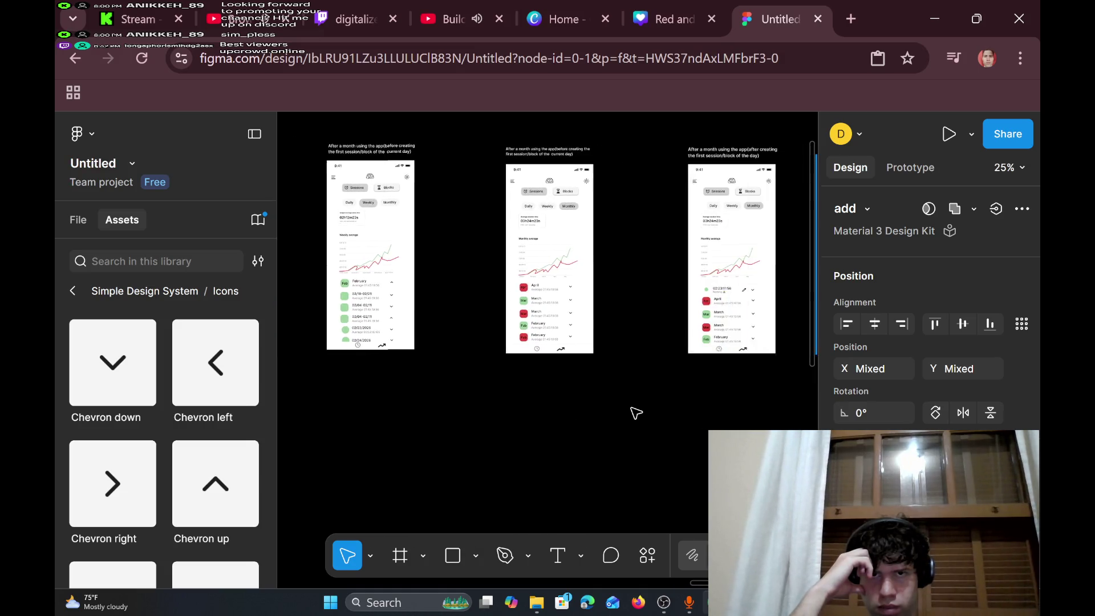
mouse_move(459, 135)
mouse_down()
mouse_move(479, 211)
mouse_move(570, 409)
mouse_up()
drag(541, 229, 579, 227)
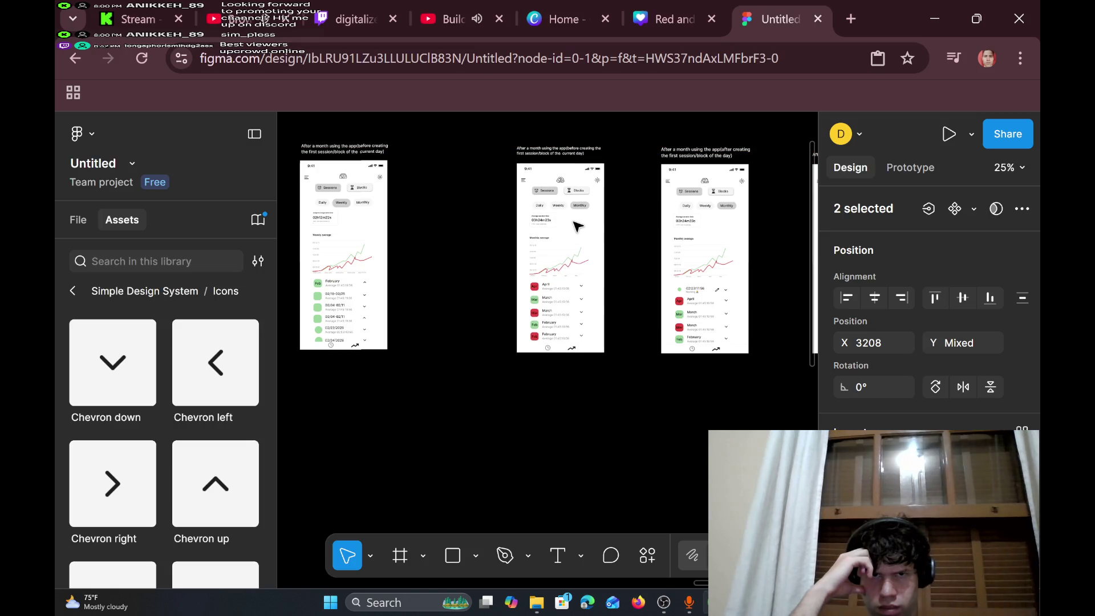
scroll(453, 225, left, 4)
scroll(456, 227, right, 4)
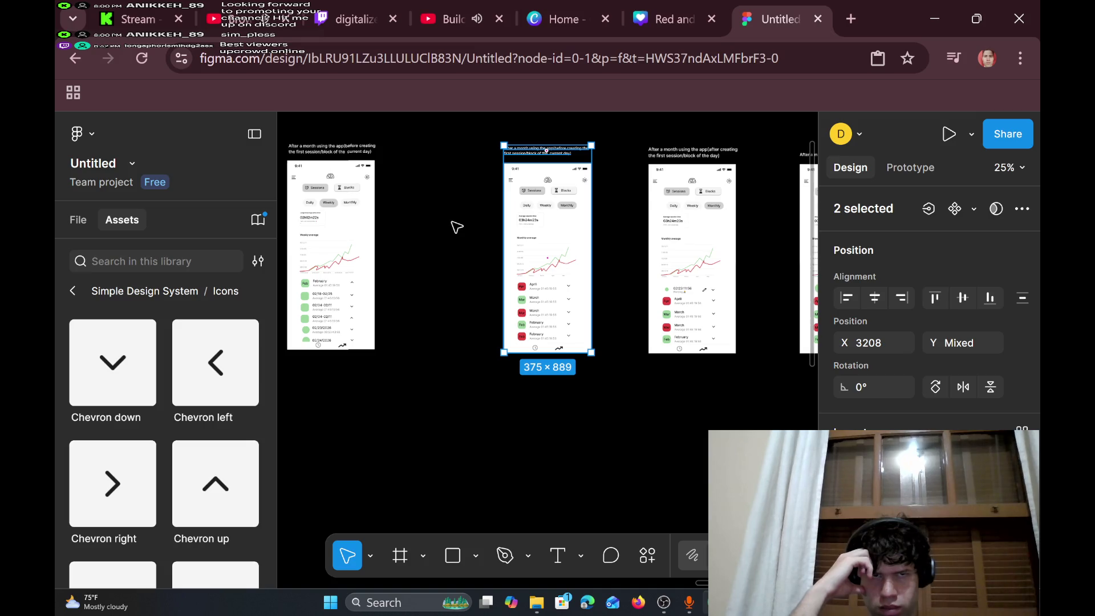
scroll(453, 222, left, 4)
scroll(450, 217, down, 5)
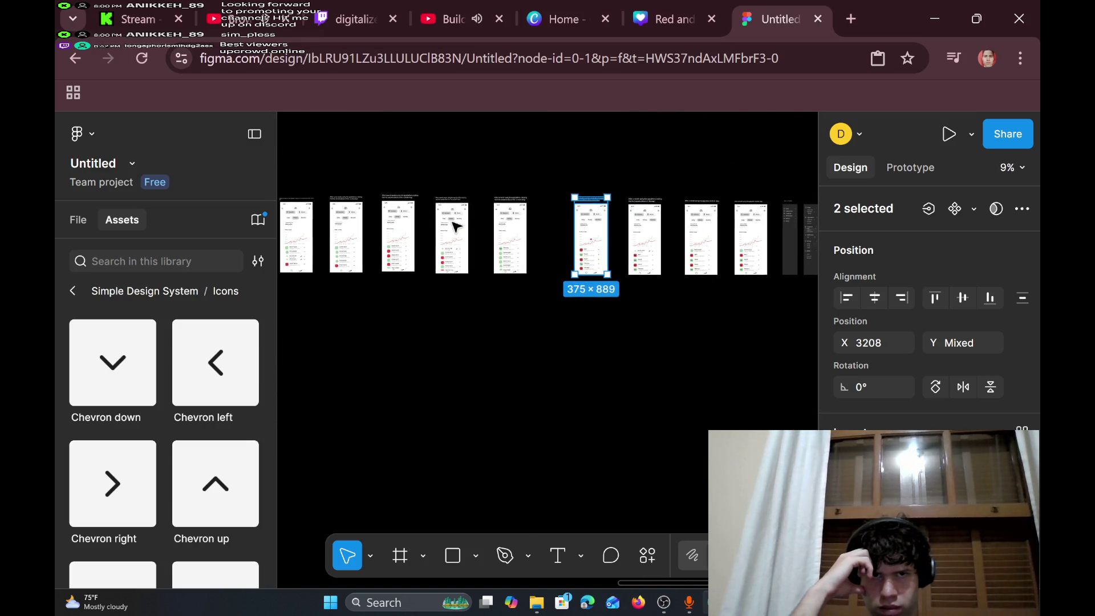
scroll(456, 227, down, 4)
scroll(456, 227, left, 4)
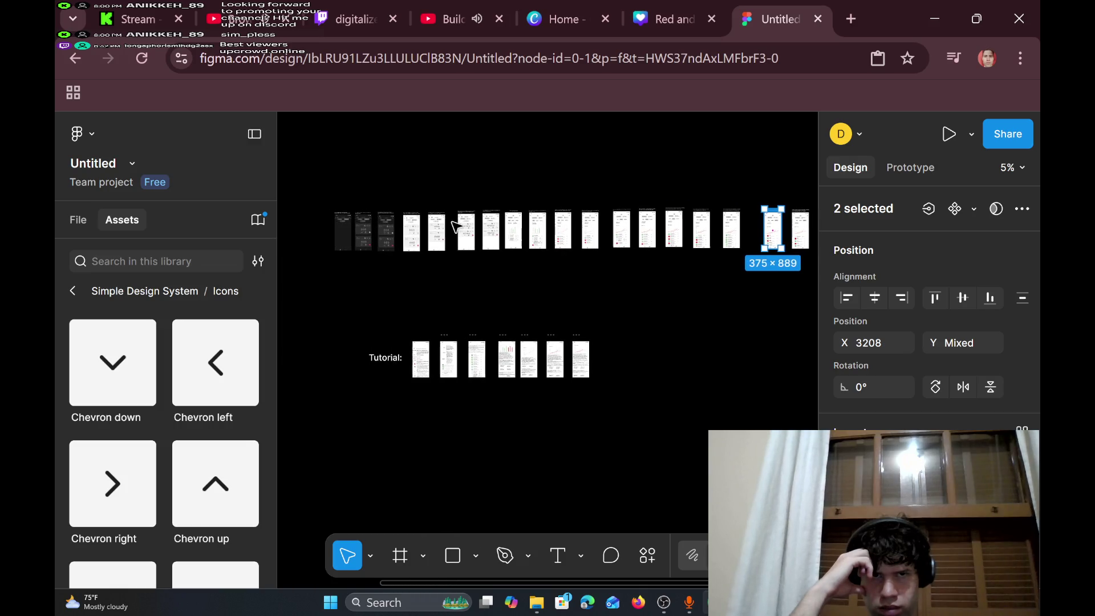
- Select the top row of screens to check spacing, then select the month-later Dashboard screen
mouse_move(311, 175)
mouse_down()
mouse_move(330, 206)
mouse_move(702, 325)
mouse_move(758, 299)
mouse_up()
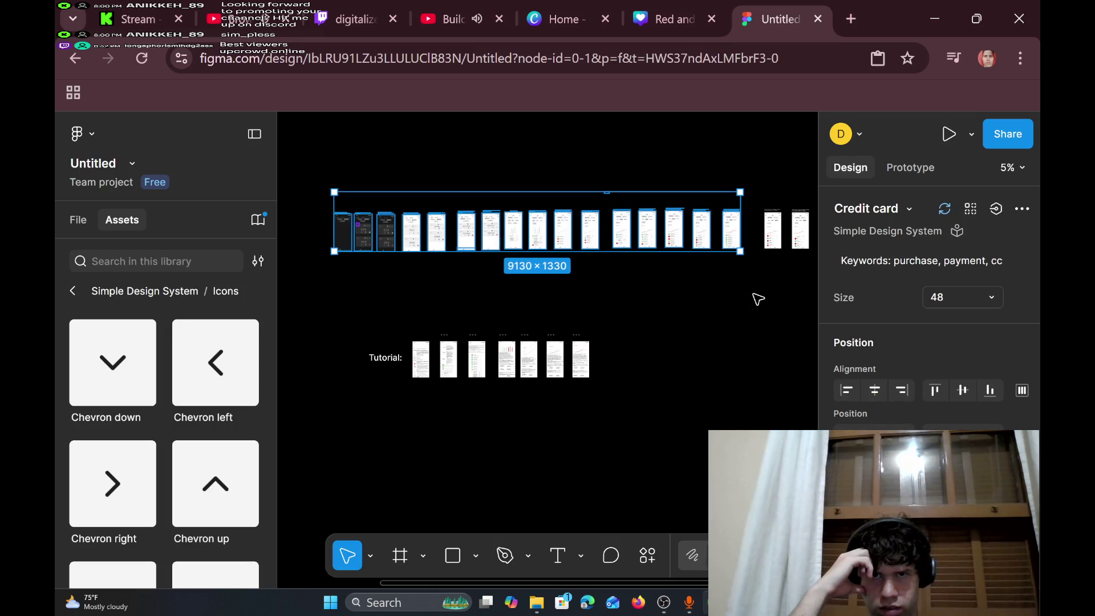
mouse_move(735, 234)
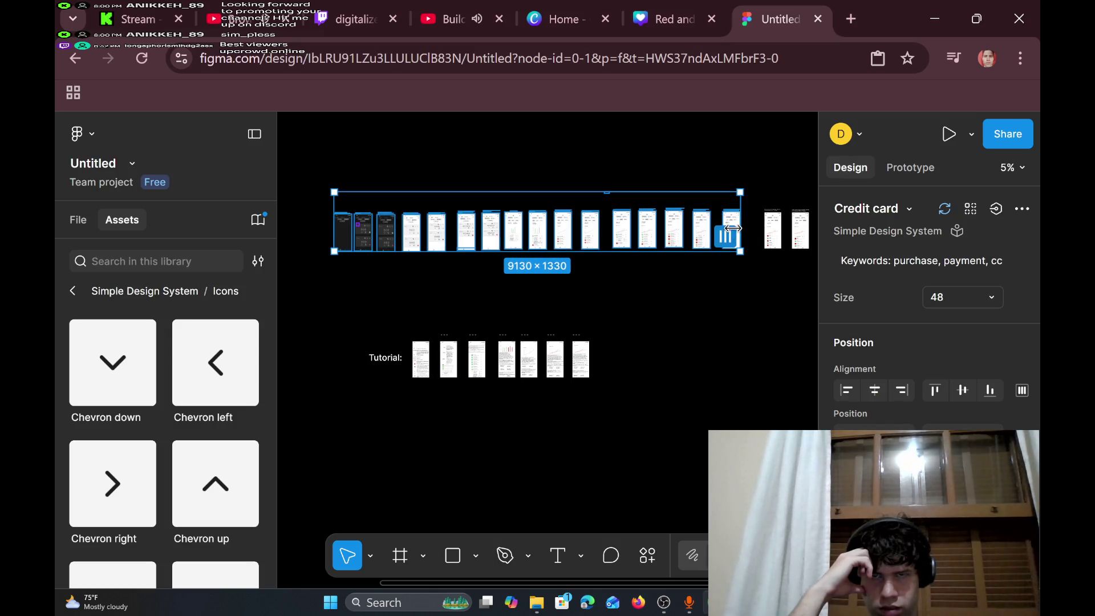
scroll(732, 228, up, 3)
scroll(741, 228, up, 5)
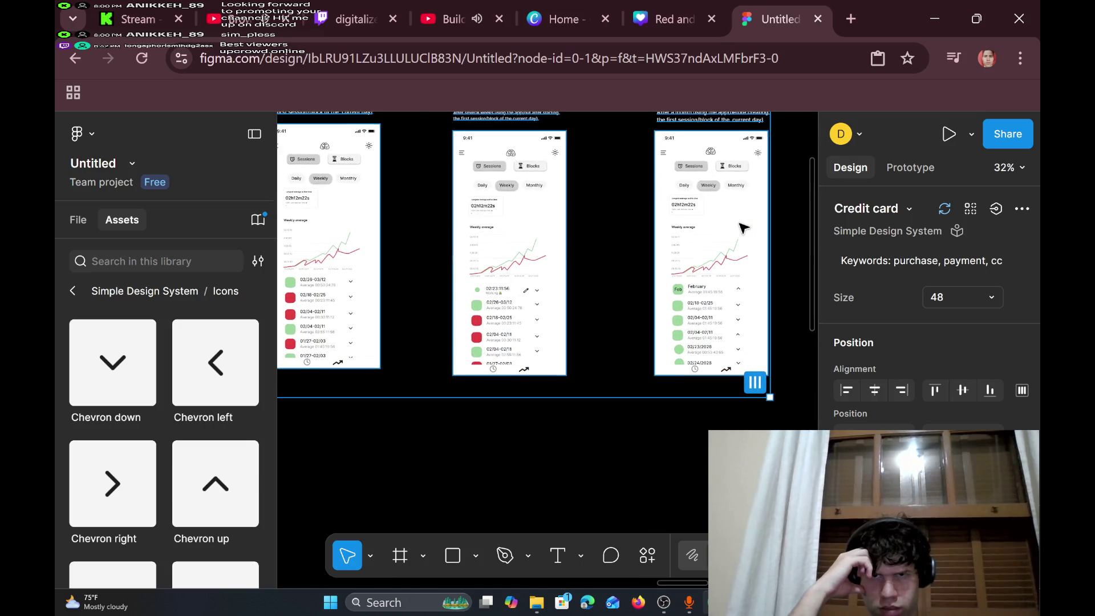
scroll(741, 261, right, 3)
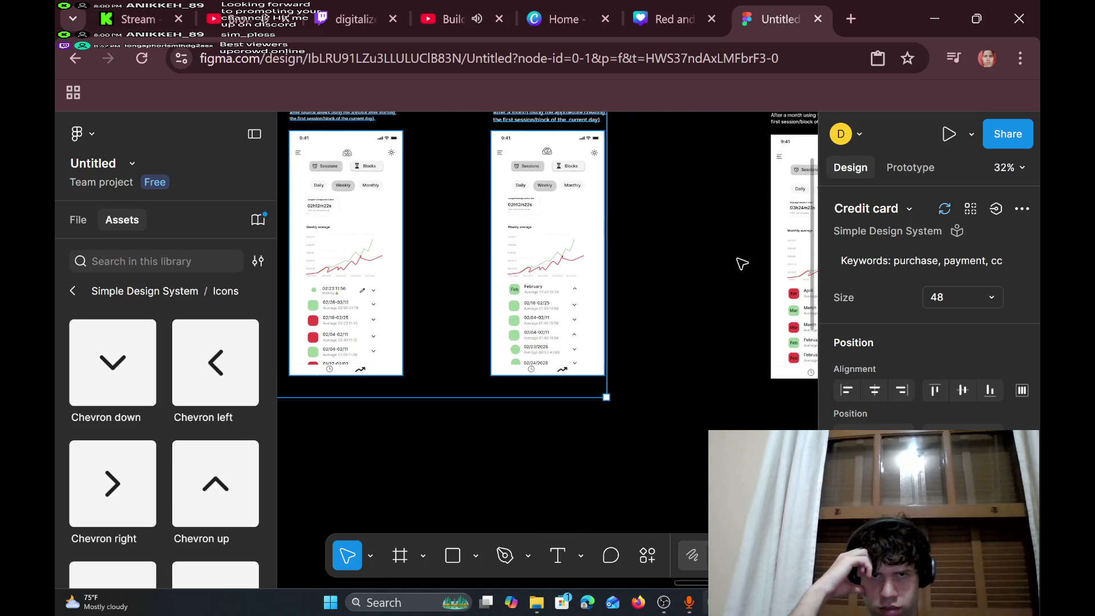
scroll(593, 220, left, 3)
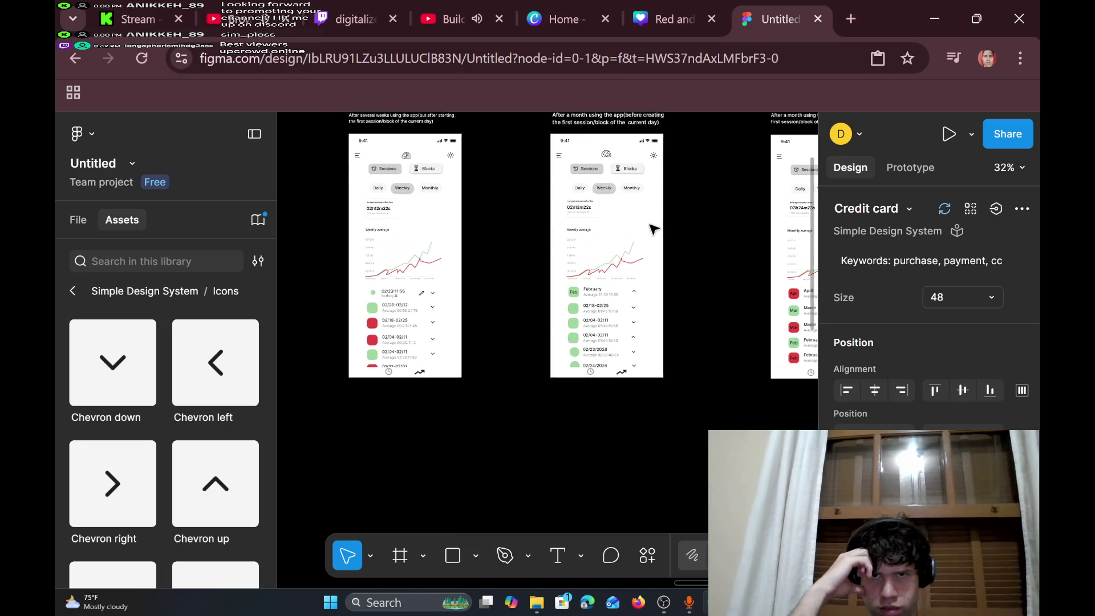
scroll(673, 225, down, 1)
drag(673, 224, 715, 221)
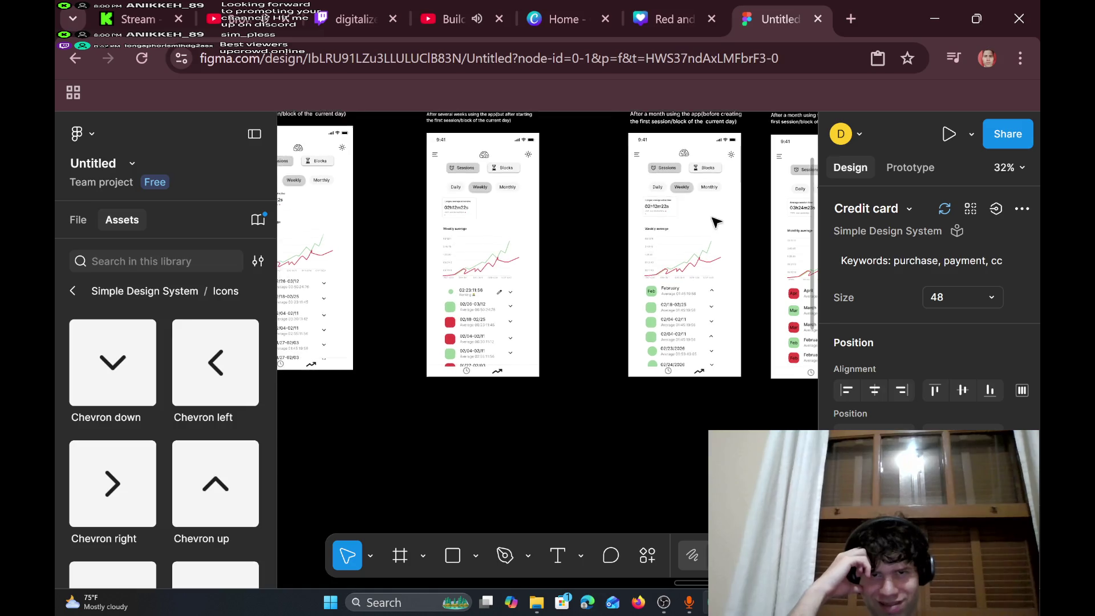
click(727, 209)
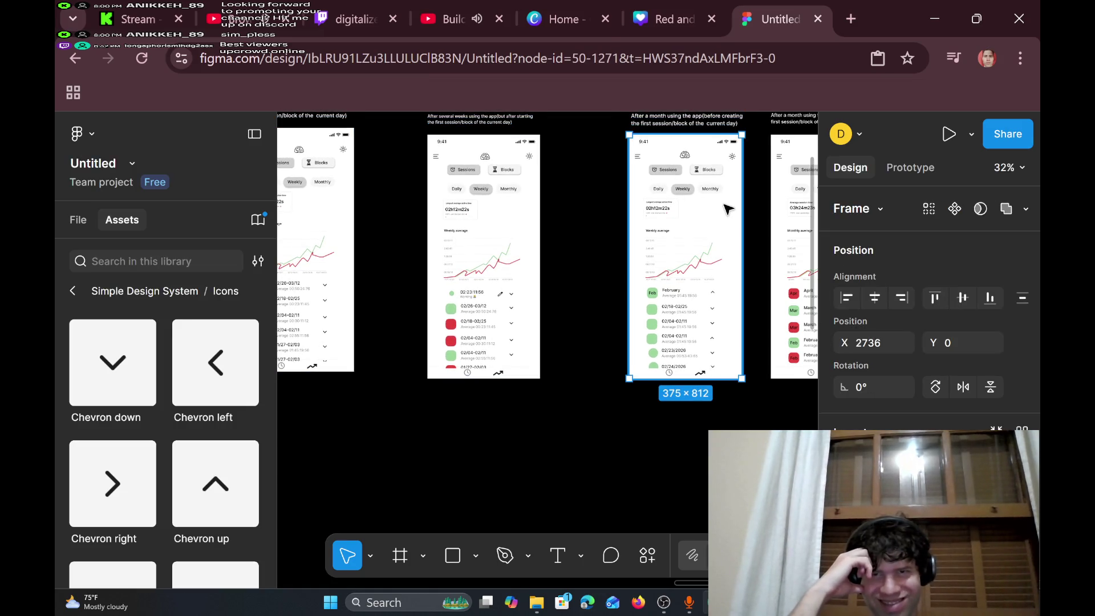
- Nudge the selected Dashboard screen left from X 2736 to 2687 and select its caption
drag(727, 208, 704, 206)
scroll(714, 206, up, 3)
click(717, 208)
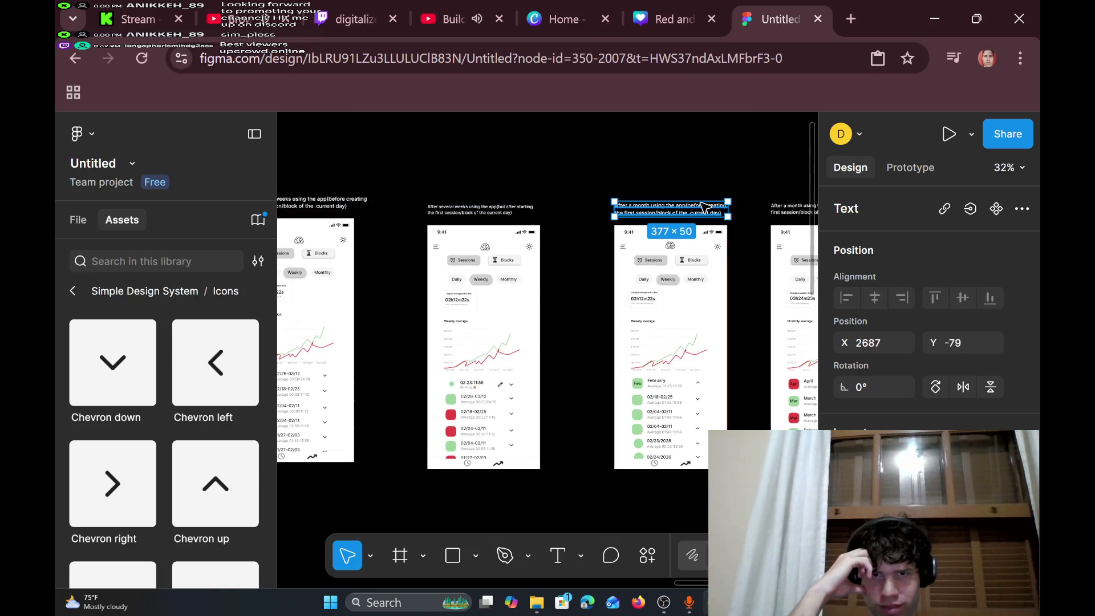
scroll(705, 206, down, 5)
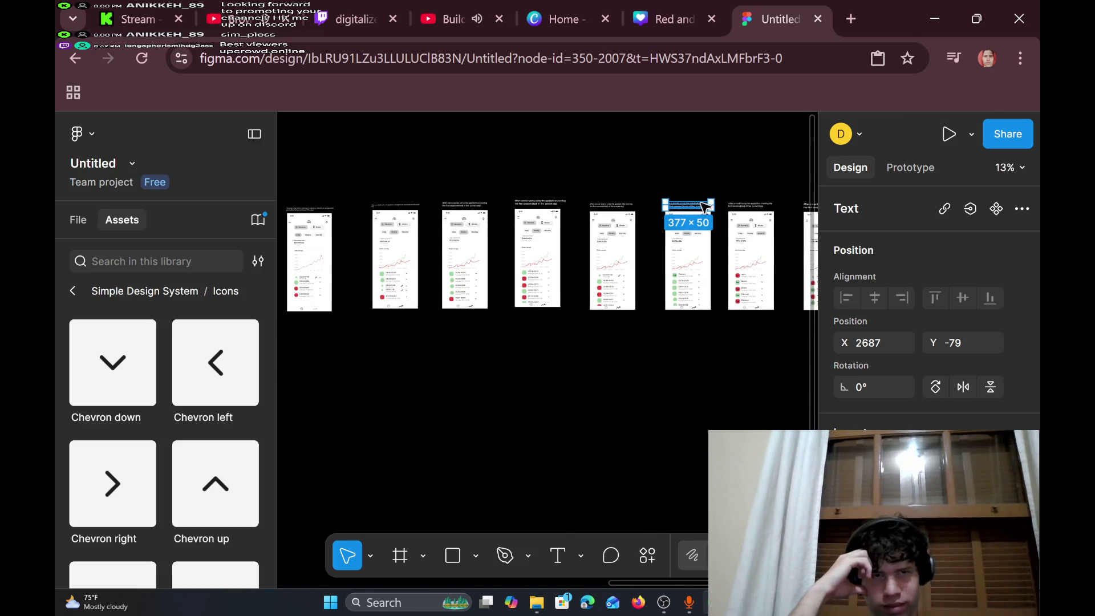
scroll(706, 207, right, 2)
scroll(705, 206, left, 3)
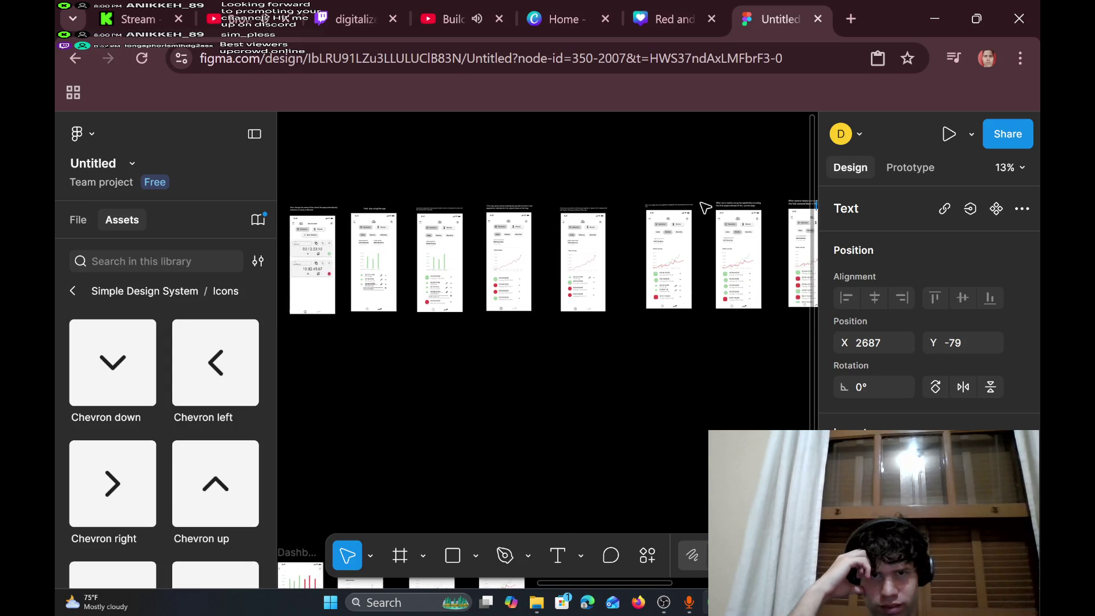
scroll(705, 207, down, 4)
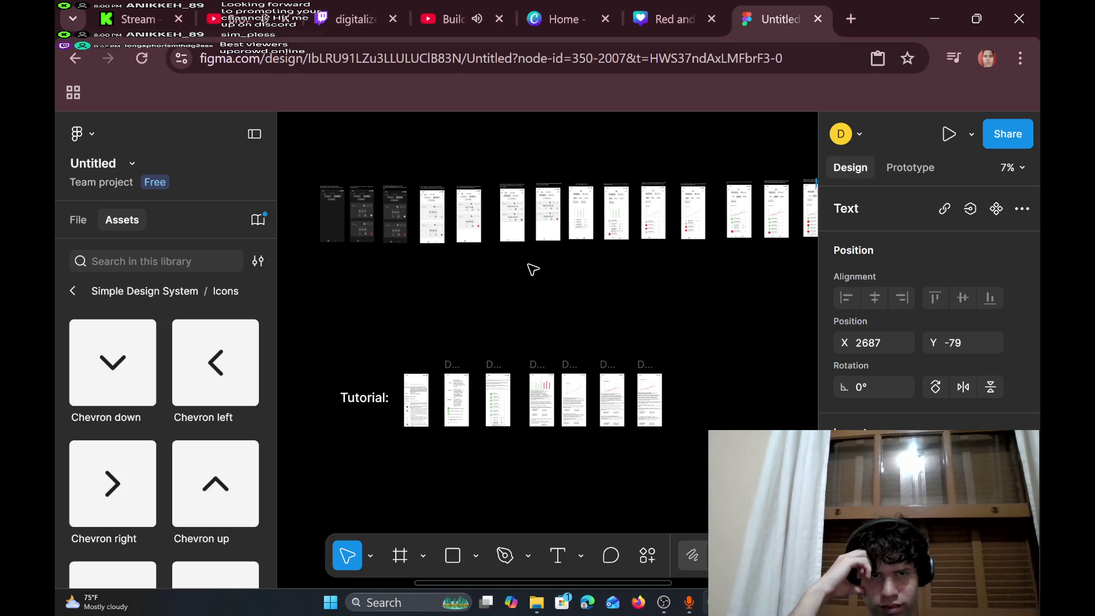
scroll(532, 269, left, 5)
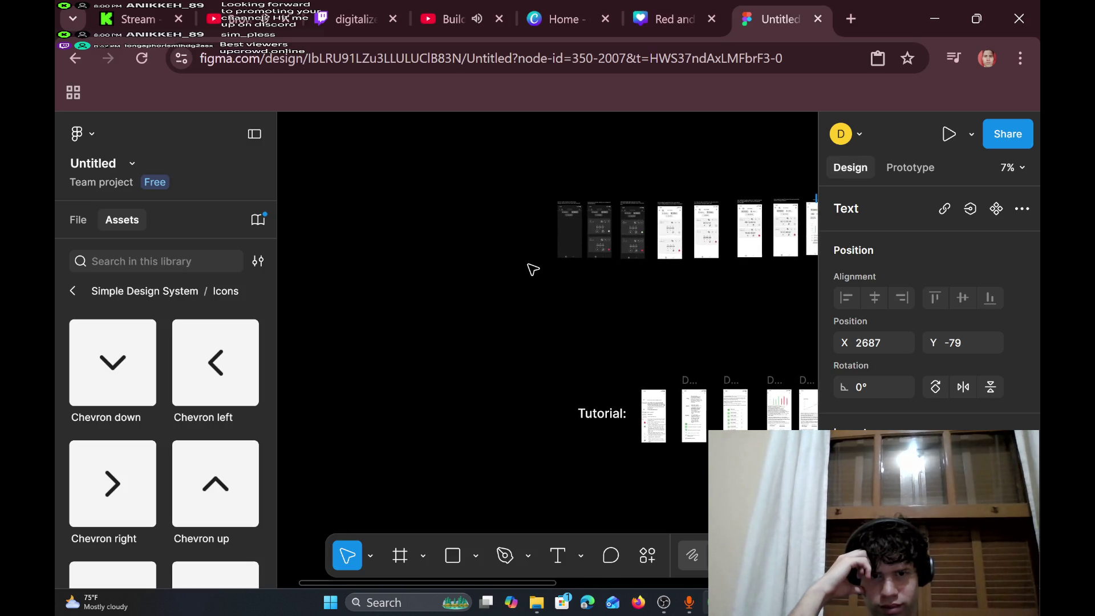
- Create an 'App flow' text box on empty canvas left of the phone screens
click(557, 555)
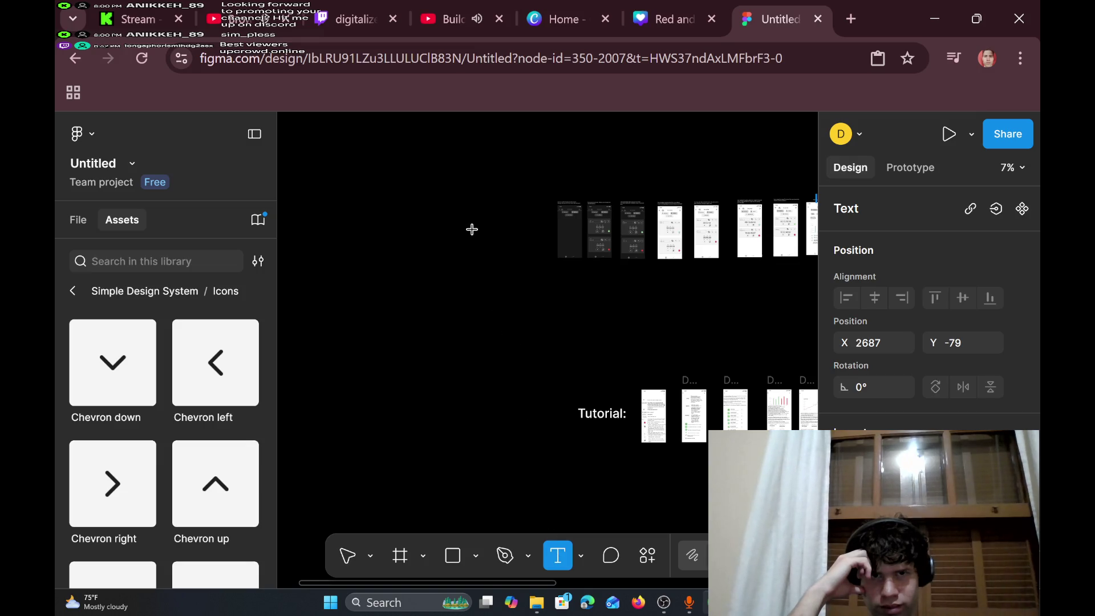
click(454, 221)
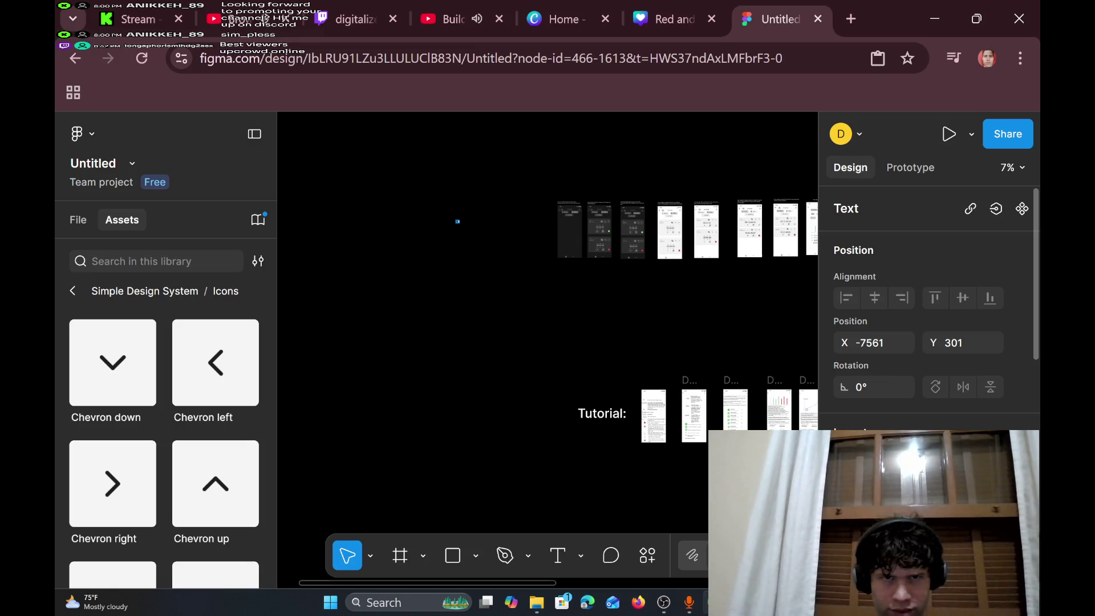
scroll(475, 198, up, 3)
scroll(475, 198, up, 5)
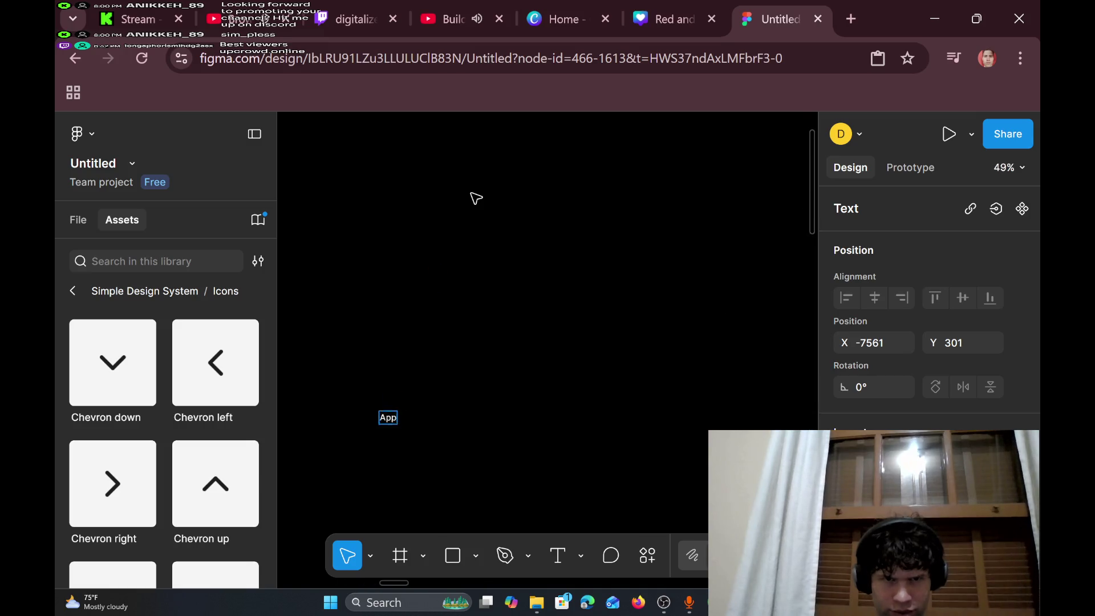
key(BackSpace)
key(BackSpace)
key(BackSpace)
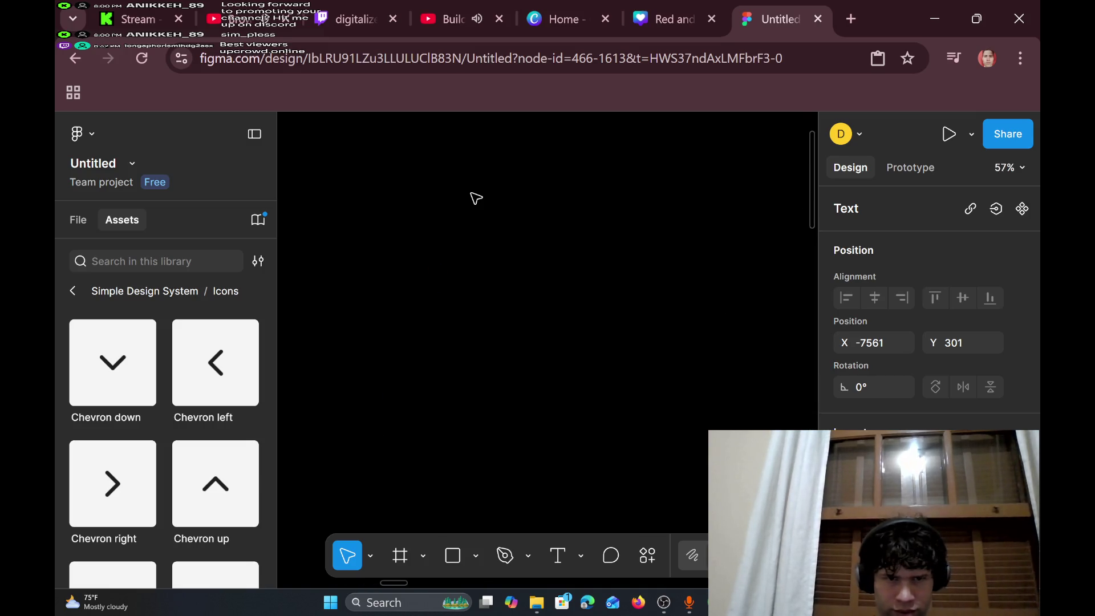
click(372, 548)
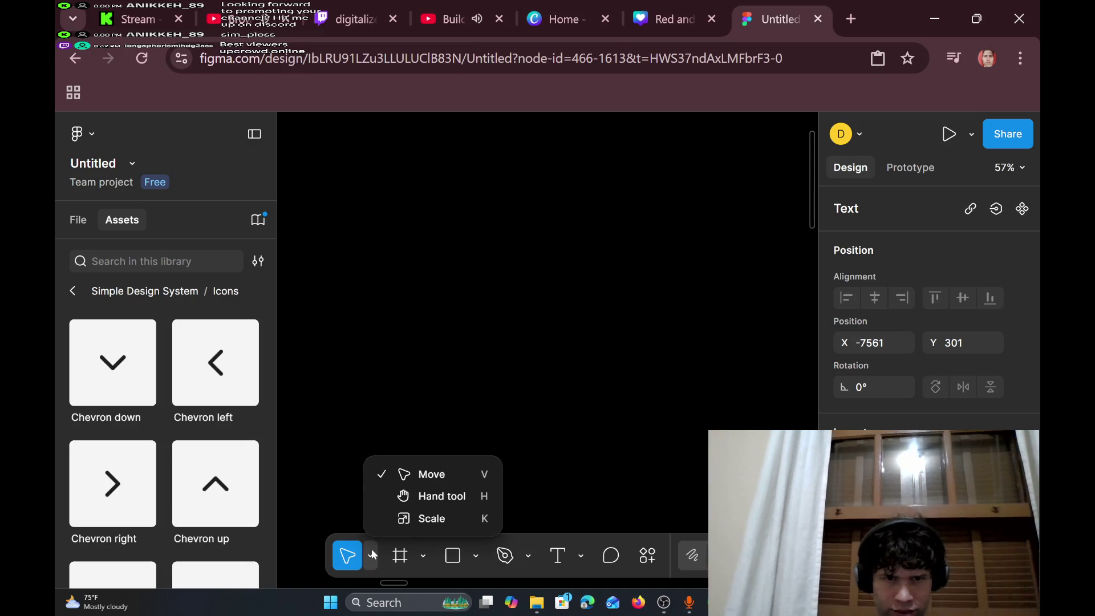
click(554, 562)
click(554, 562)
click(388, 406)
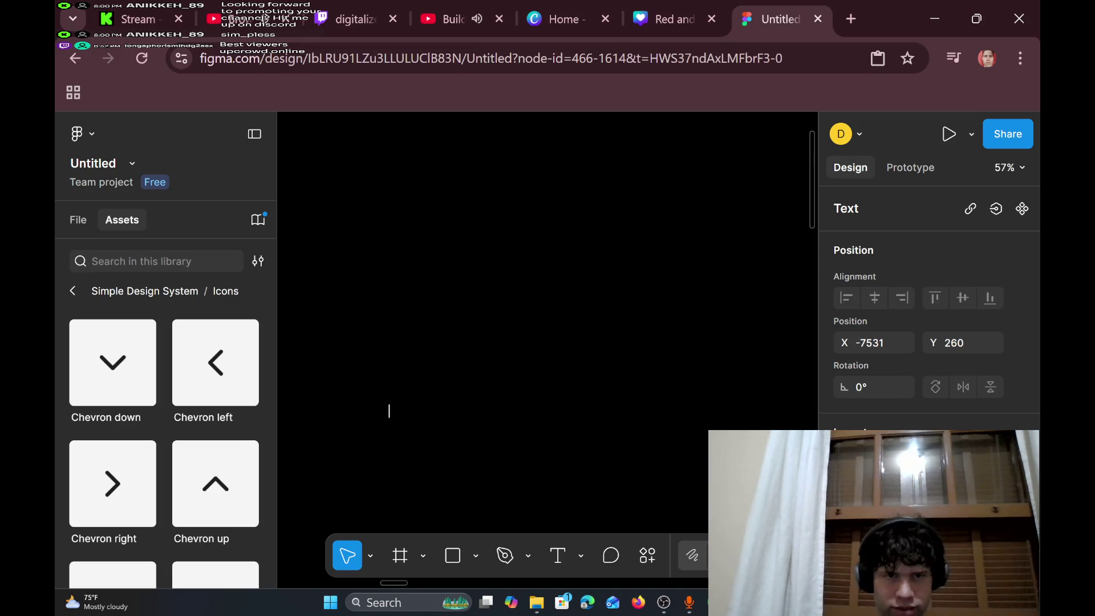
text(App)
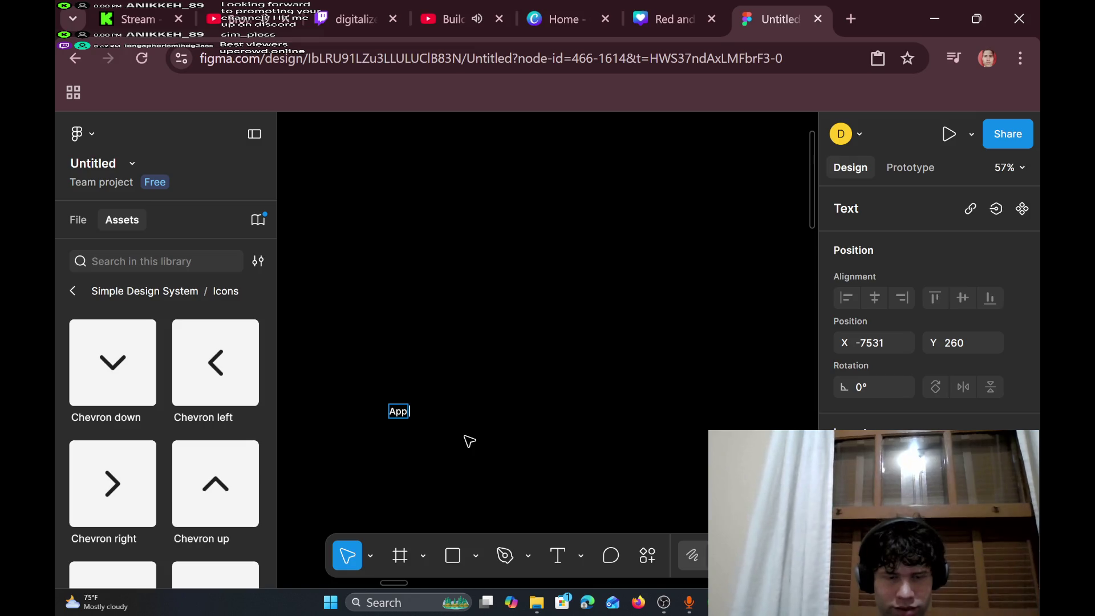
text( flow)
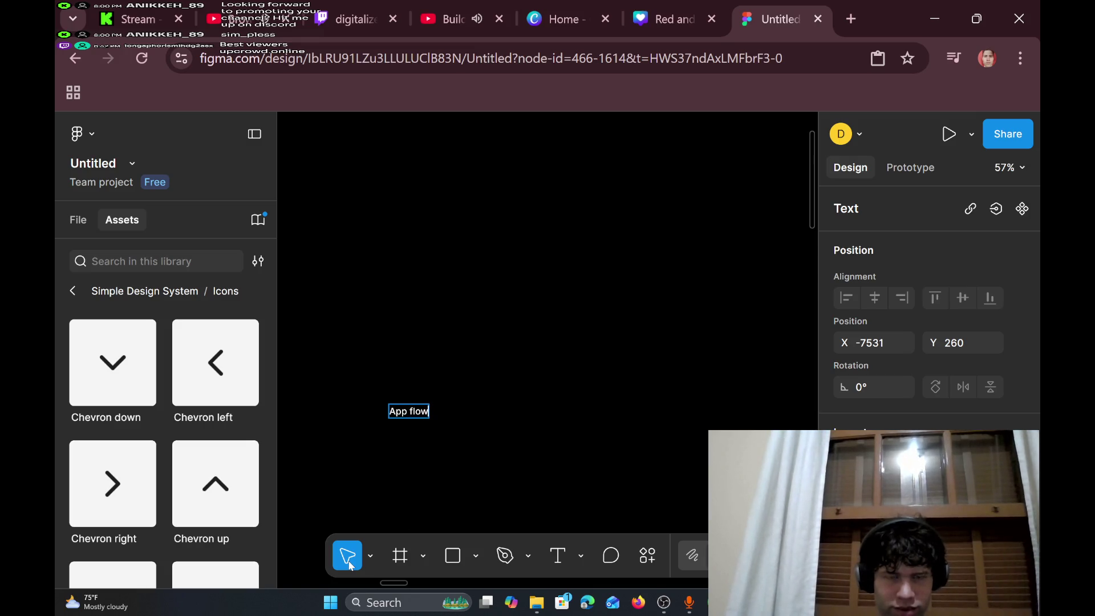
- Scale the App flow heading up proportionally to about 1103 × 342
click(375, 553)
click(422, 526)
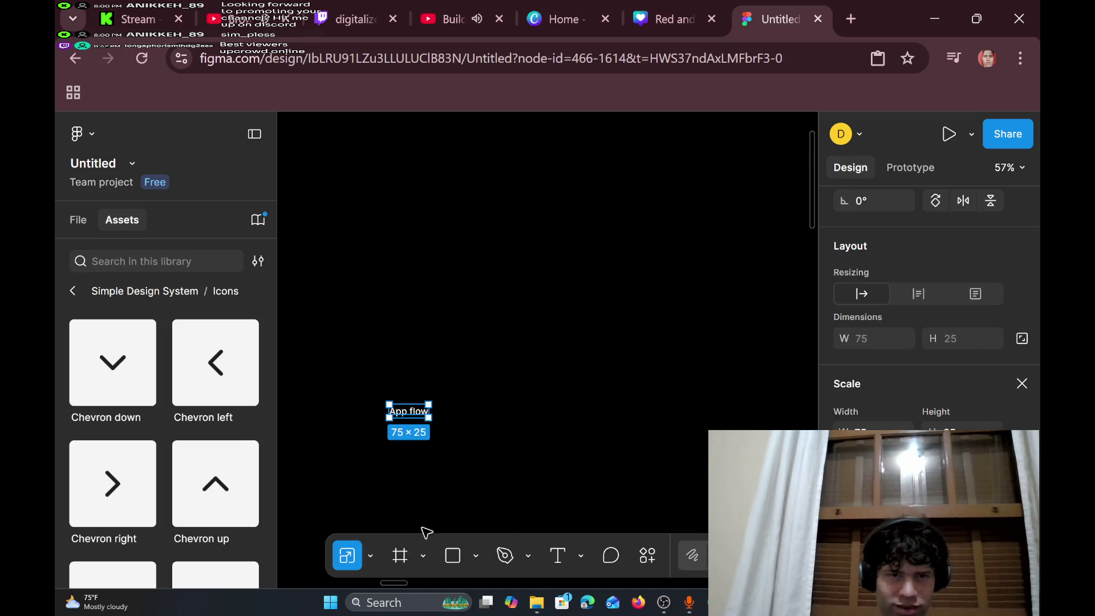
drag(429, 419, 567, 454)
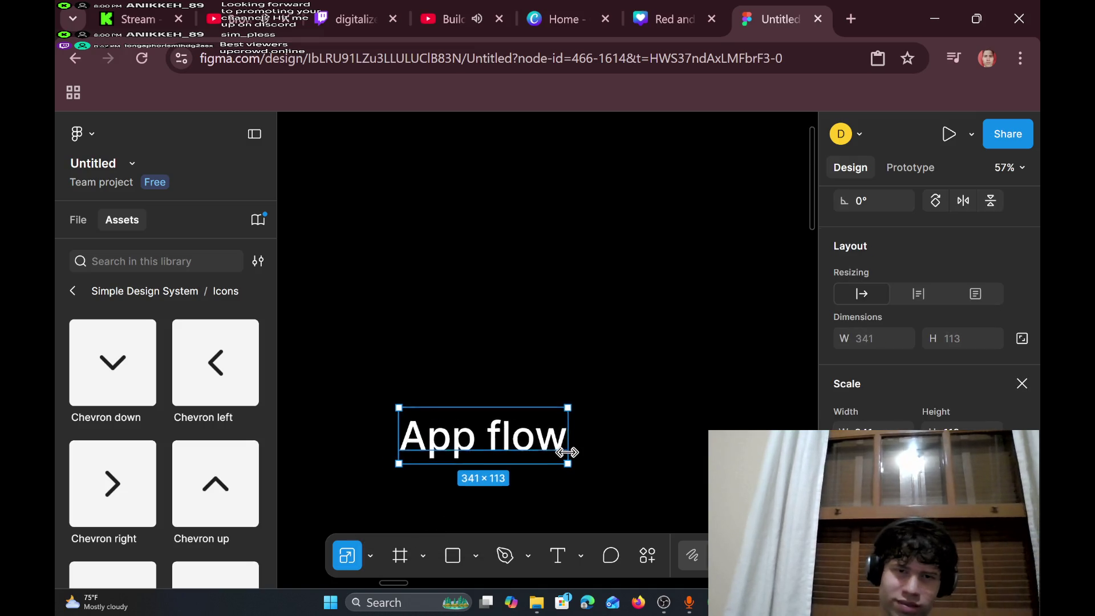
scroll(567, 454, down, 5)
scroll(567, 453, down, 1)
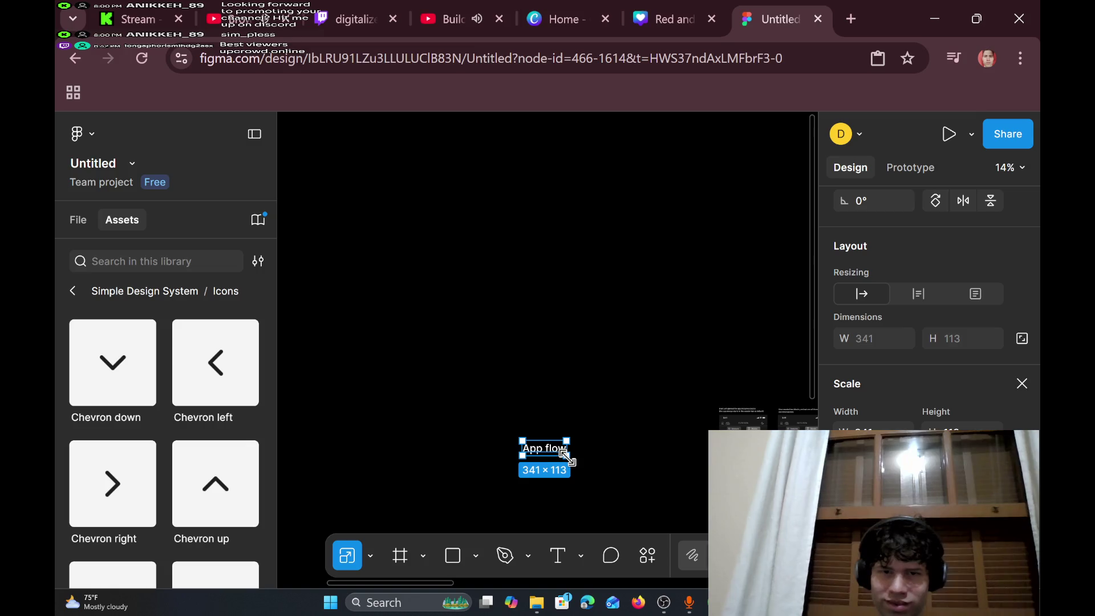
drag(567, 457, 654, 486)
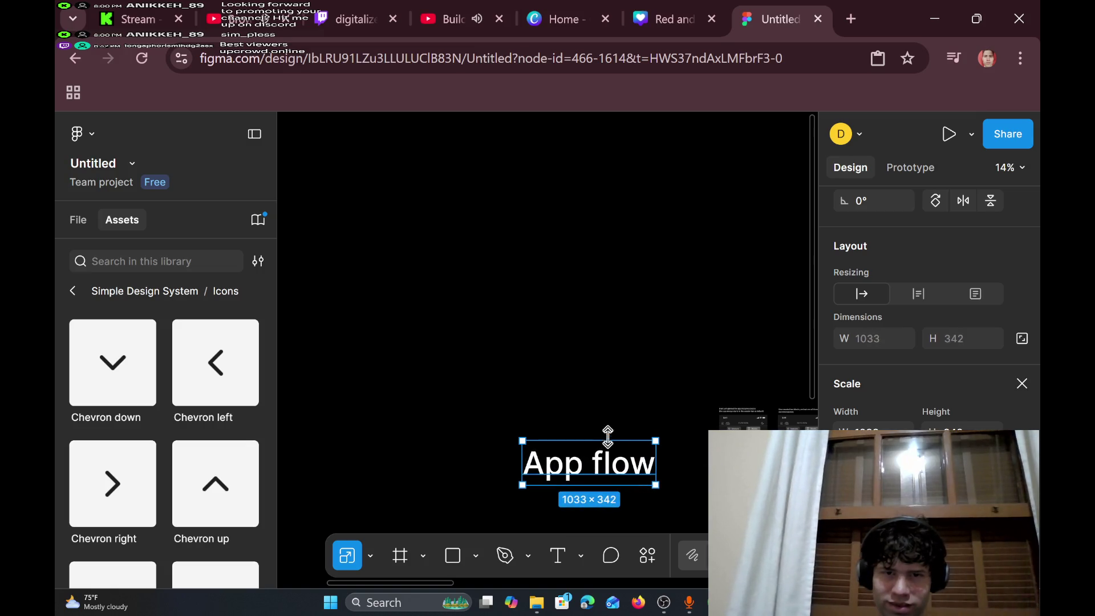
scroll(634, 465, right, 5)
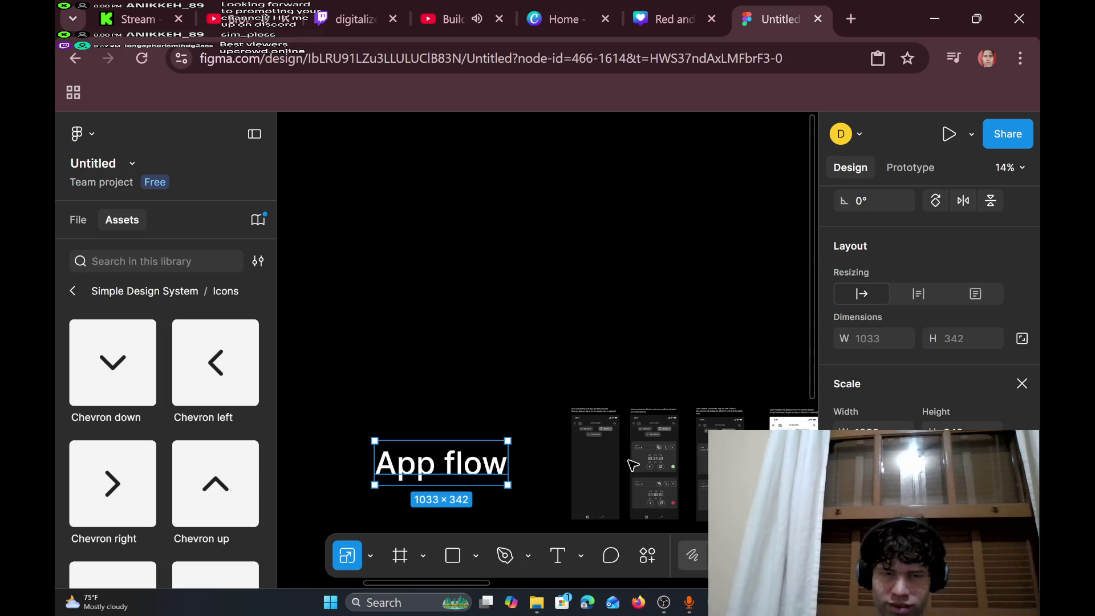
scroll(480, 369, right, 5)
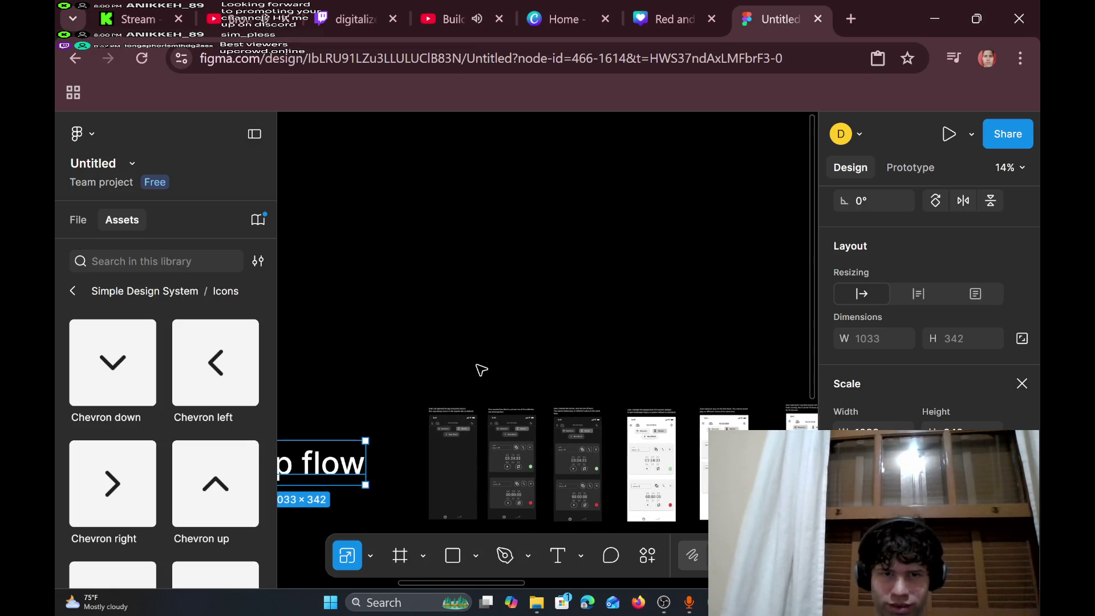
- Add a colon after 'flow' so the heading reads 'App flow:'
double_click(342, 463)
click(365, 463)
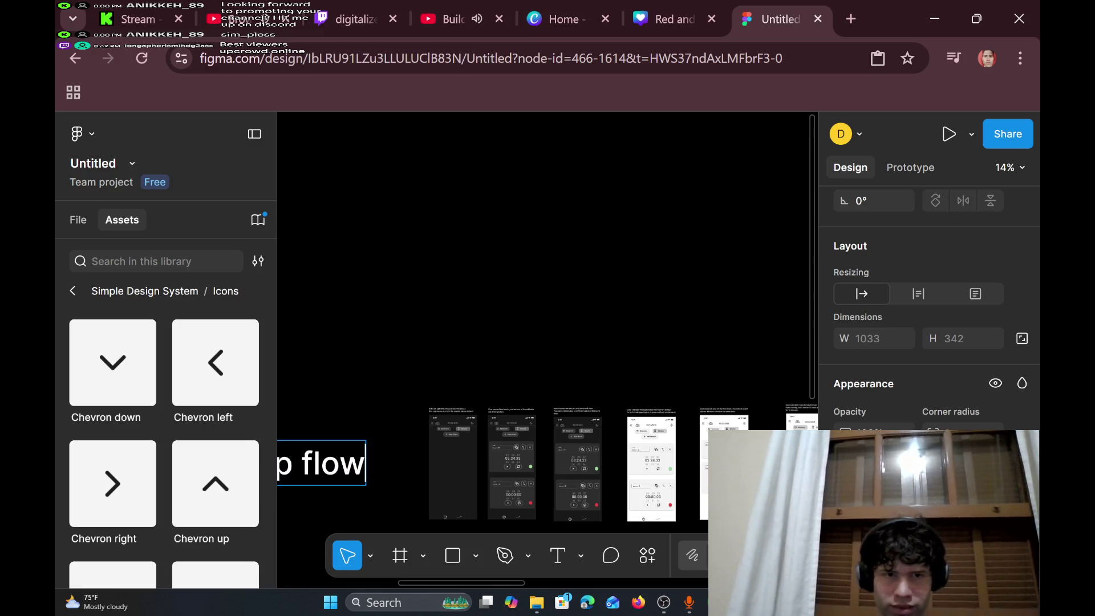
text(:)
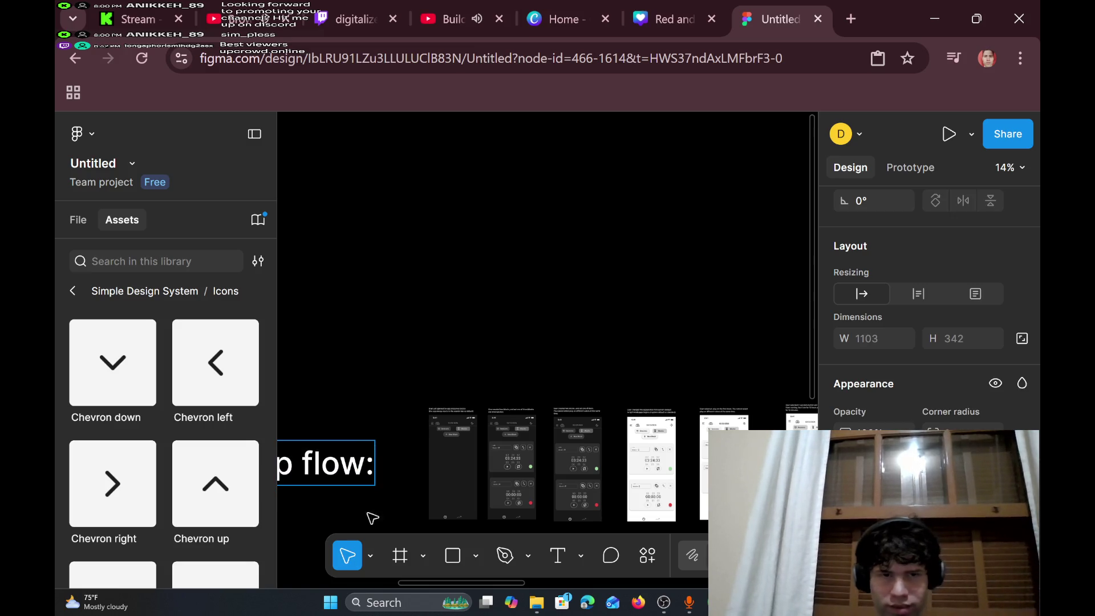
scroll(429, 388, down, 5)
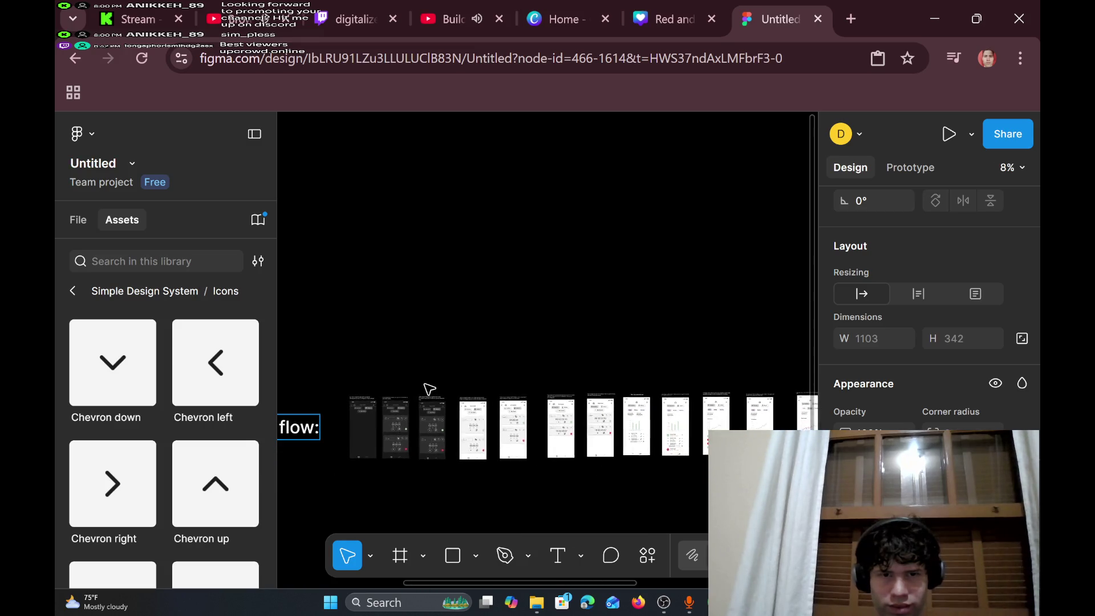
scroll(429, 388, down, 10)
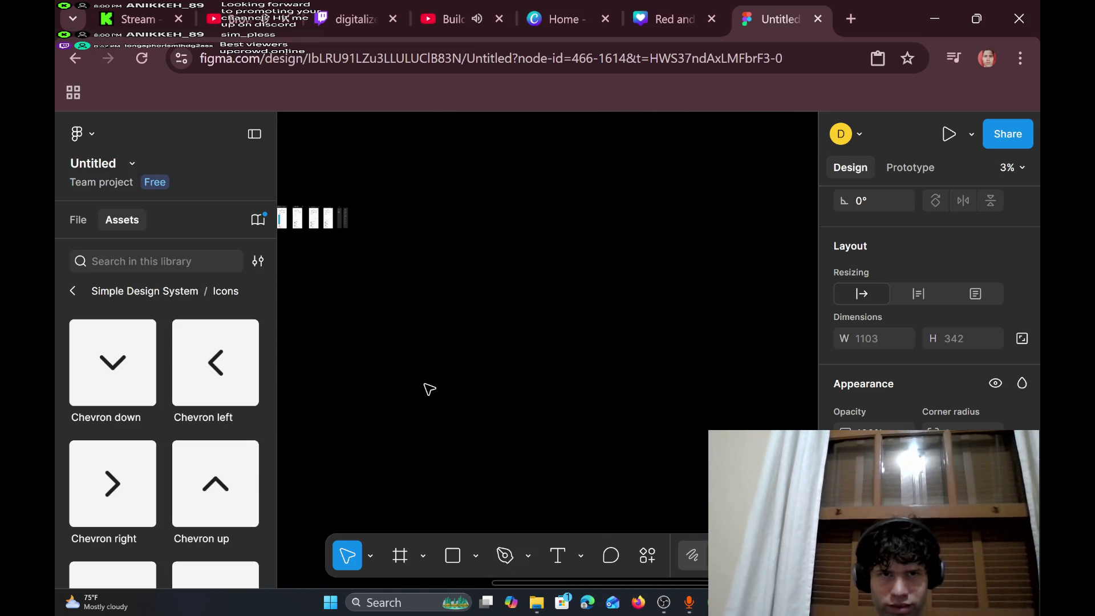
scroll(429, 389, left, 3)
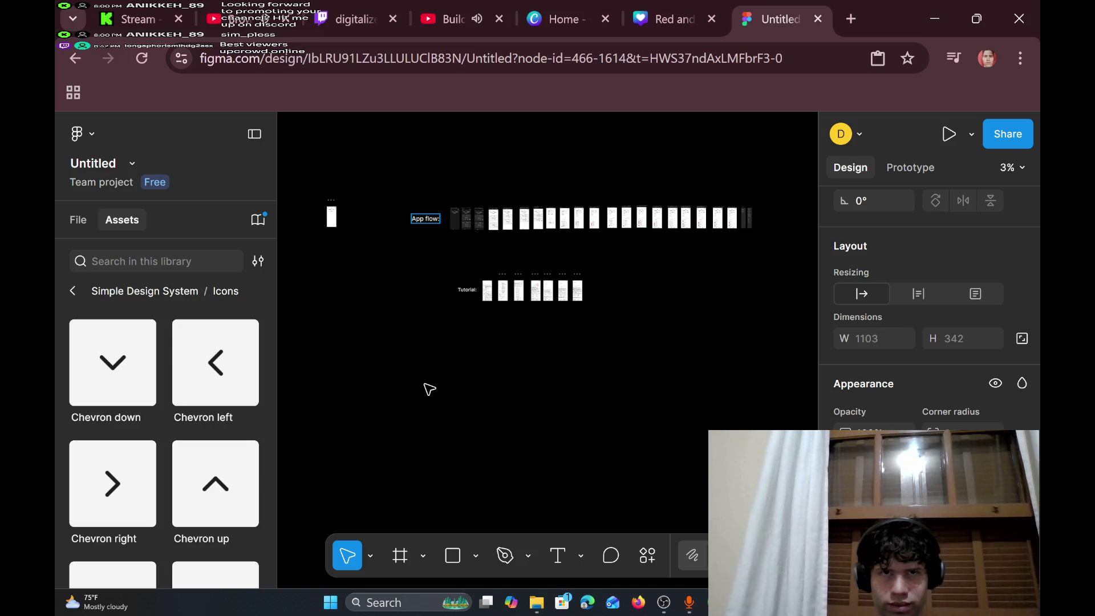
- Check the Twitch and Brown Noise tabs, view the Building a Profitable App UI video, then return to Figma
click(353, 4)
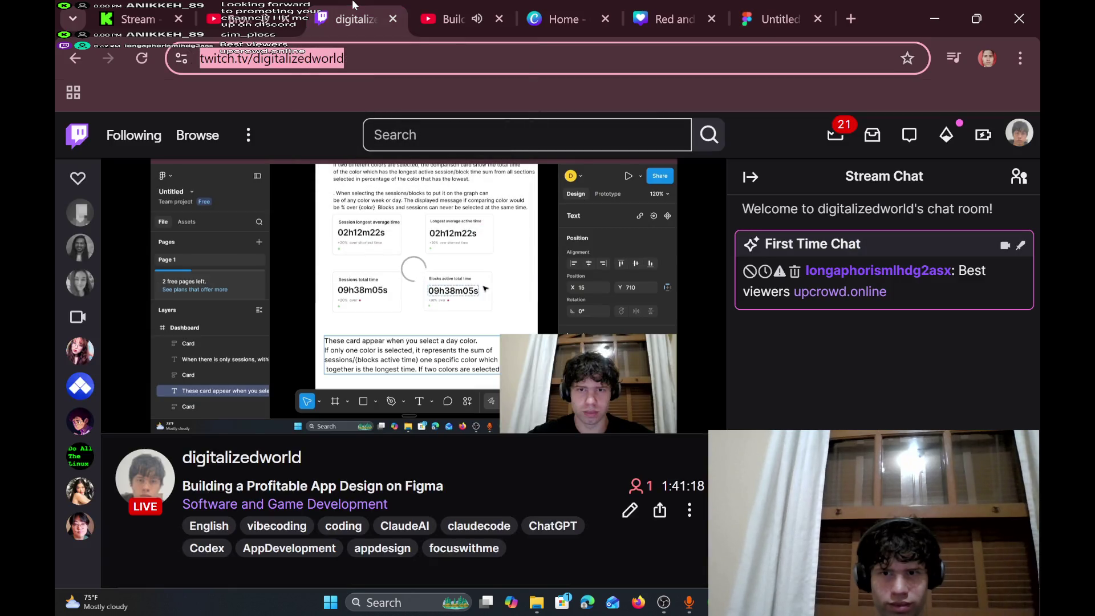
click(234, 8)
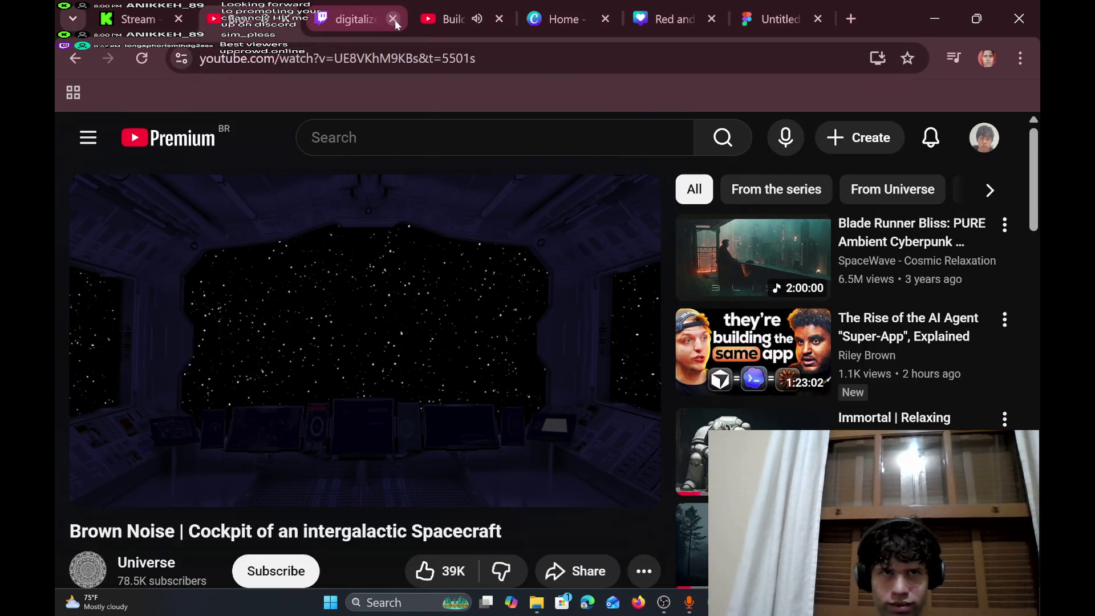
click(355, 4)
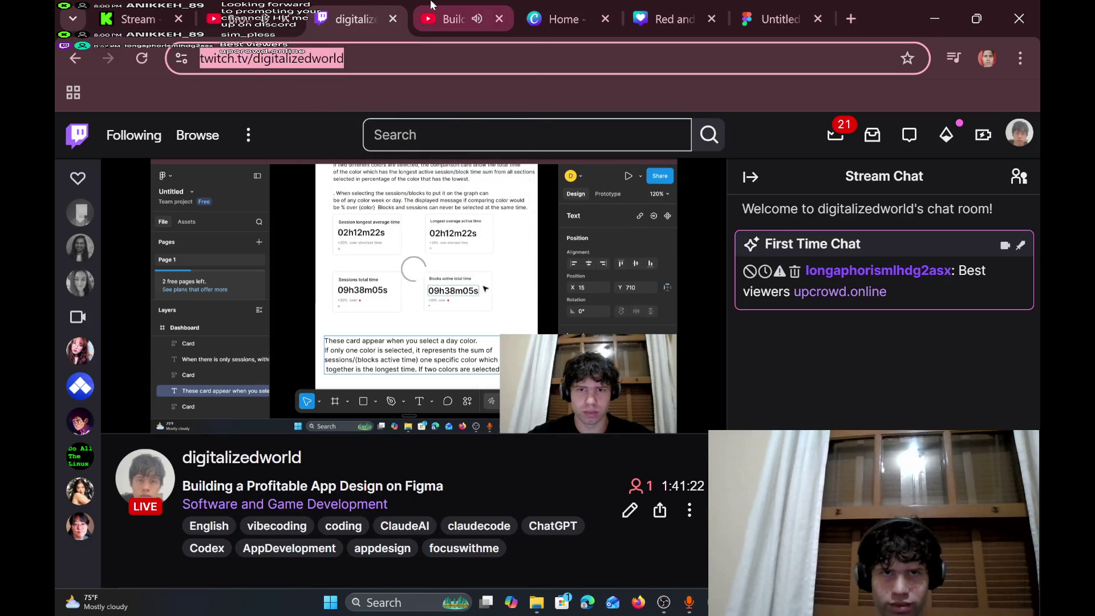
click(453, 9)
scroll(535, 220, down, 3)
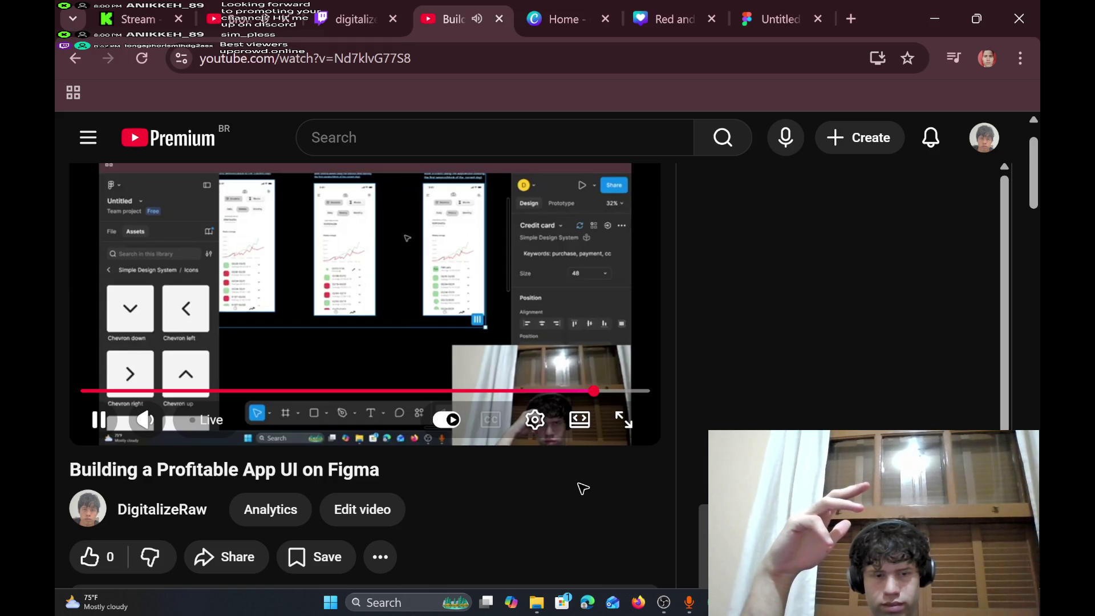
key(ctrl+9)
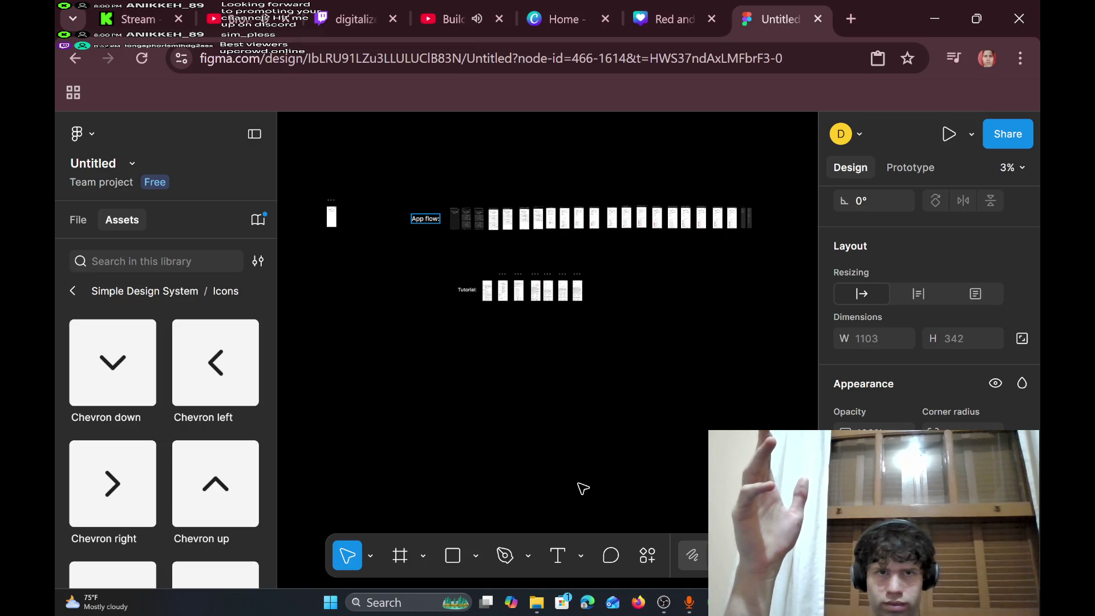
- Marquee-select the Dashboard phone frame and delete it from the canvas
scroll(582, 488, left, 3)
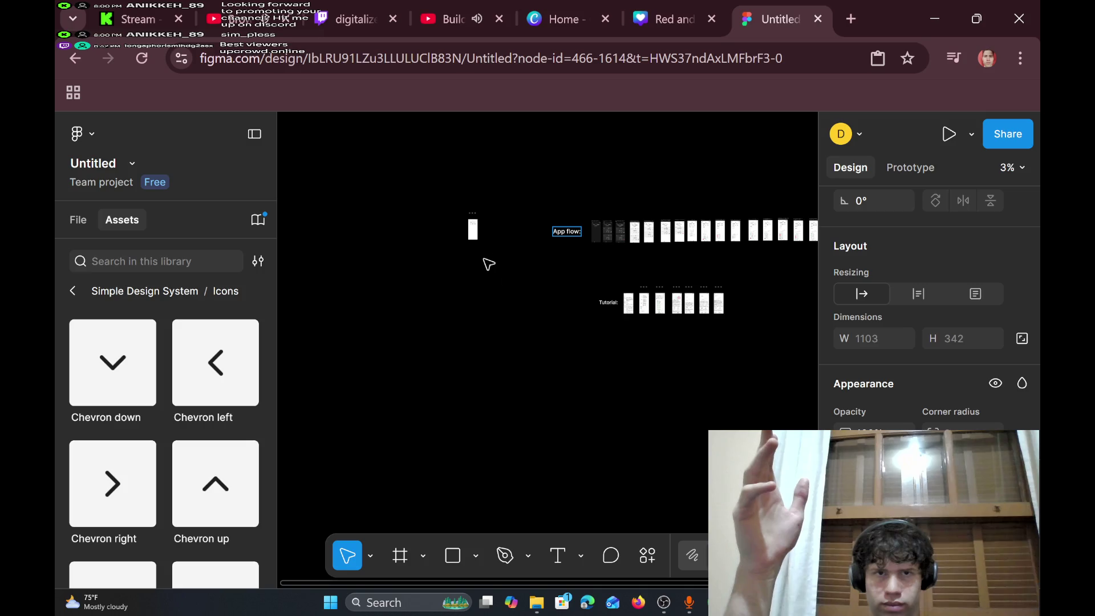
scroll(483, 249, up, 10)
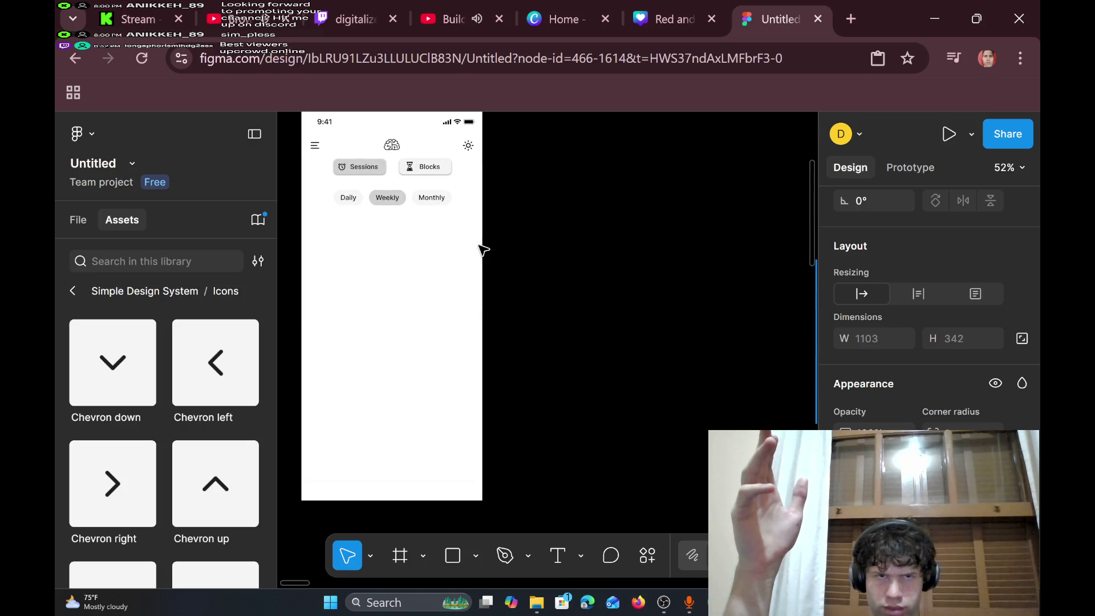
scroll(483, 249, down, 8)
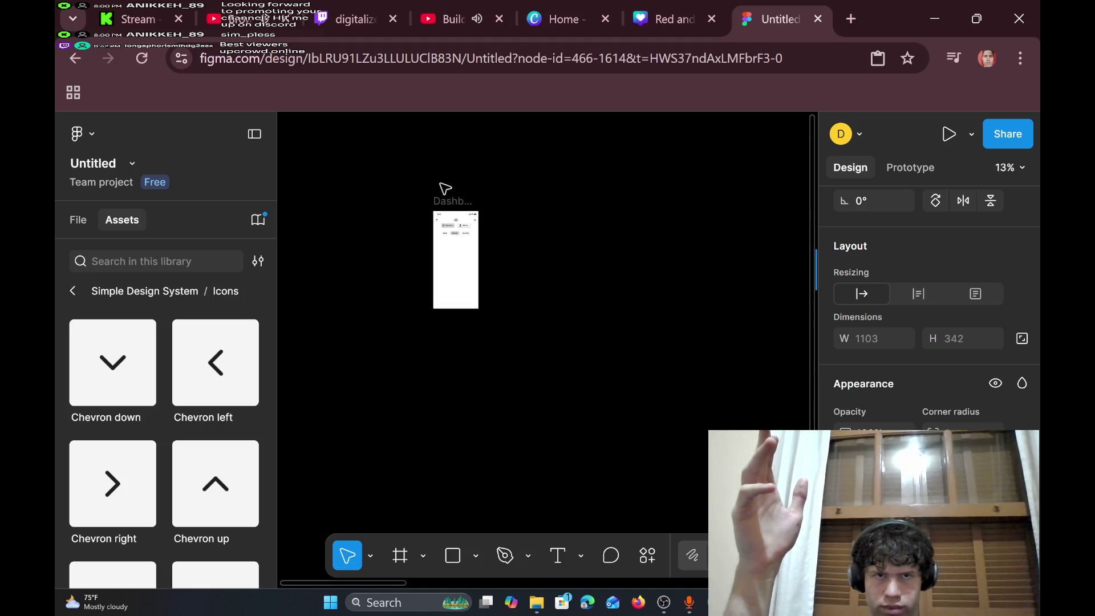
click(426, 187)
drag(427, 186, 513, 344)
key(Delete)
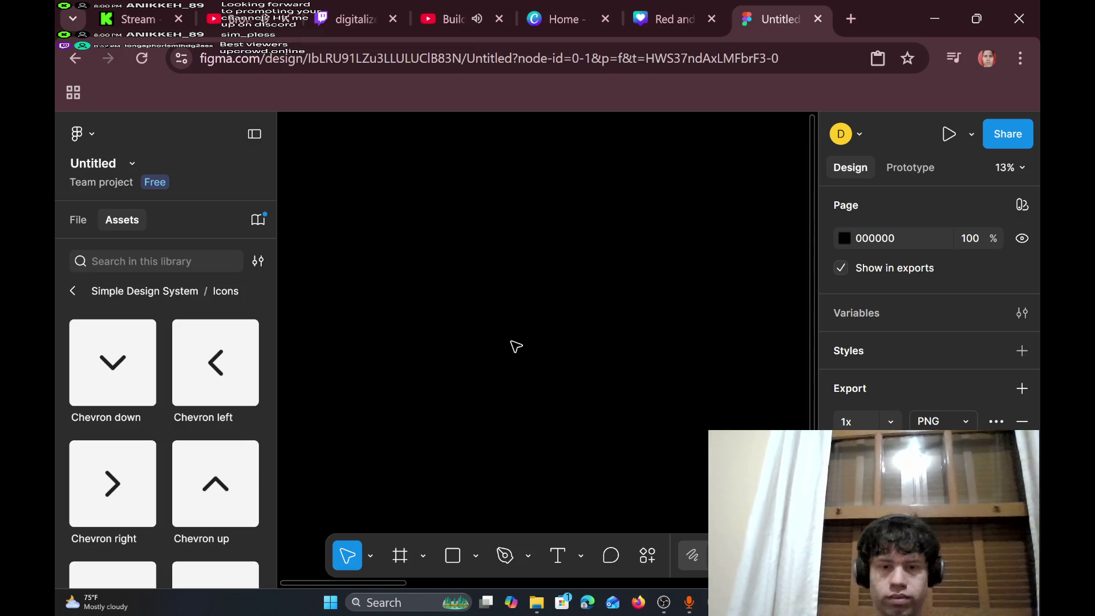
click(392, 604)
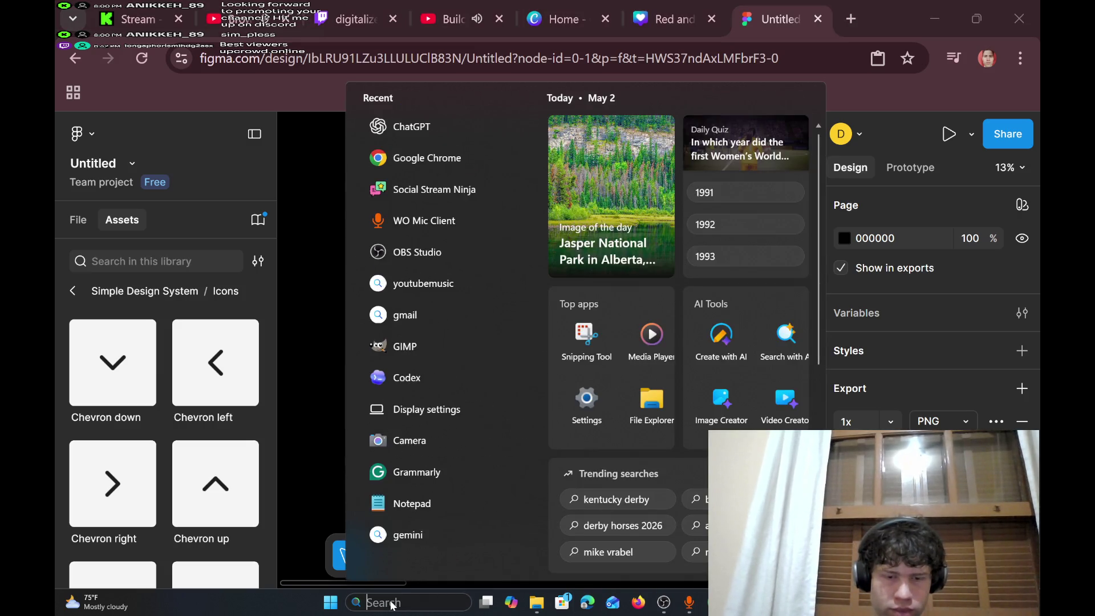
- Search Windows for 'text' and open the Text size settings page
text(notepad)
key(BackSpace)
key(BackSpace)
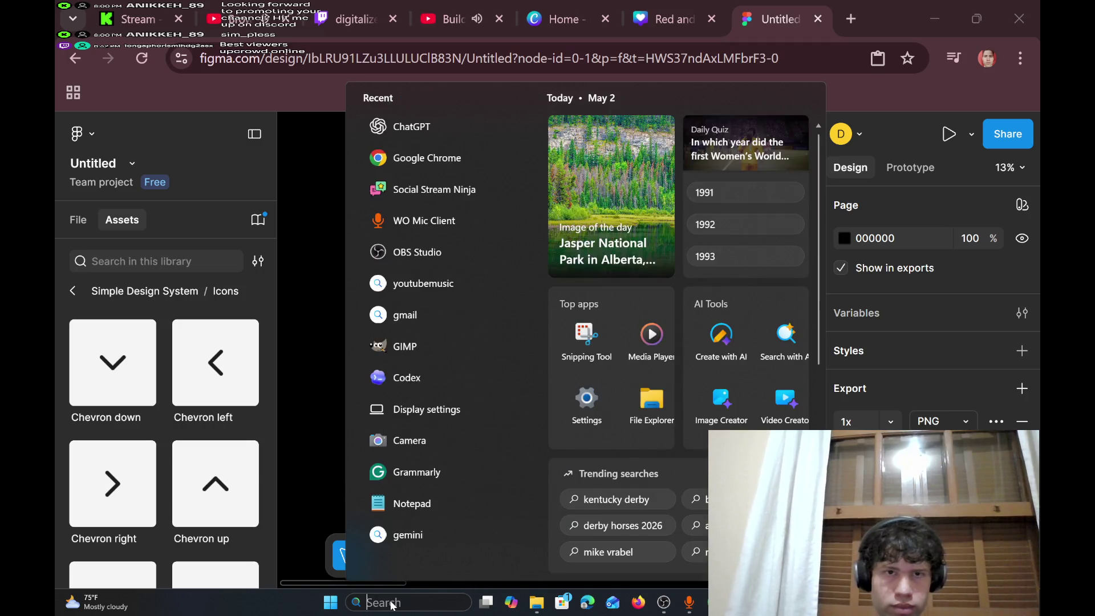
text(text)
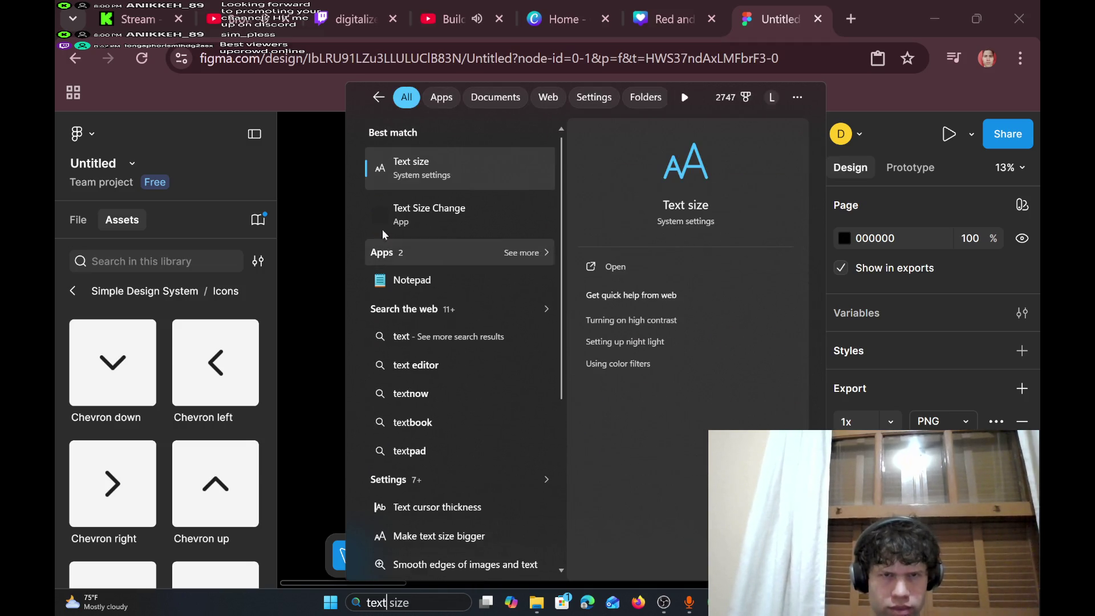
click(399, 168)
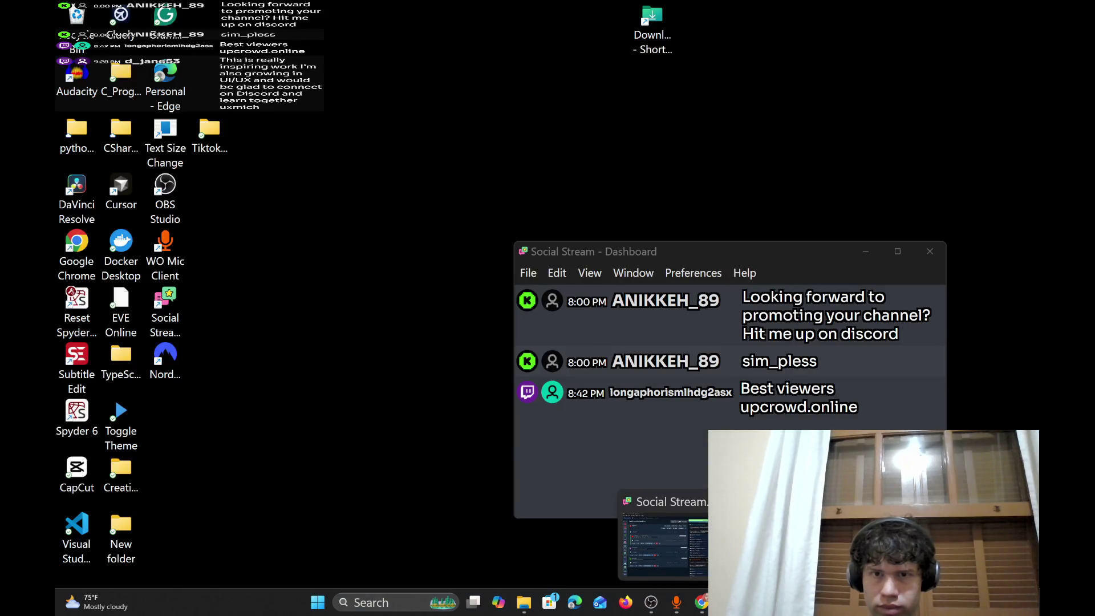
- Highlight the newest Social Stream chat message and minimize Settings
click(665, 541)
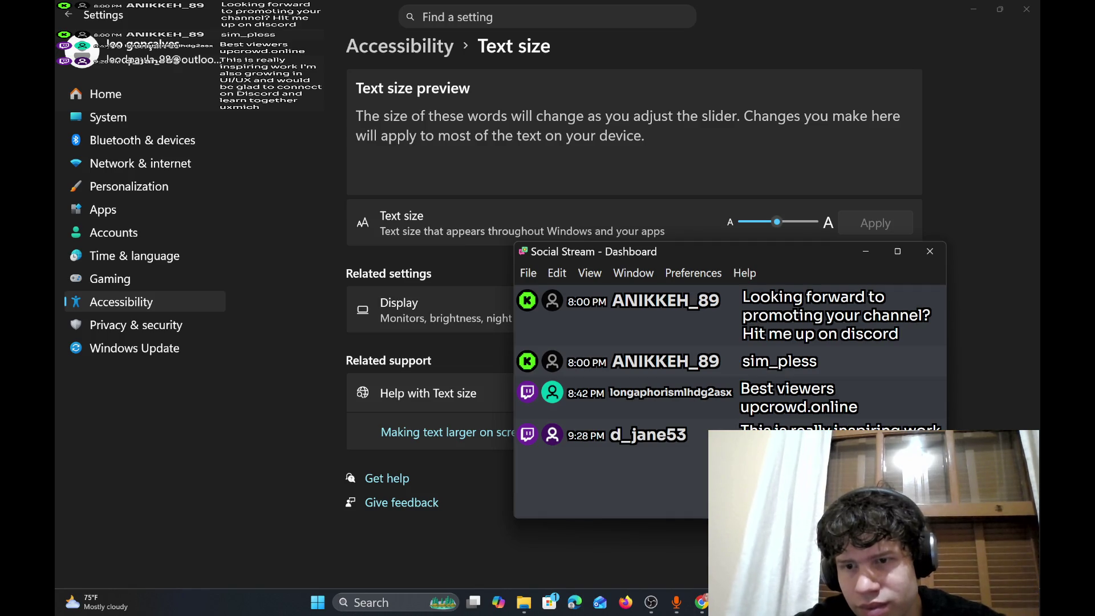
click(610, 456)
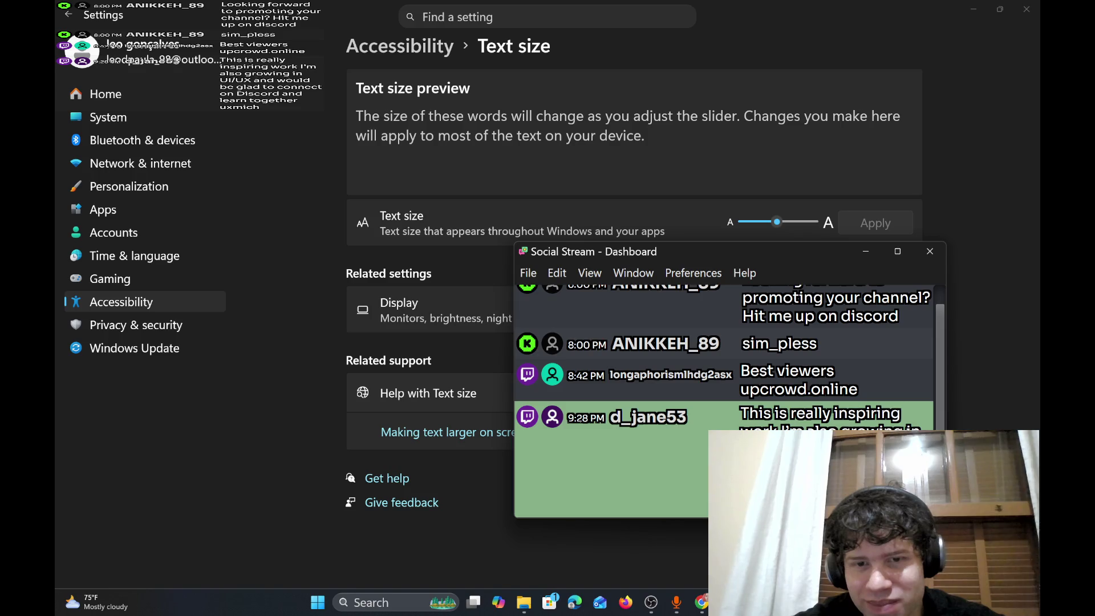
click(975, 5)
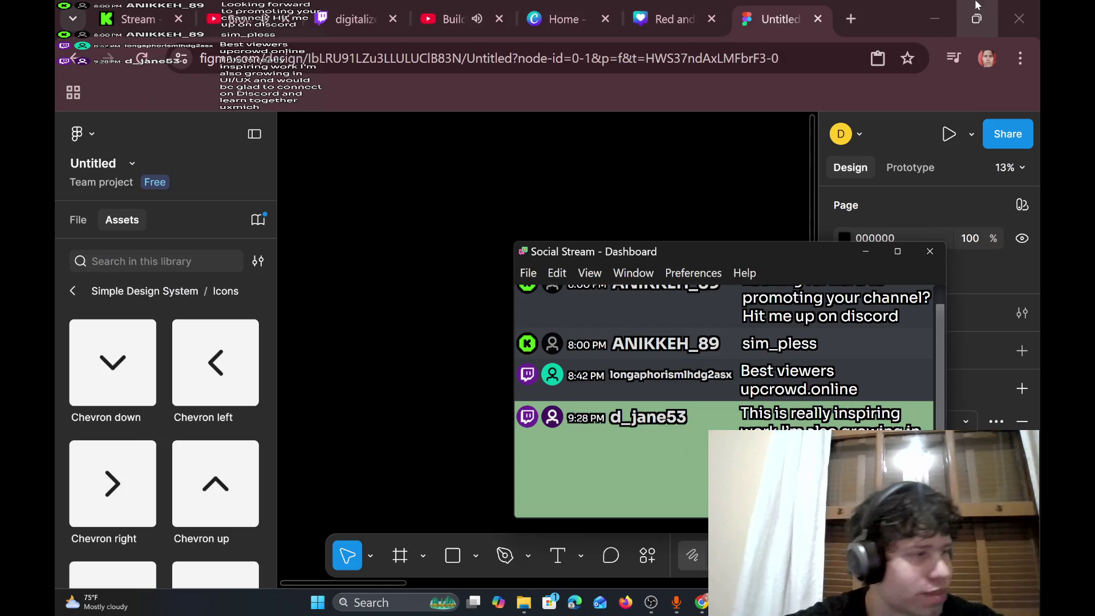
- Raise the OBS Mic/Aux fader from -75.6 dB to 0.0 dB, then minimize OBS
click(650, 605)
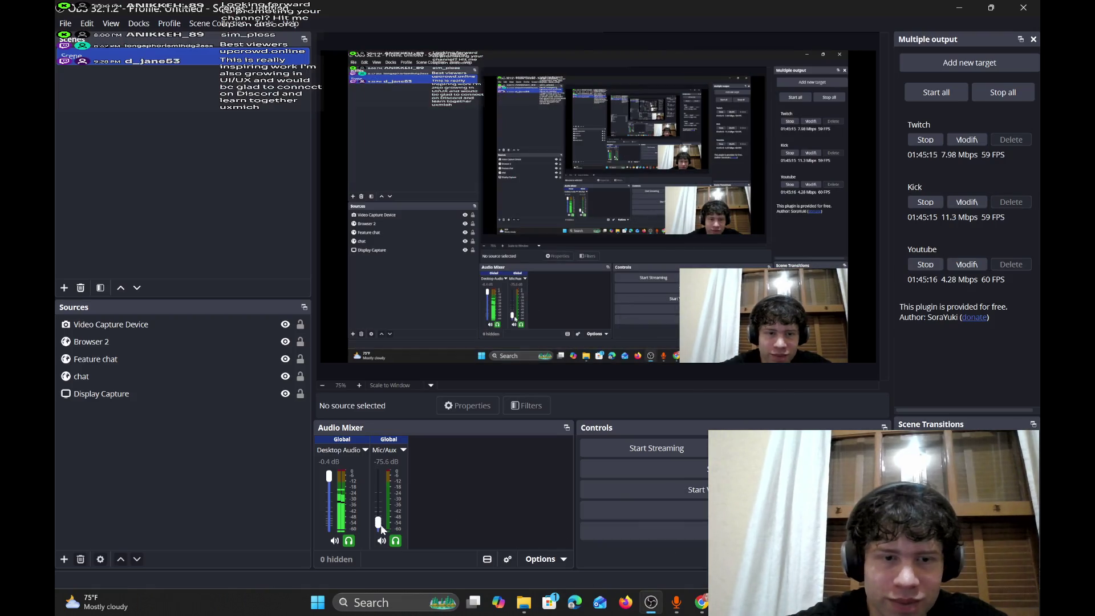
drag(381, 529, 382, 499)
drag(383, 479, 382, 463)
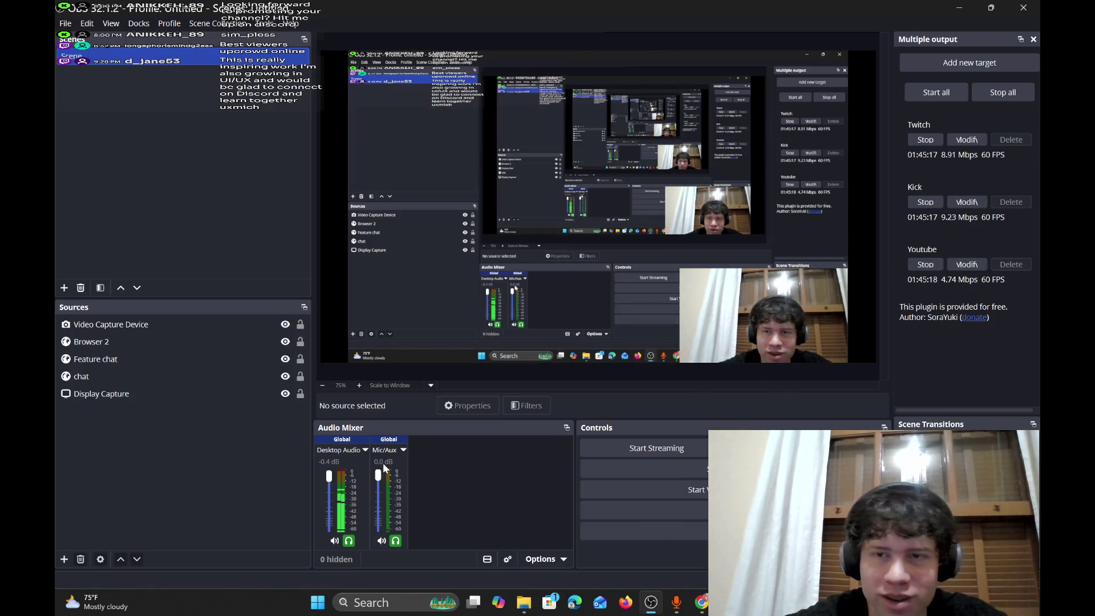
click(958, 5)
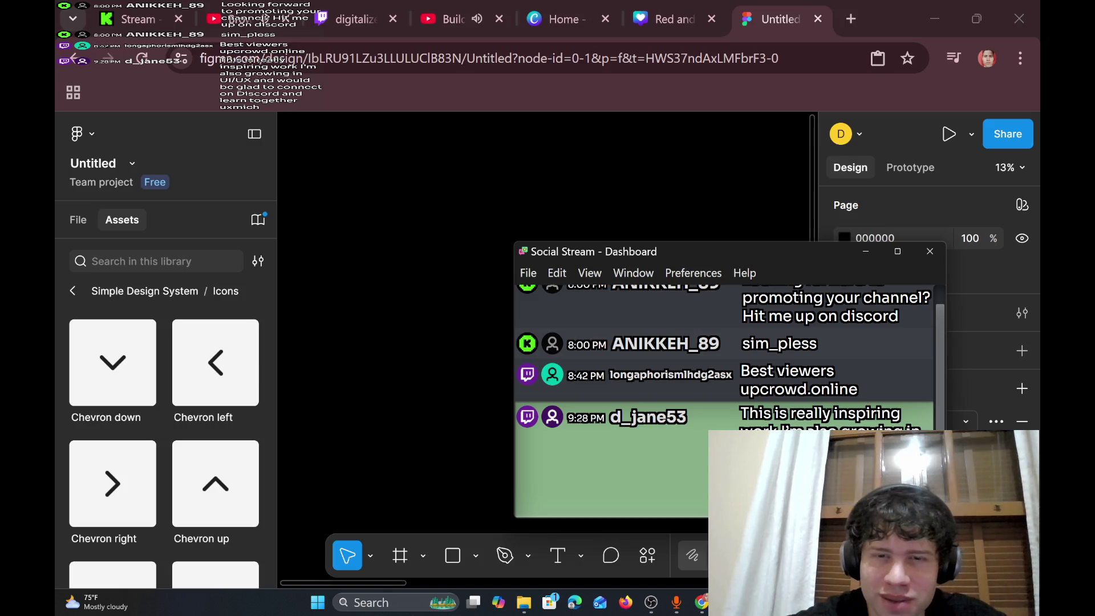
- Feature the viewer's newest chat message and look over the Twitch, YouTube and Kick pages
click(821, 412)
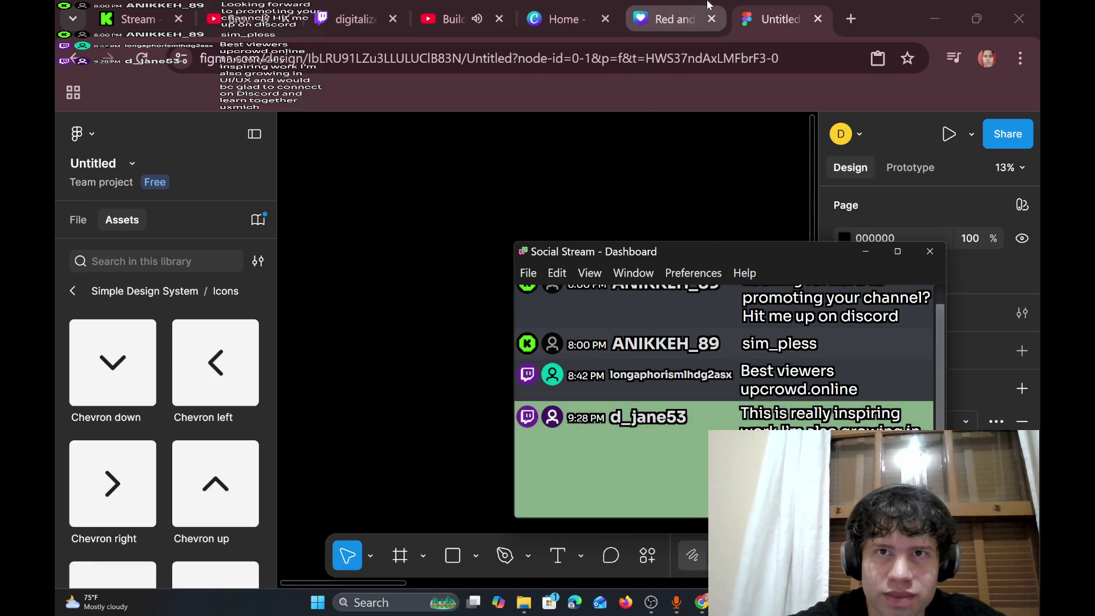
click(366, 7)
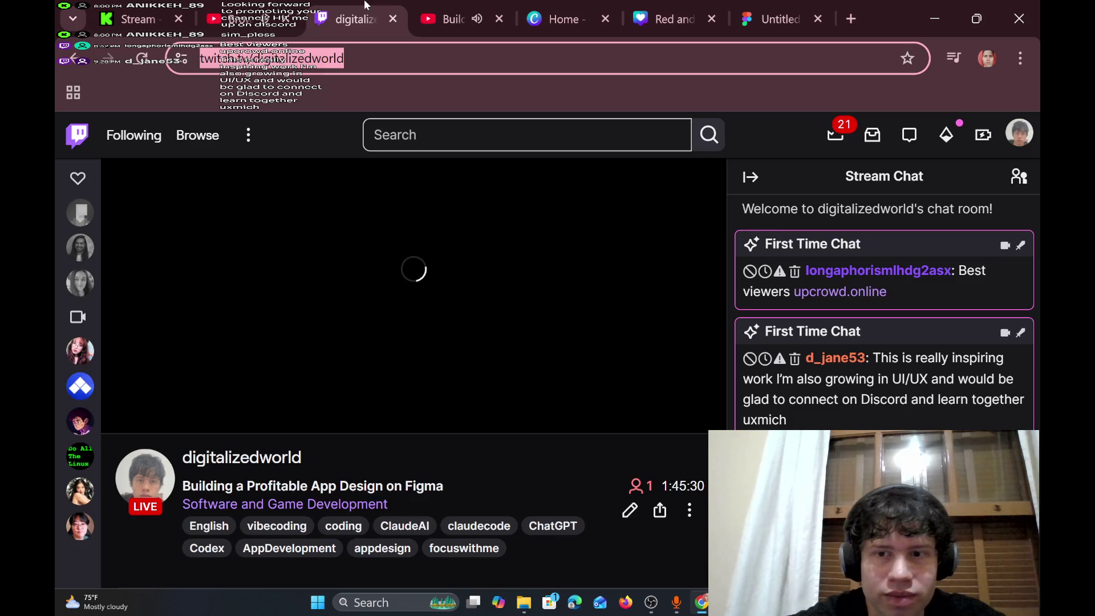
click(448, 13)
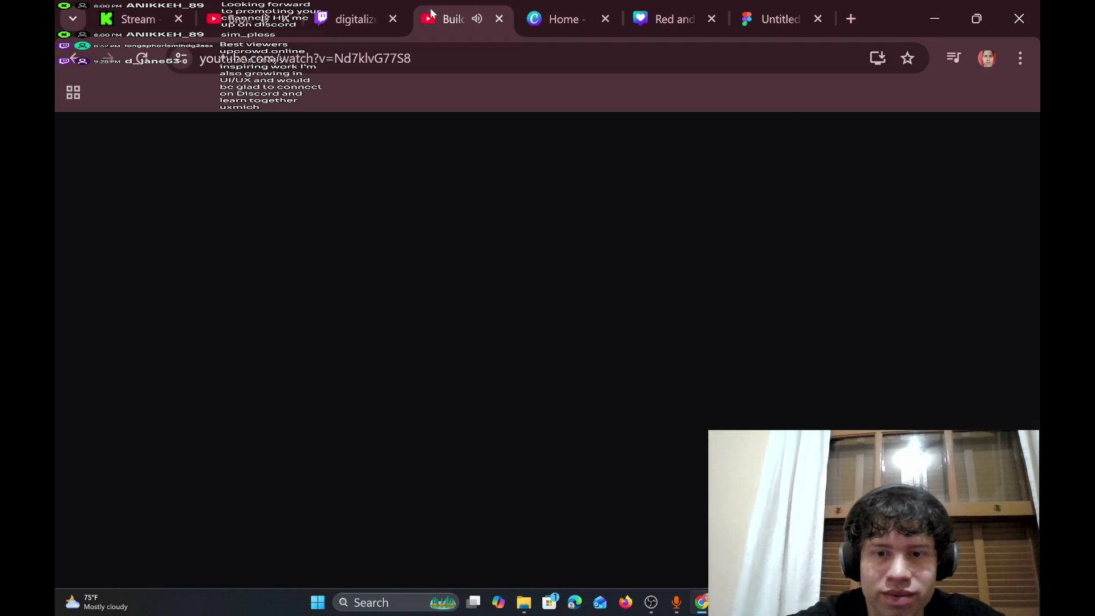
click(119, 6)
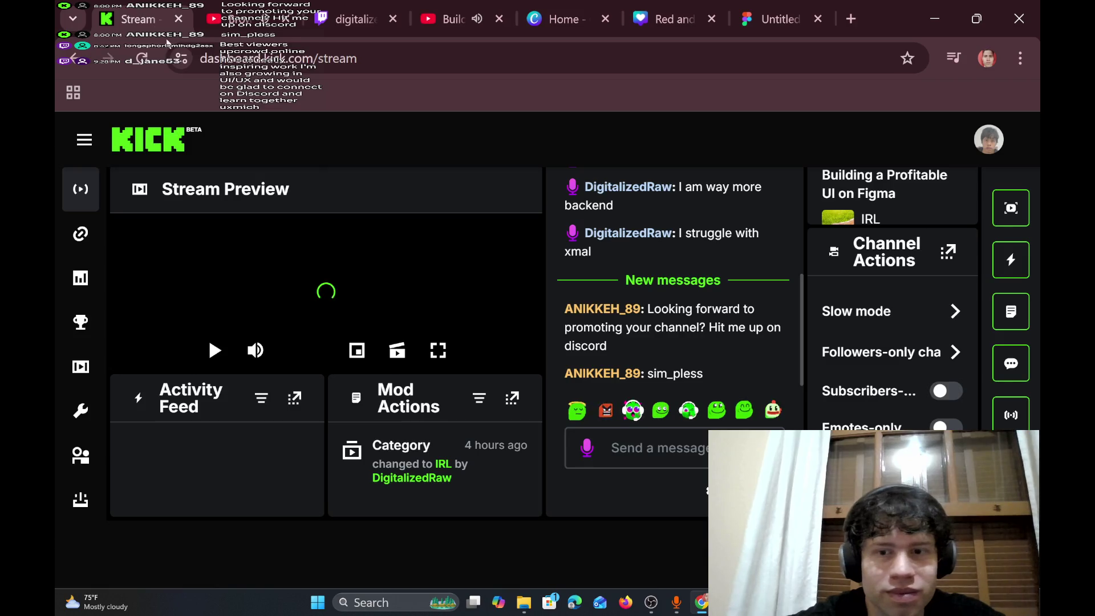
- Cycle back to the YouTube Figma stream page, scroll it, and search Windows for 'ext'
click(244, 5)
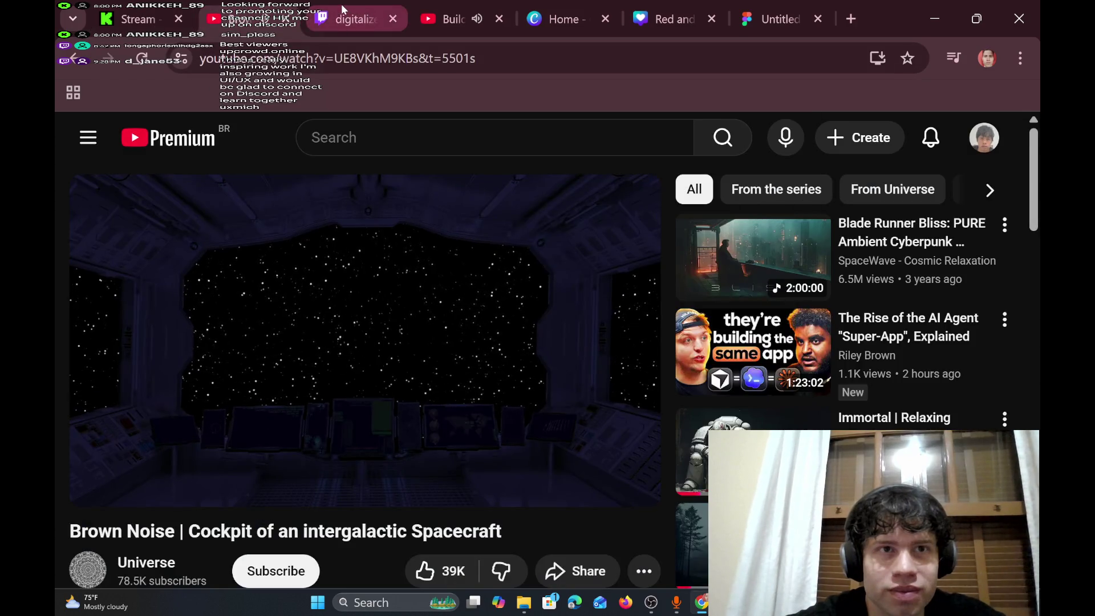
click(341, 4)
click(452, 4)
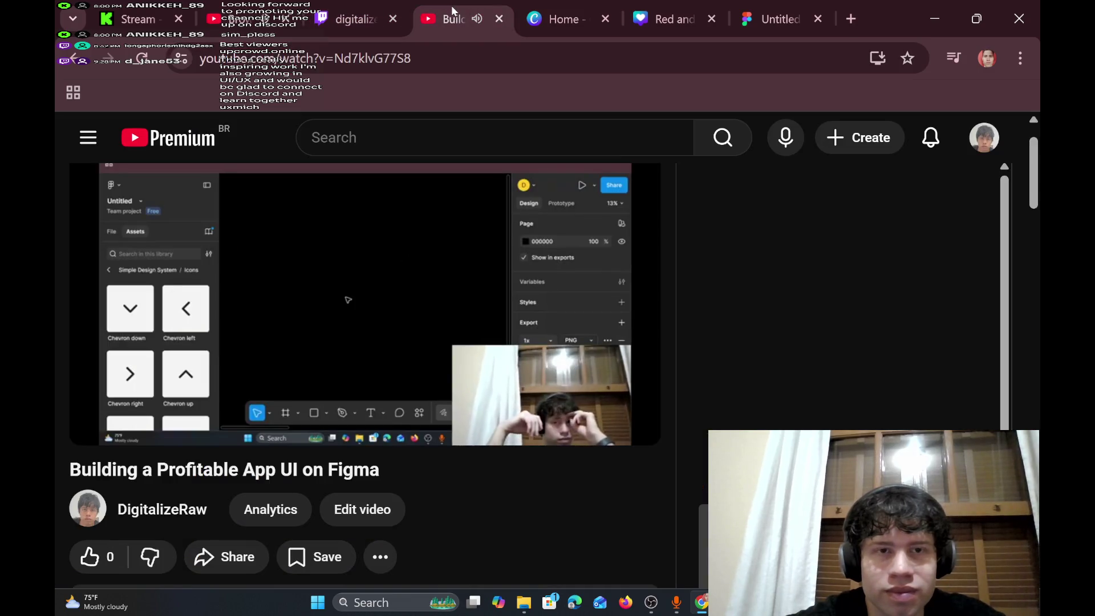
mouse_move(547, 218)
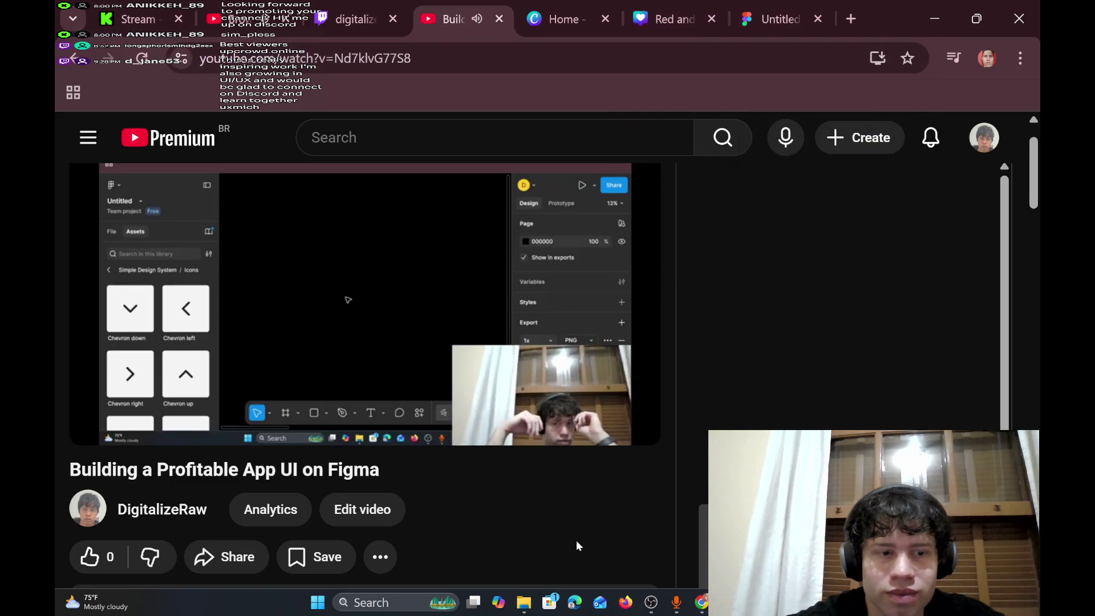
scroll(575, 539, down, 2)
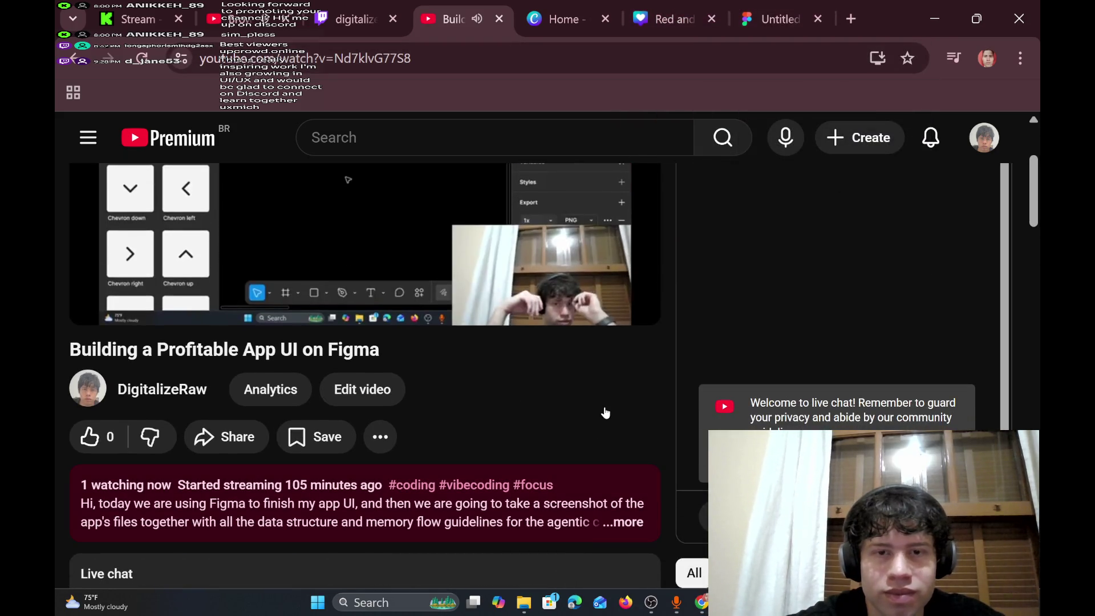
mouse_move(695, 549)
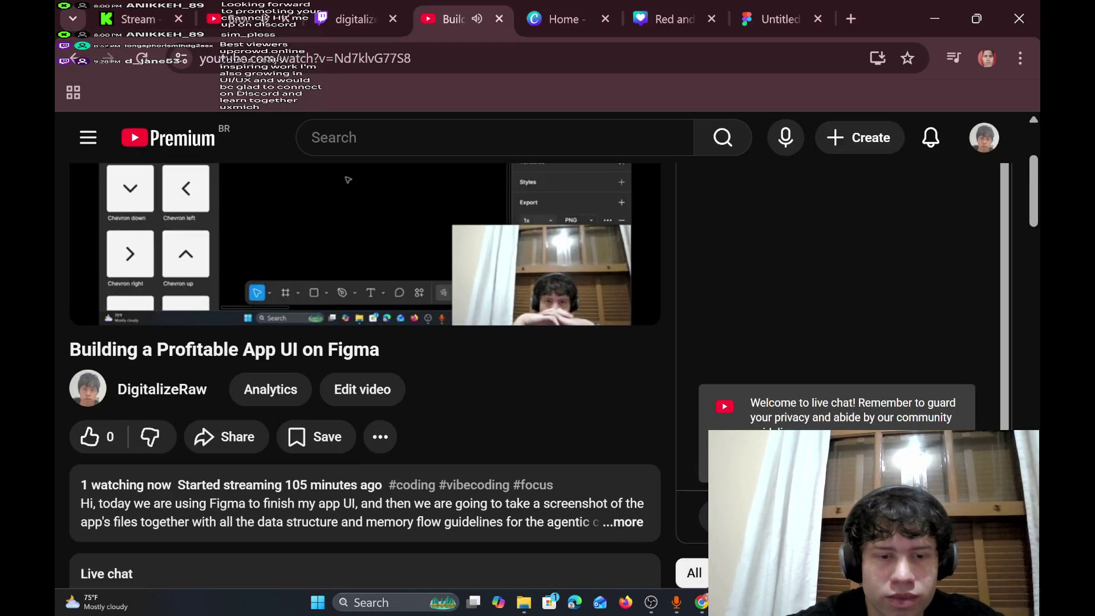
click(371, 602)
text(ext)
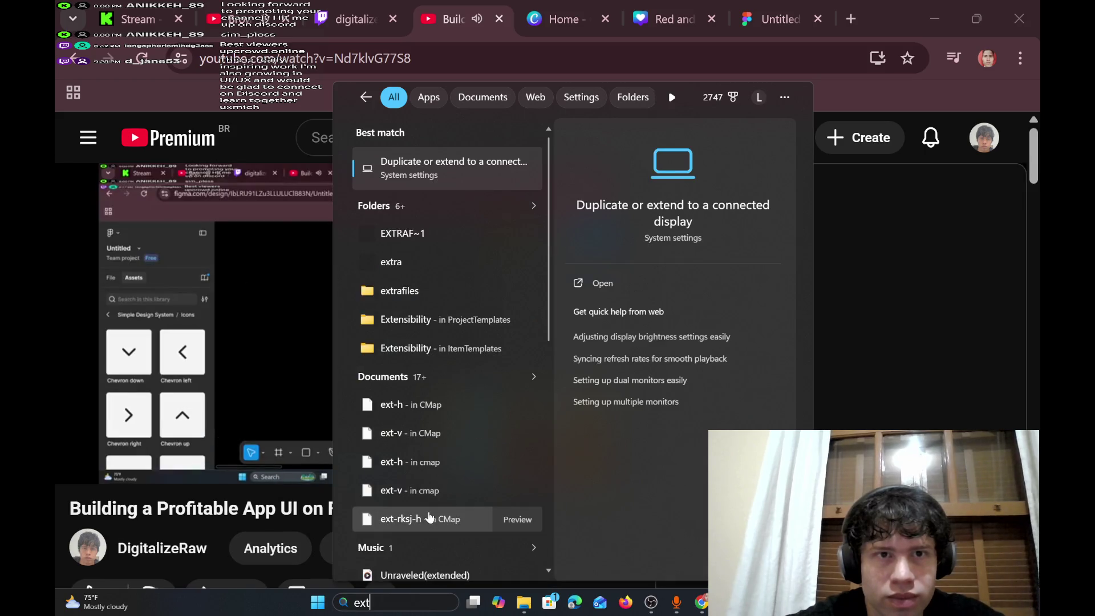
- Launch Notepad from search, maximize it, and open the App plan notes
key(BackSpace)
key(BackSpace)
key(BackSpace)
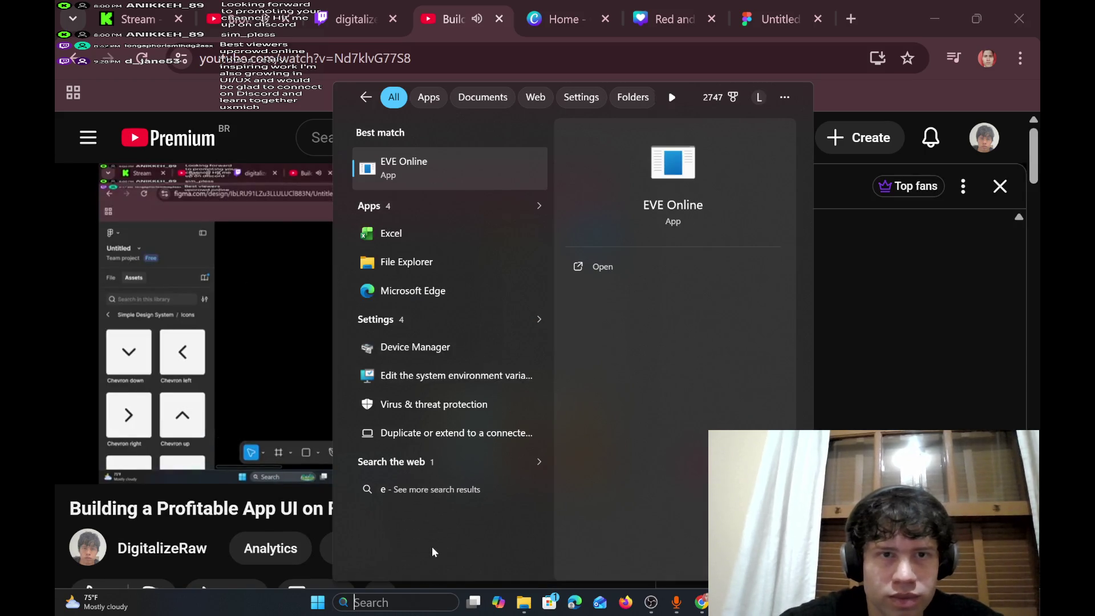
text(note)
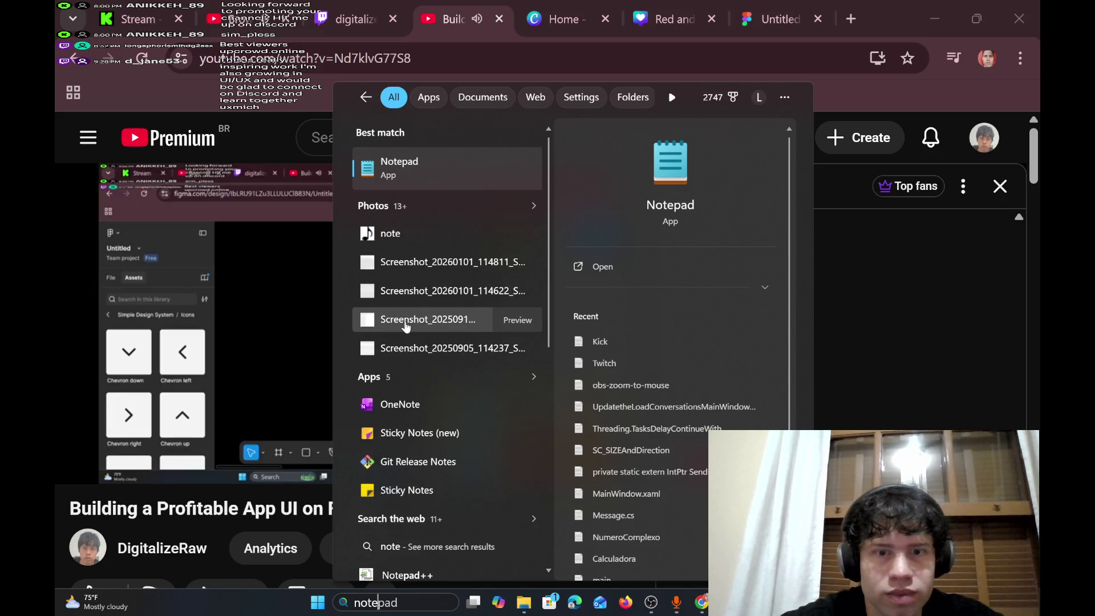
click(485, 183)
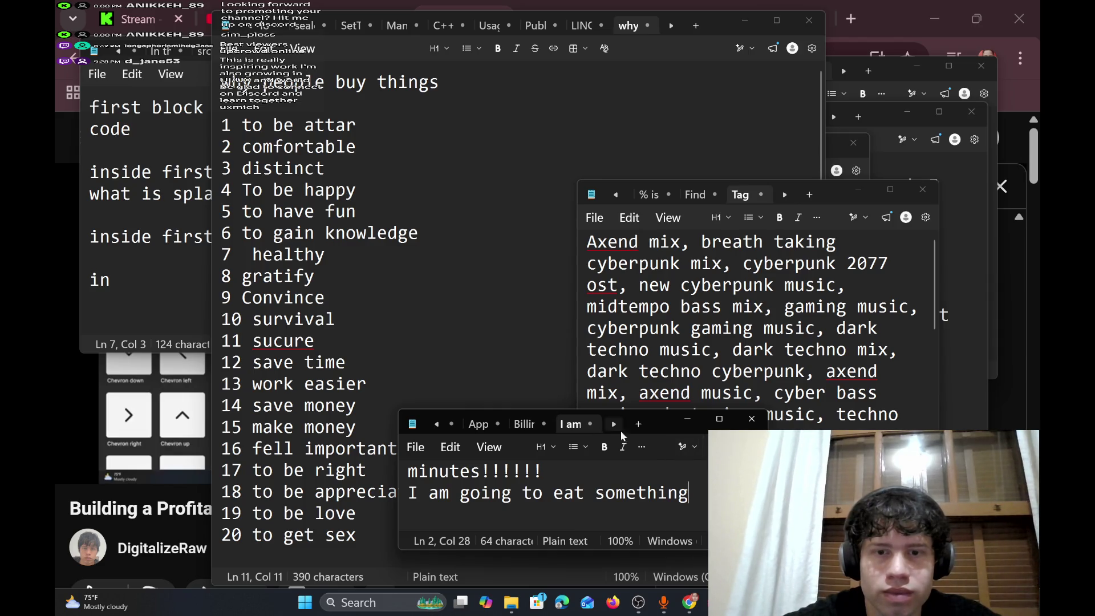
drag(662, 429, 589, 256)
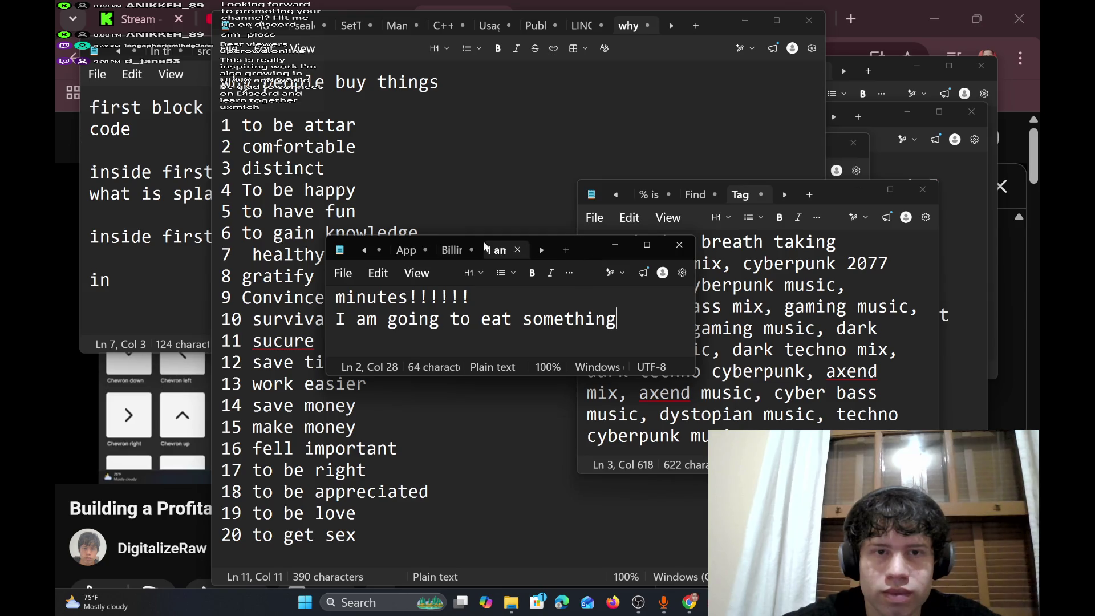
click(446, 252)
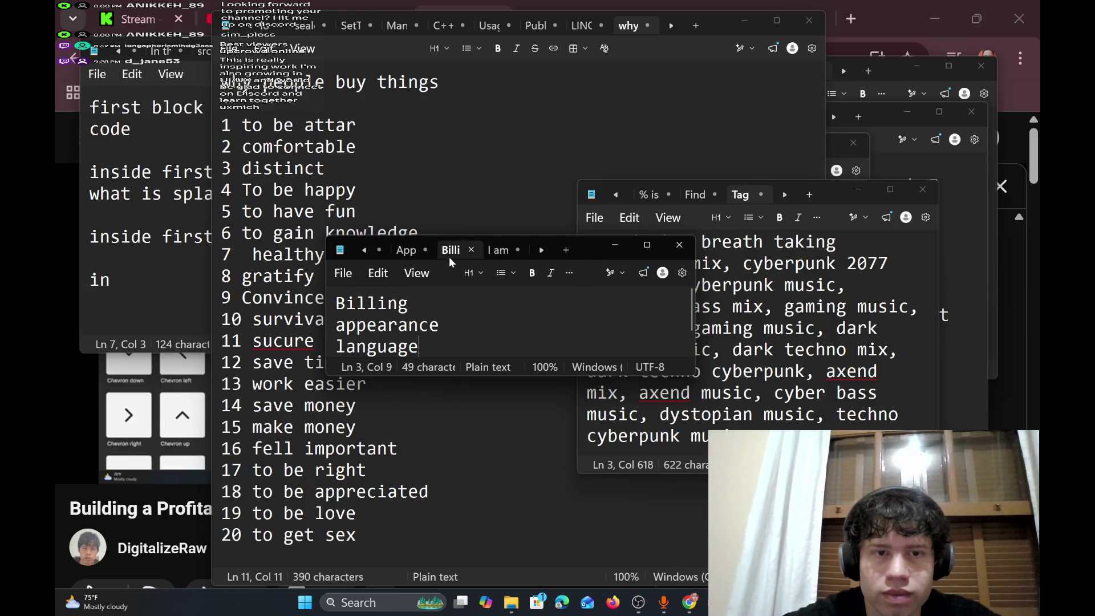
click(645, 249)
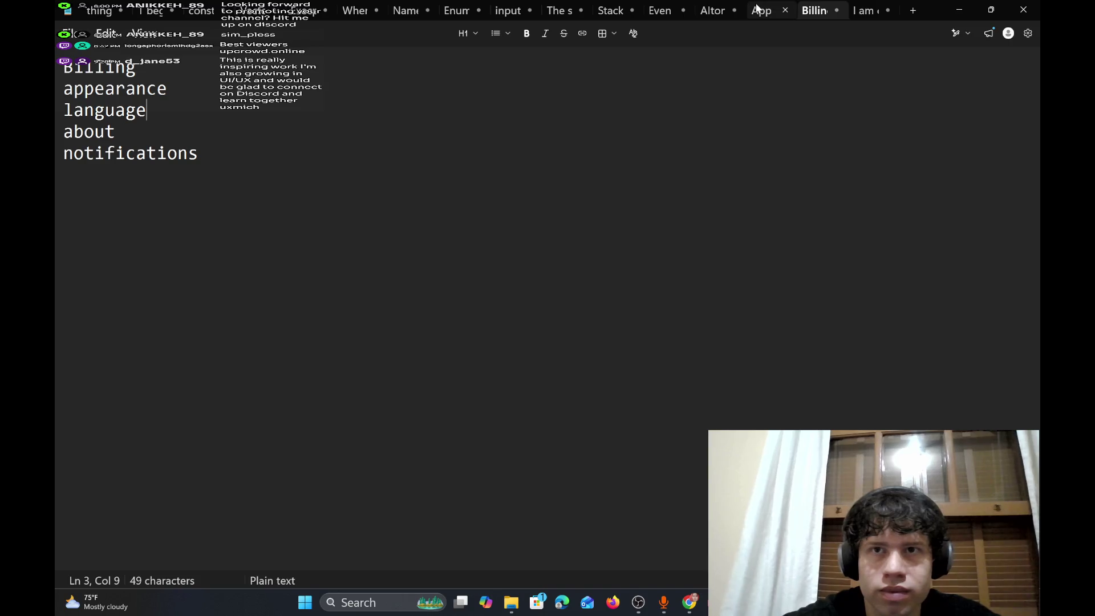
click(757, 8)
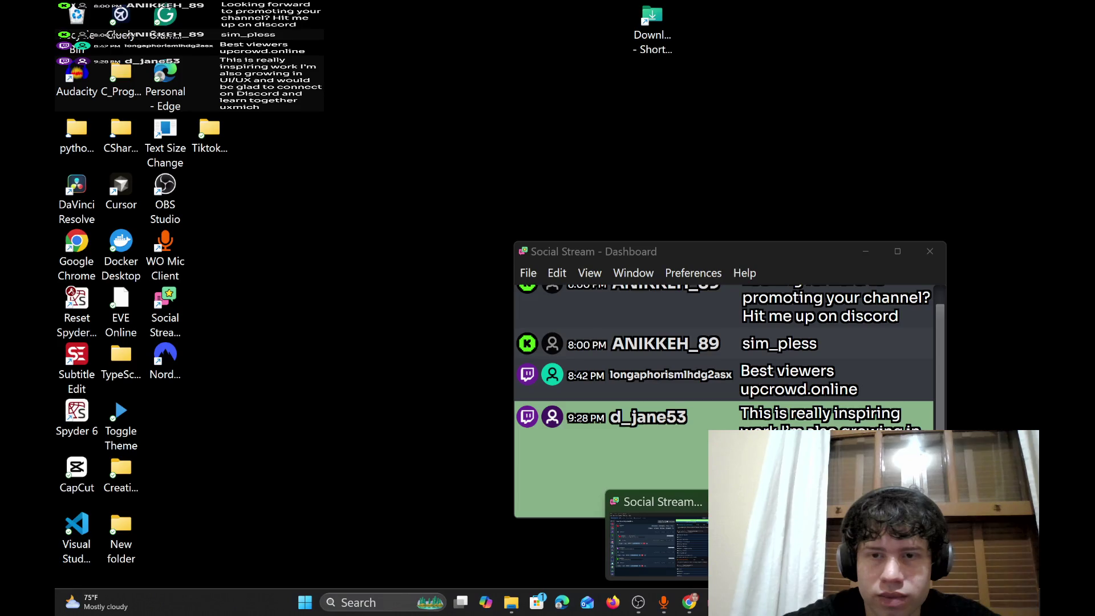
- Bring the Social Stream dashboard, then OBS Studio, in front of the notes
click(656, 542)
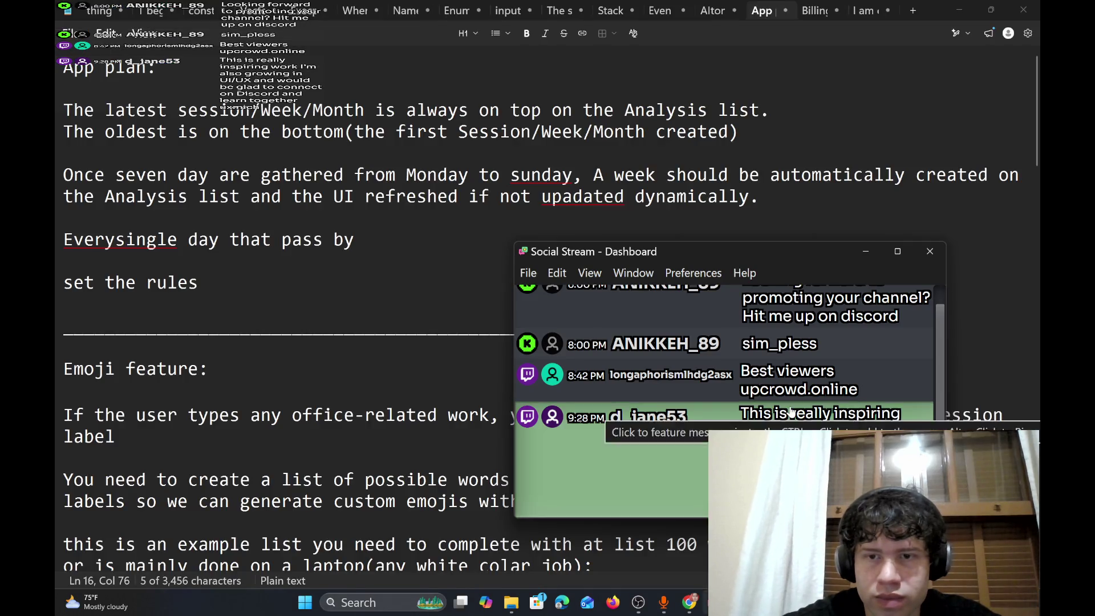
mouse_move(689, 612)
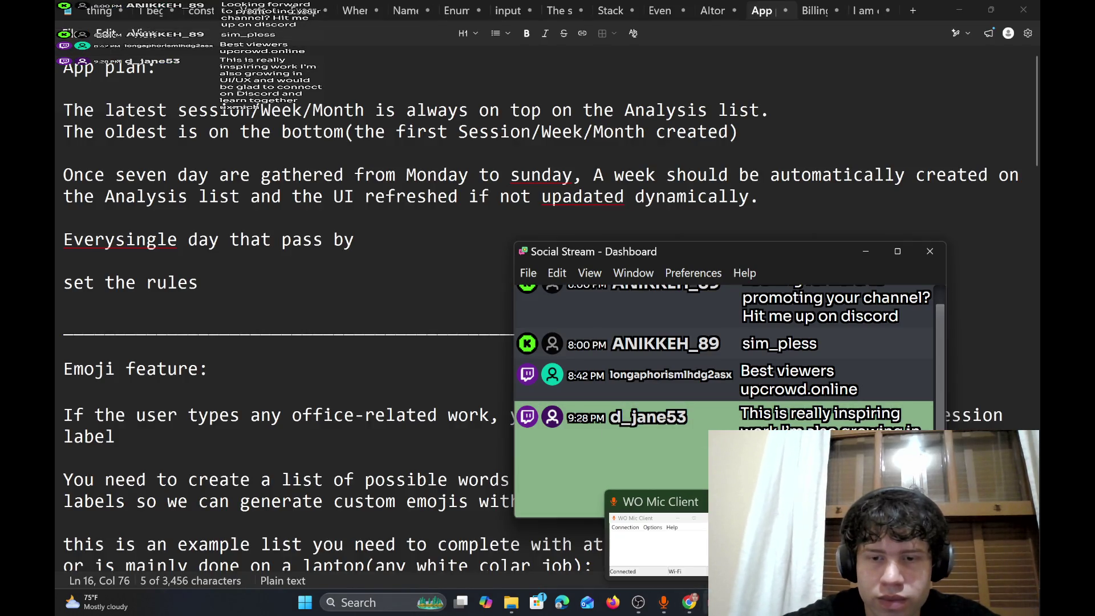
mouse_move(638, 604)
click(655, 541)
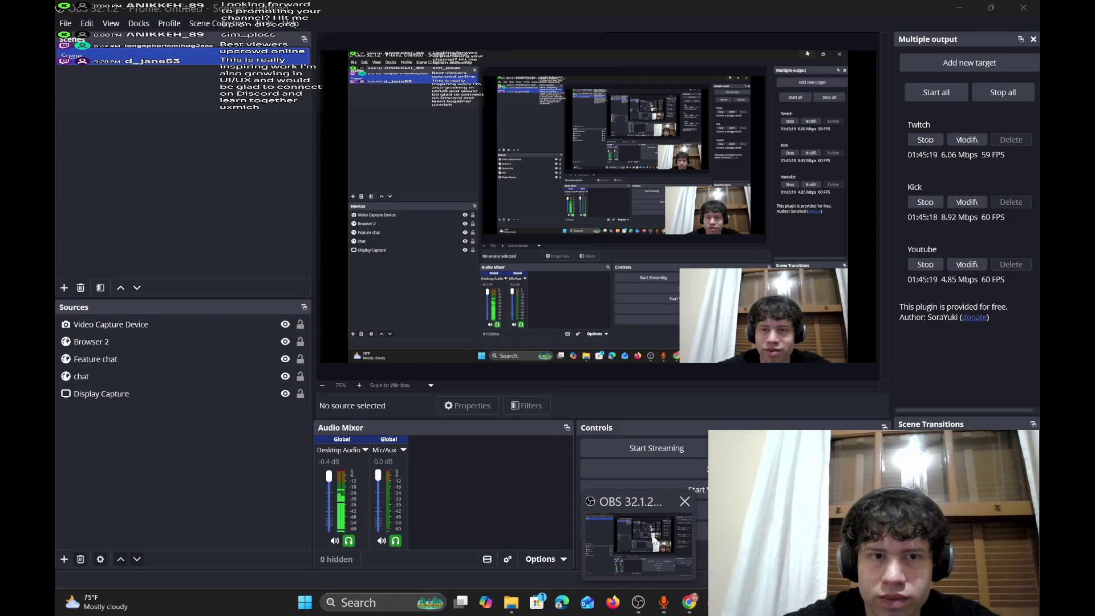
- Minimize OBS Studio and bring Chrome back on the YouTube stream page
click(958, 7)
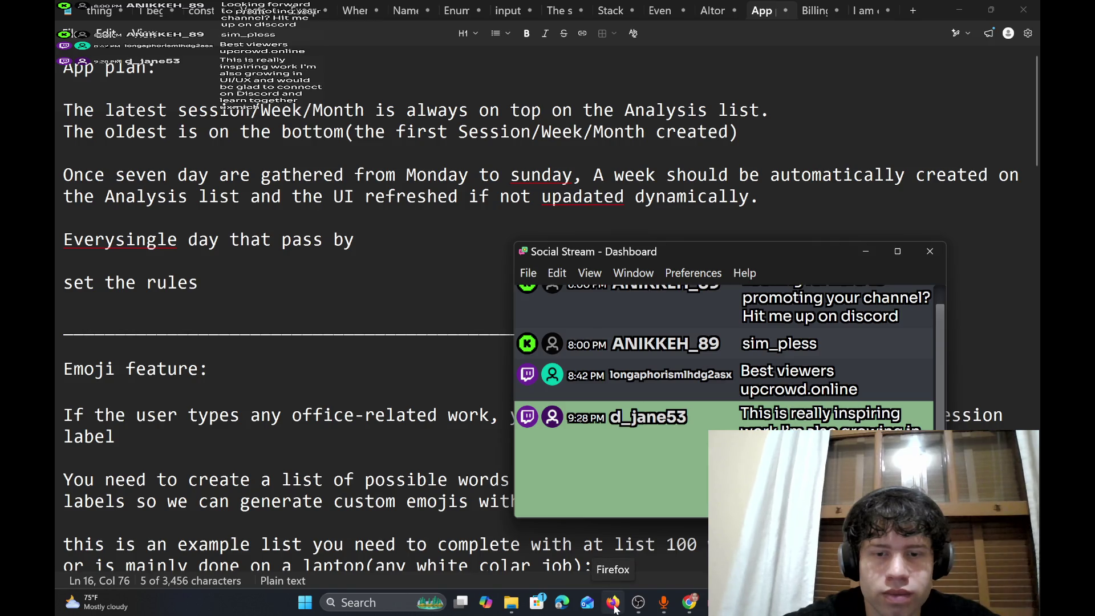
mouse_move(690, 602)
click(705, 549)
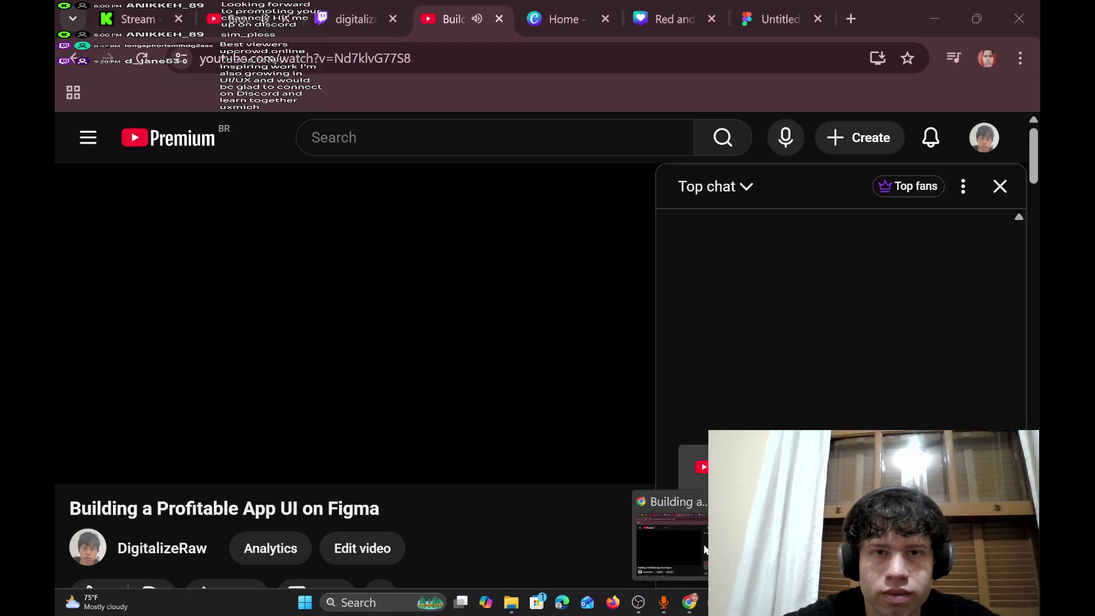
- Reload the Kick dashboard, Twitch stream and YouTube stream tabs
click(375, 6)
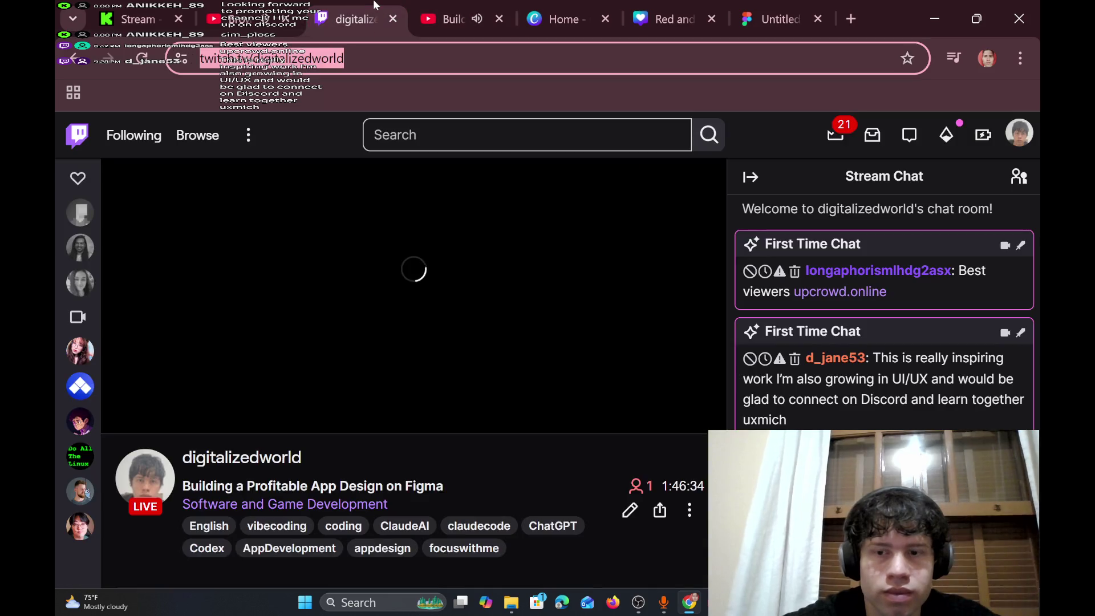
click(228, 5)
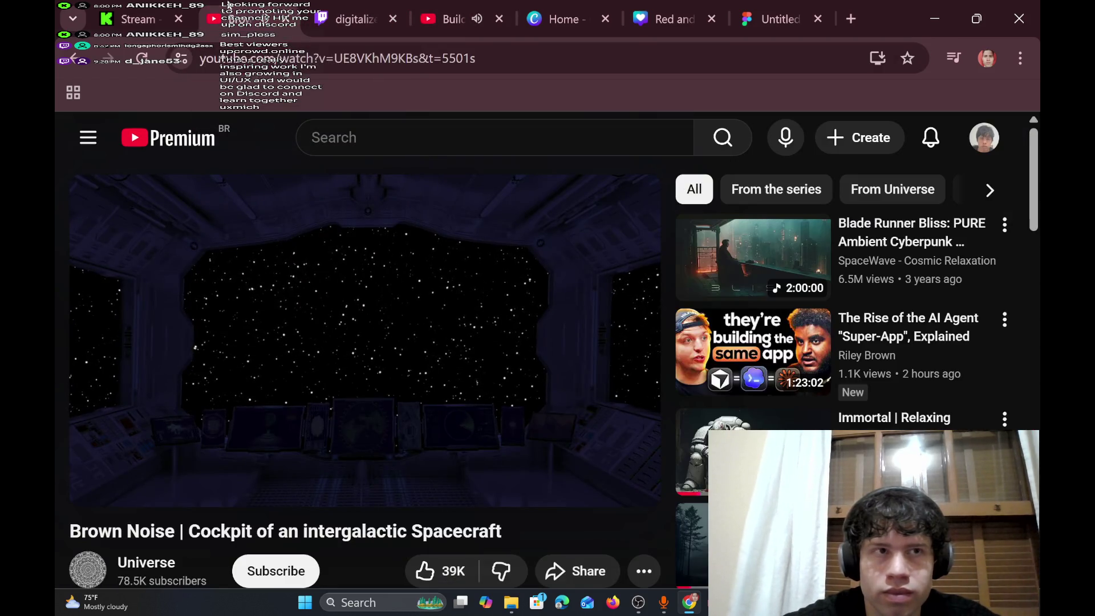
click(143, 12)
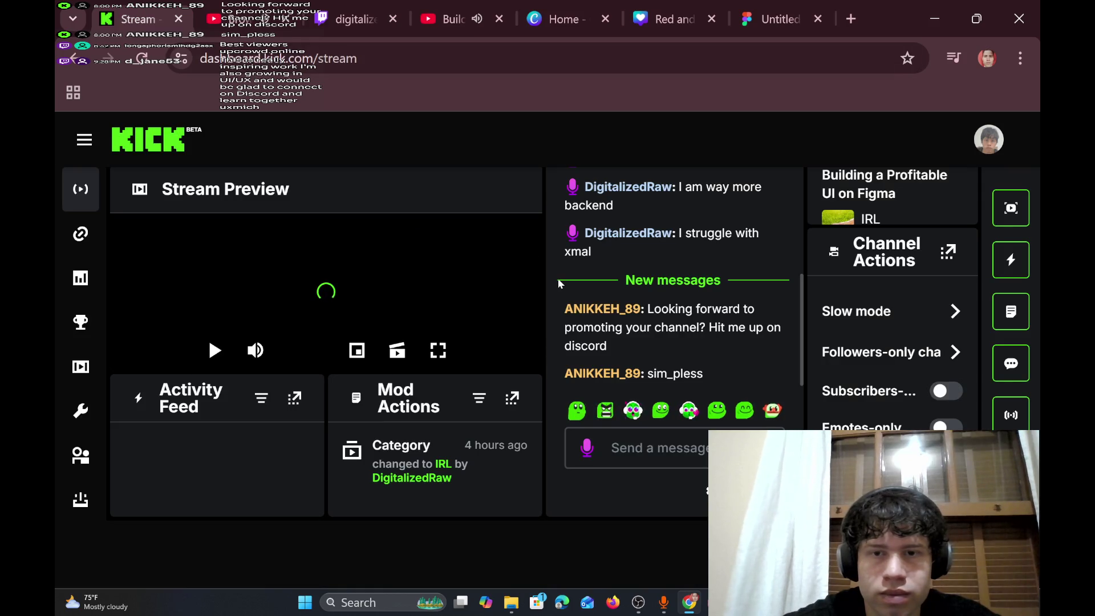
click(144, 65)
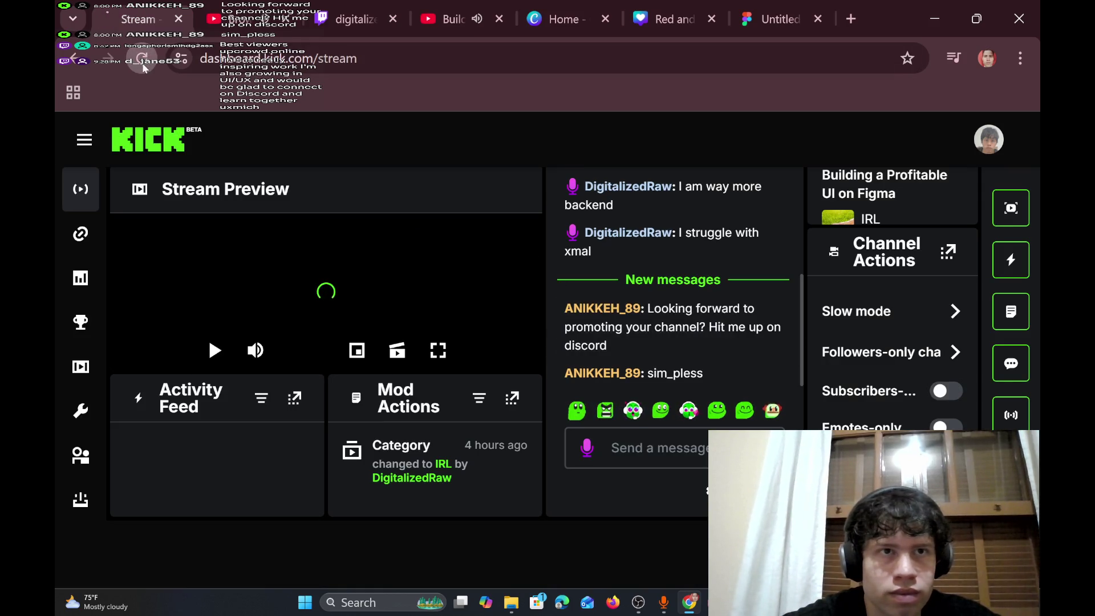
mouse_move(342, 19)
mouse_down()
mouse_move(294, 19)
mouse_move(135, 76)
mouse_move(228, 5)
mouse_up()
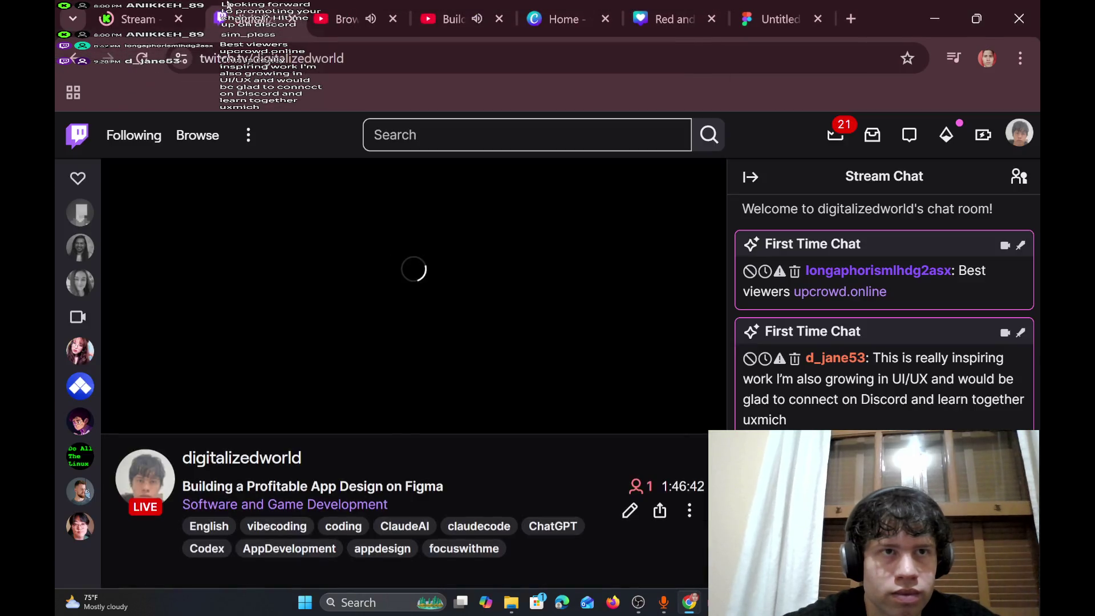
key(ctrl+l)
click(143, 59)
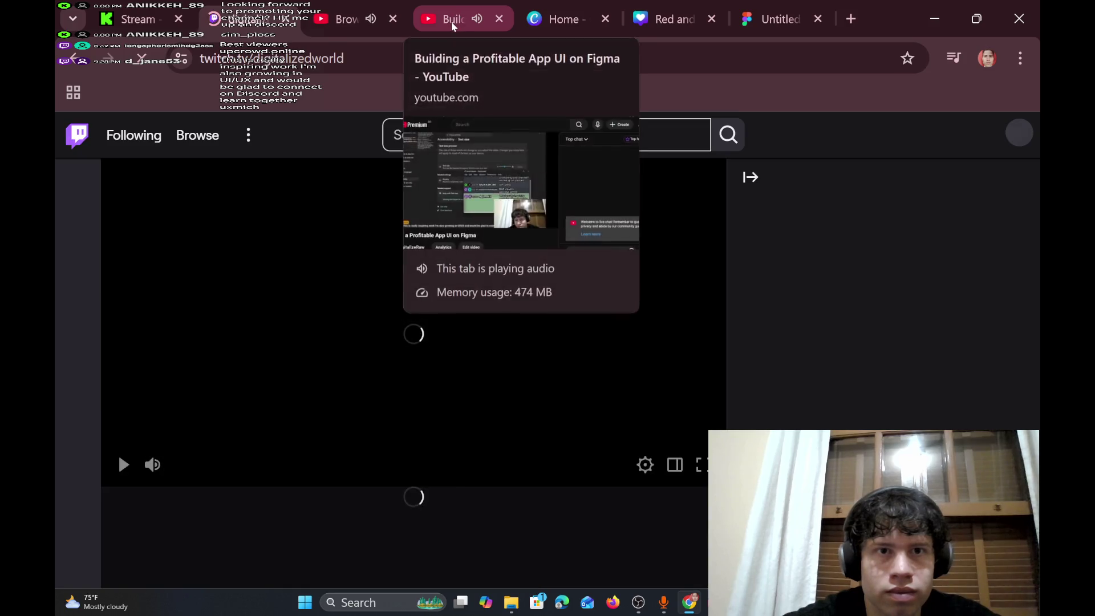
click(450, 22)
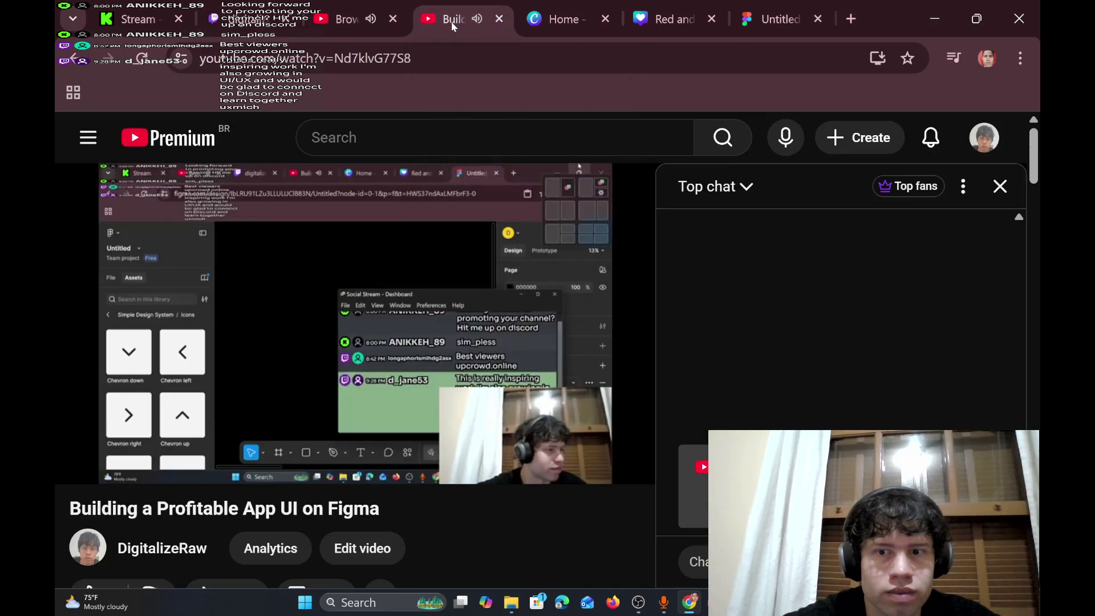
click(142, 58)
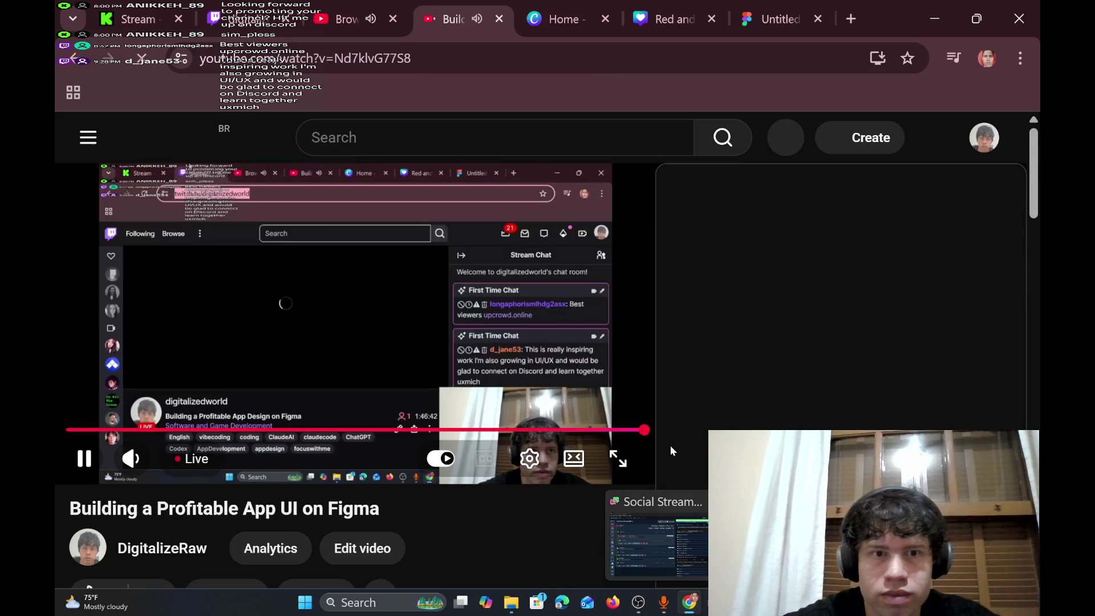
- Show the desktop, then cycle through Kick and YouTube, ending on the Twitch channel page
key(super+d)
key(super+d)
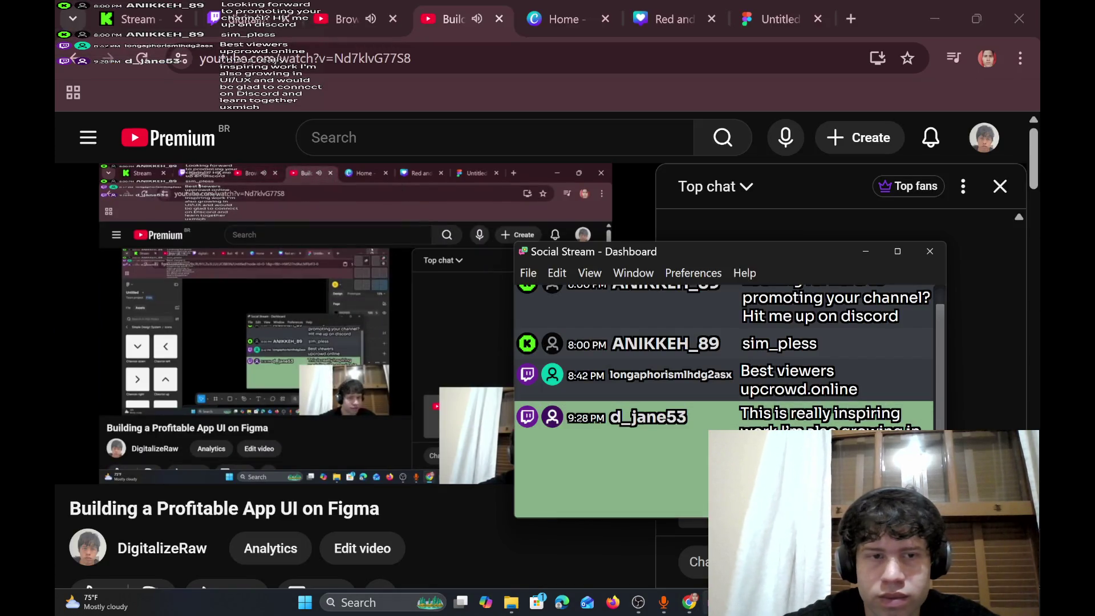
click(257, 7)
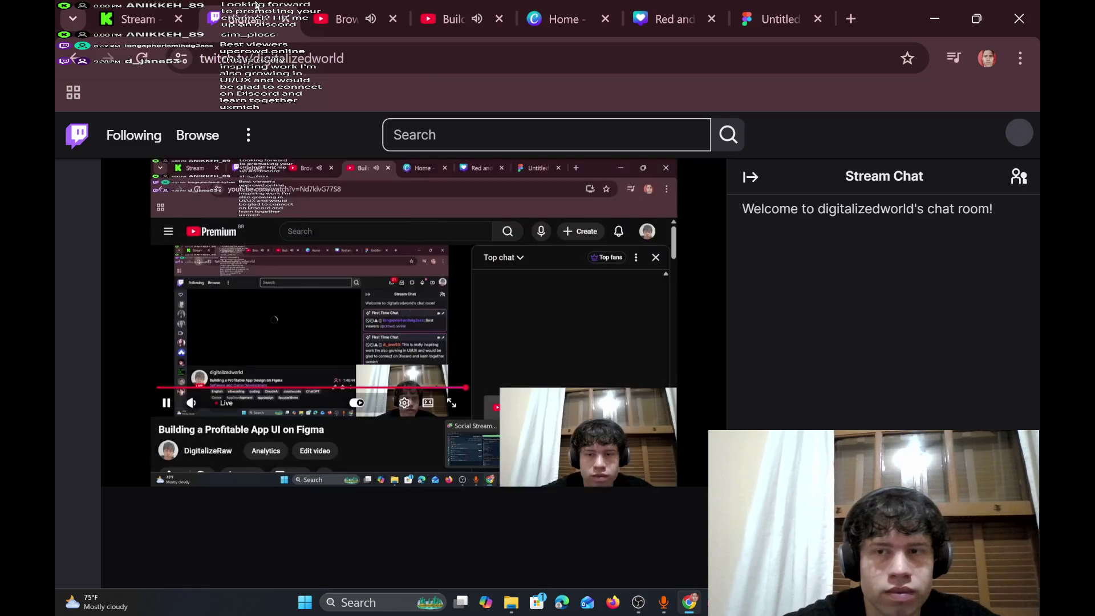
click(137, 19)
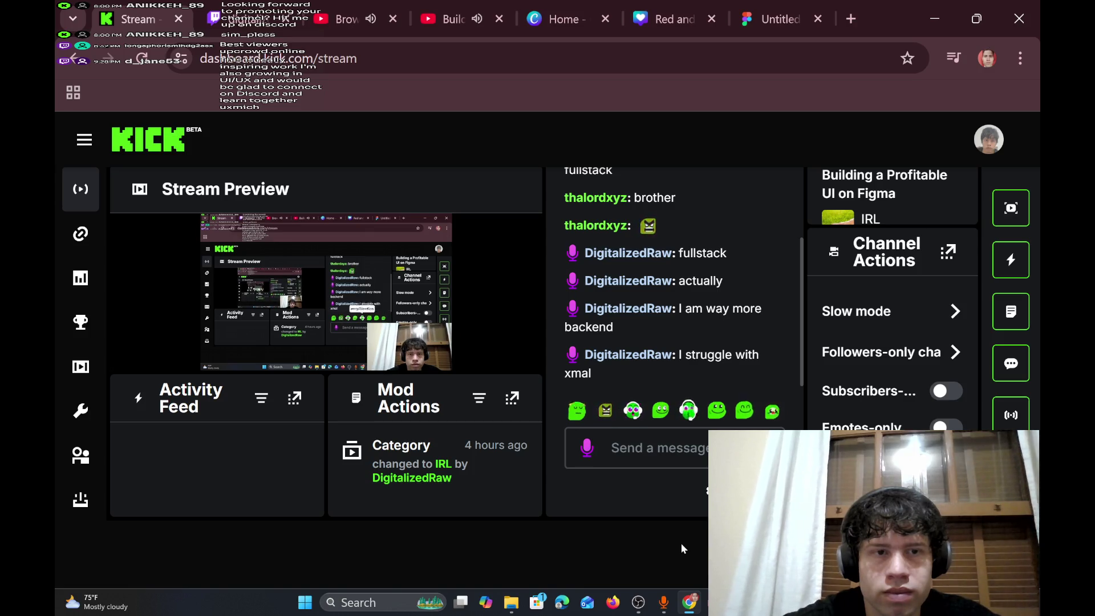
mouse_move(641, 372)
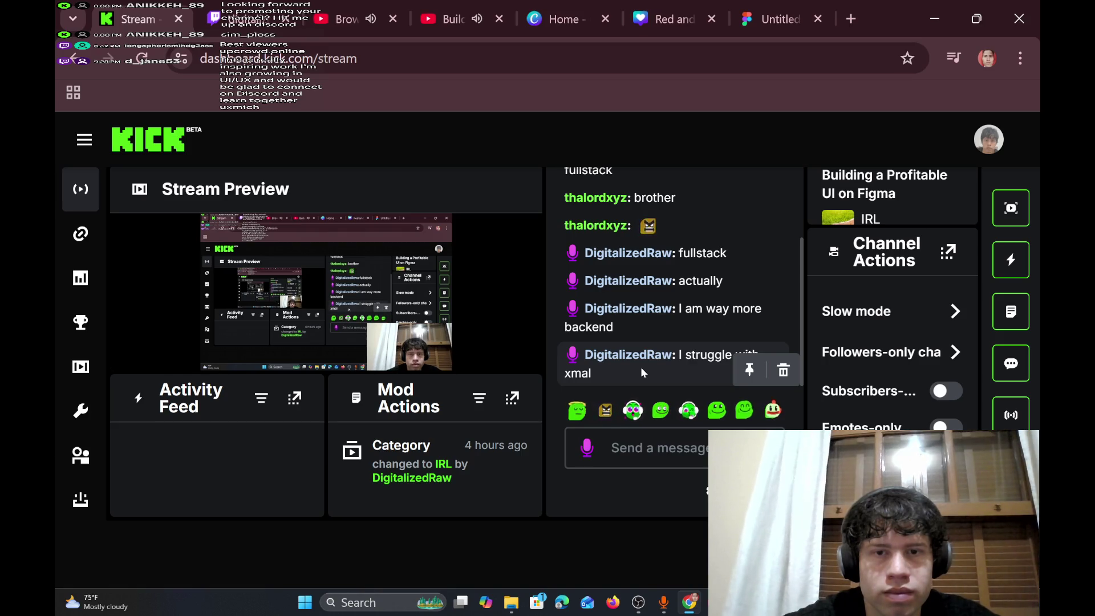
scroll(641, 372, up, 2)
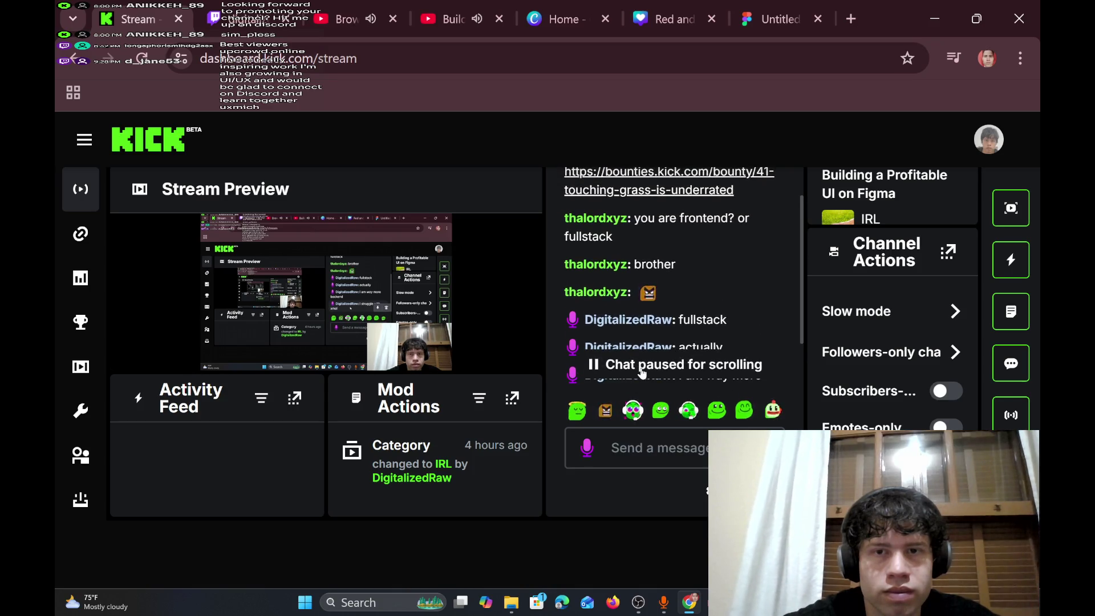
click(442, 7)
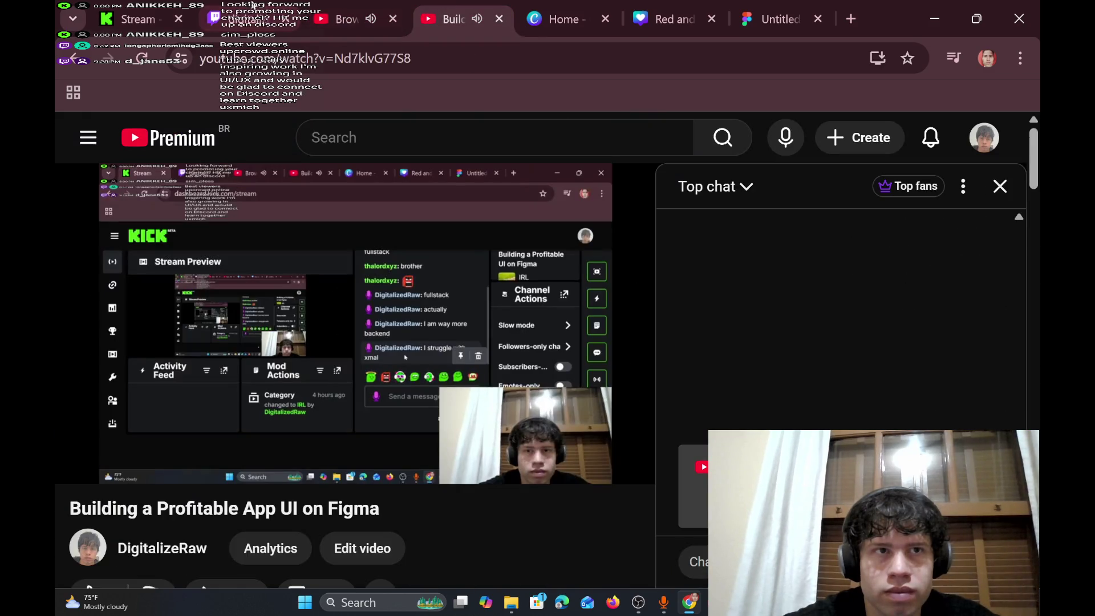
click(251, 5)
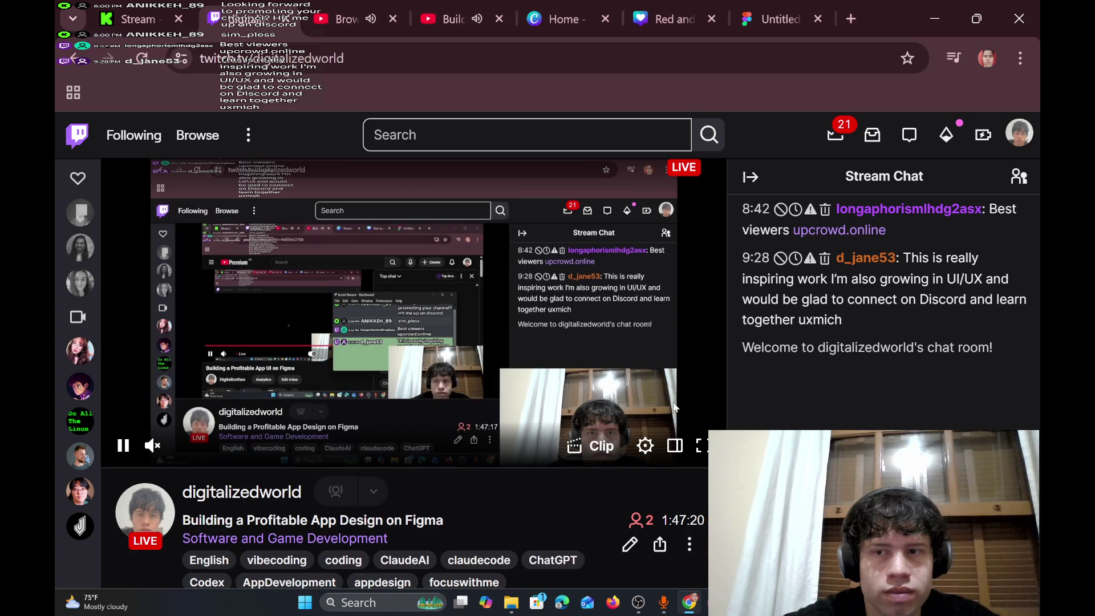
mouse_move(662, 603)
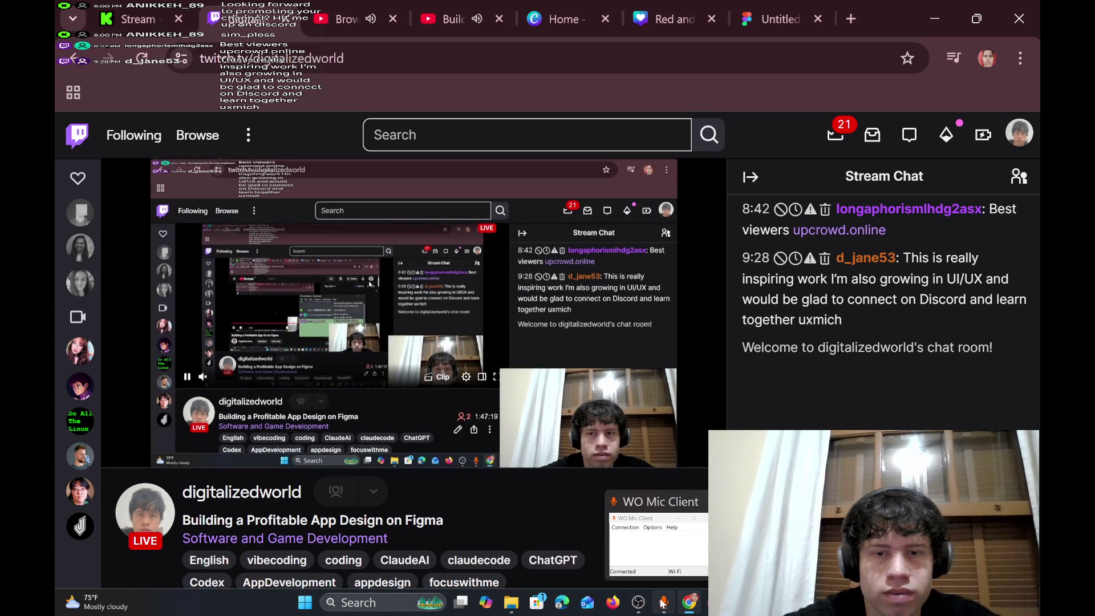
mouse_move(675, 557)
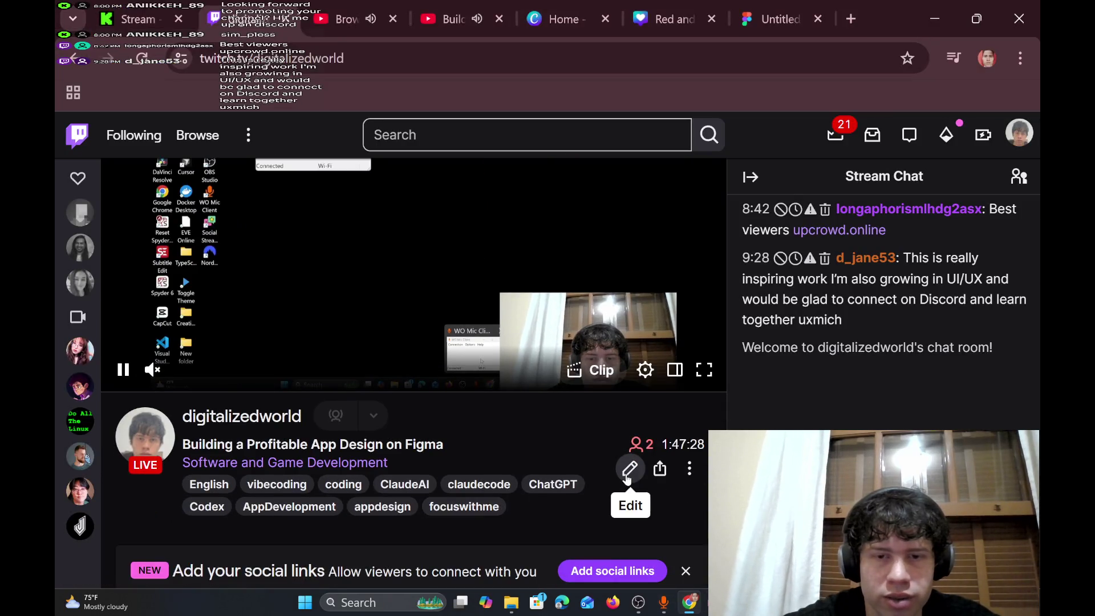
click(629, 468)
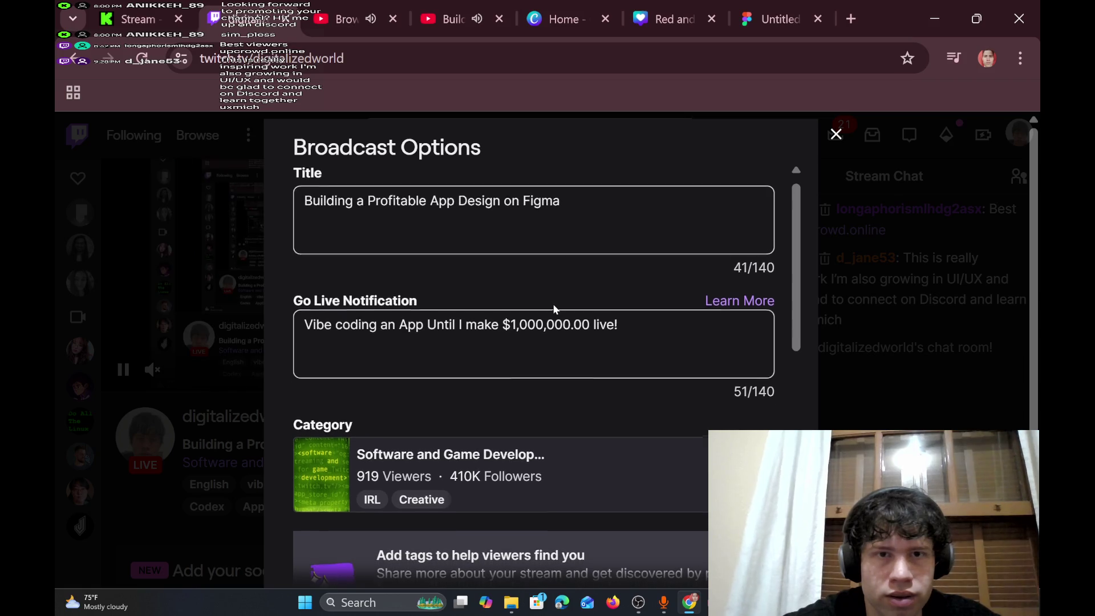
drag(561, 198, 445, 181)
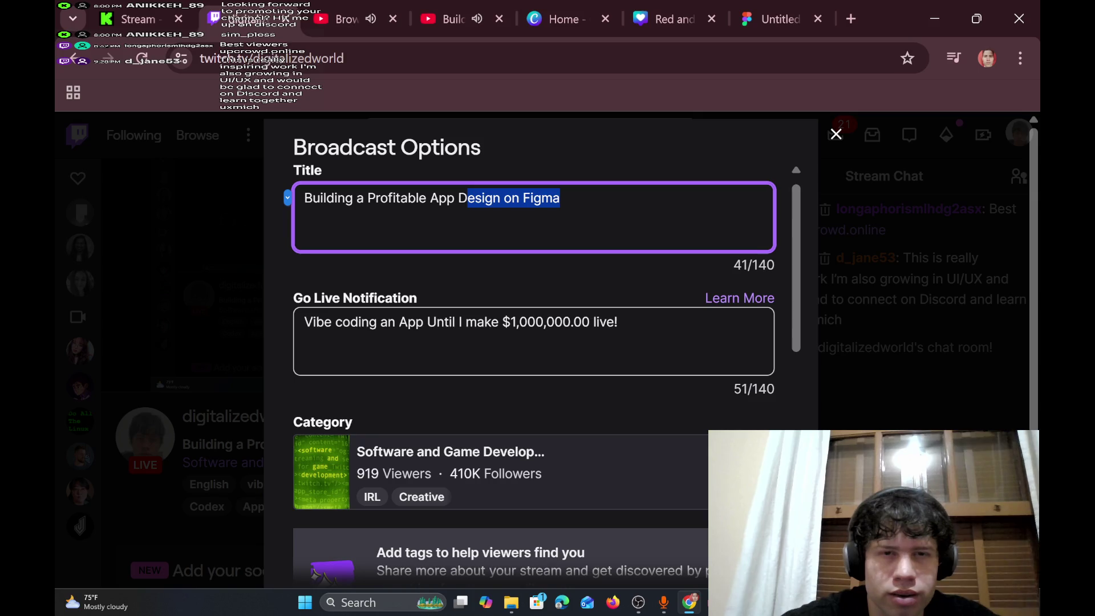
key(BackSpace)
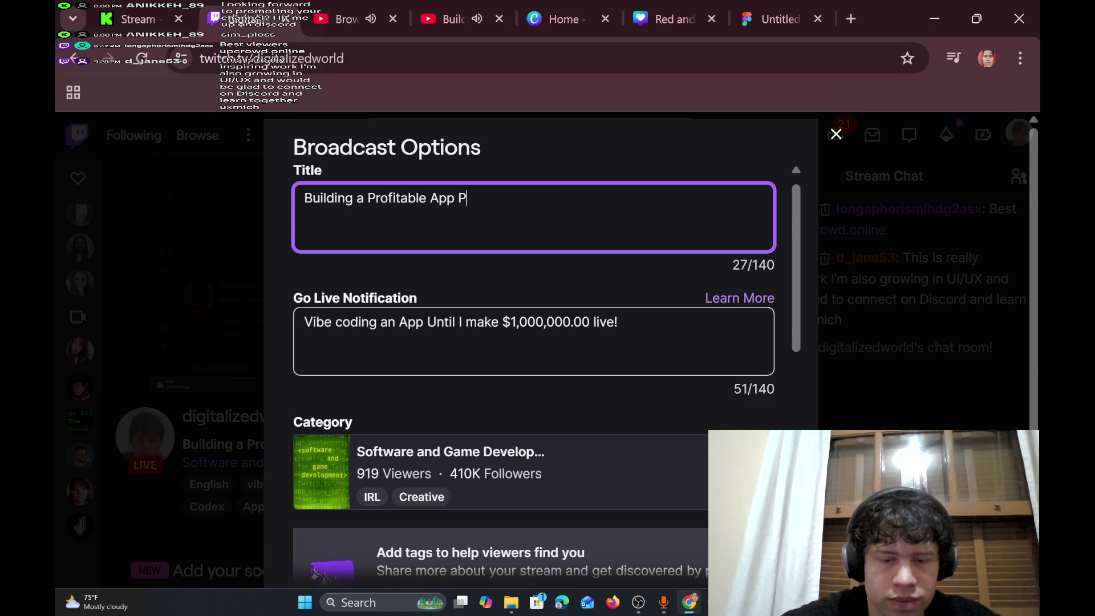
text(he App Data Archtecture)
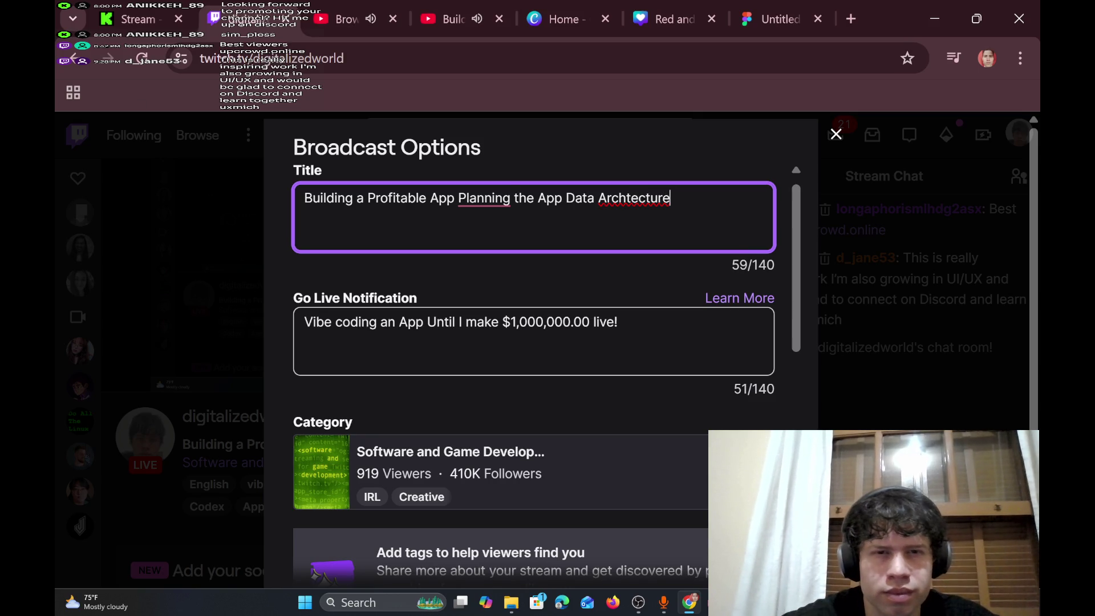
mouse_move(484, 198)
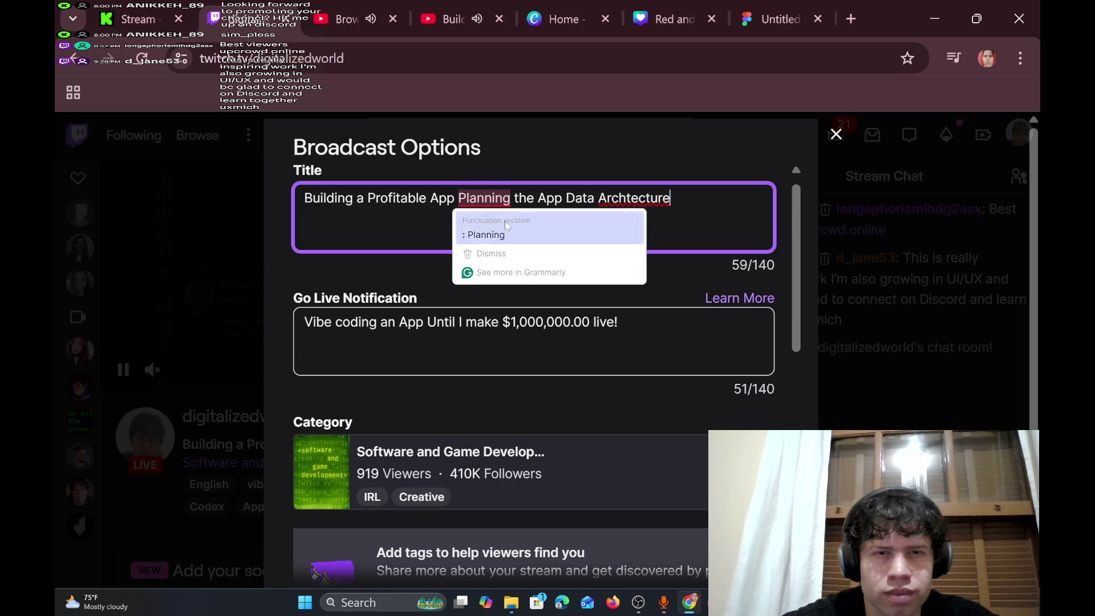
click(549, 235)
mouse_move(633, 198)
click(636, 231)
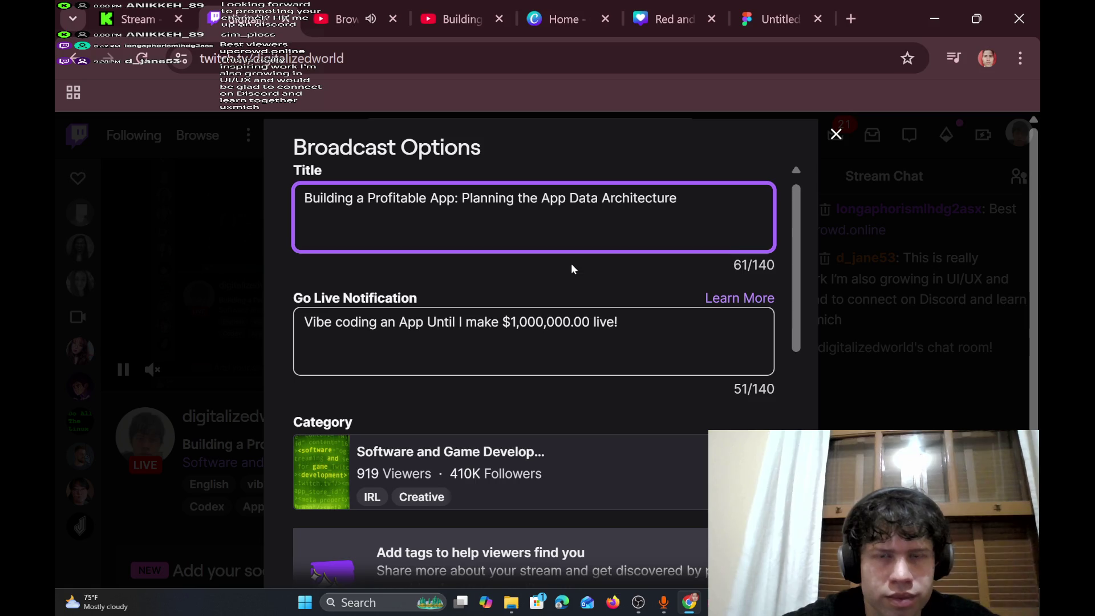
scroll(573, 269, down, 1)
scroll(630, 282, up, 1)
scroll(631, 282, down, 3)
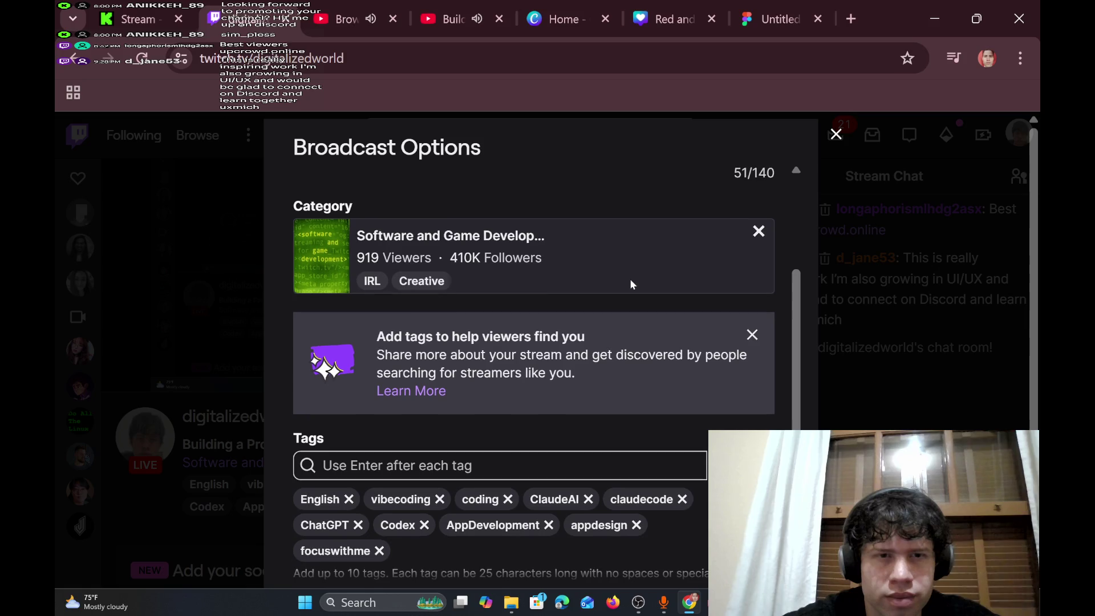
scroll(630, 282, up, 4)
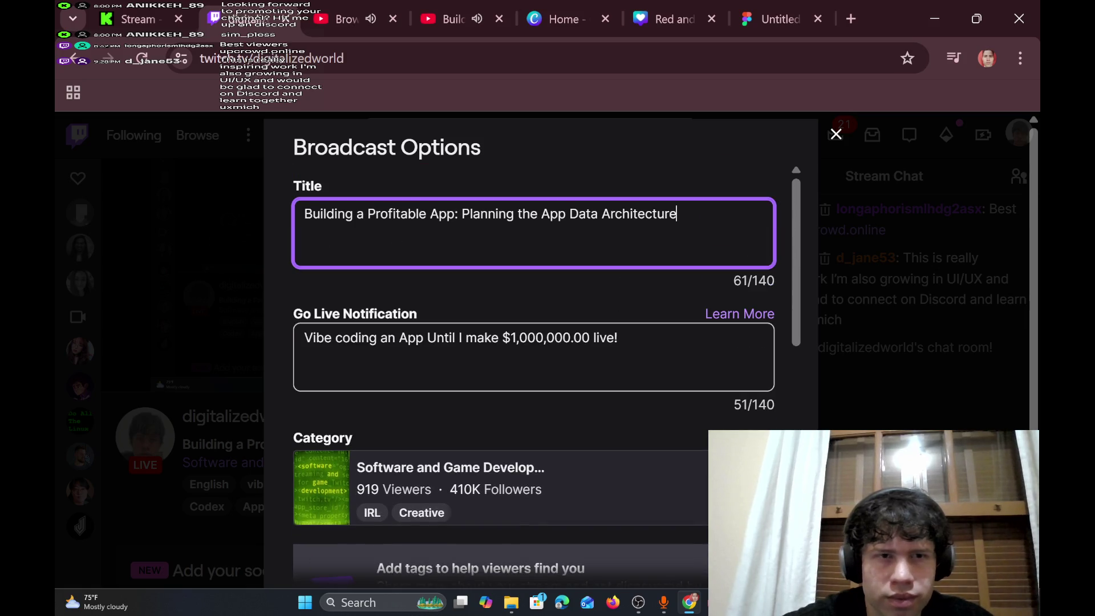
drag(679, 214, 270, 204)
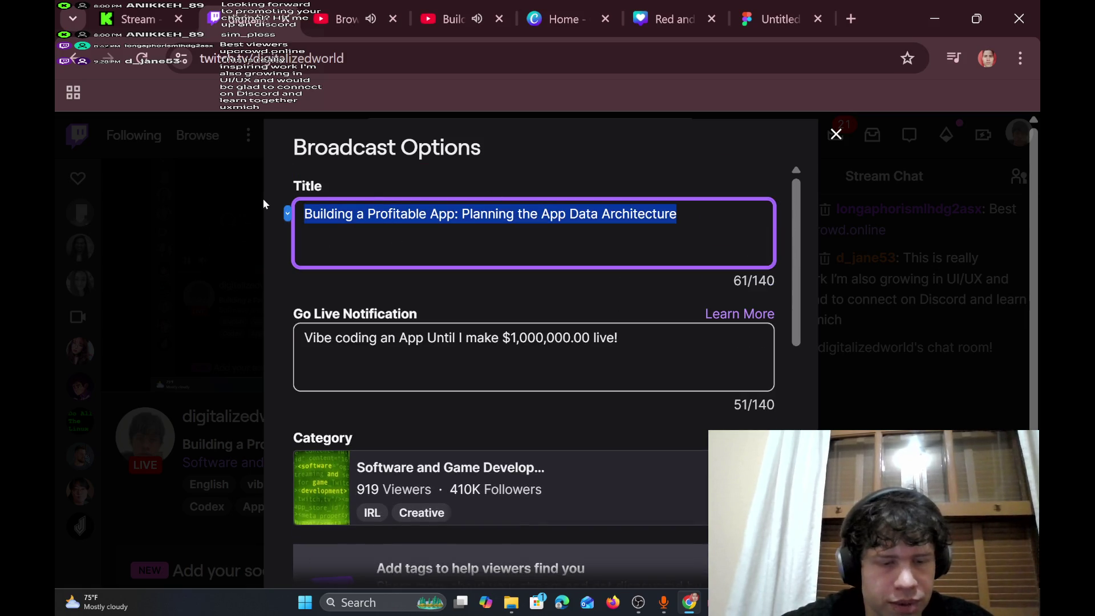
drag(590, 338, 239, 336)
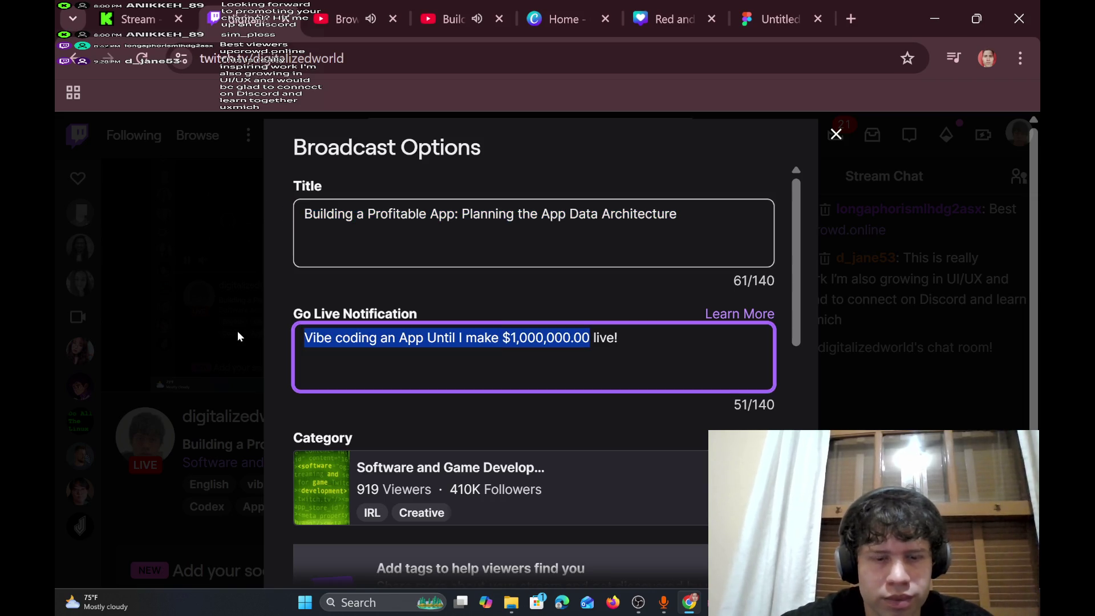
text(Building a Profitable App: Planning the App Data Architecture)
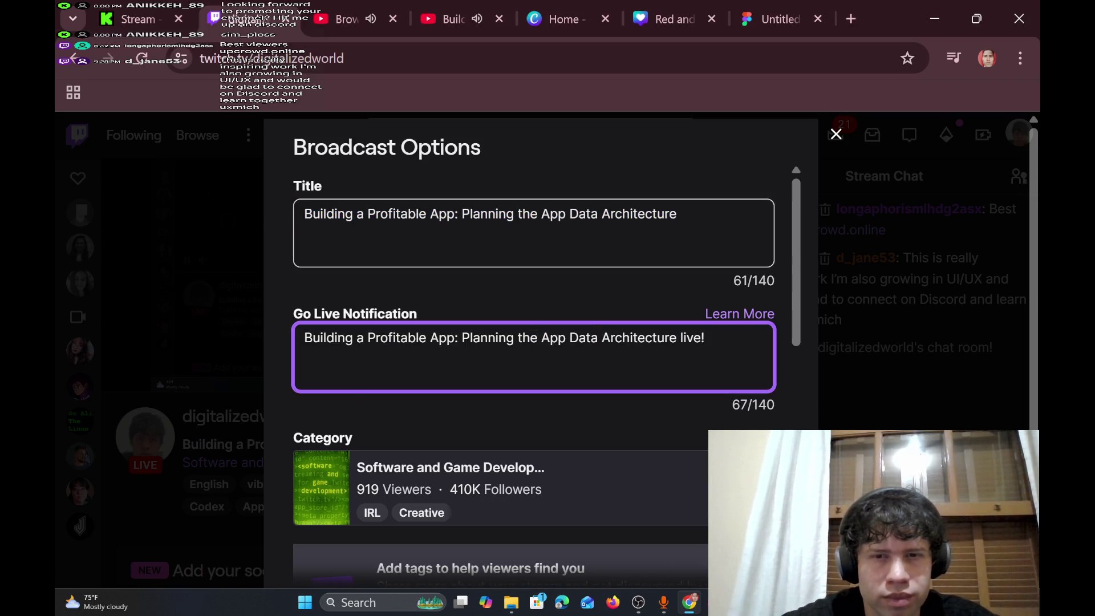
scroll(463, 347, down, 8)
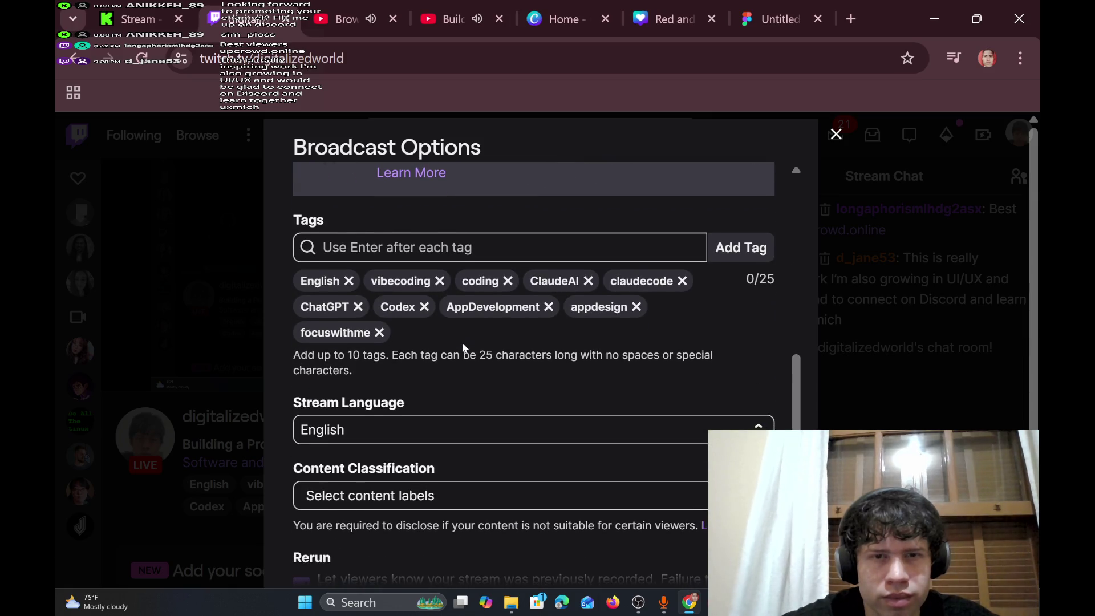
scroll(463, 347, down, 1)
scroll(463, 347, down, 2)
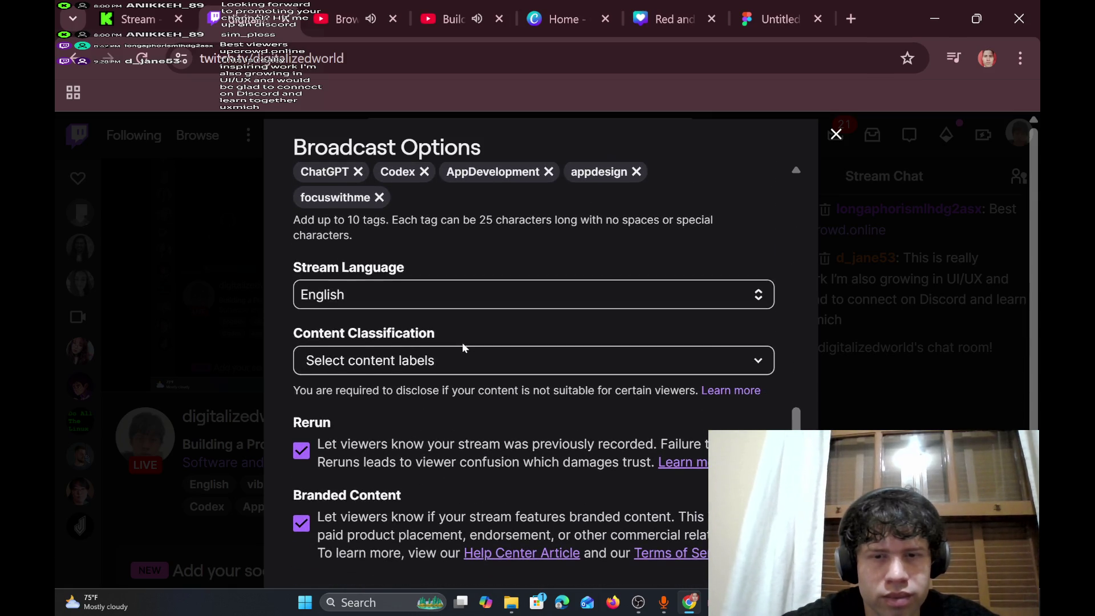
scroll(463, 346, down, 1)
scroll(667, 481, down, 1)
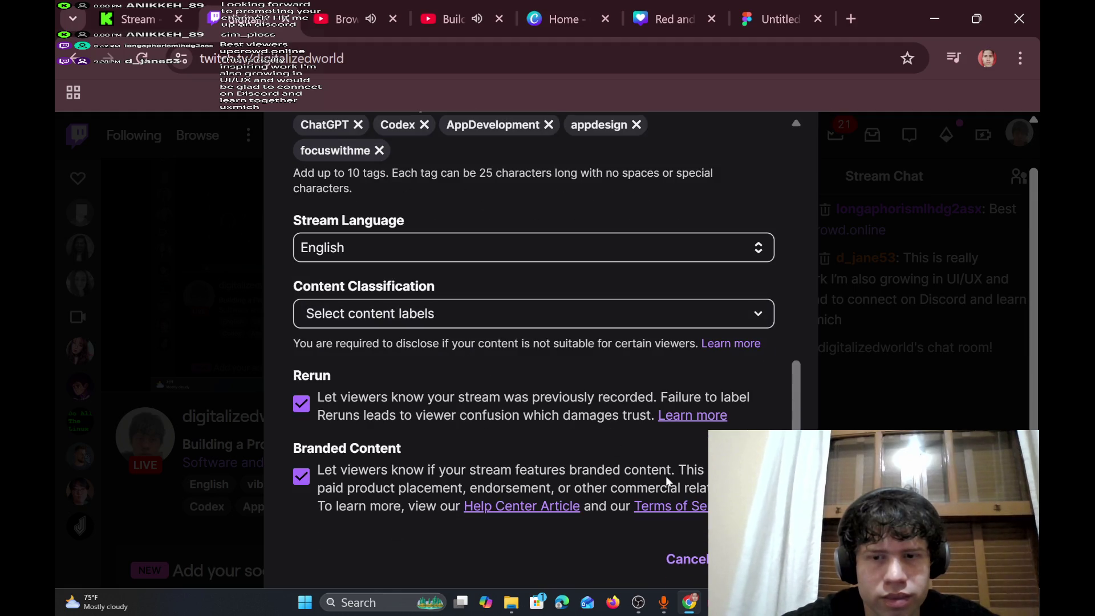
click(686, 558)
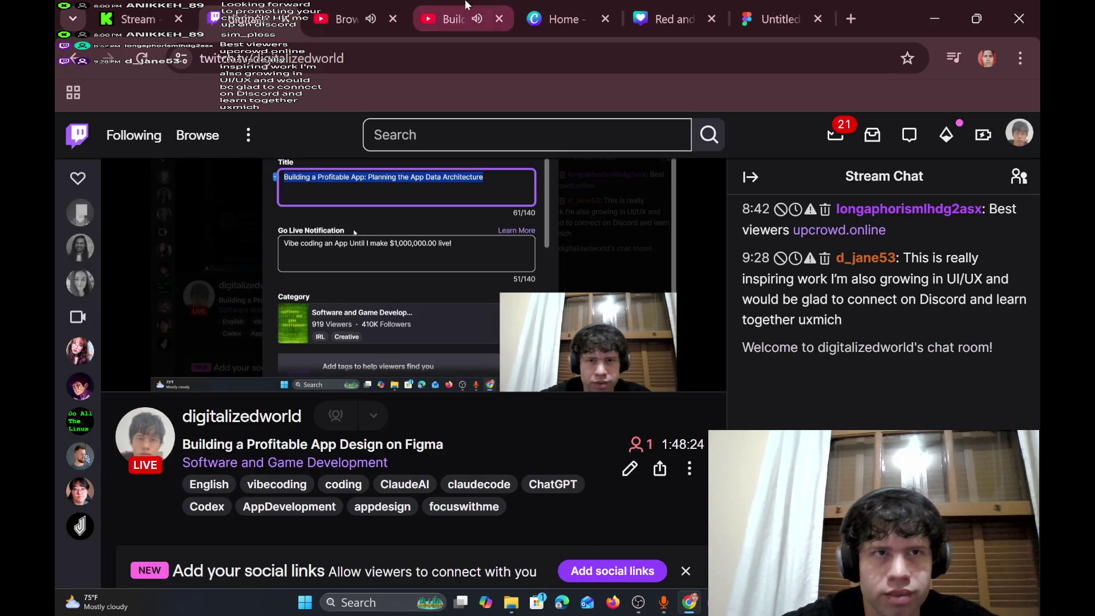
- Select the Kick stream title and IRL category on the dashboard, reloading it twice
click(165, 6)
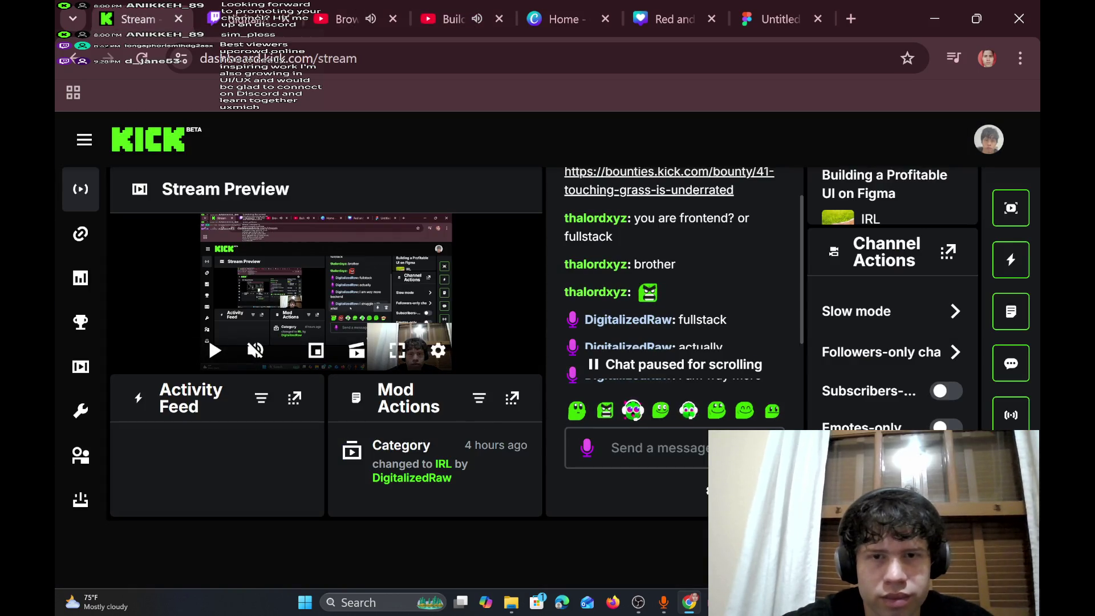
scroll(684, 280, down, 3)
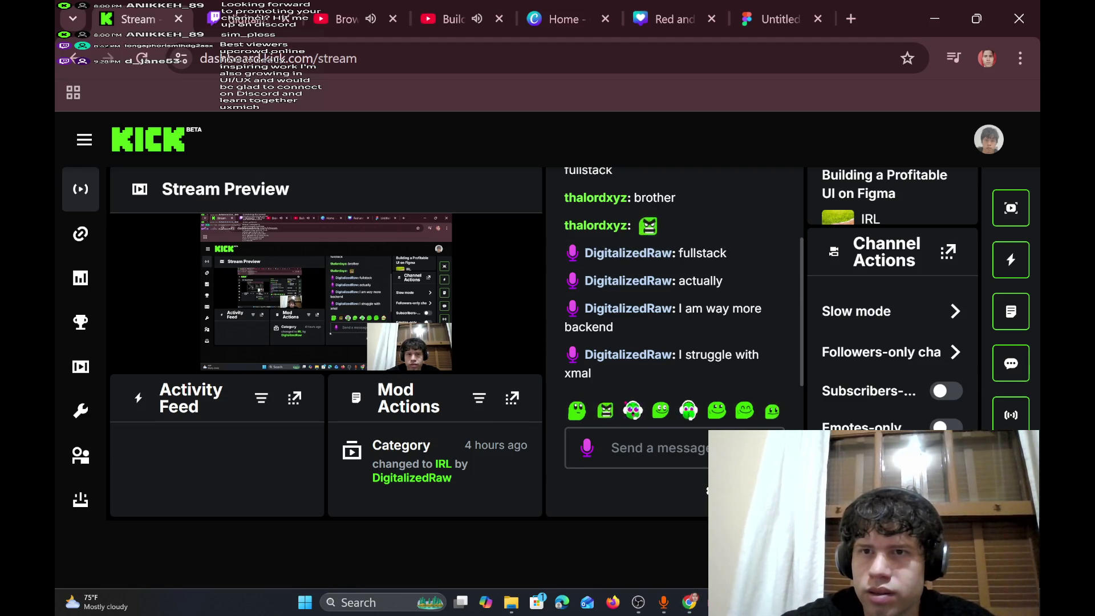
triple_click(904, 191)
double_click(888, 220)
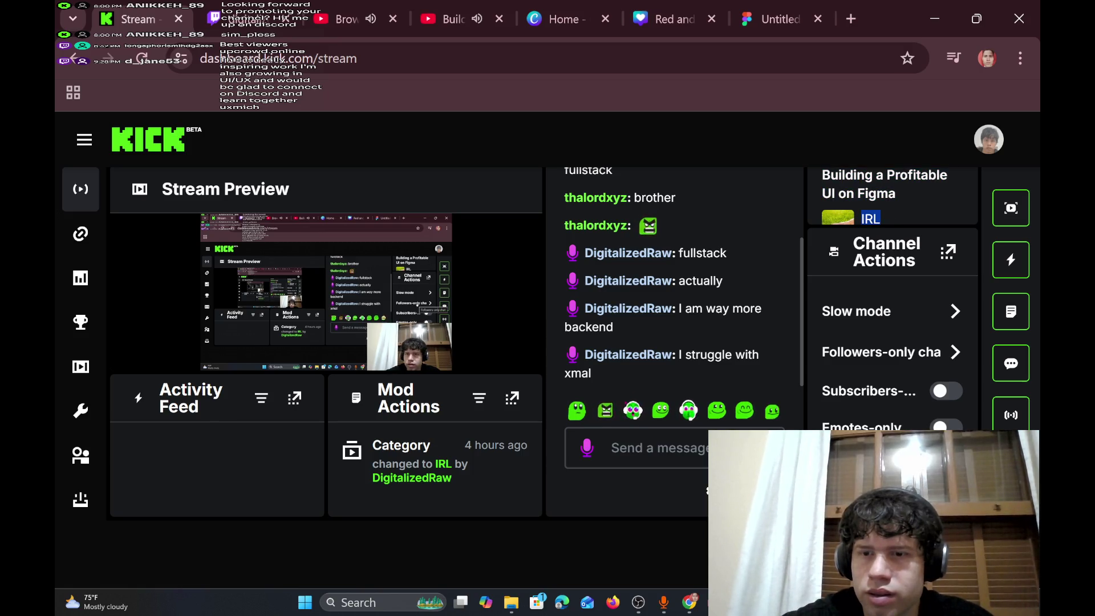
triple_click(918, 175)
click(144, 58)
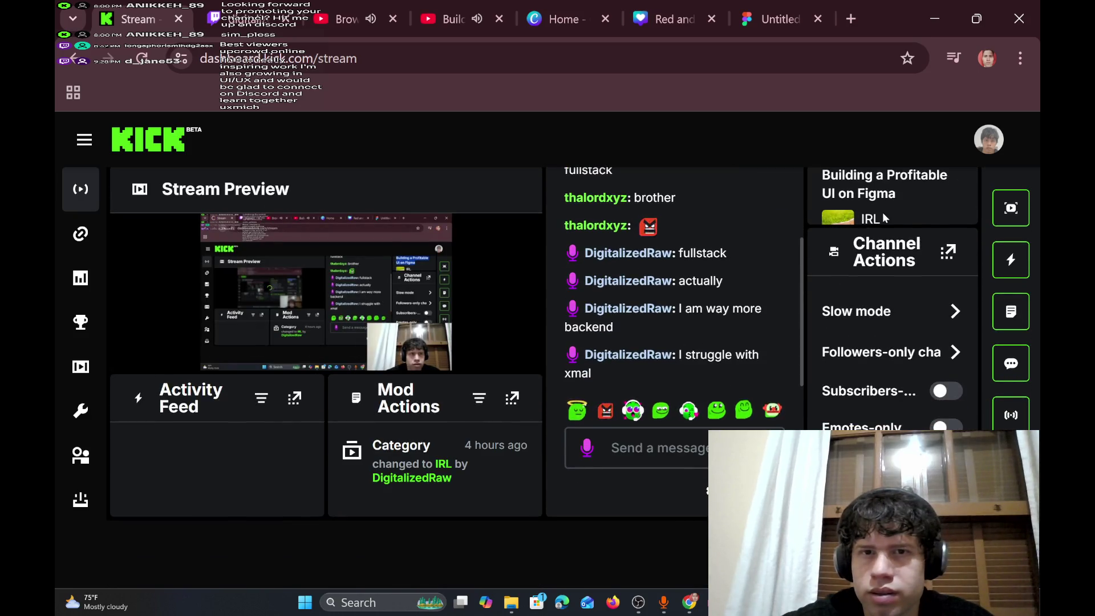
click(142, 58)
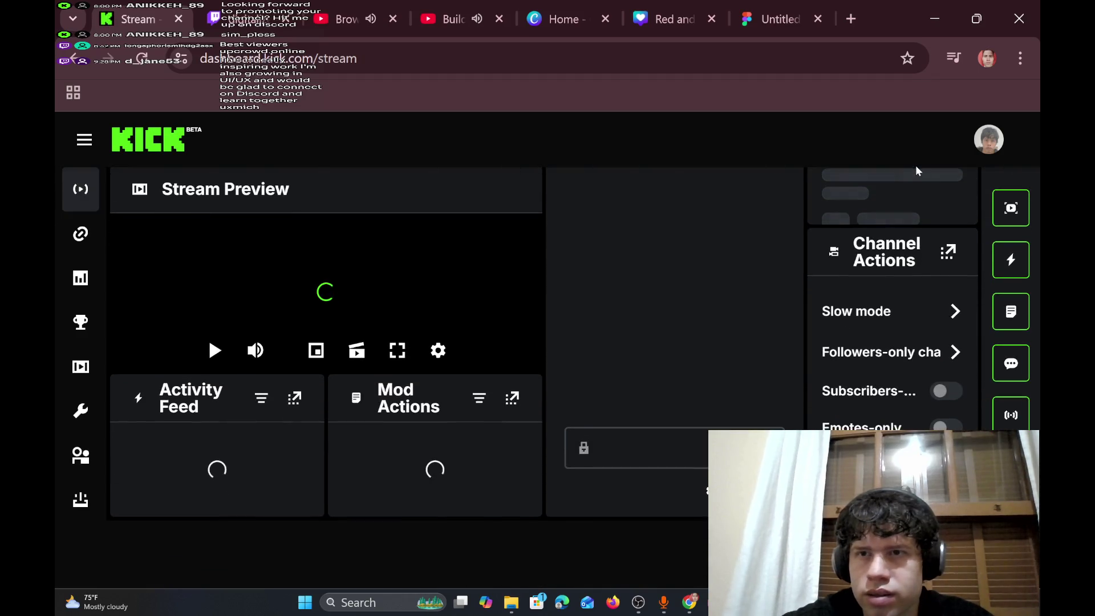
triple_click(928, 203)
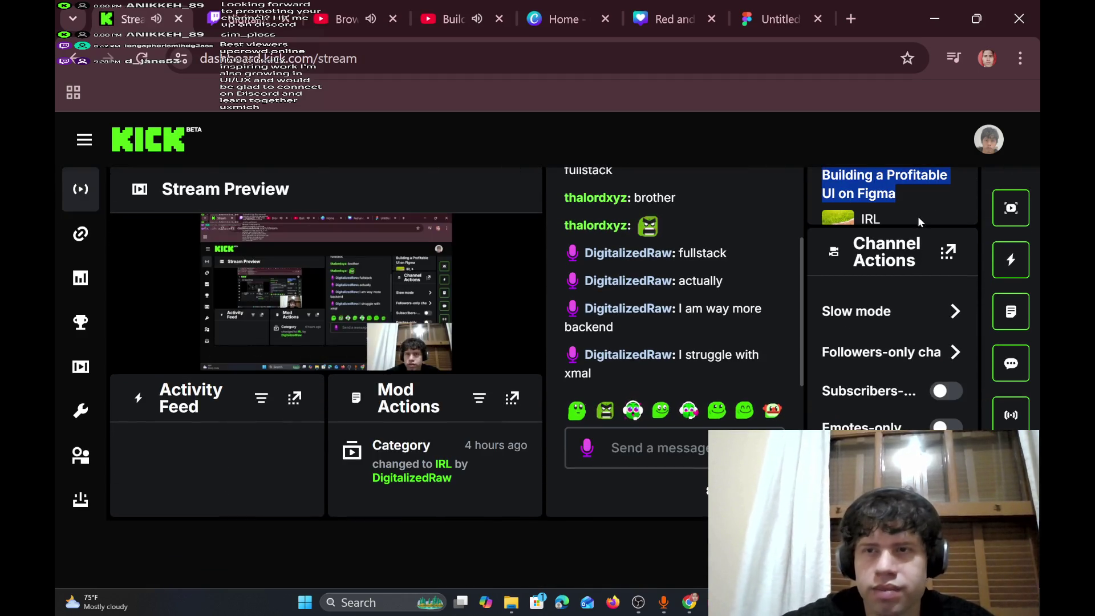
- Open the public Kick channel page, then switch over to the Twitch channel tab
click(988, 139)
click(882, 281)
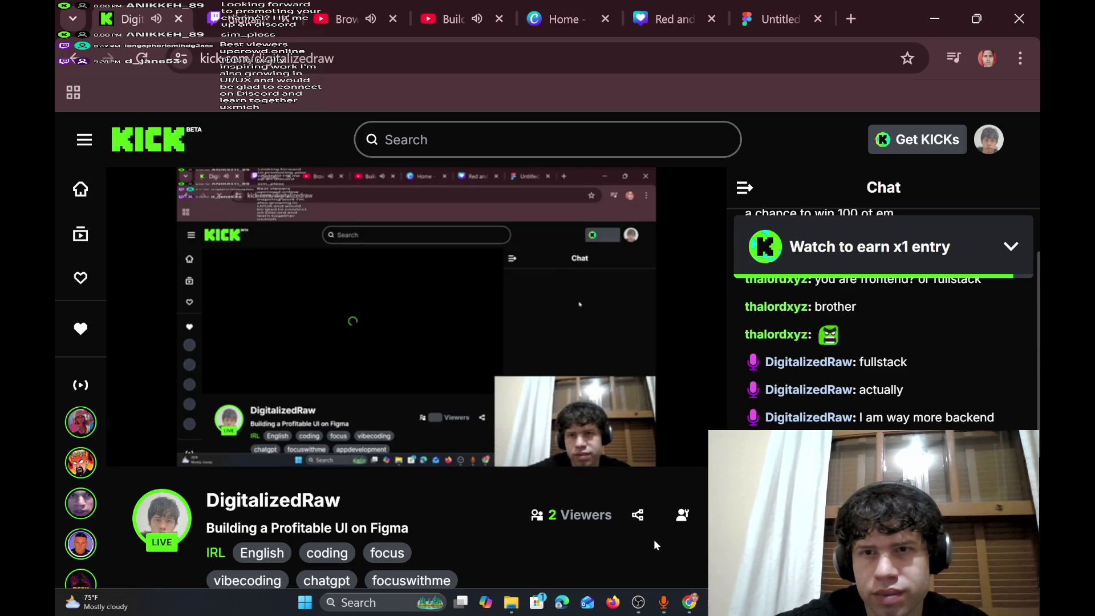
scroll(654, 545, down, 3)
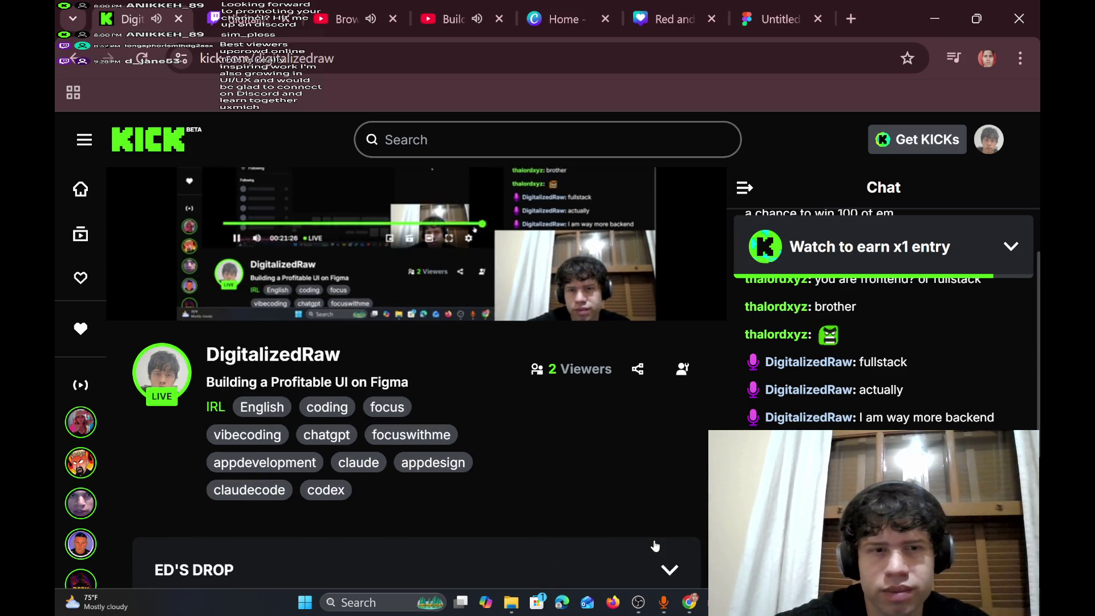
key(ctrl+Tab)
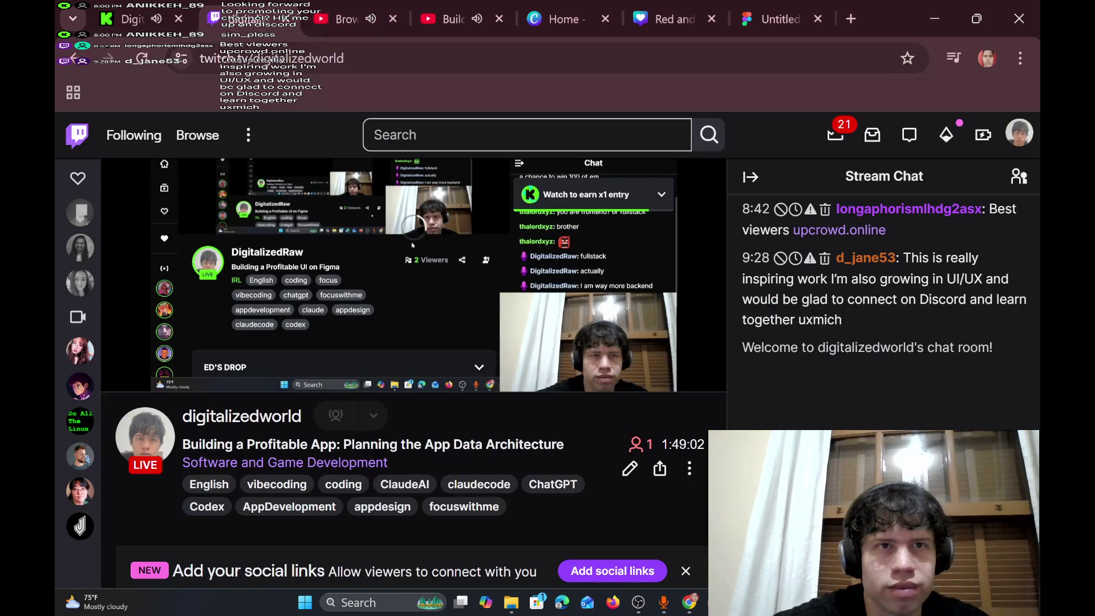
click(342, 15)
click(453, 5)
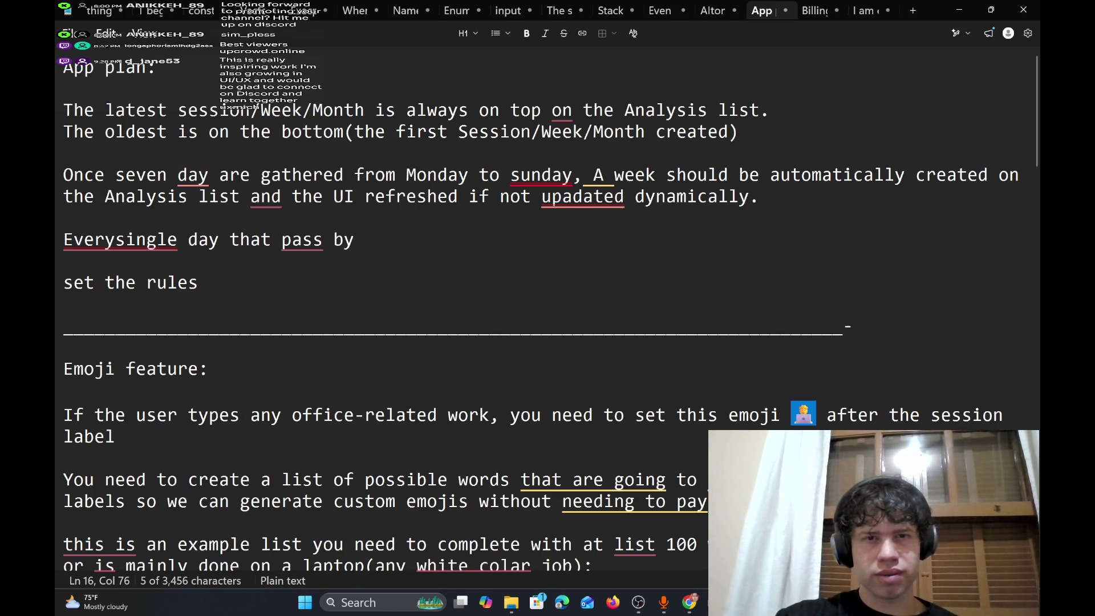
- Replace 'from Monday to sunday' with '(starting counting from day 1' in the weekly rule
mouse_move(572, 174)
mouse_down()
mouse_move(337, 174)
mouse_move(356, 175)
mouse_up()
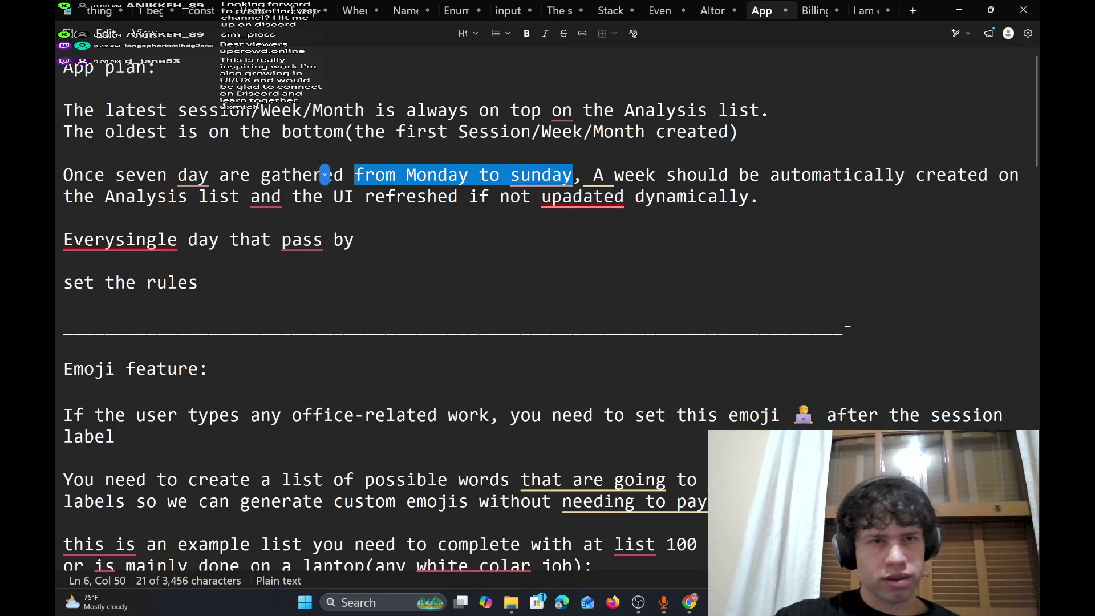
key(BackSpace)
key(BackSpace)
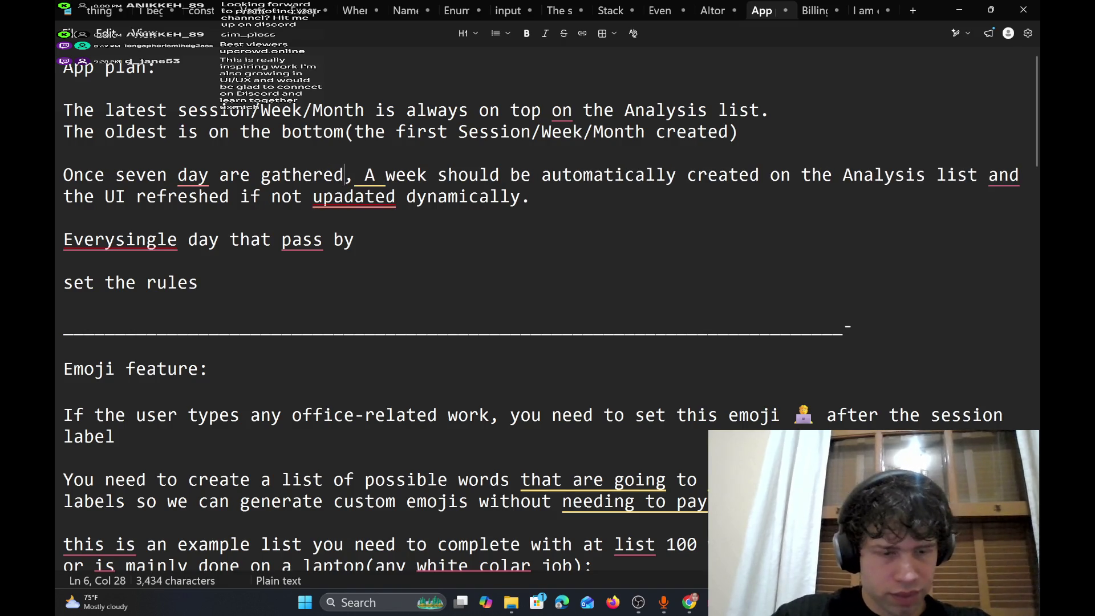
text((counting from day)
key(BackSpace)
key(BackSpace)
key(BackSpace)
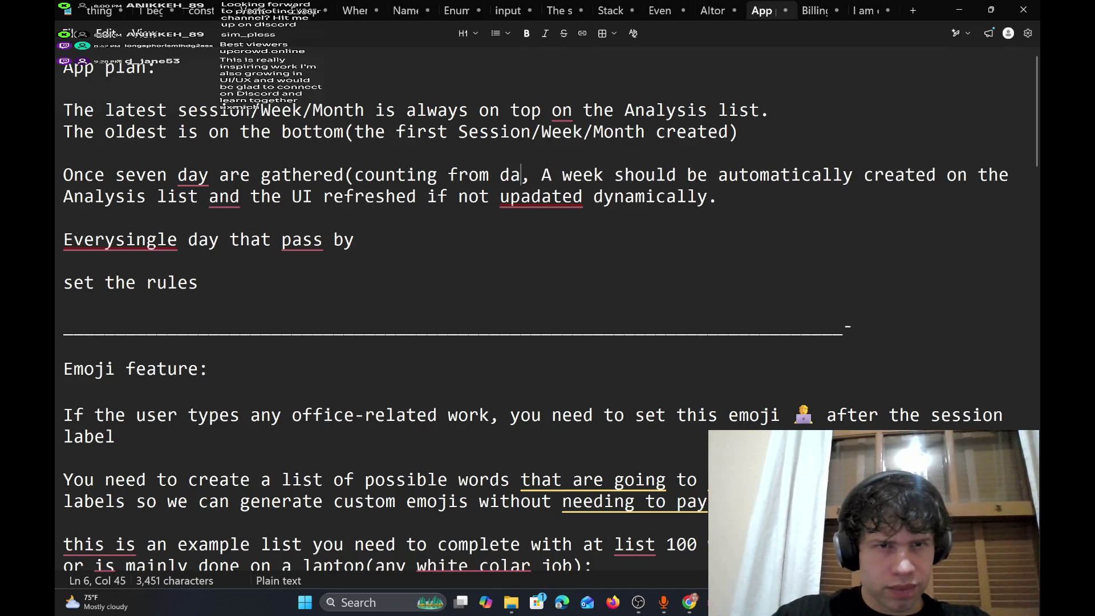
key(Left)
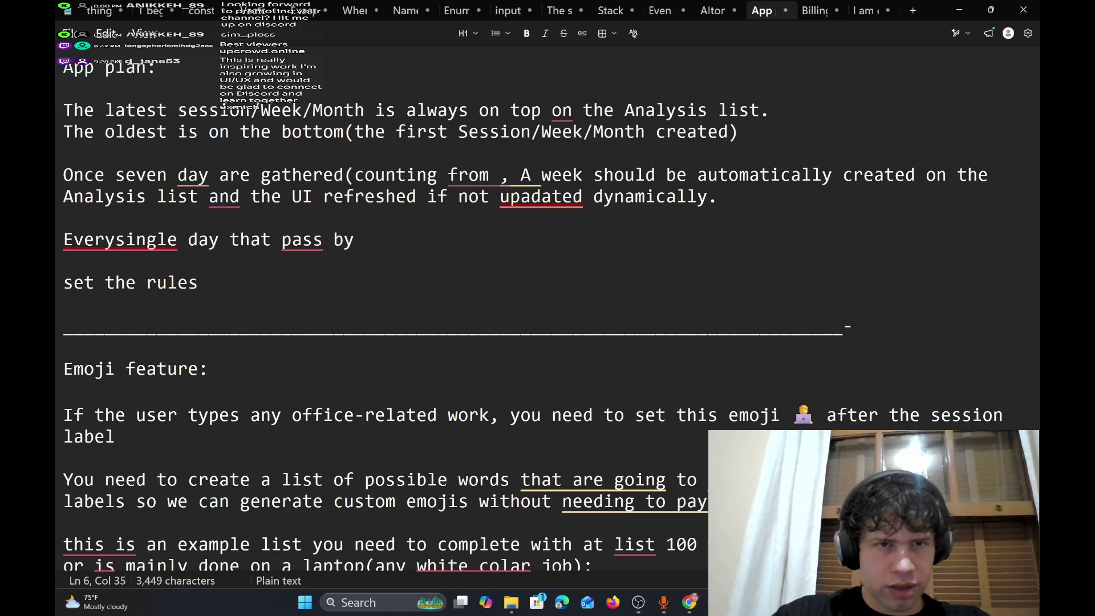
text(starting)
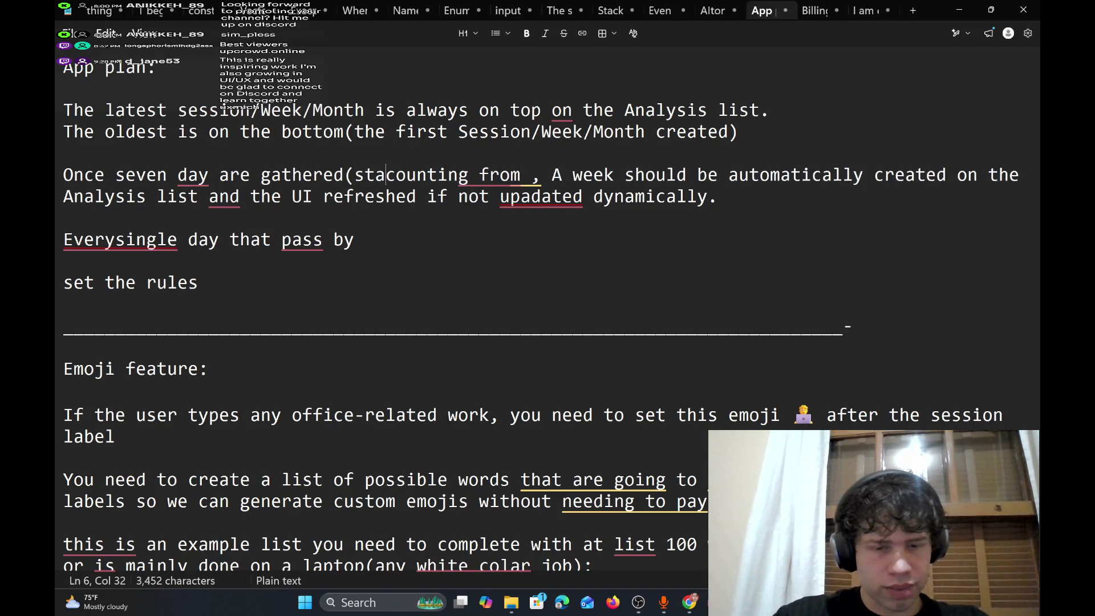
click(457, 175)
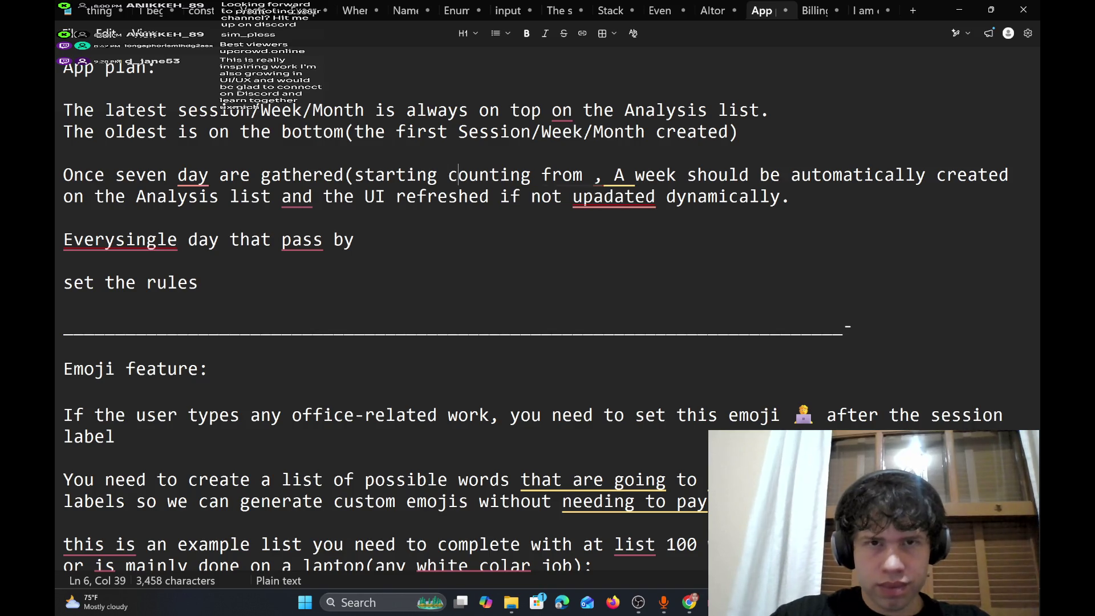
text(day 1)
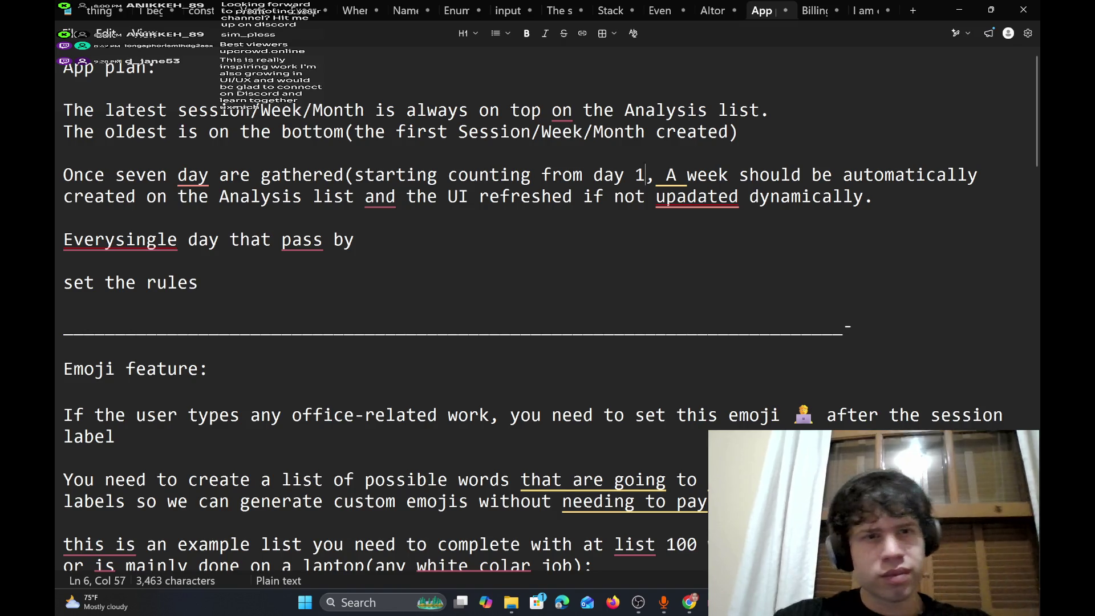
- Add a comma after 'Analysis list' and correct 'upadated' to 'updated'
click(355, 196)
text(,)
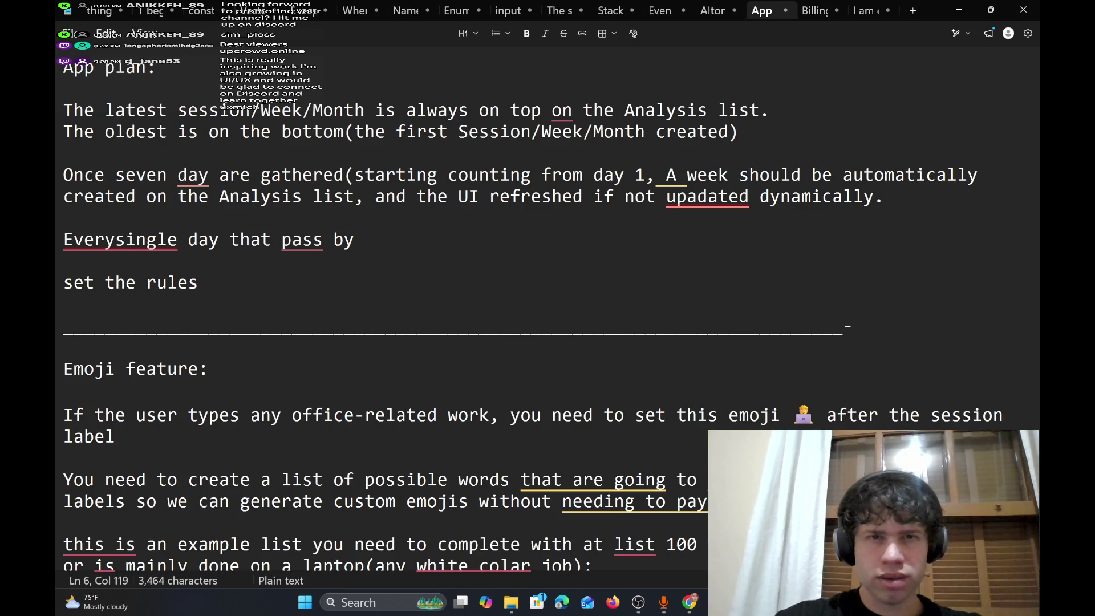
right_click(707, 196)
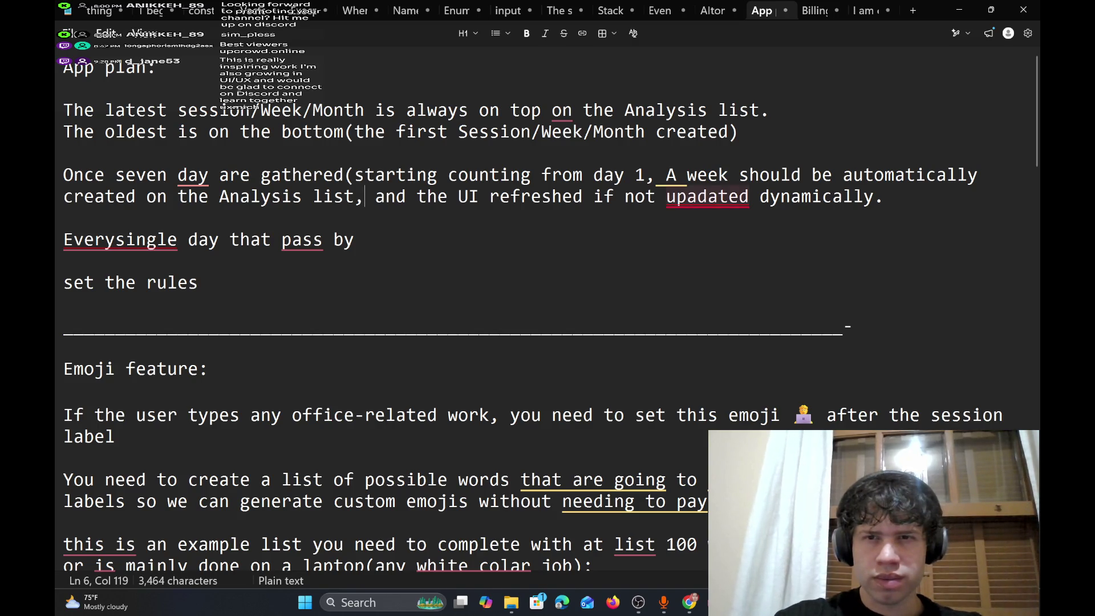
click(707, 226)
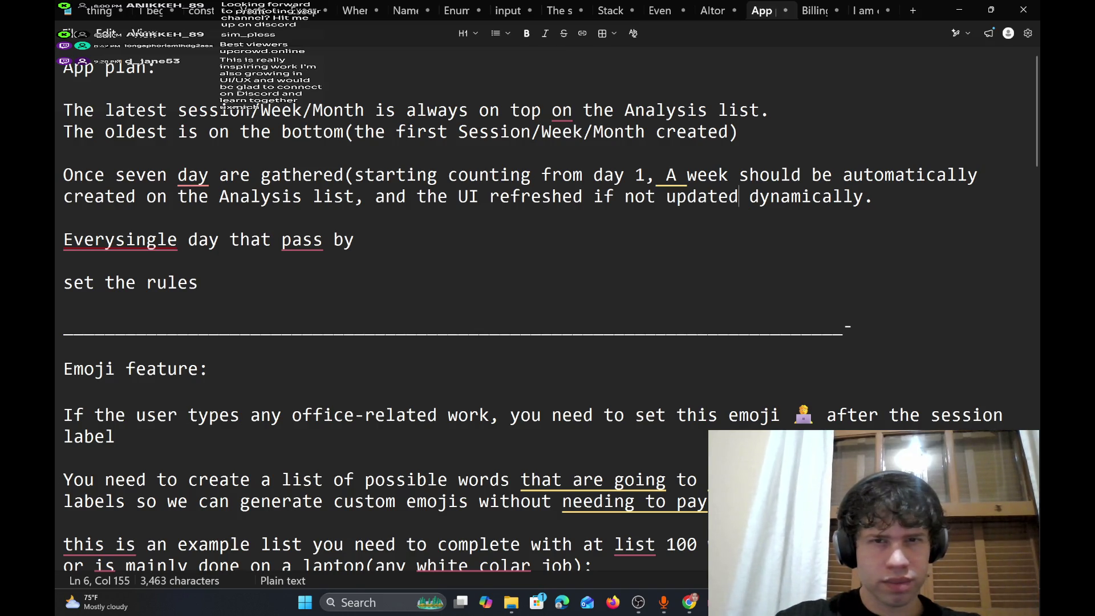
- Remove the 'refreshed or if not' clause from the Analysis list sentence
click(593, 196)
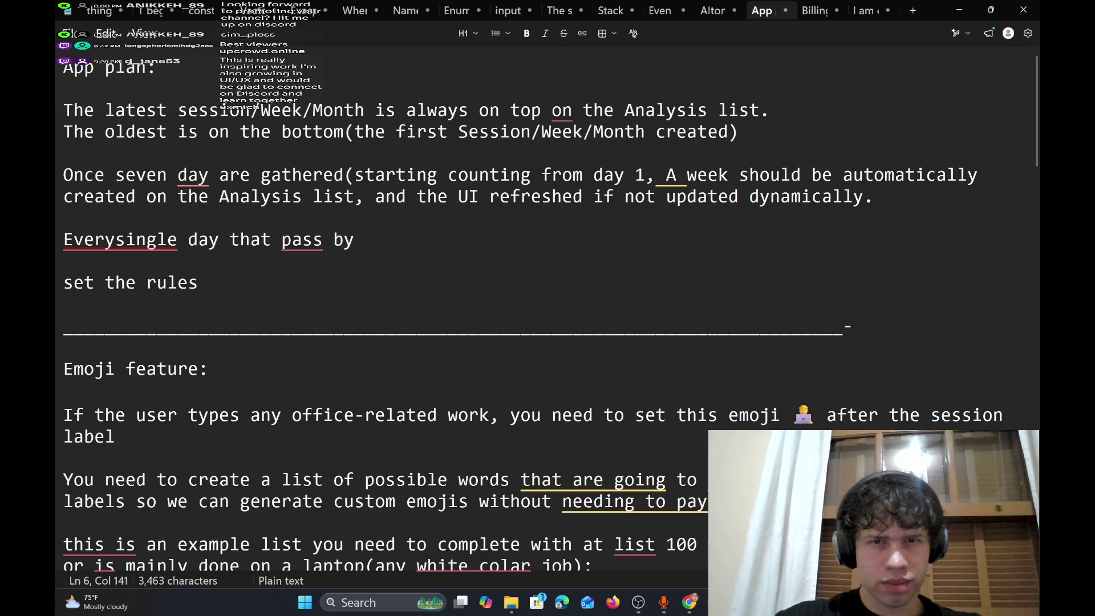
key(Left)
text(or)
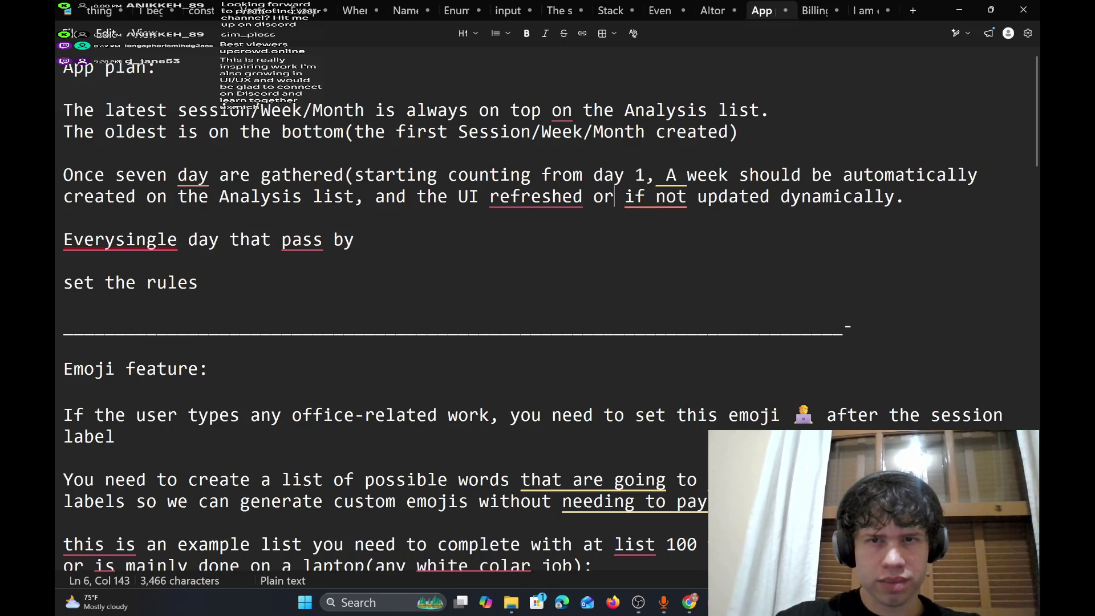
mouse_move(687, 196)
mouse_down()
mouse_move(397, 196)
mouse_move(416, 197)
mouse_move(134, 216)
mouse_move(489, 200)
mouse_up()
mouse_move(492, 207)
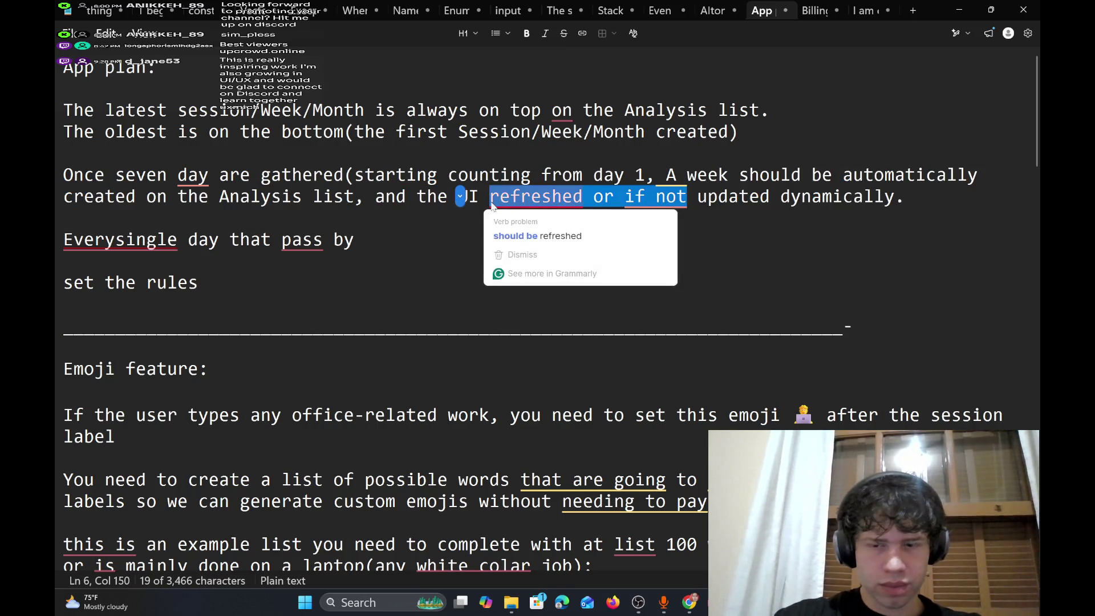
key(BackSpace)
key(BackSpace)
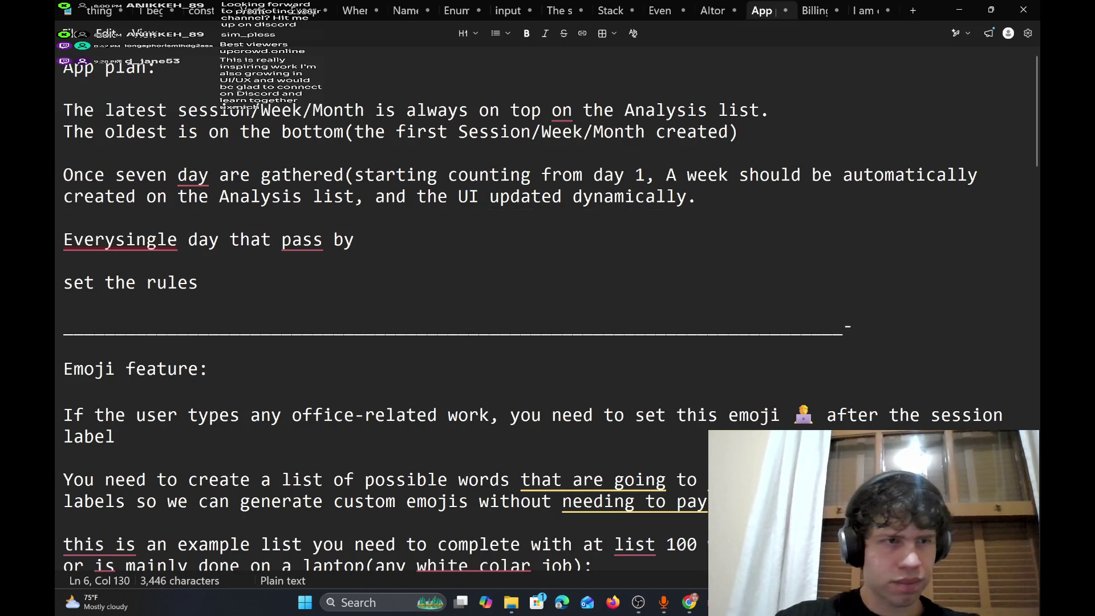
- Insert two blank lines below the 'App plan:' heading
click(354, 240)
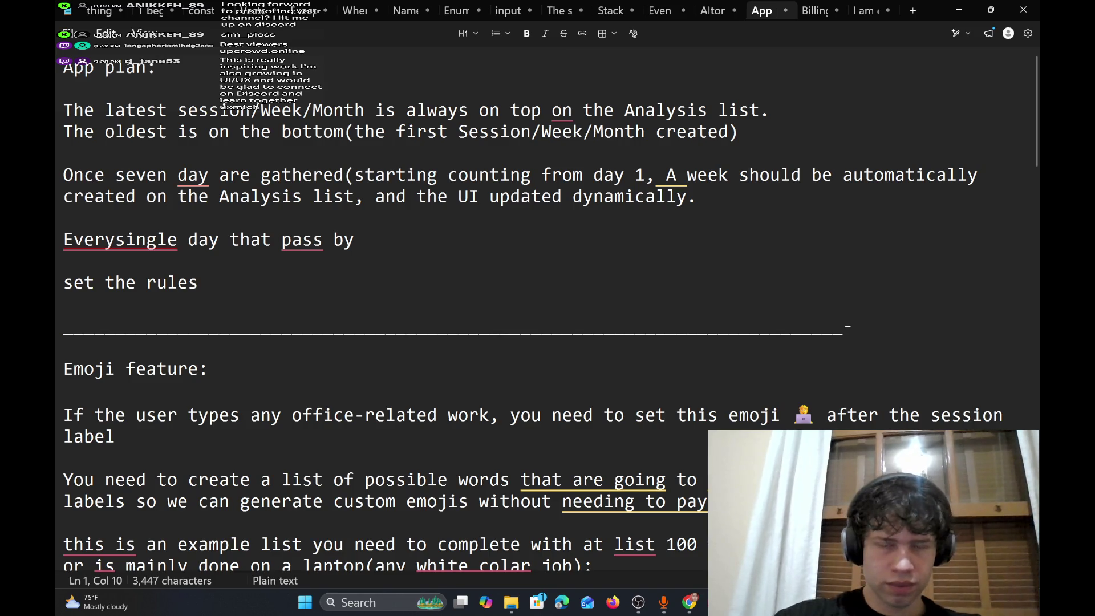
click(155, 68)
key(Return)
key(Return)
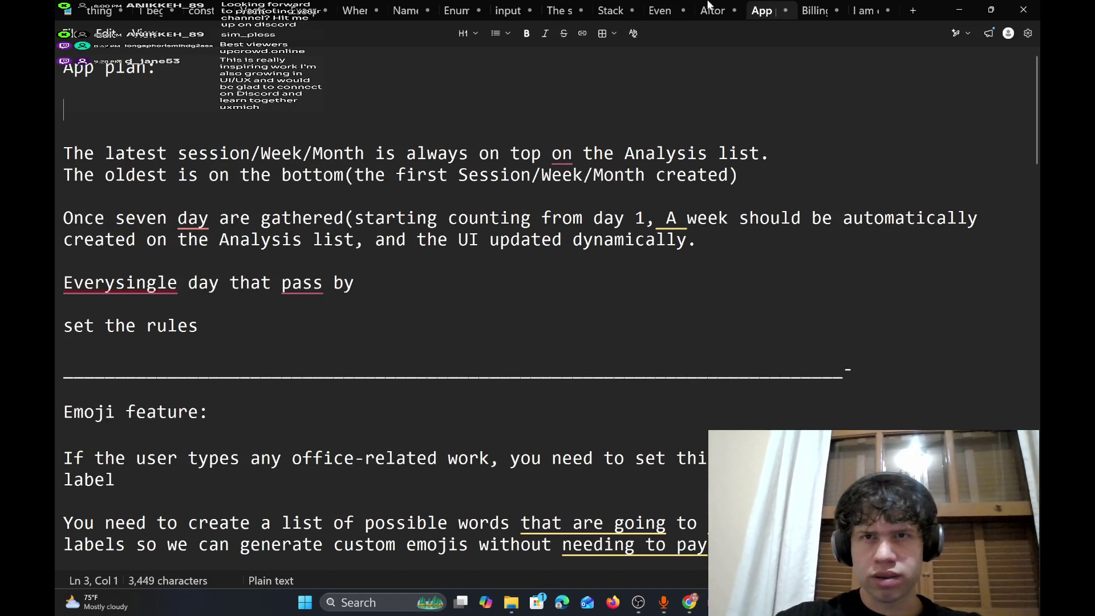
- In the Stack notes, replace 'sources' with 'sessions or block active times' in the stacking definition
click(711, 11)
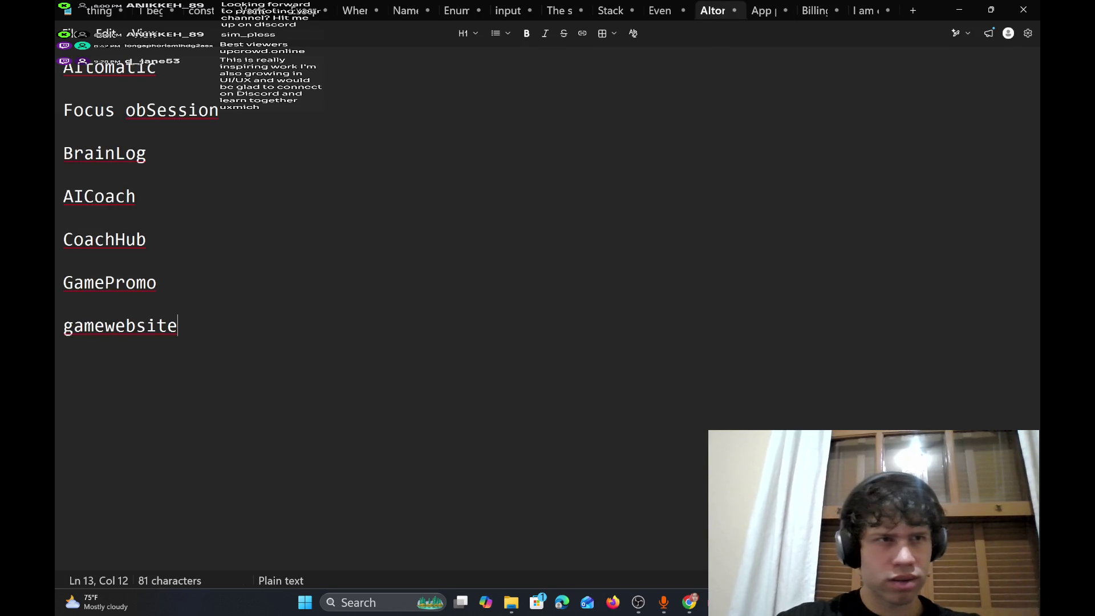
click(664, 11)
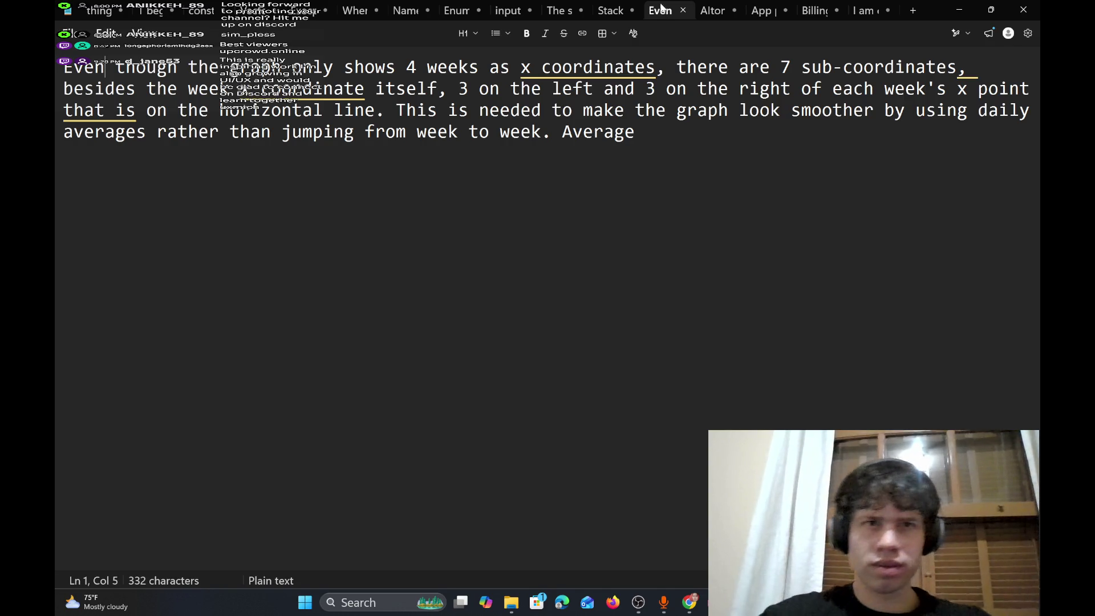
click(599, 8)
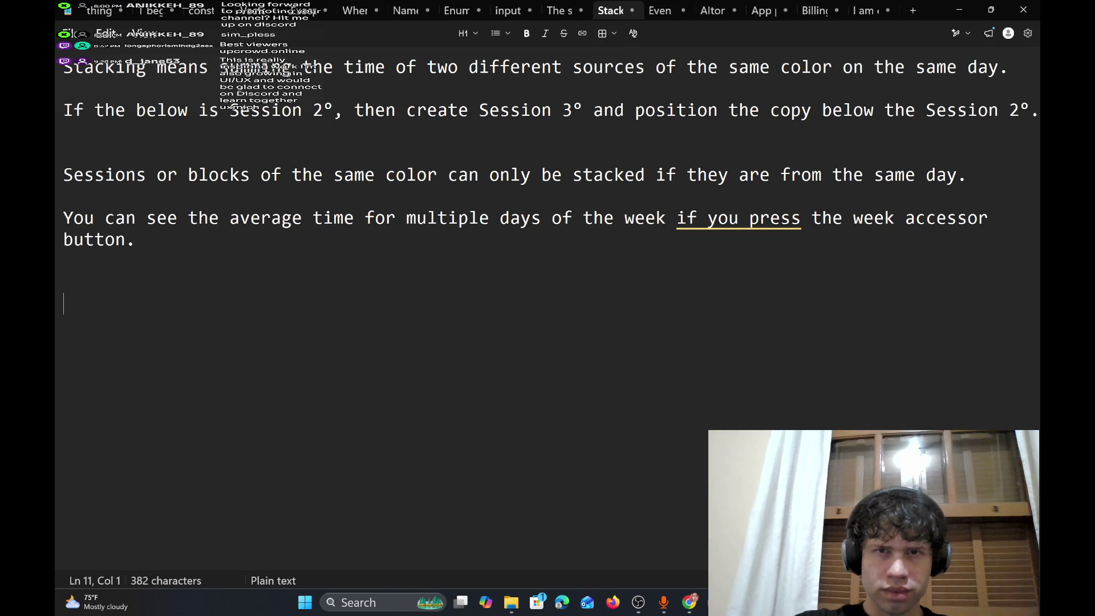
drag(645, 68, 573, 67)
text(sessions )
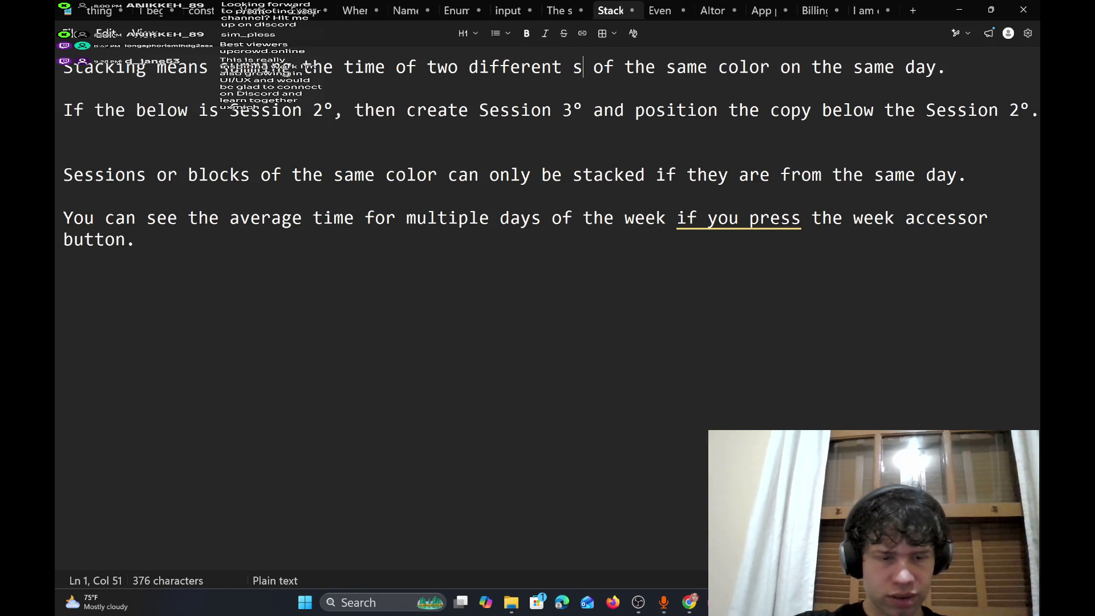
text(or block ac)
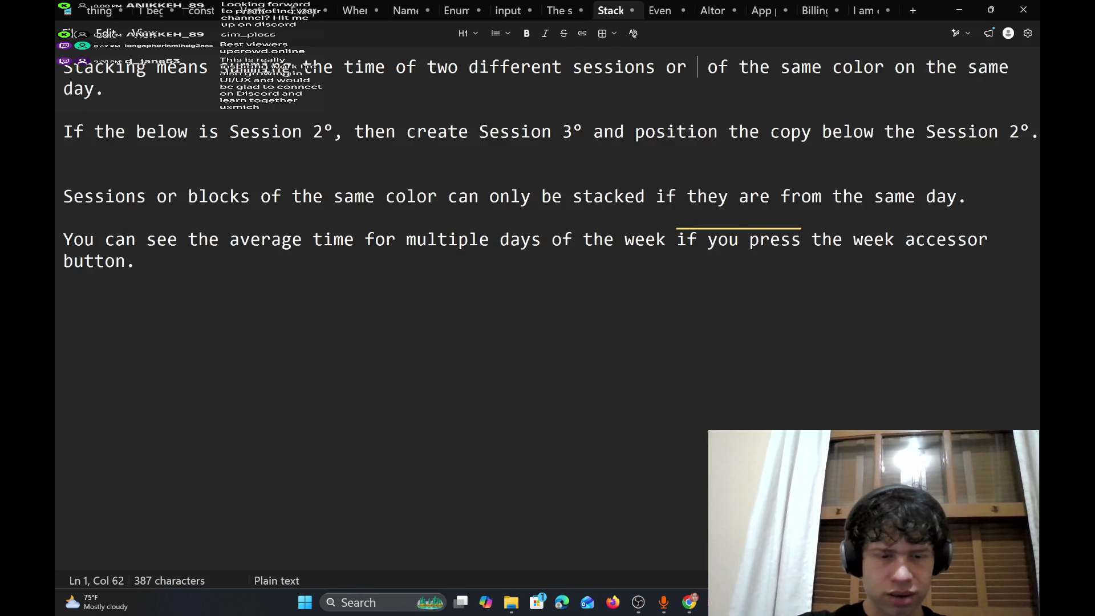
text(tive times)
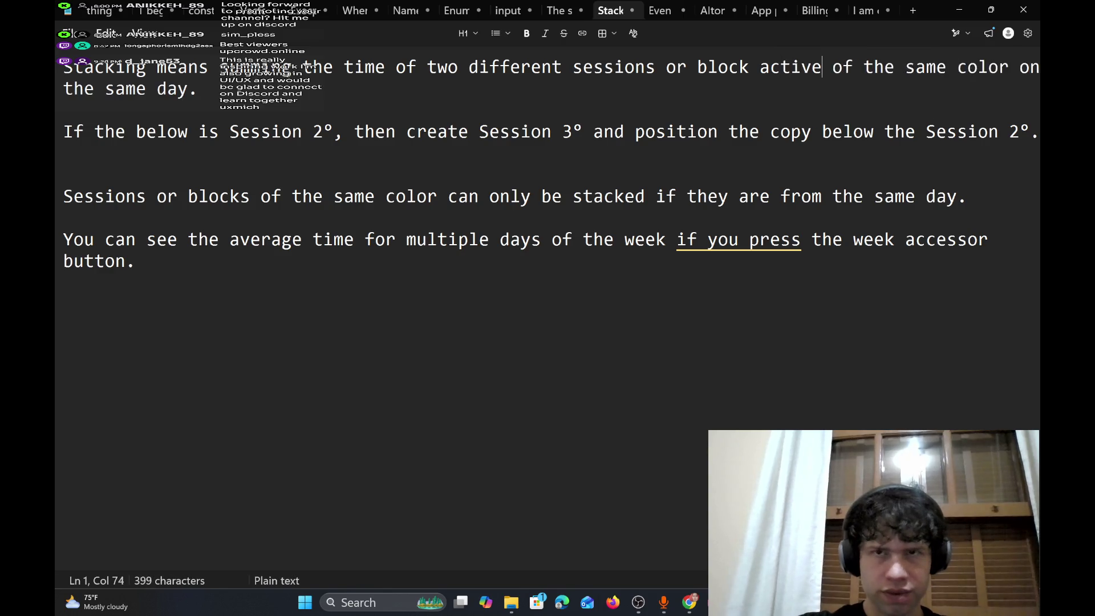